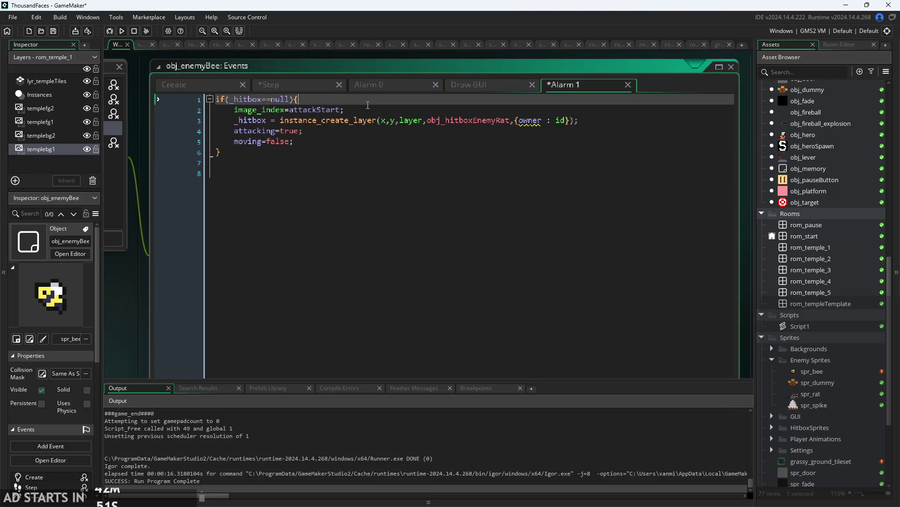
# Review the bee's Alarm 1 code from the _hitbox null check to image_index=attackStart.
pyautogui.click(384, 97)
pyautogui.click(385, 131)
pyautogui.click(384, 99)
pyautogui.click(383, 110)
pyautogui.click(385, 150)
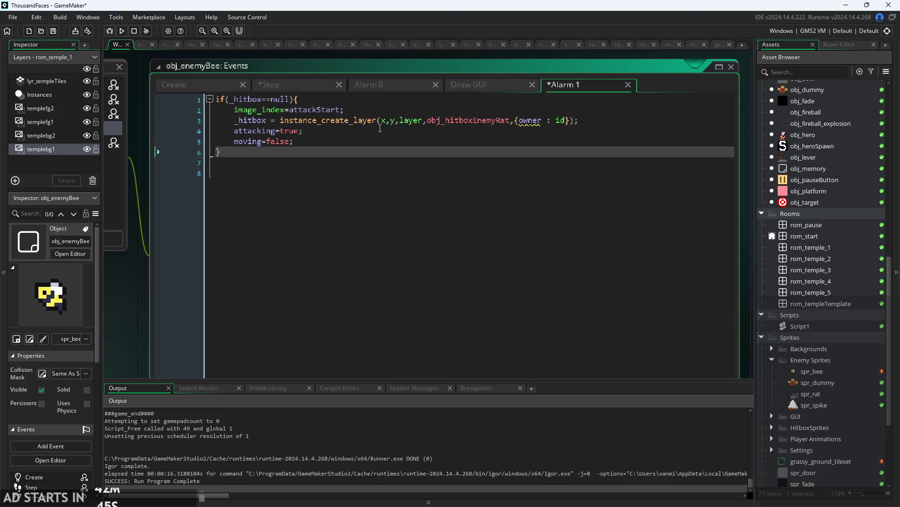
pyautogui.click(380, 124)
pyautogui.click(379, 114)
pyautogui.press('Down')
pyautogui.press('Down')
pyautogui.press('Down')
pyautogui.press('Up')
pyautogui.press('Up')
pyautogui.press('Up')
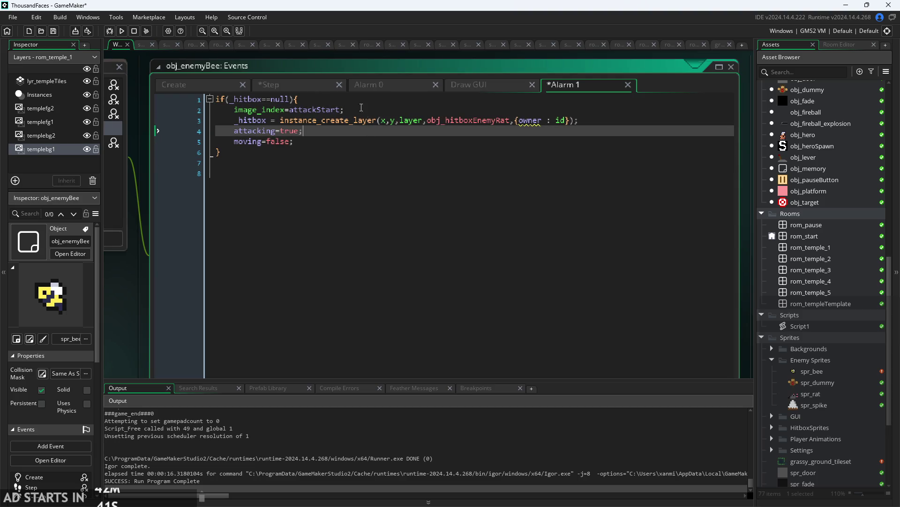
# Add alarm_set(1,300); after image_speed=3; in the bee's Create event.
pyautogui.click(206, 85)
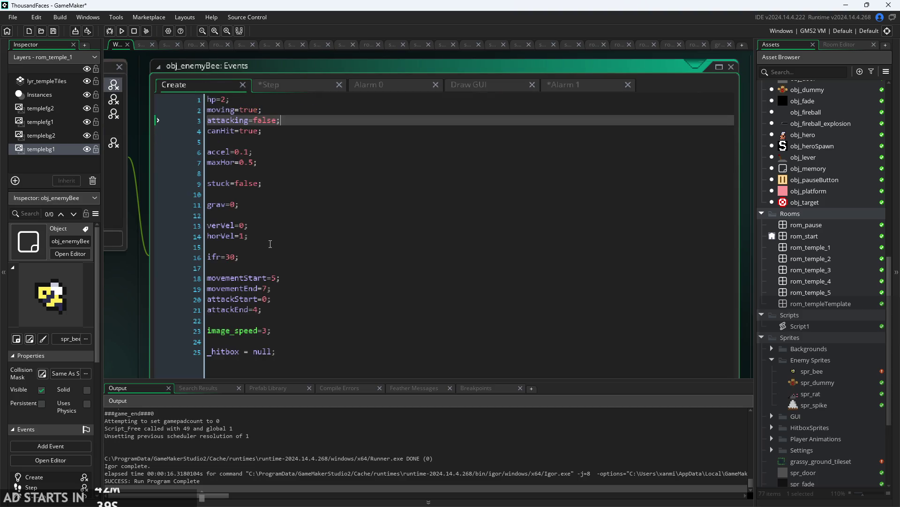
pyautogui.click(303, 329)
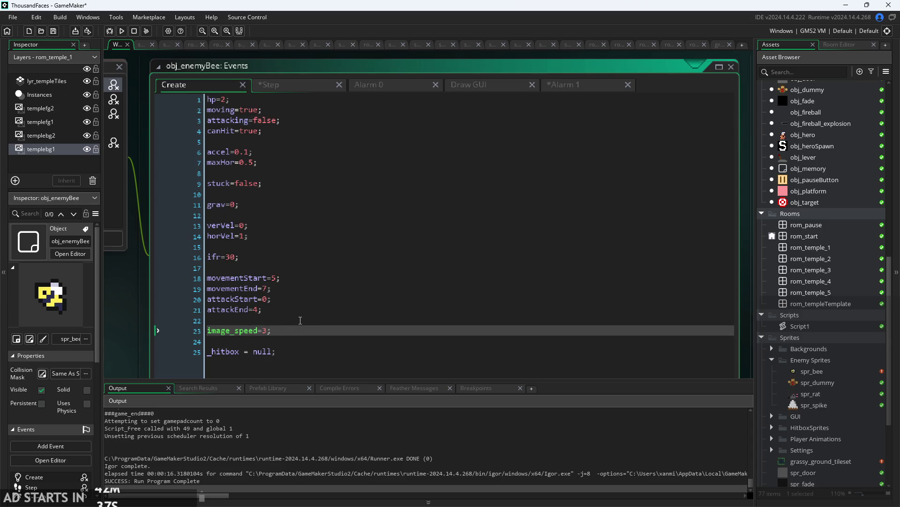
pyautogui.press('Return')
pyautogui.press('Return')
pyautogui.write('alarm_set(1,300);')
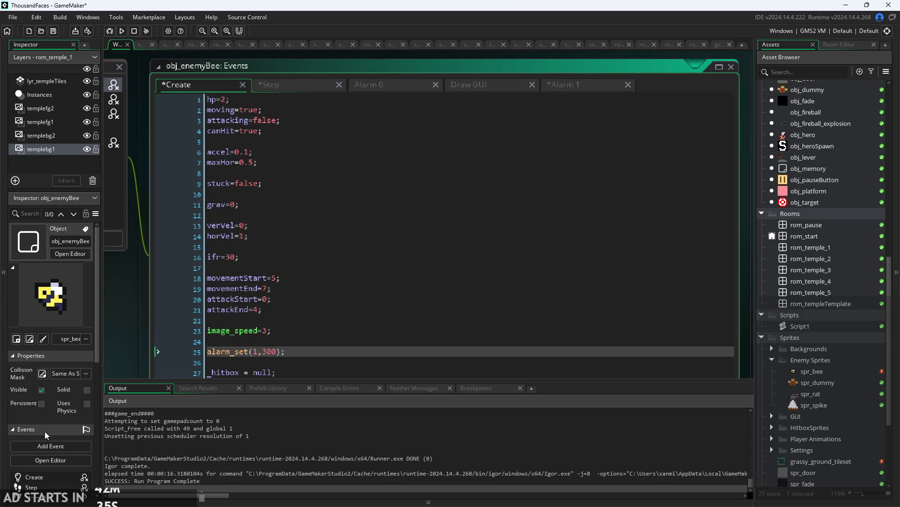
pyautogui.scroll(-1, 313, 330)
pyautogui.press('Down')
pyautogui.press('Down')
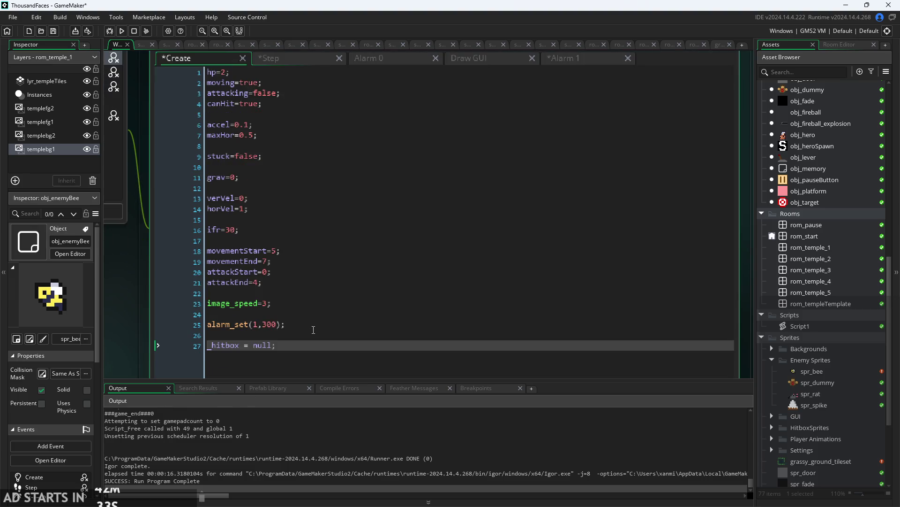
pyautogui.scroll(1, 474, 217)
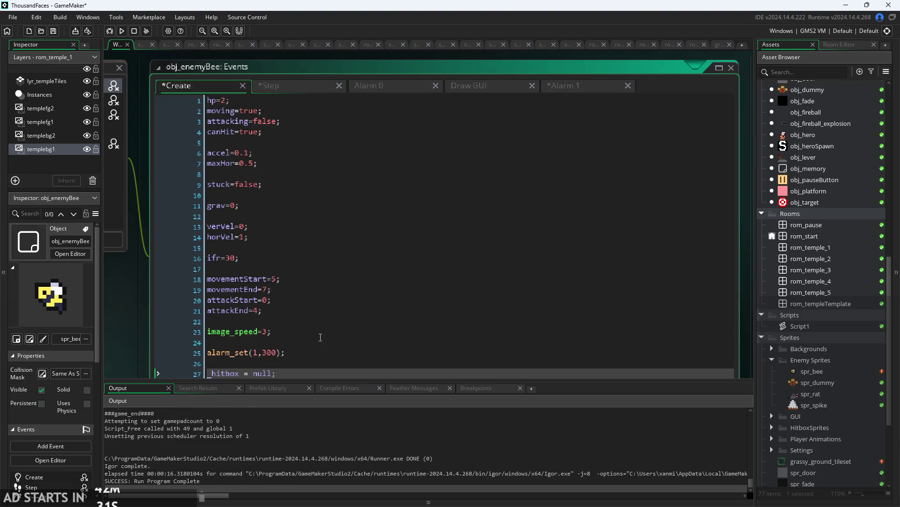
pyautogui.click(589, 92)
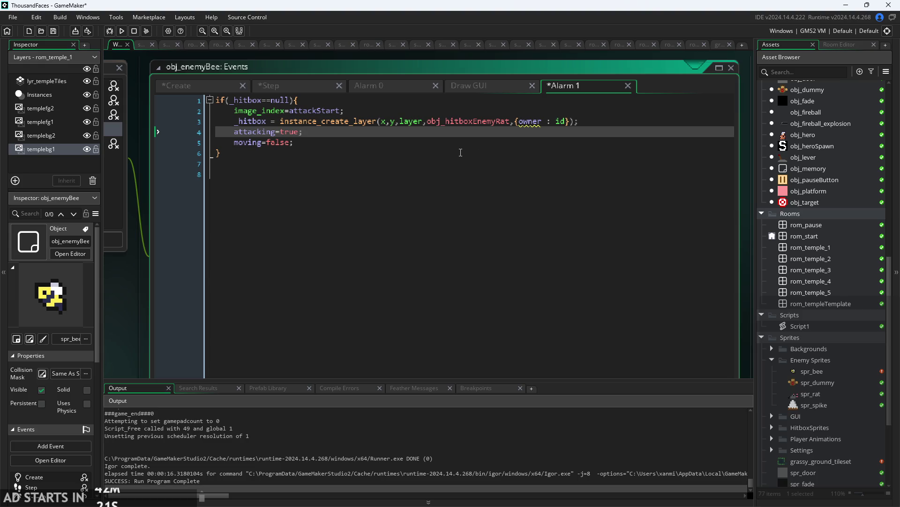
# Compare the bee's Create event code with the start of its Alarm 1 code.
pyautogui.click(189, 85)
pyautogui.scroll(-5, 300, 310)
pyautogui.scroll(5, 349, 309)
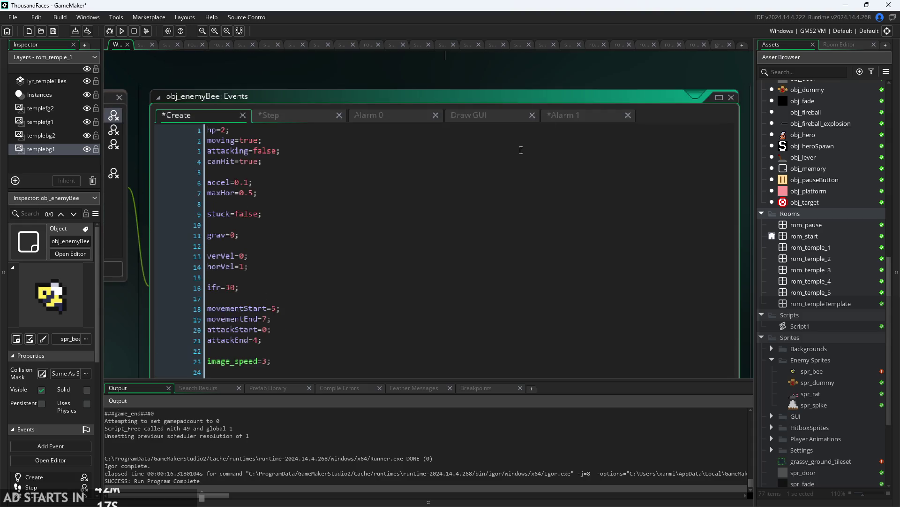
pyautogui.click(573, 118)
pyautogui.click(353, 129)
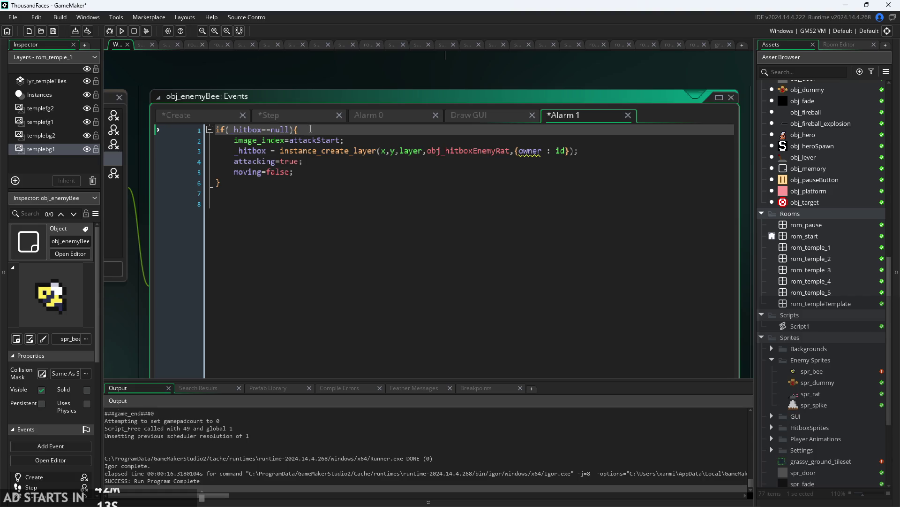
# Move _hitbox = null; from line 27 to just above alarm_set(1,300) in the Create event.
pyautogui.click(178, 115)
pyautogui.scroll(-5, 291, 263)
pyautogui.click(292, 266)
pyautogui.hotkey('shift', 'Home')
pyautogui.hotkey('ctrl', 'c')
pyautogui.press('BackSpace')
pyautogui.click(303, 233)
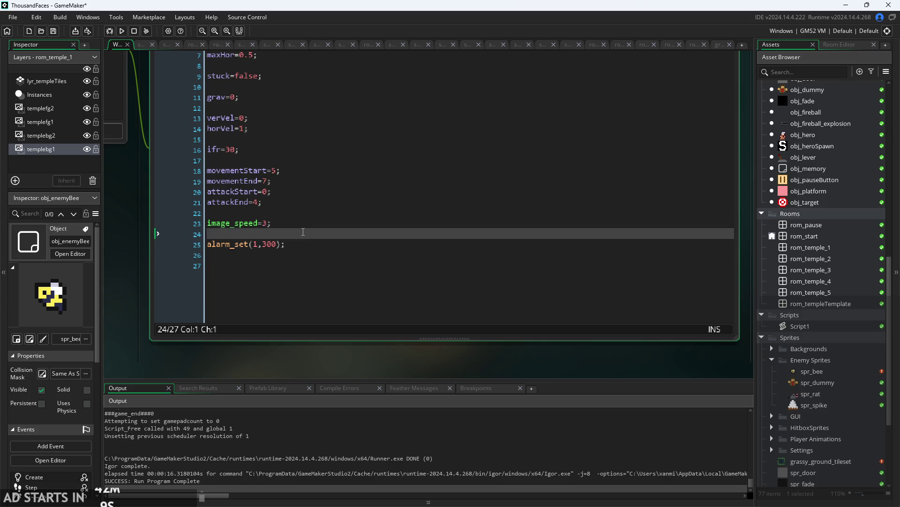
pyautogui.hotkey('ctrl', 'v')
pyautogui.press('Return')
pyautogui.scroll(2, 127, 321)
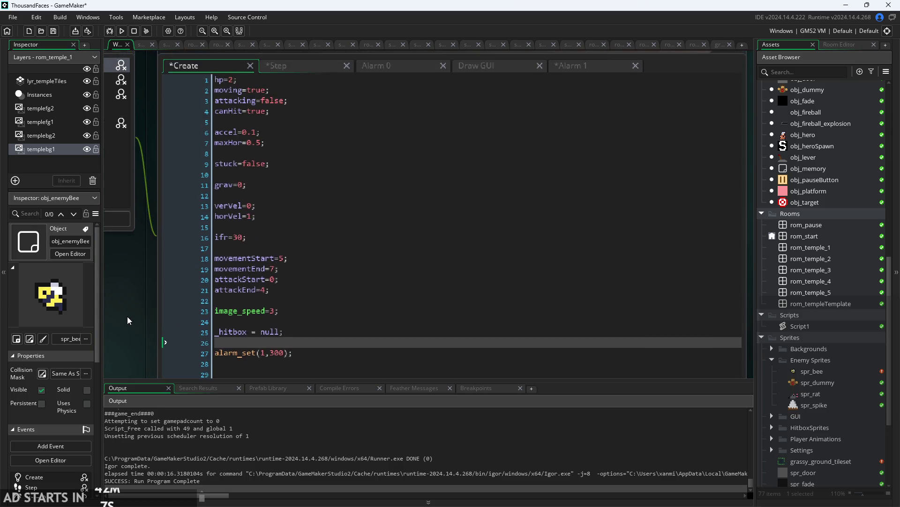
# Review the Alarm 1 hitbox creation and its attacking and moving lines.
pyautogui.click(570, 67)
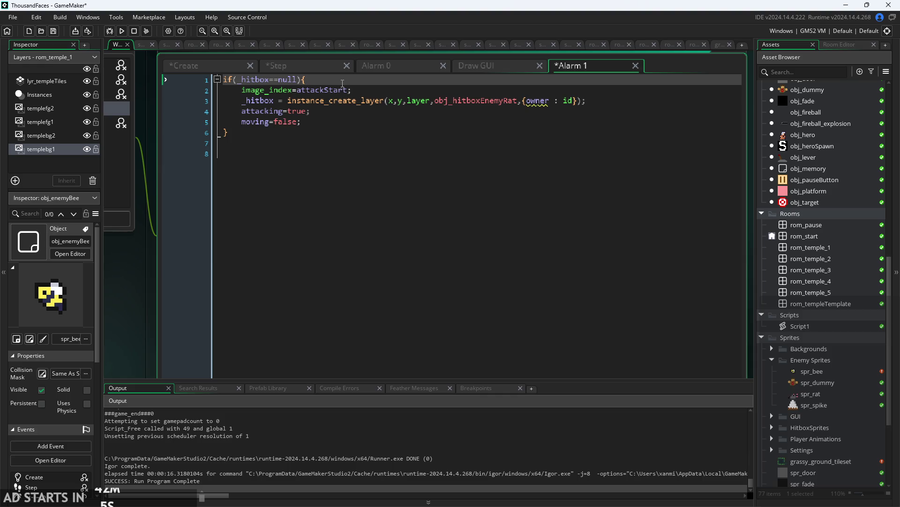
pyautogui.click(365, 94)
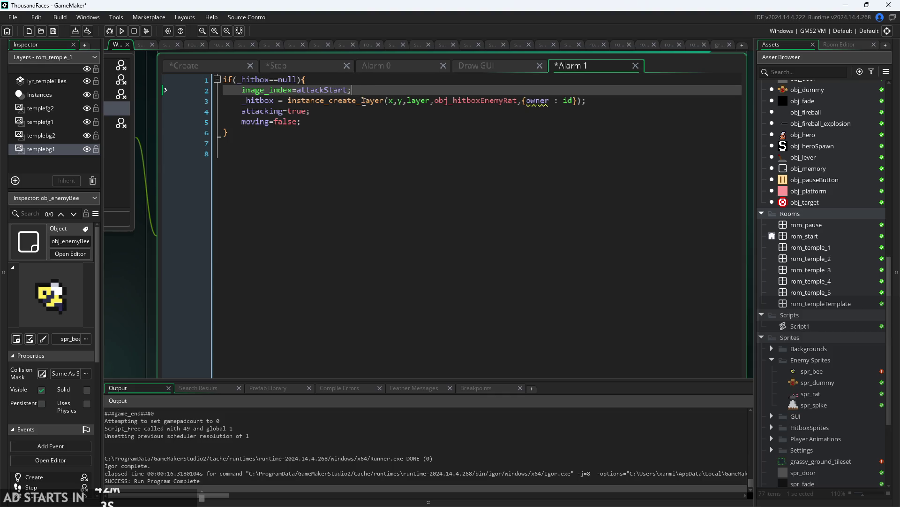
pyautogui.click(594, 102)
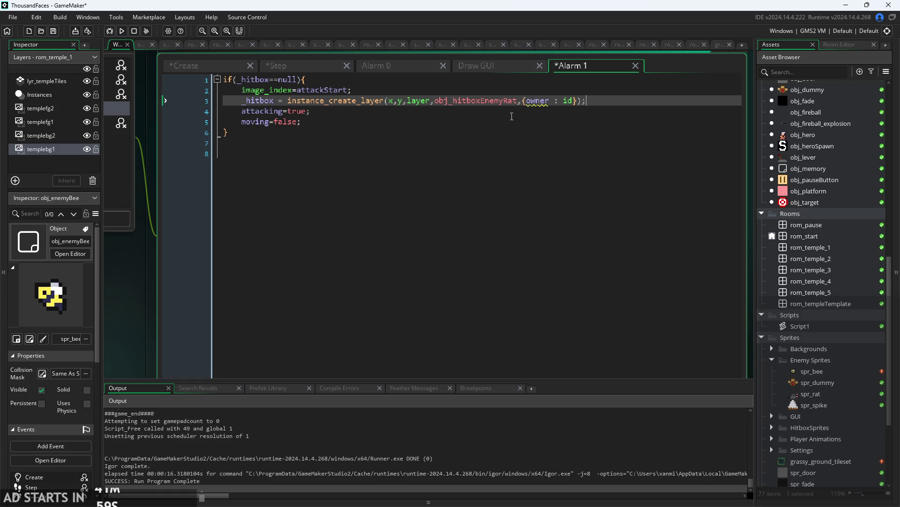
pyautogui.press('Down')
pyautogui.moveTo(440, 105)
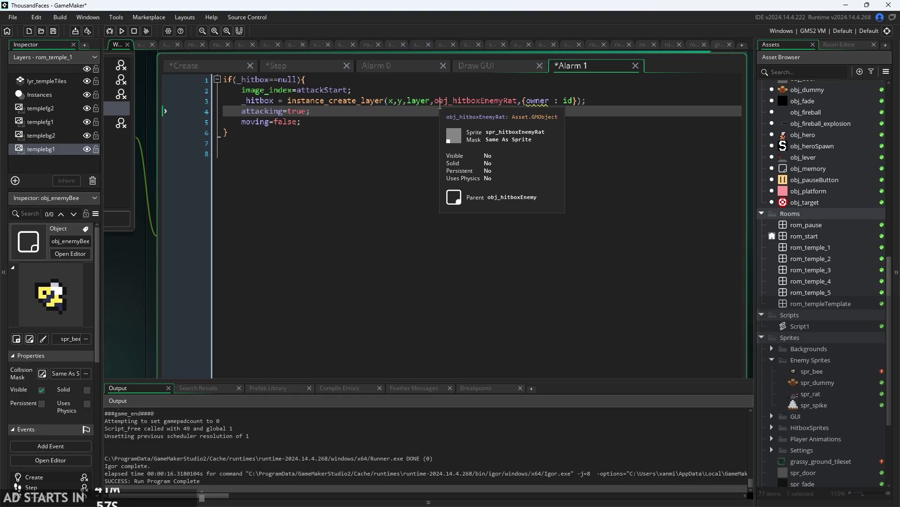
pyautogui.press('Down')
pyautogui.press('Up')
pyautogui.press('Down')
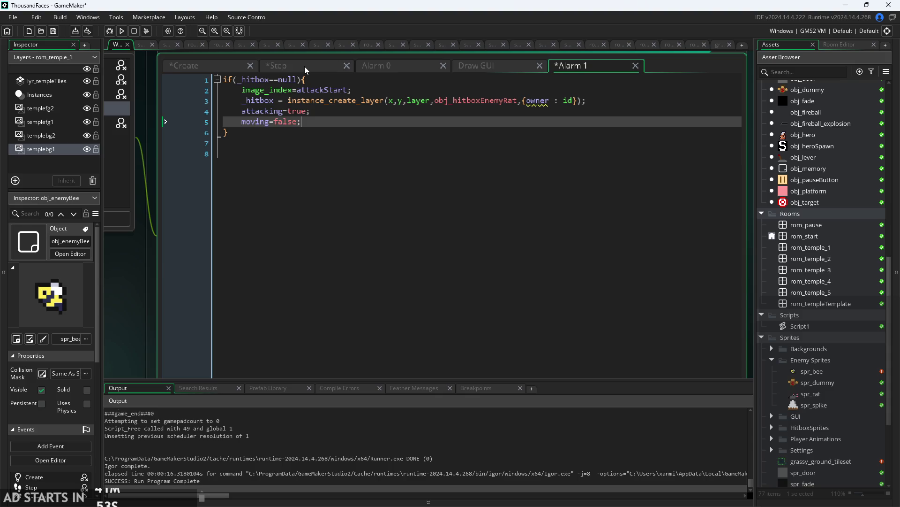
pyautogui.click(304, 67)
# Inspect the Step event's if(attacking) block and the attackStart check on lines 28-29.
pyautogui.scroll(3, 385, 175)
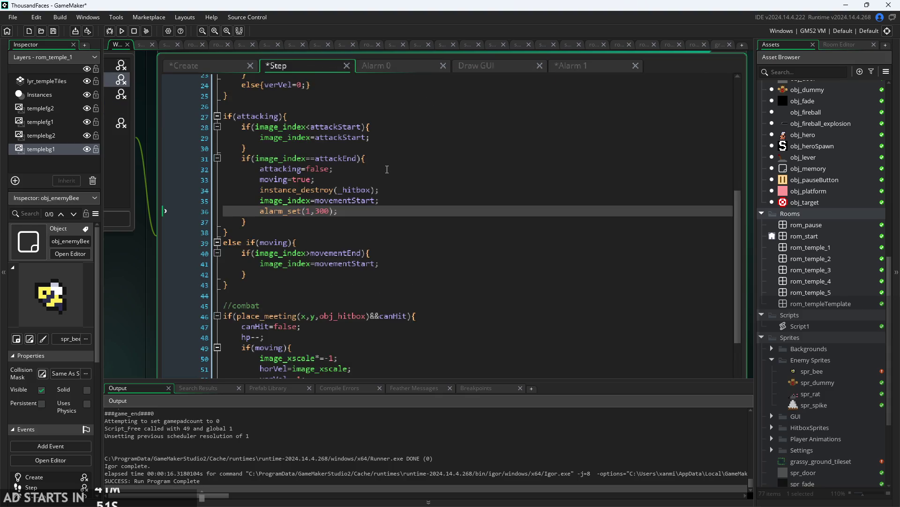
pyautogui.click(396, 170)
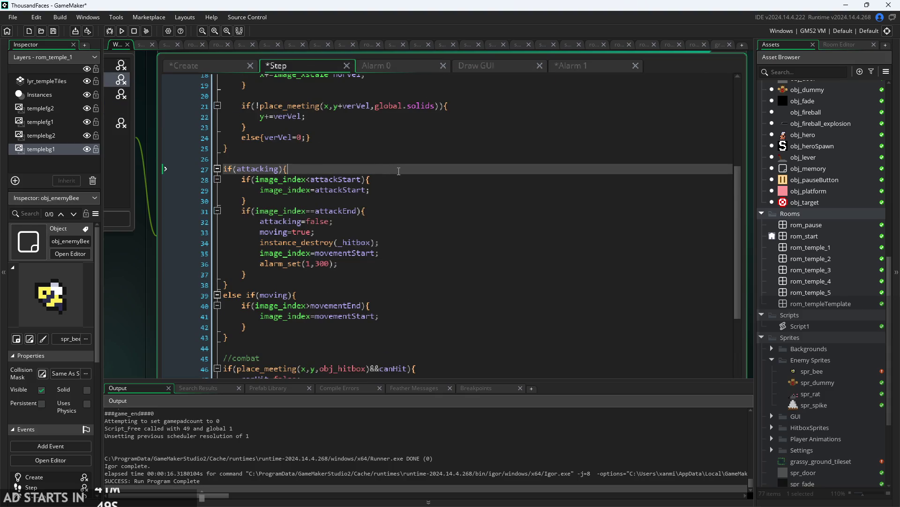
pyautogui.click(399, 190)
pyautogui.click(348, 167)
pyautogui.click(379, 181)
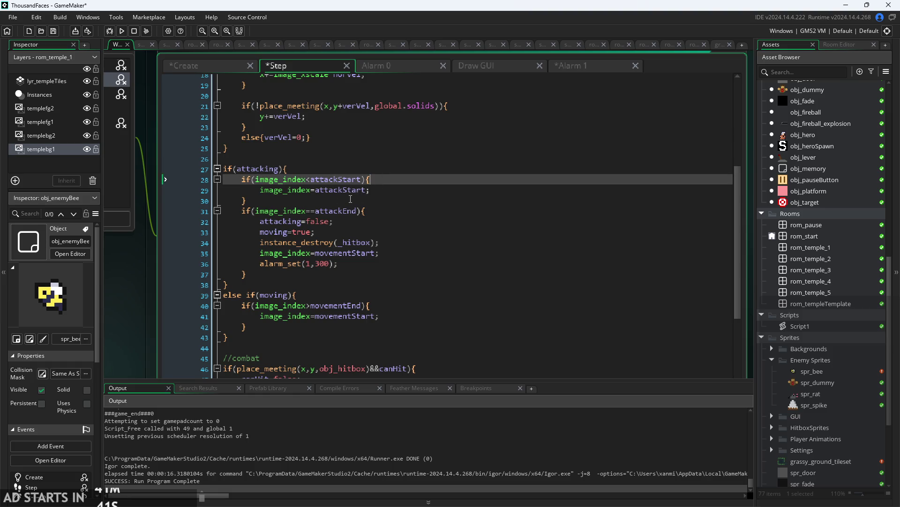
pyautogui.scroll(-1, 350, 199)
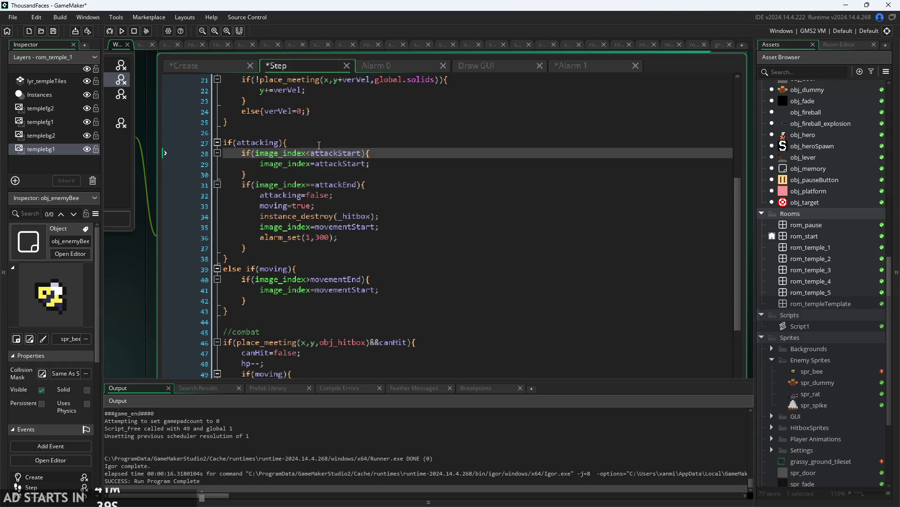
pyautogui.click(386, 165)
pyautogui.scroll(-1, 387, 162)
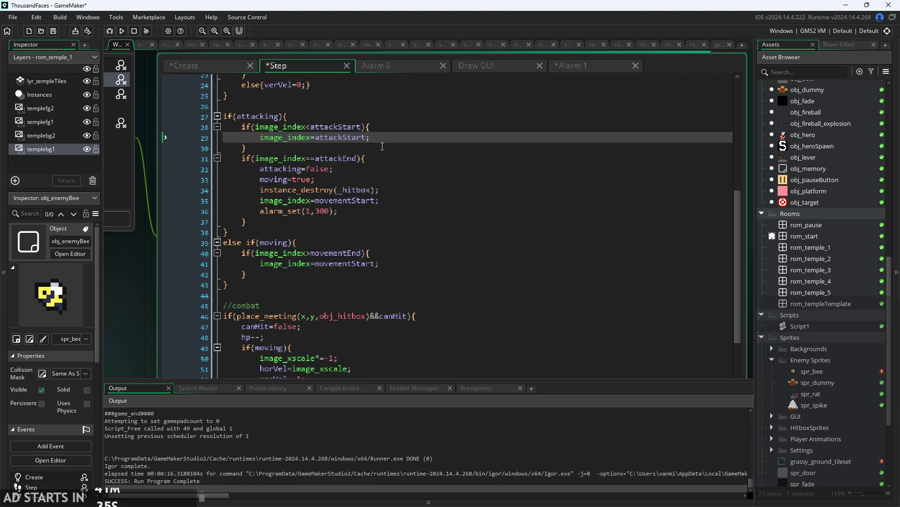
pyautogui.scroll(-1, 383, 146)
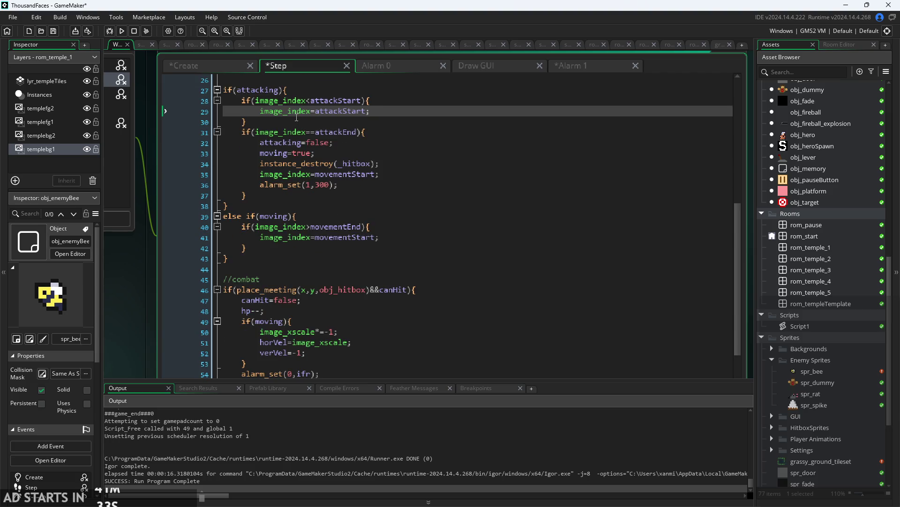
pyautogui.moveTo(303, 100)
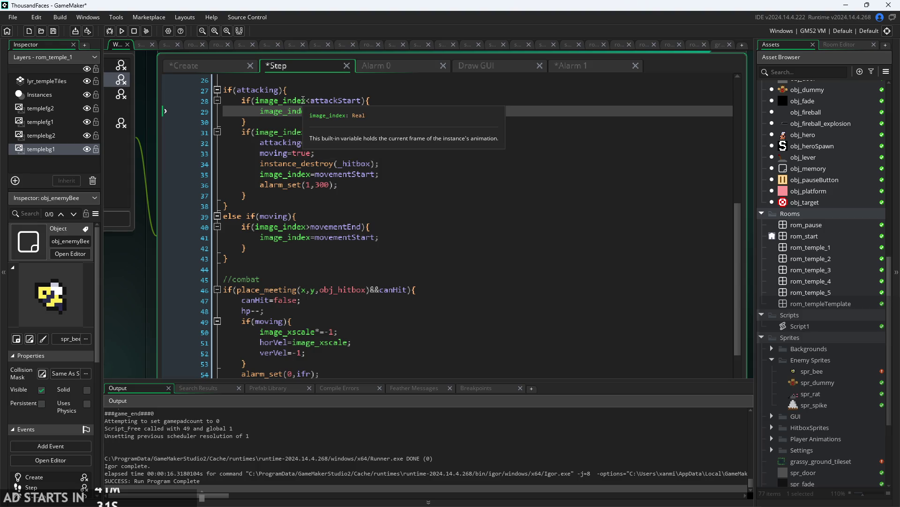
pyautogui.press('Down')
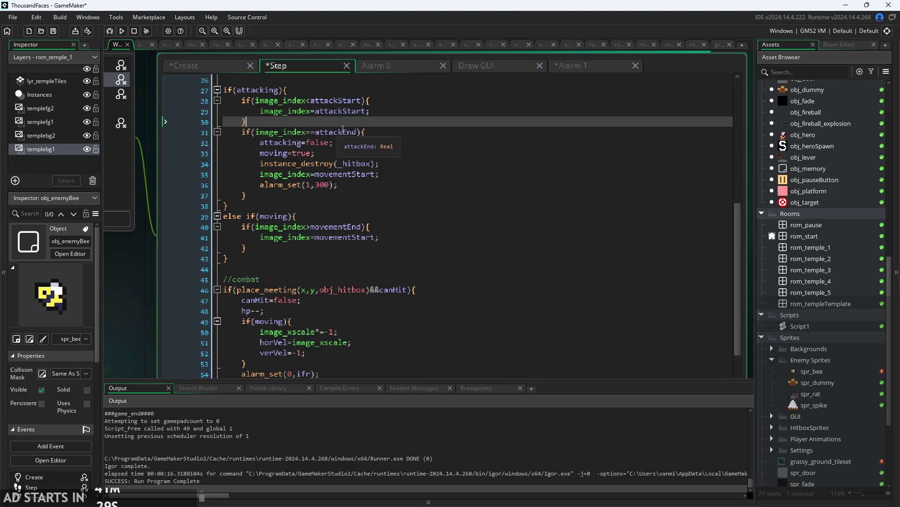
# Check the attack-end branch through alarm_set(1,300), then restore the code editor to normal size.
pyautogui.click(384, 128)
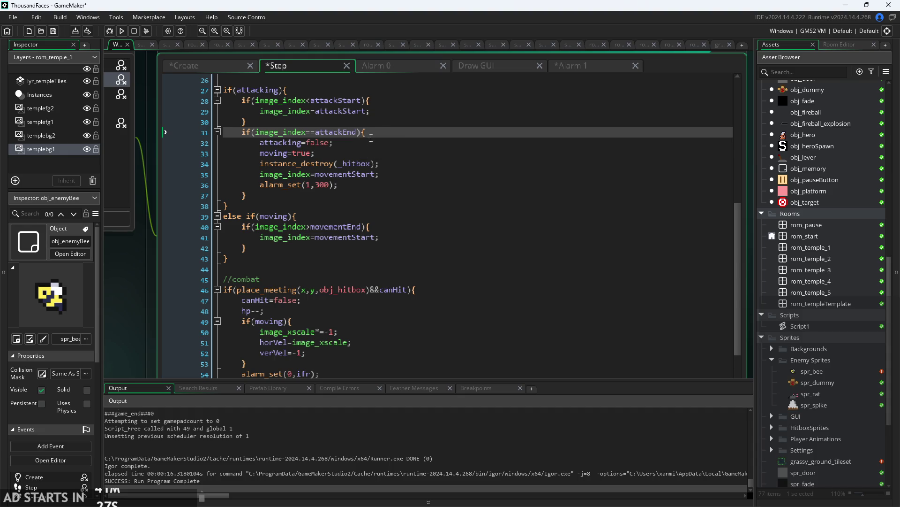
pyautogui.click(356, 145)
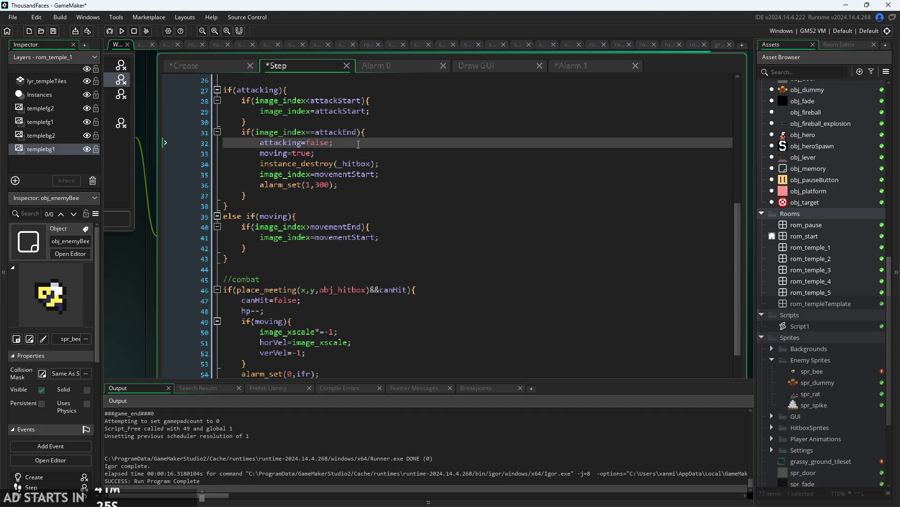
pyautogui.scroll(1, 358, 144)
pyautogui.click(350, 179)
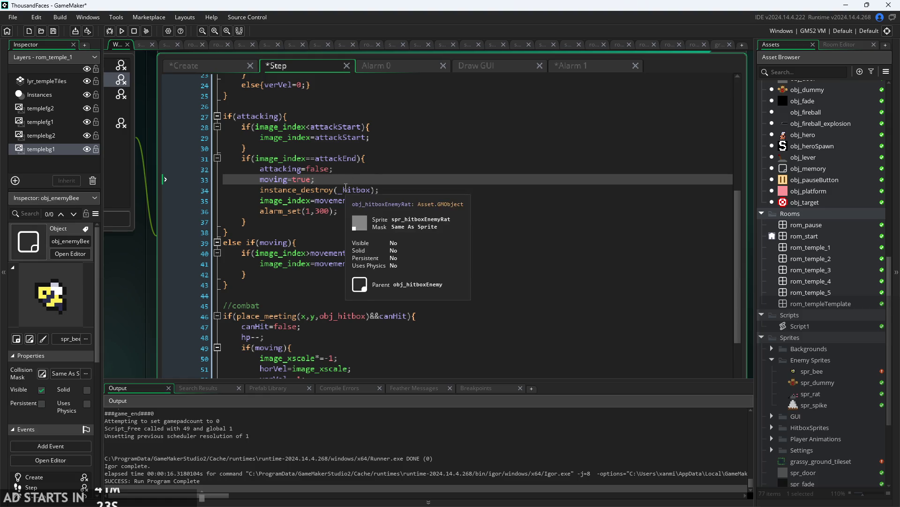
pyautogui.click(402, 190)
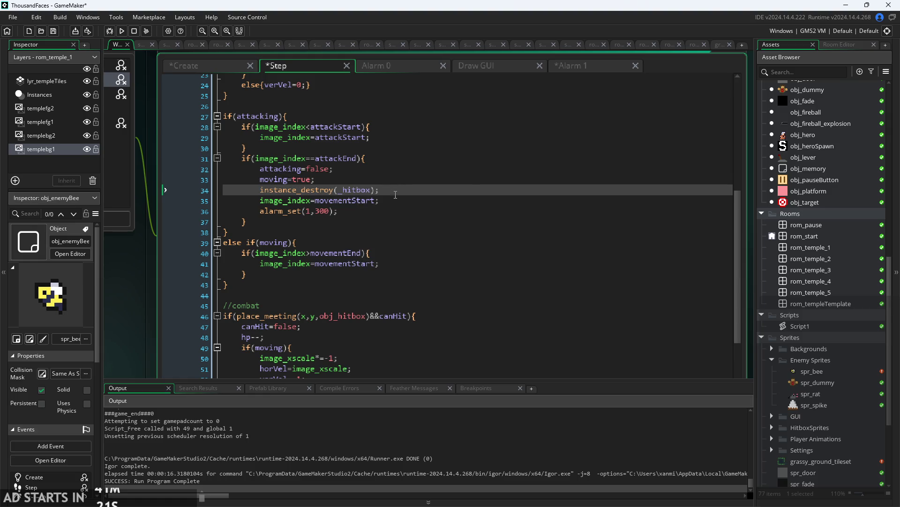
pyautogui.press('Down')
pyautogui.press('Up')
pyautogui.press('Down')
pyautogui.press('Down')
pyautogui.click(414, 200)
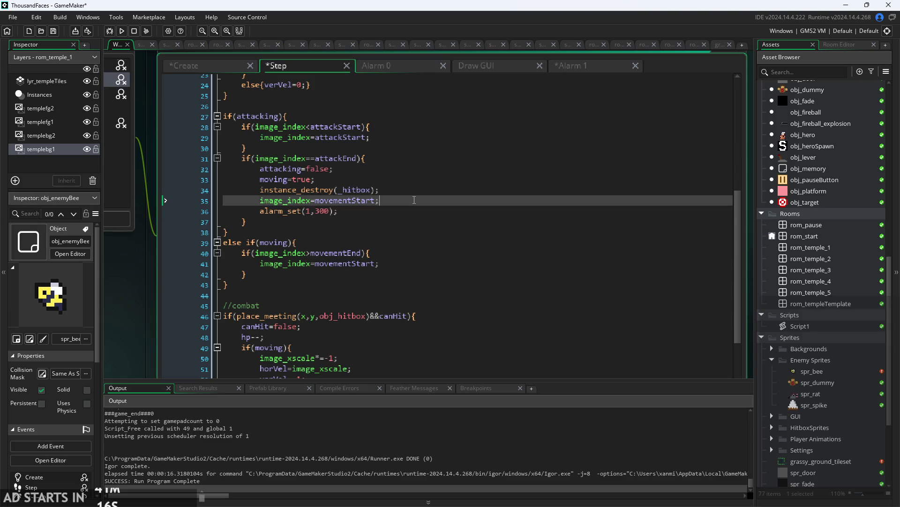
pyautogui.click(376, 214)
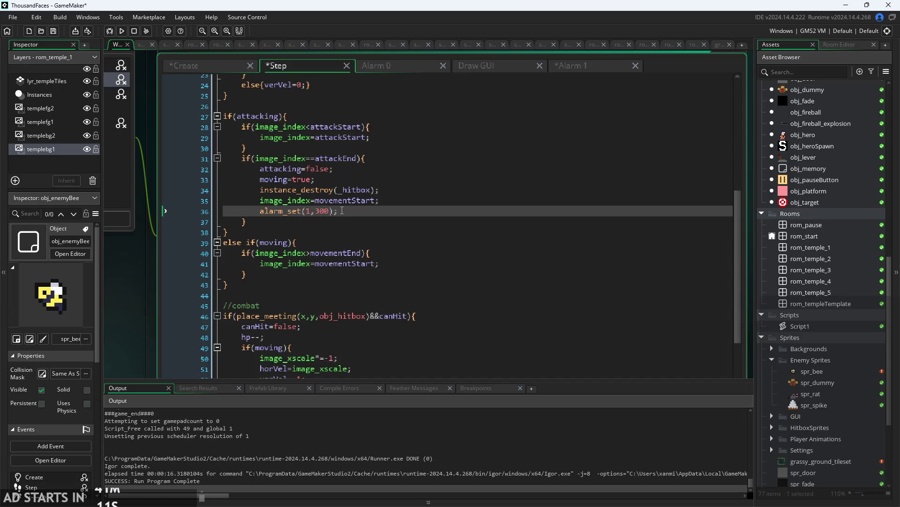
pyautogui.click(361, 203)
pyautogui.click(361, 210)
pyautogui.hotkey('shift', 'space')
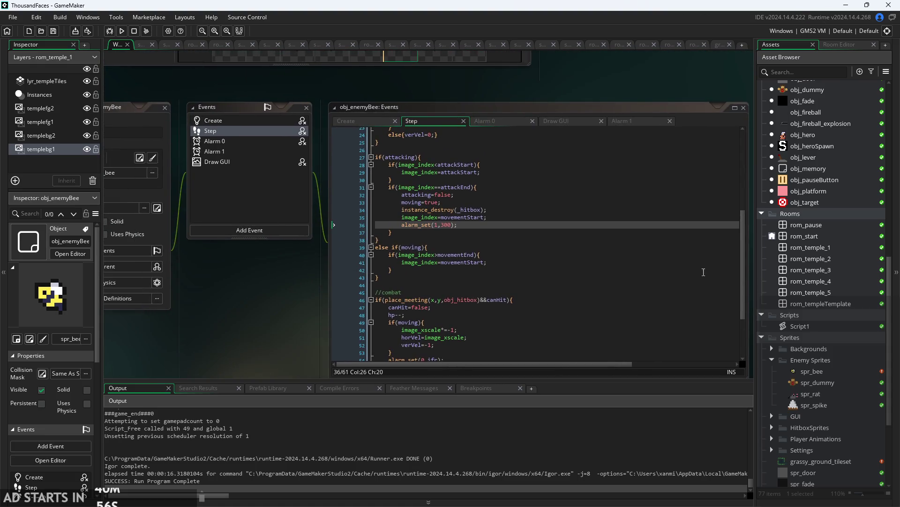
# Open rom_temple_2 and decline the asset-layer prompt from a first drop attempt.
pyautogui.doubleClick(829, 280)
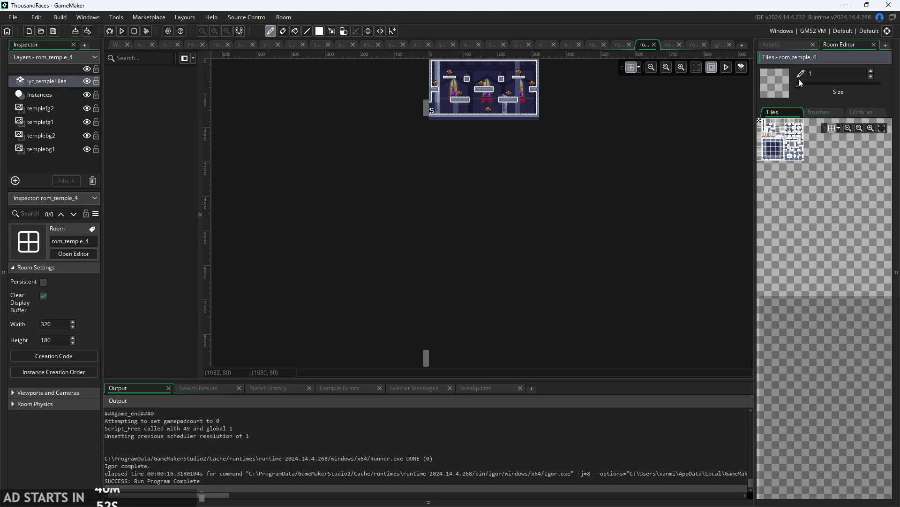
pyautogui.click(784, 43)
pyautogui.doubleClick(833, 257)
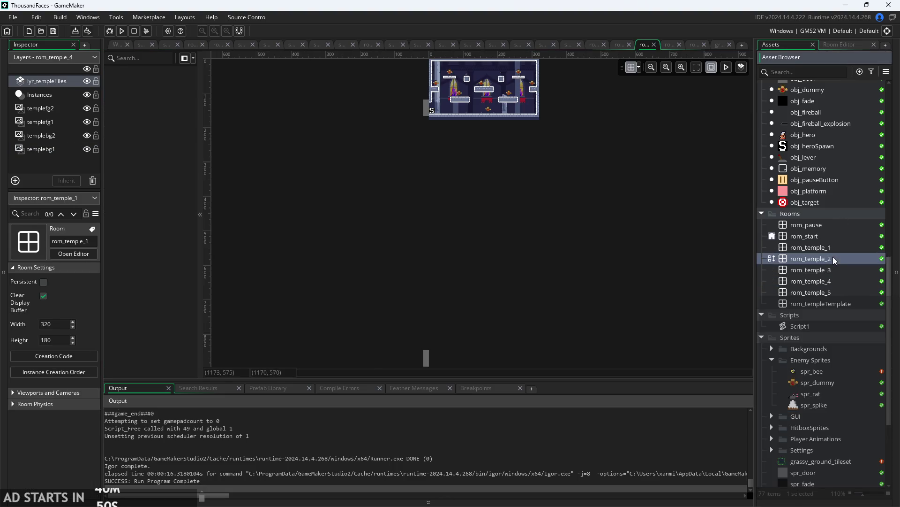
pyautogui.scroll(-3, 546, 271)
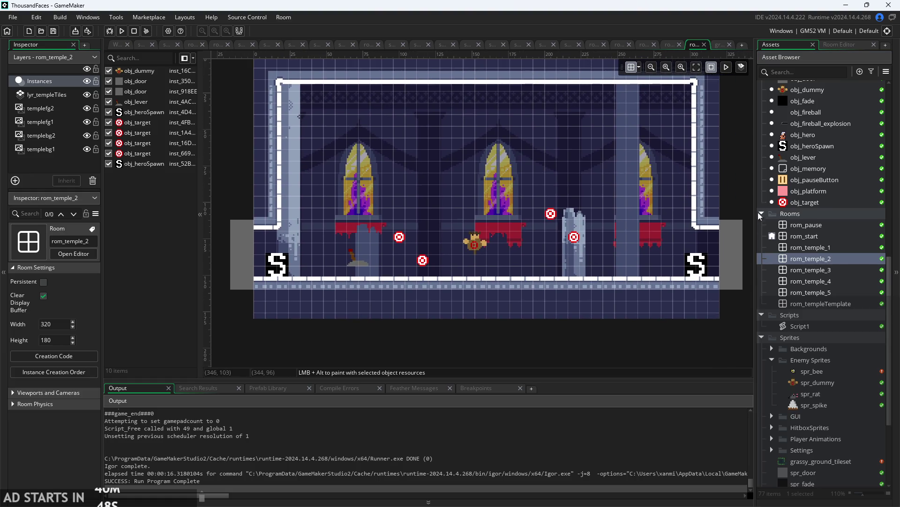
pyautogui.moveTo(813, 372)
pyautogui.mouseDown()
pyautogui.moveTo(642, 248)
pyautogui.moveTo(643, 212)
pyautogui.mouseUp()
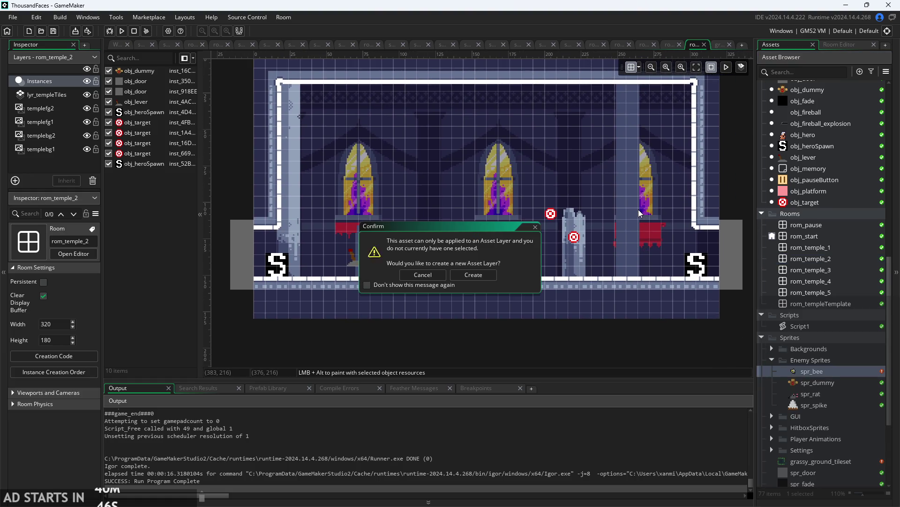
pyautogui.click(423, 274)
# Place an obj_enemyBee on the Instances layer near the broken pillar at 240, 104.
pyautogui.click(45, 82)
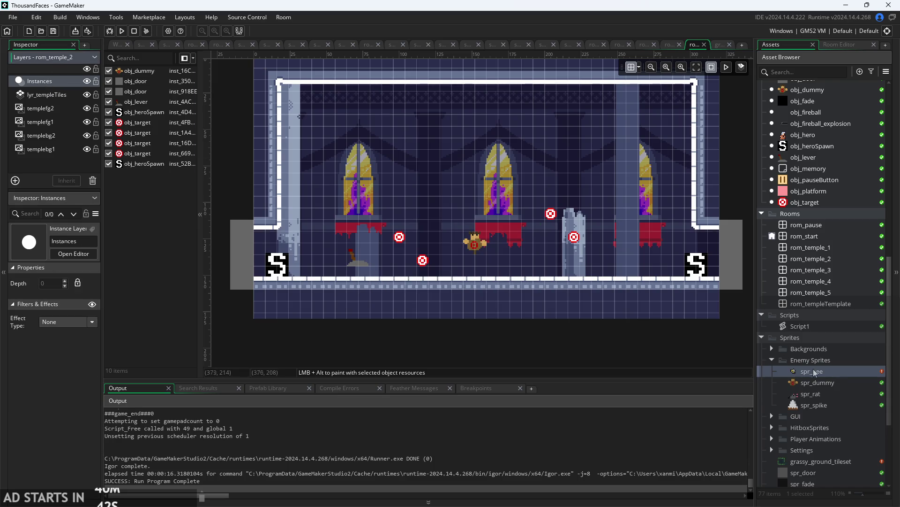
pyautogui.scroll(12, 814, 367)
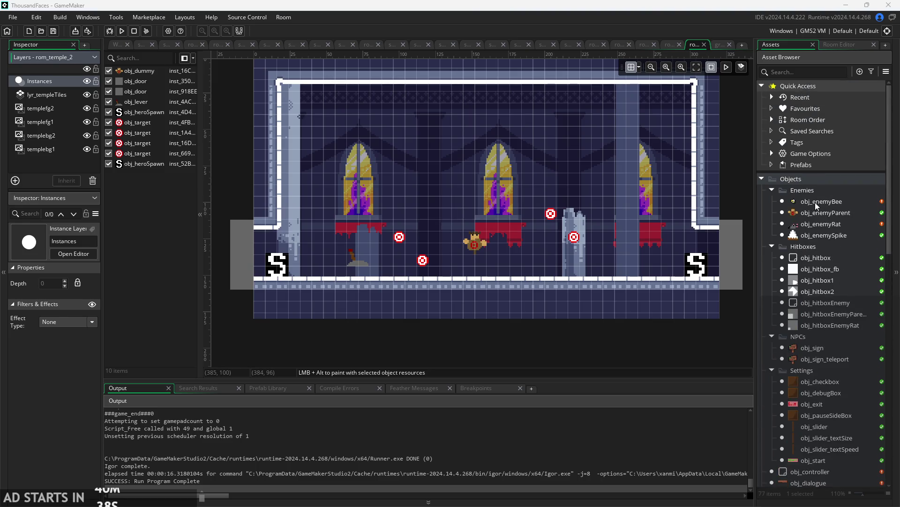
pyautogui.moveTo(820, 203)
pyautogui.mouseDown()
pyautogui.moveTo(580, 232)
pyautogui.moveTo(605, 219)
pyautogui.mouseUp()
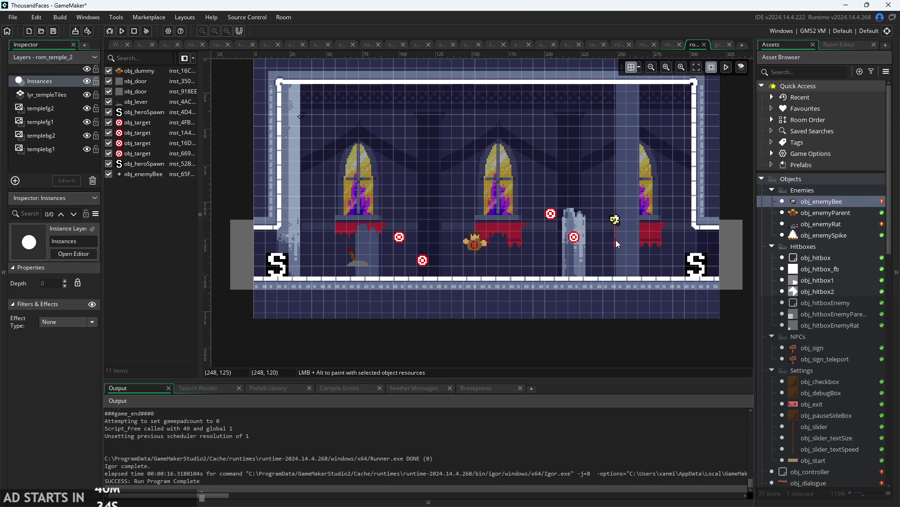
pyautogui.scroll(2, 616, 240)
pyautogui.click(615, 211)
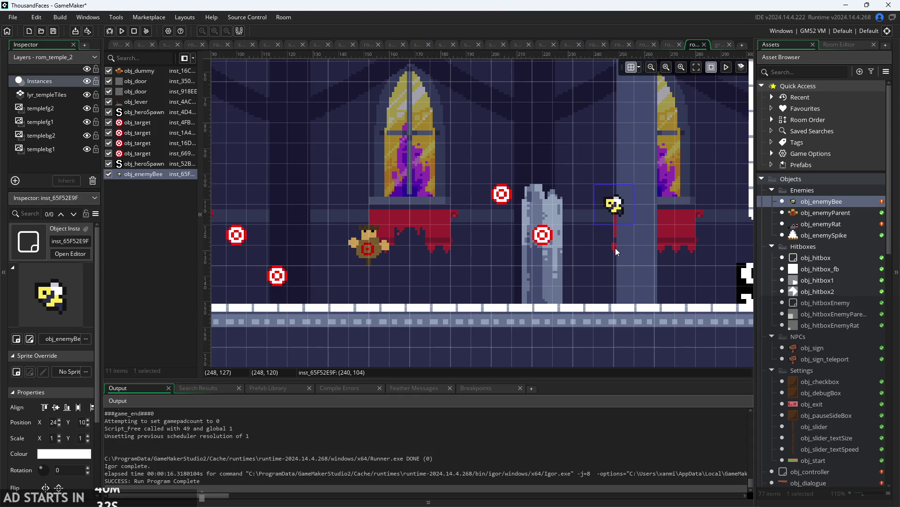
pyautogui.scroll(-2, 616, 249)
pyautogui.scroll(3, 616, 227)
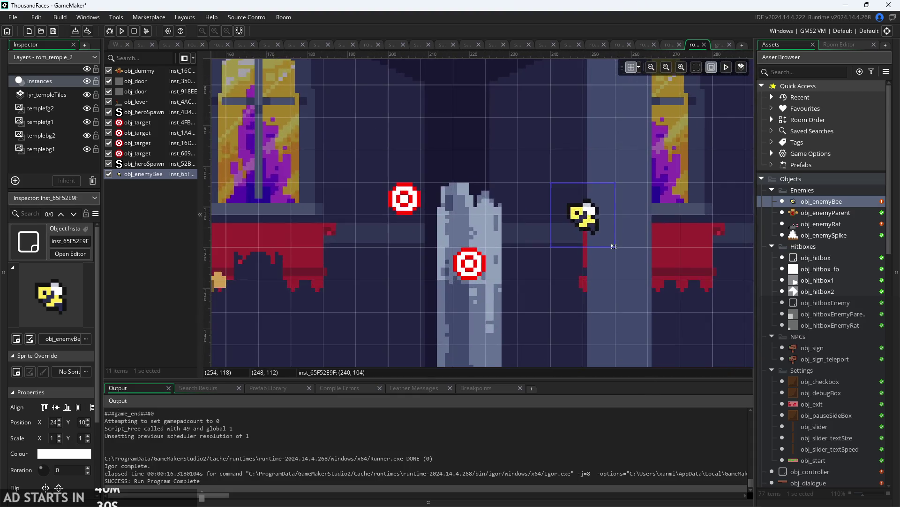
pyautogui.scroll(-6, 824, 329)
pyautogui.scroll(-7, 823, 373)
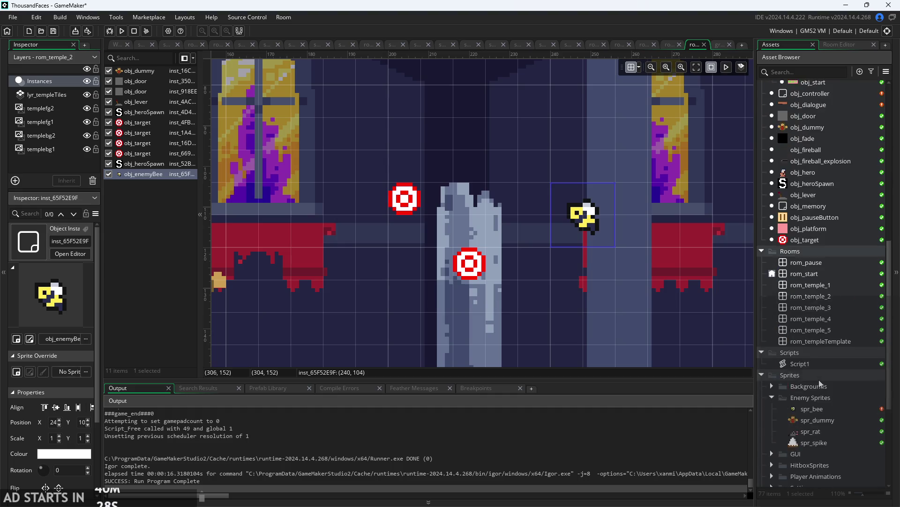
# Open spr_bee and step through its 8-frame flying animation, back to frame 4.
pyautogui.doubleClick(823, 236)
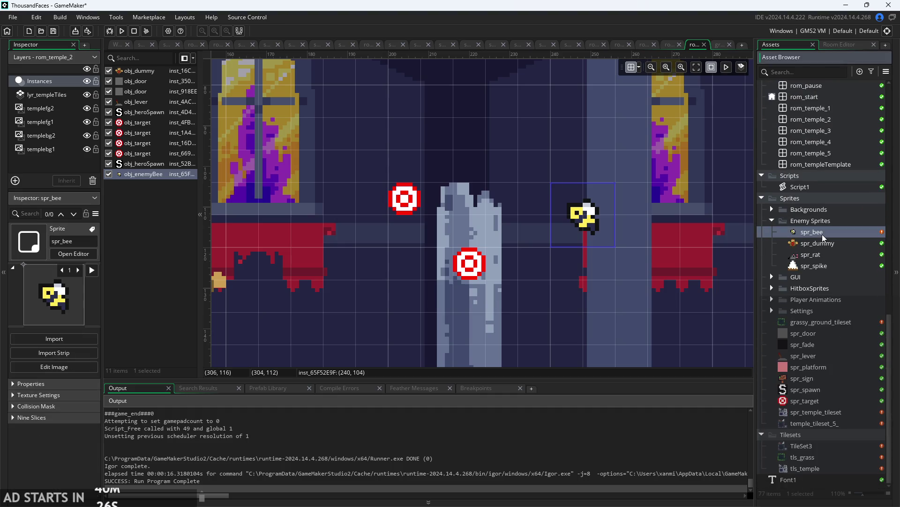
pyautogui.click(308, 329)
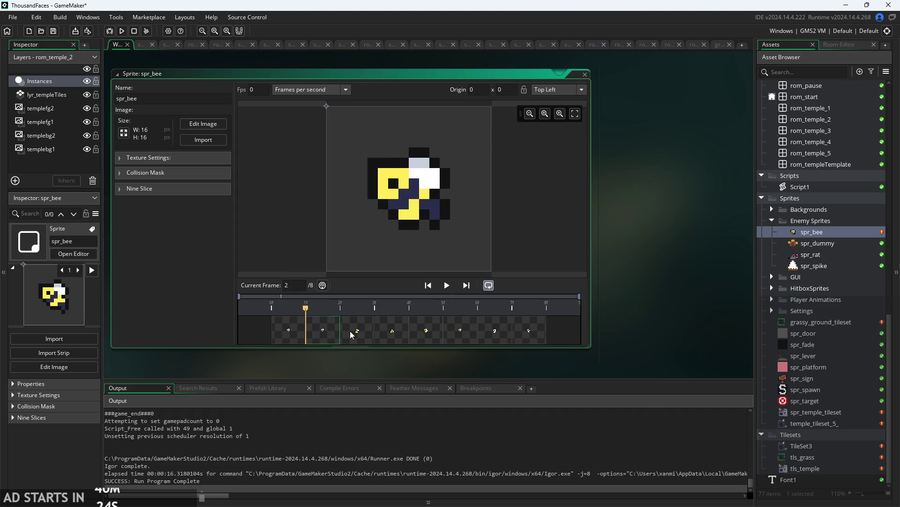
pyautogui.click(357, 331)
pyautogui.click(392, 331)
pyautogui.click(426, 331)
pyautogui.click(460, 332)
pyautogui.click(501, 336)
pyautogui.click(535, 332)
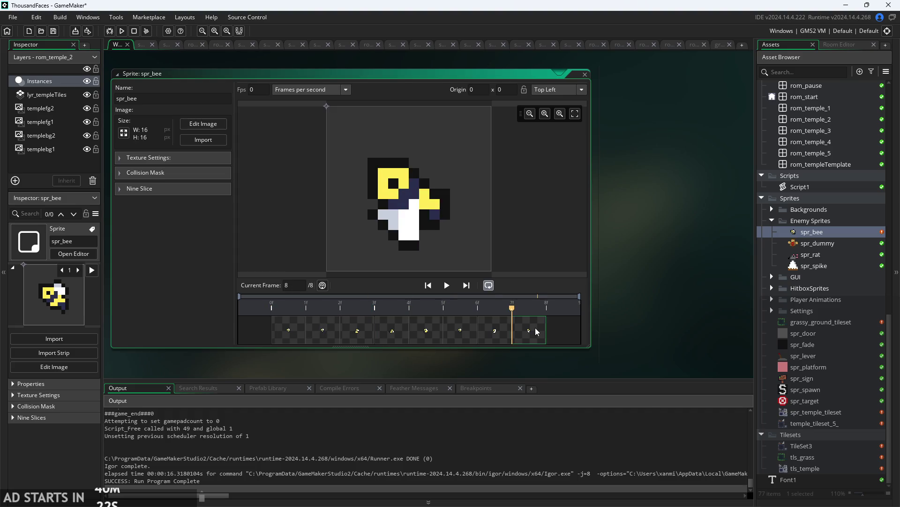
pyautogui.click(323, 334)
pyautogui.click(353, 341)
pyautogui.click(393, 332)
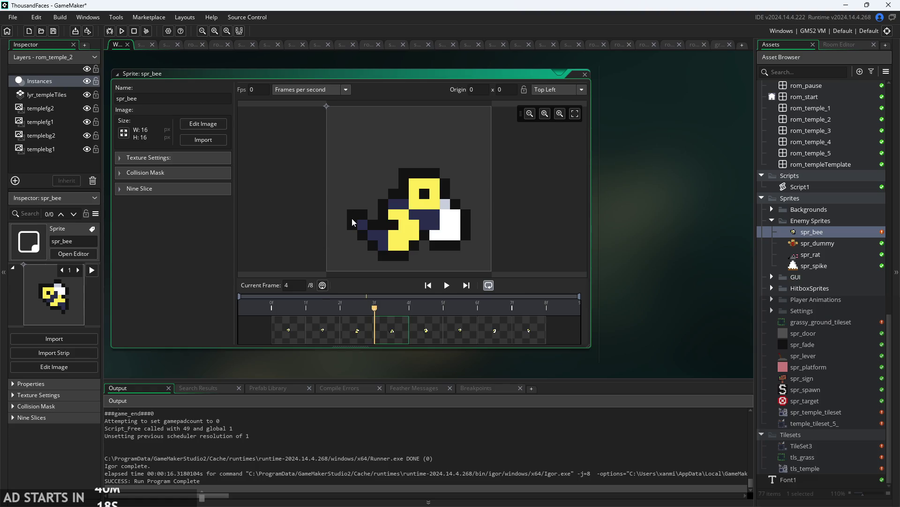
pyautogui.scroll(5, 831, 280)
pyautogui.scroll(9, 832, 280)
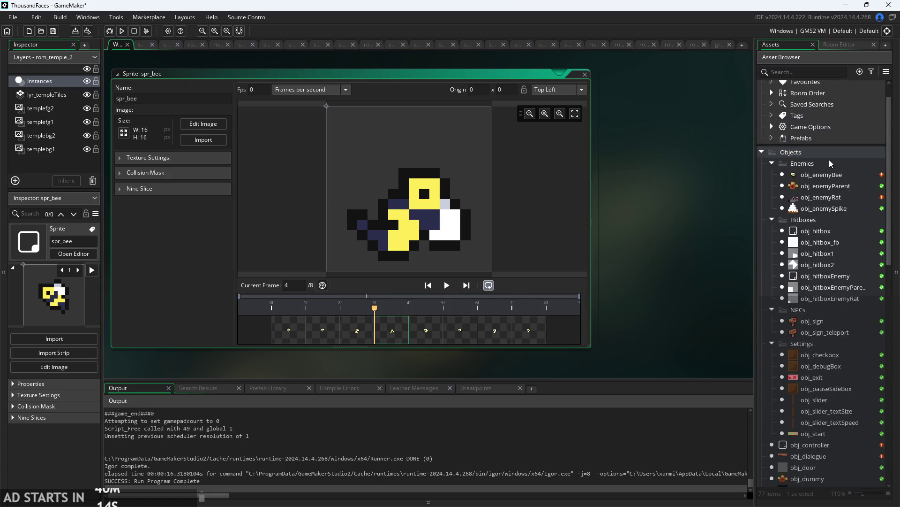
pyautogui.scroll(1, 830, 164)
# Open obj_enemyBee and look through its Alarm 0, Draw GUI and Alarm 1 events.
pyautogui.doubleClick(827, 202)
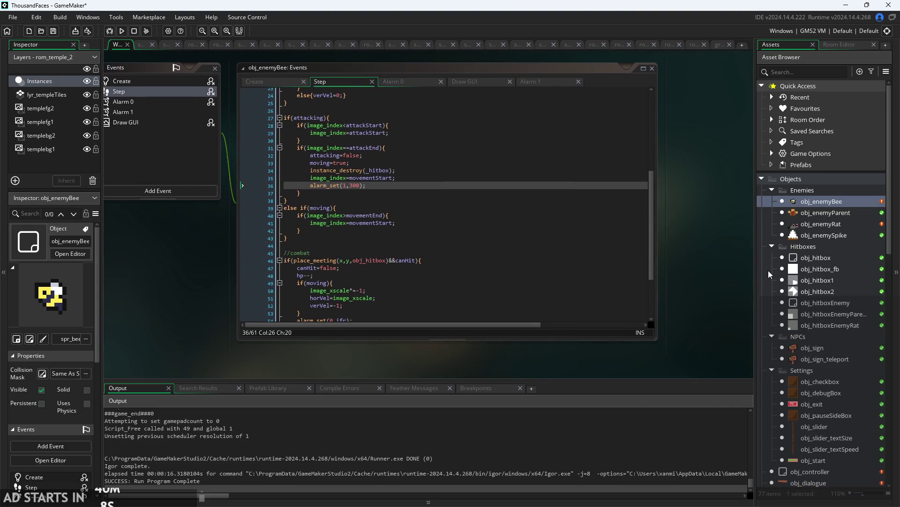
pyautogui.scroll(-3, 381, 199)
pyautogui.keyDown('ctrl'); pyautogui.scroll(3, 380, 199); pyautogui.keyUp('ctrl')
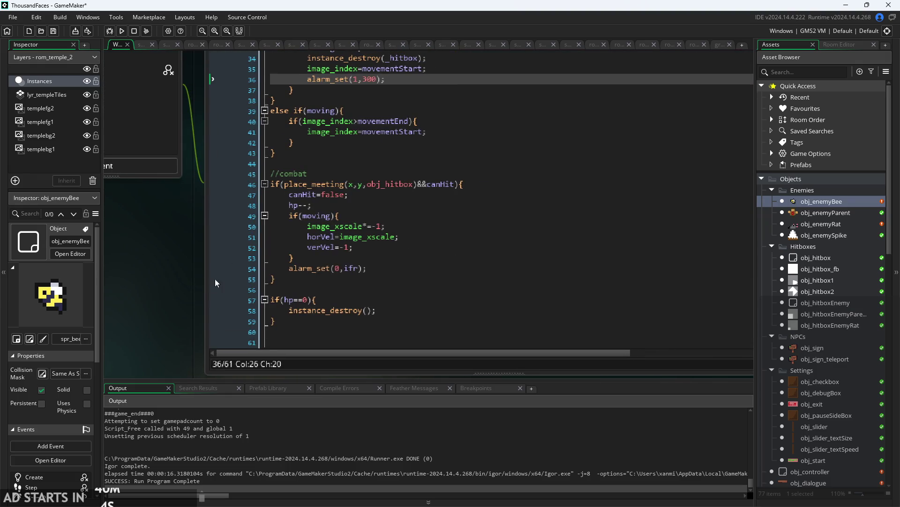
pyautogui.keyDown('ctrl'); pyautogui.scroll(-2, 217, 282); pyautogui.keyUp('ctrl')
pyautogui.click(363, 120)
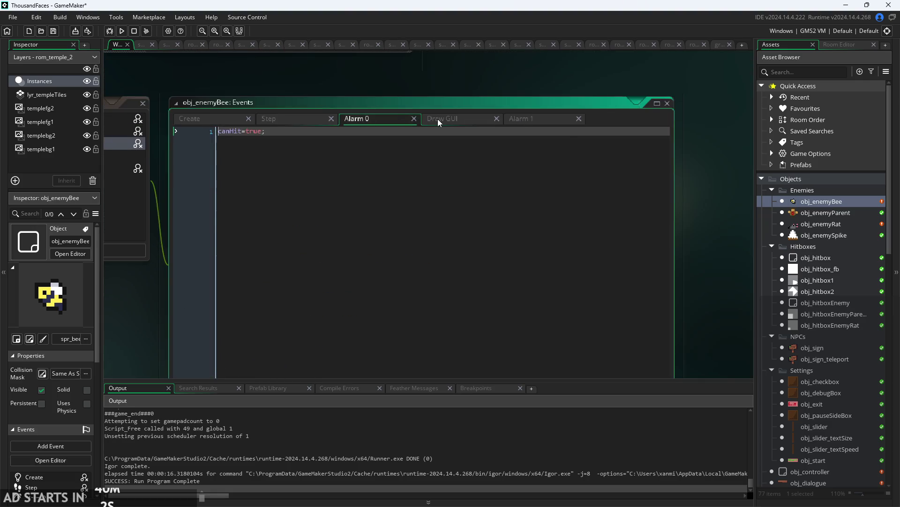
pyautogui.click(441, 121)
pyautogui.click(519, 121)
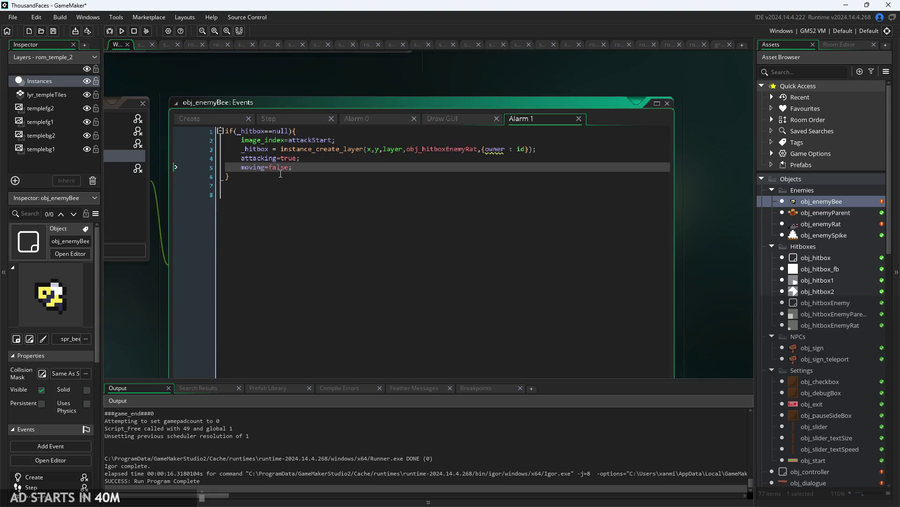
pyautogui.keyDown('ctrl'); pyautogui.scroll(2, 341, 152); pyautogui.keyUp('ctrl')
# Spawn the Alarm 1 hitbox at x+image_xscale*4 and save the change.
pyautogui.click(365, 139)
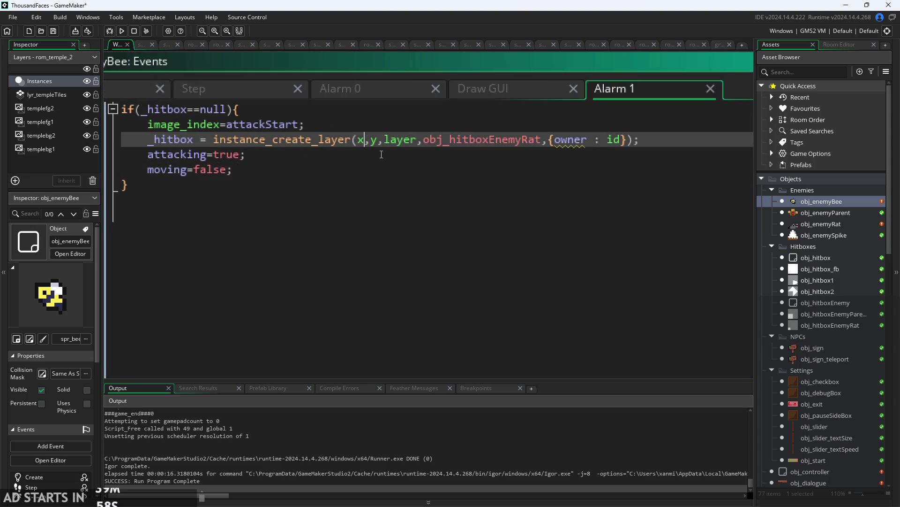
pyautogui.write('+')
pyautogui.press('BackSpace')
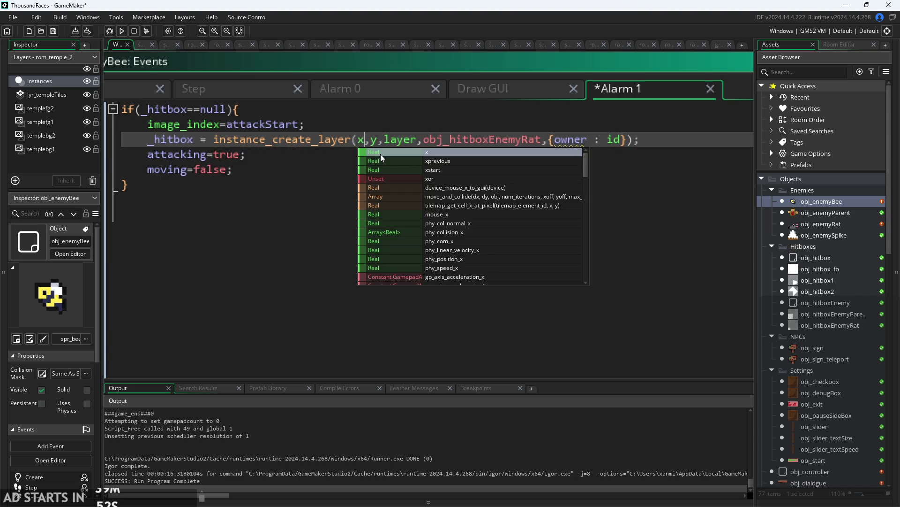
pyautogui.write('+image')
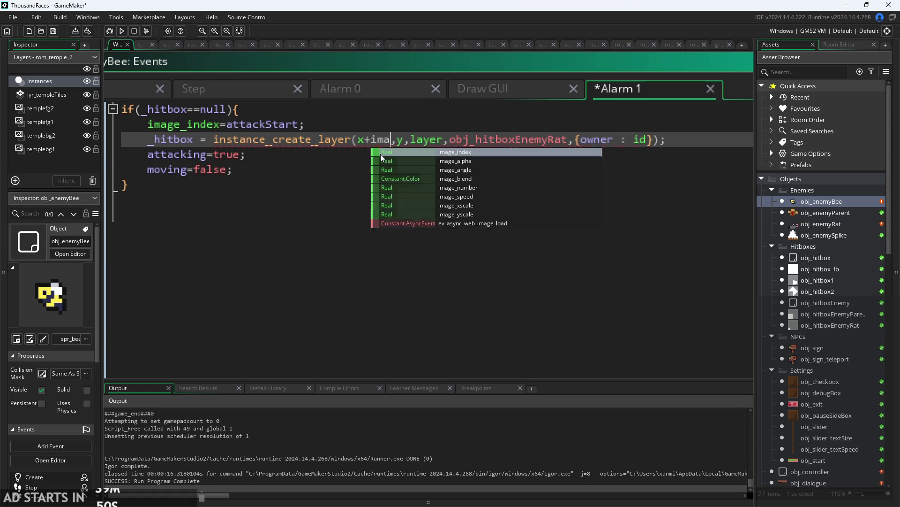
pyautogui.press('Down')
pyautogui.press('Down')
pyautogui.press('Down')
pyautogui.press('Return')
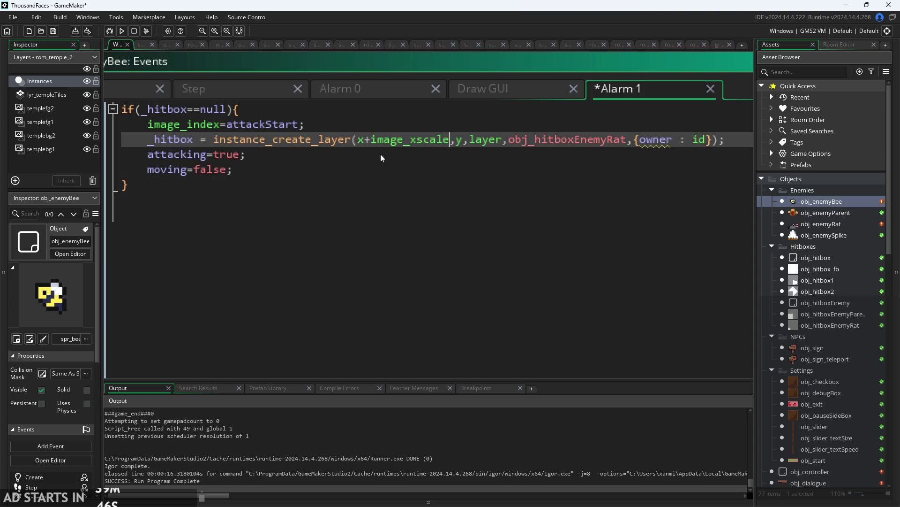
pyautogui.press('Left')
pyautogui.press('Right')
pyautogui.write('*4')
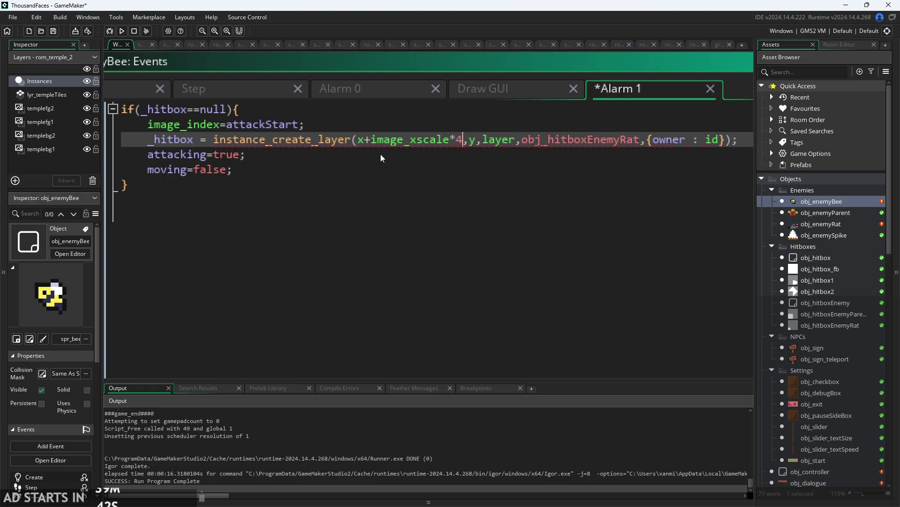
pyautogui.hotkey('ctrl', 's')
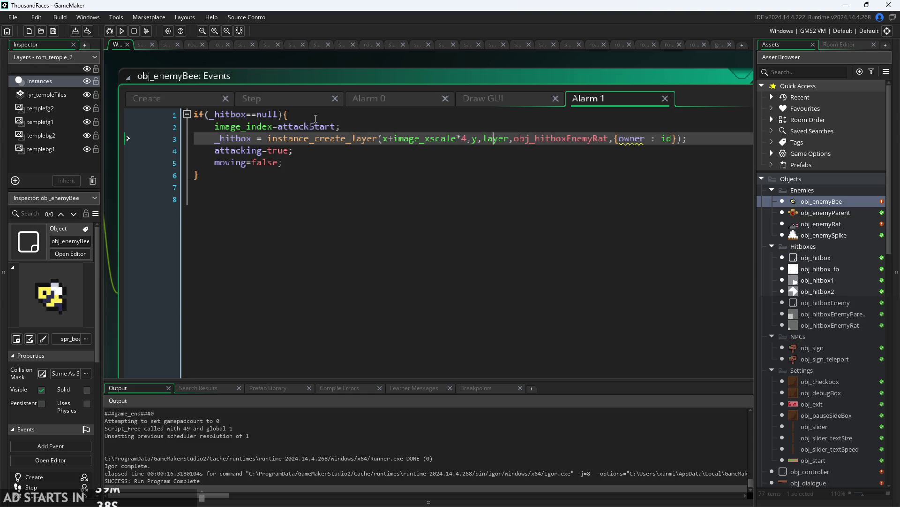
# Compare the Step event code with the updated Alarm 1 hitbox code.
pyautogui.click(272, 99)
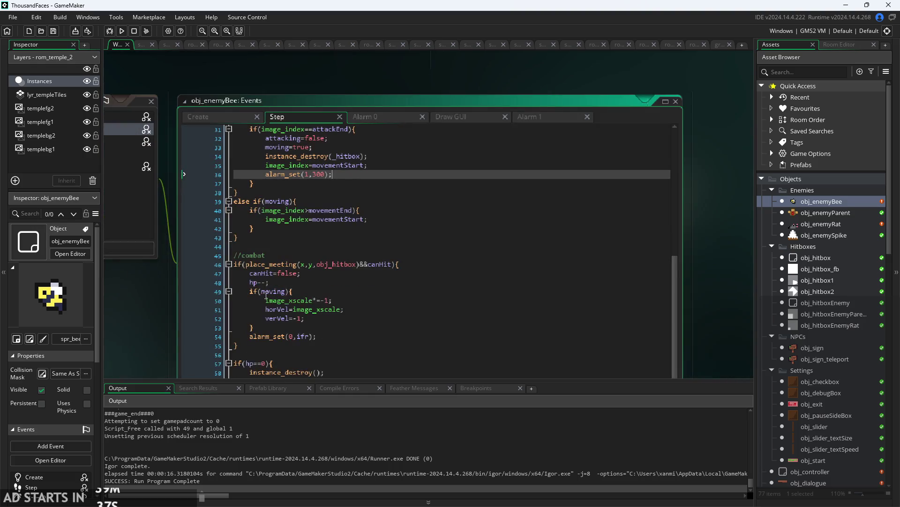
pyautogui.scroll(2, 362, 168)
pyautogui.click(559, 120)
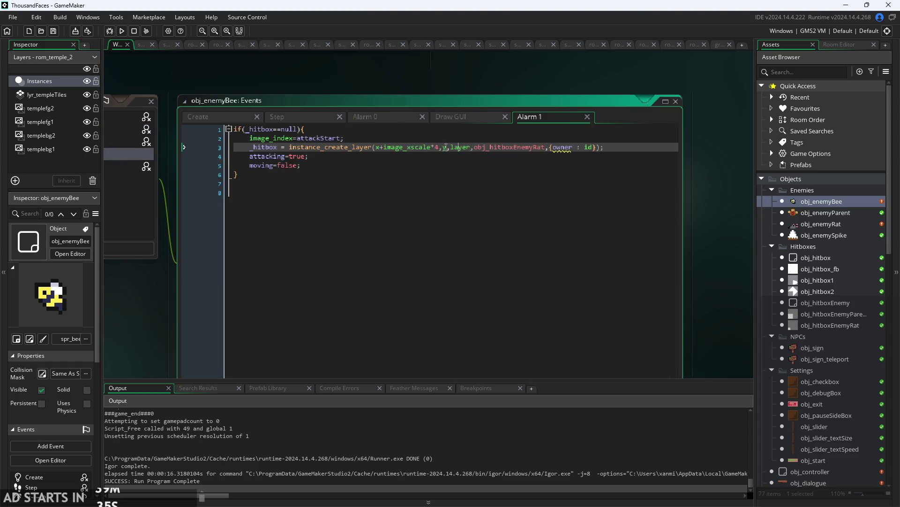
pyautogui.moveTo(444, 144)
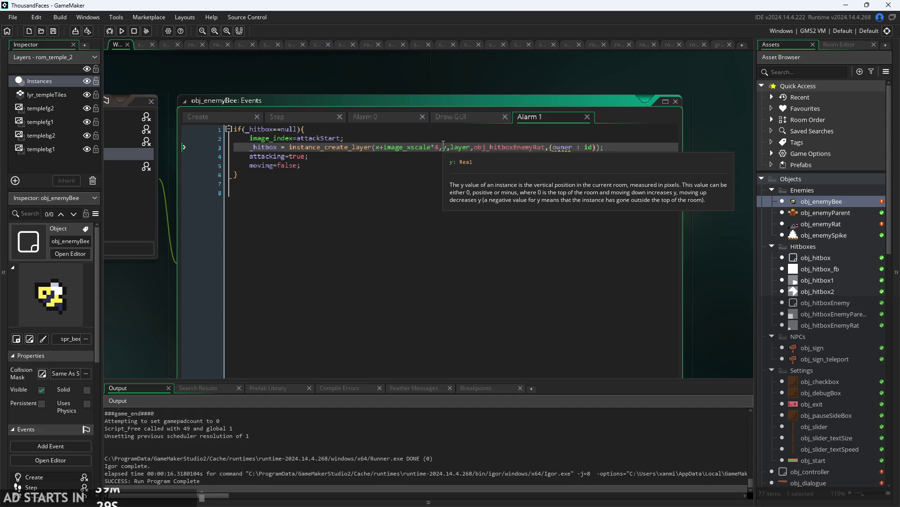
pyautogui.scroll(-1, 747, 322)
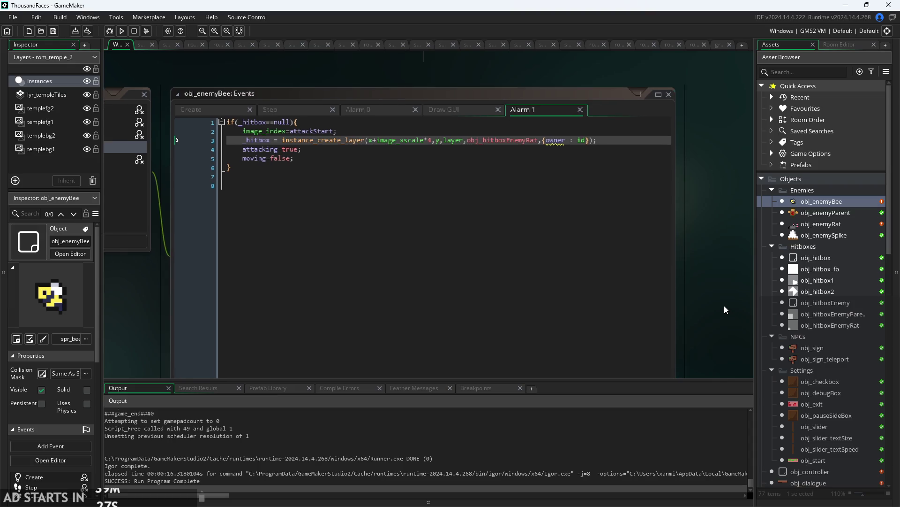
pyautogui.scroll(-3, 866, 351)
pyautogui.scroll(-10, 840, 388)
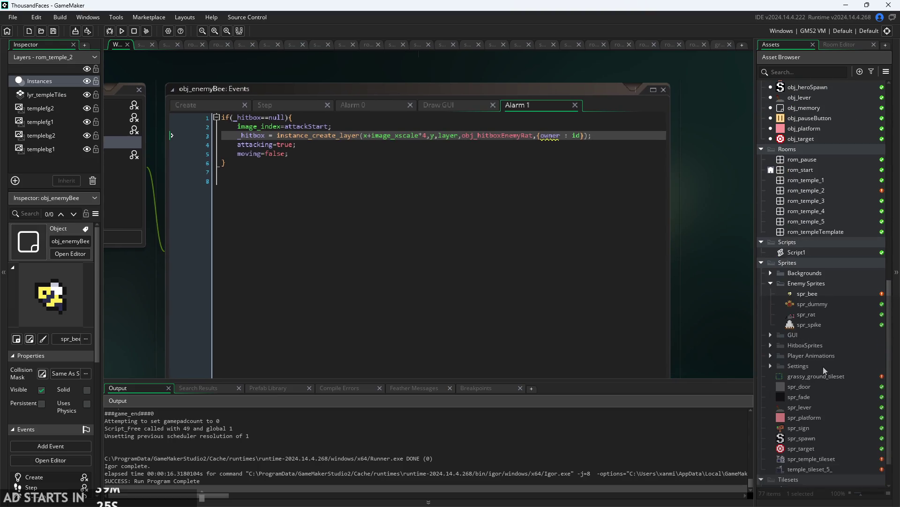
# Scrub through spr_bee's frames, then open rom_temple_2 in the room editor.
pyautogui.doubleClick(815, 294)
pyautogui.moveTo(372, 323)
pyautogui.mouseDown()
pyautogui.moveTo(288, 329)
pyautogui.moveTo(460, 329)
pyautogui.moveTo(699, 273)
pyautogui.mouseUp()
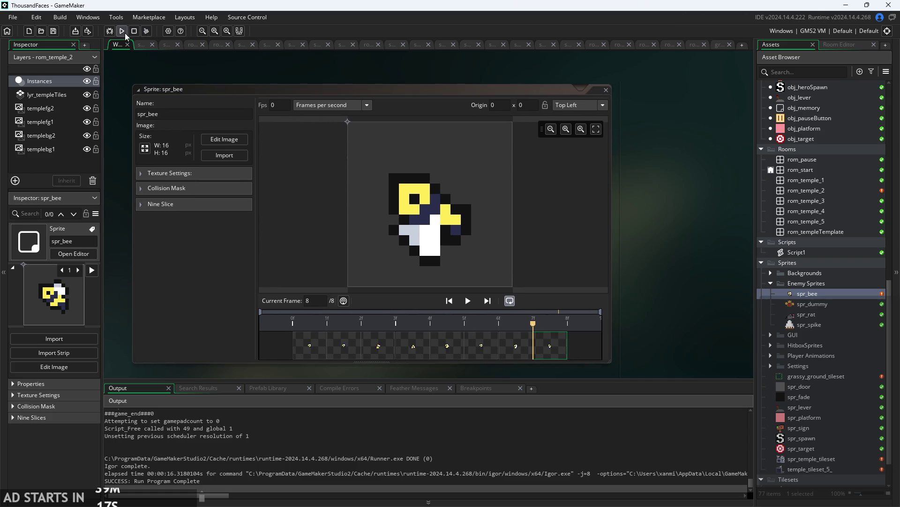
pyautogui.scroll(2, 821, 254)
pyautogui.click(822, 247)
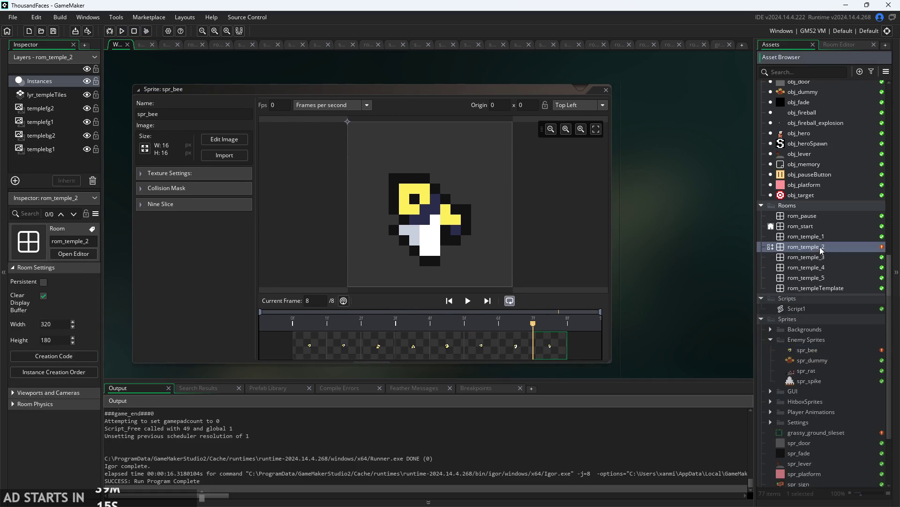
pyautogui.doubleClick(822, 247)
# Run the game, start it from the start screen, then quit back to the editor.
pyautogui.click(121, 31)
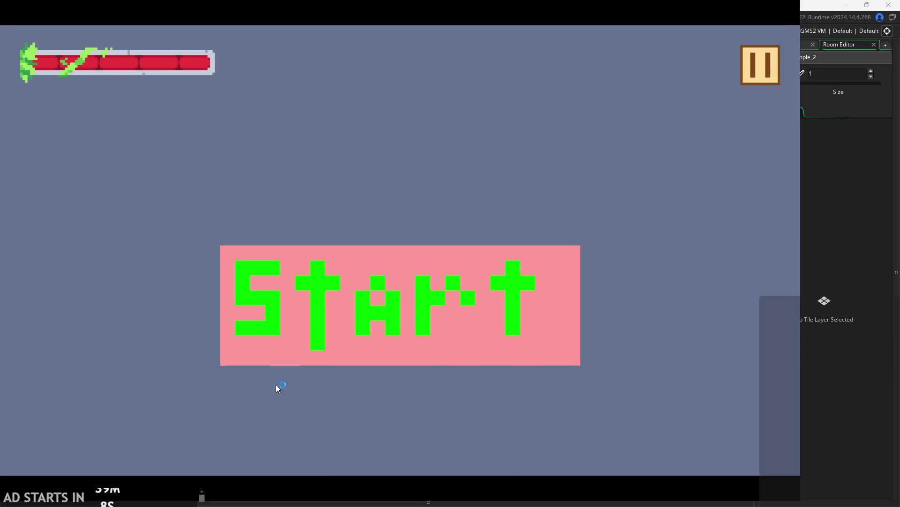
pyautogui.click(364, 326)
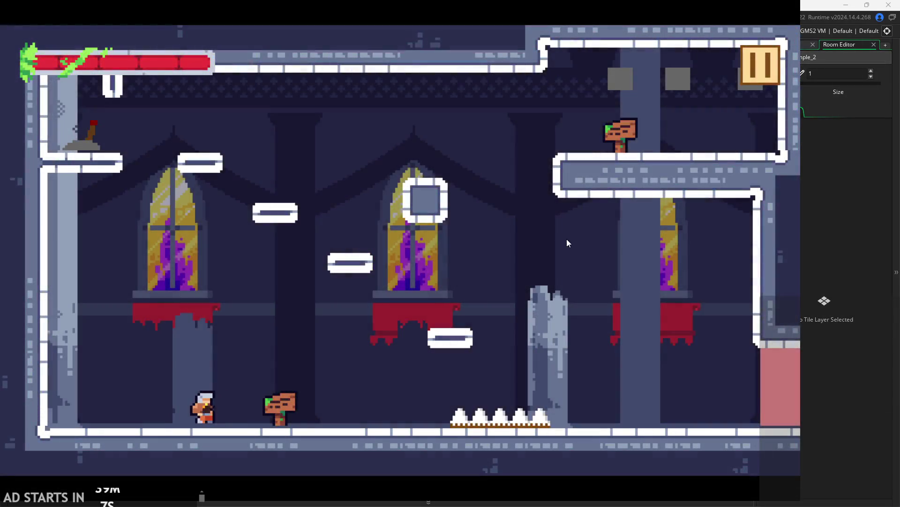
pyautogui.press('Escape')
pyautogui.click(696, 415)
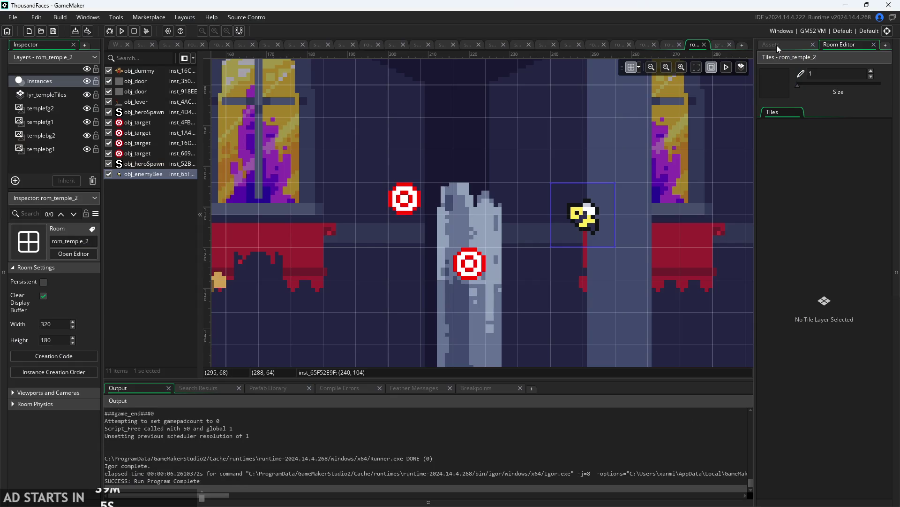
# Open obj_hitboxEnemyRat's events, then run and start the game again.
pyautogui.click(777, 45)
pyautogui.scroll(5, 817, 266)
pyautogui.scroll(4, 814, 282)
pyautogui.doubleClick(834, 230)
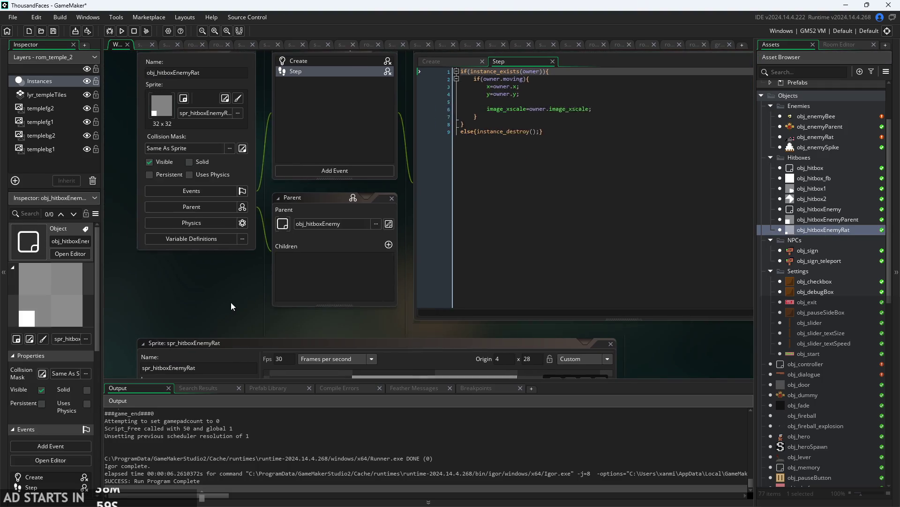
pyautogui.click(122, 31)
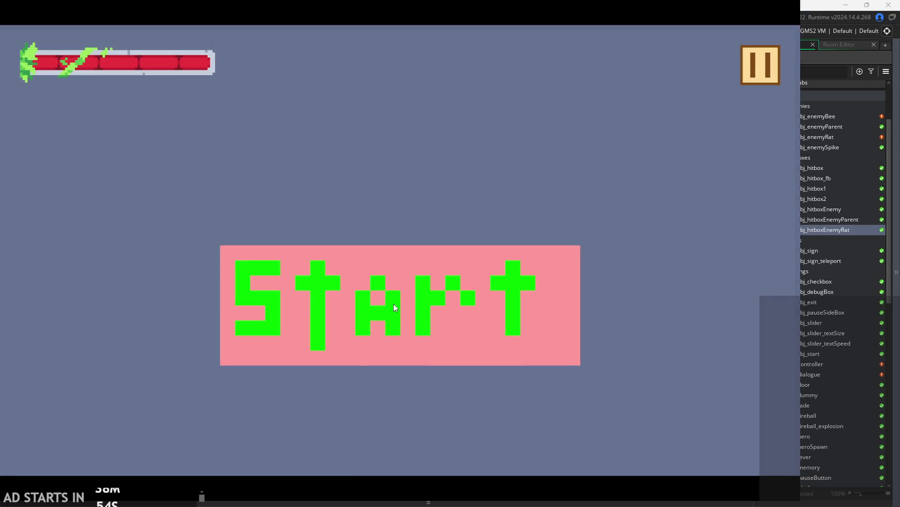
pyautogui.click(397, 304)
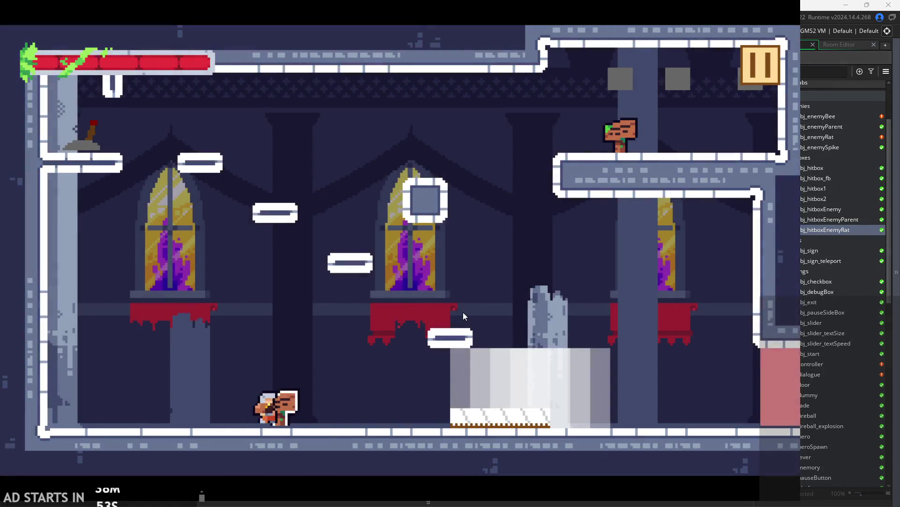
# Play the level, walking and jumping the hero left and right across the floor.
pyautogui.press('Right')
pyautogui.press('space')
pyautogui.press('Left')
pyautogui.press('space')
pyautogui.press('space')
pyautogui.press('space')
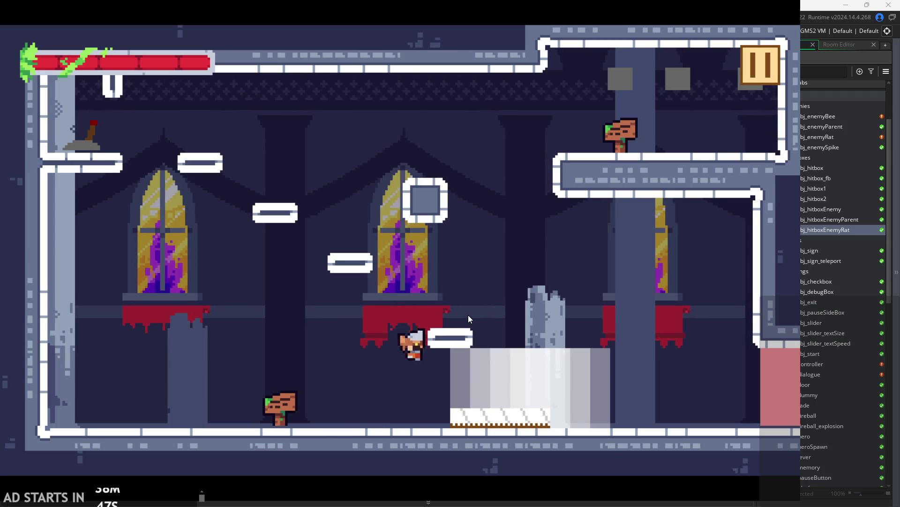
pyautogui.press('Left')
pyautogui.press('Right')
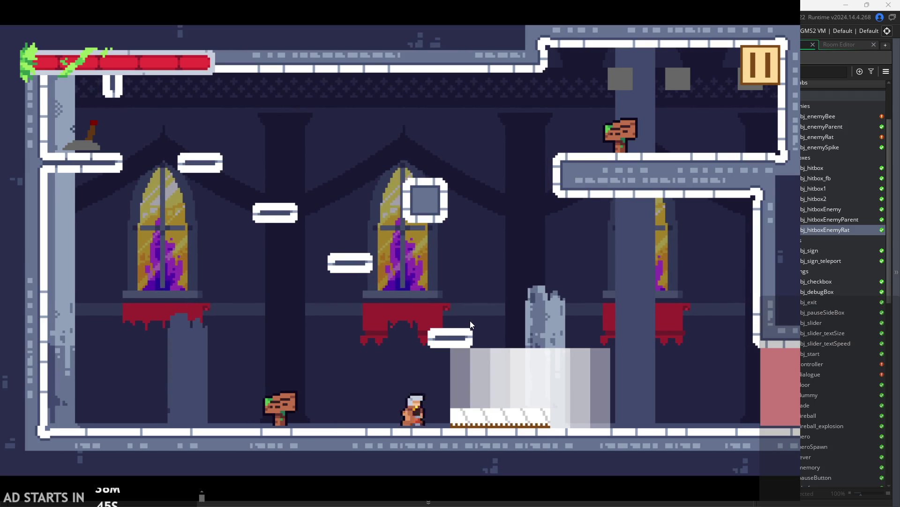
pyautogui.press('space')
pyautogui.press('Right')
# Jump onto the upper-right platform, then head toward the enemies until the _hitbox Code Error appears.
pyautogui.press('space')
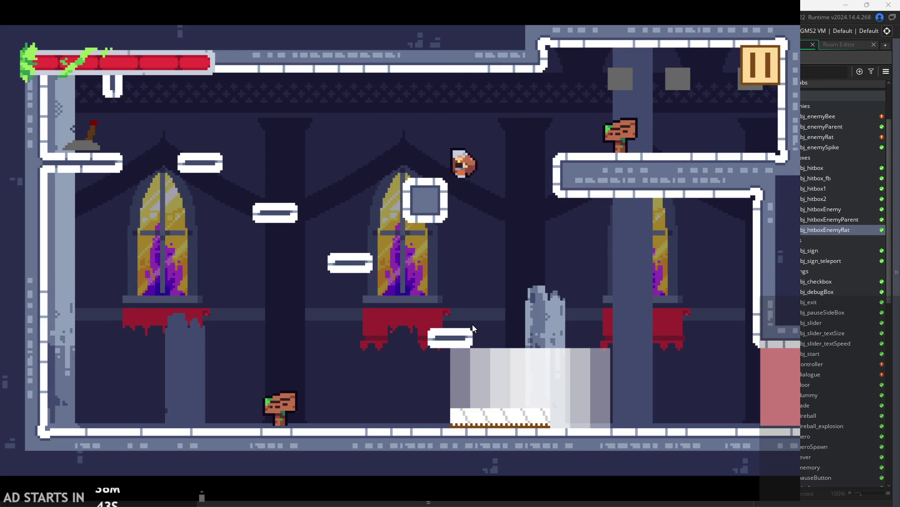
pyautogui.press('space')
pyautogui.press('Left')
pyautogui.press('Left')
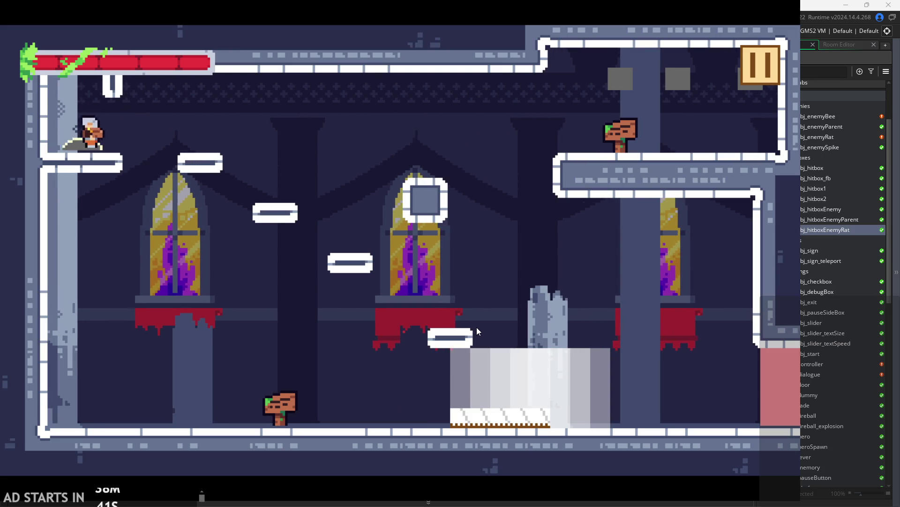
pyautogui.press('space')
pyautogui.press('Right')
pyautogui.press('Right')
pyautogui.press('space')
pyautogui.press('Left')
pyautogui.press('Right')
pyautogui.press('space')
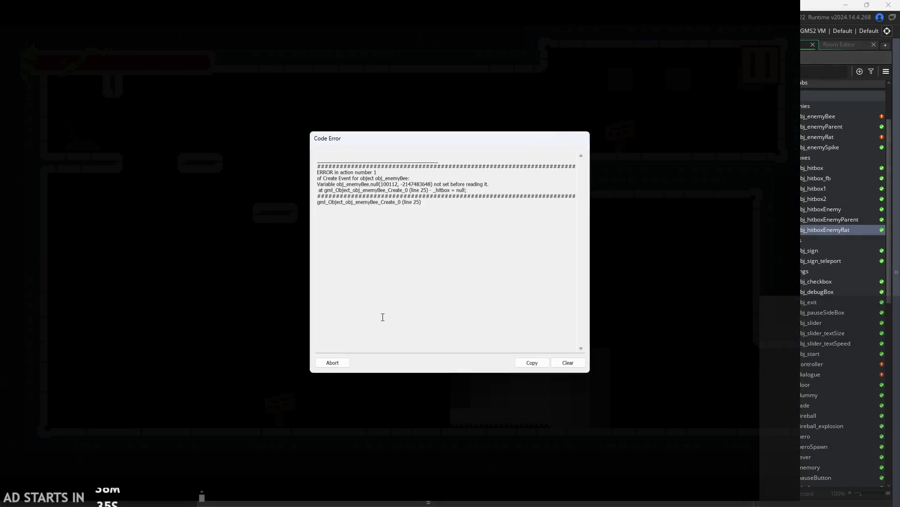
# Abort the crashed game and open obj_enemyBee from the asset list.
pyautogui.click(502, 195)
pyautogui.click(337, 364)
pyautogui.moveTo(428, 206); pyautogui.dragTo(388, 265)
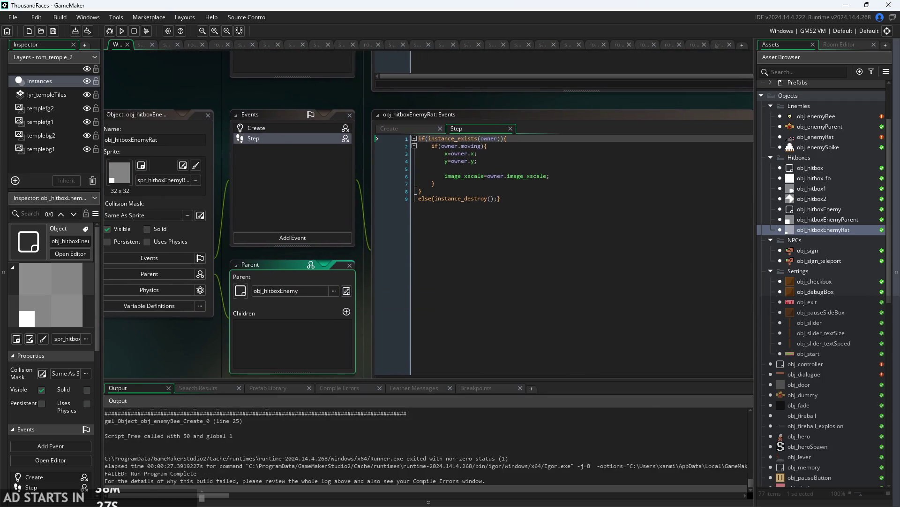
pyautogui.scroll(3, 831, 213)
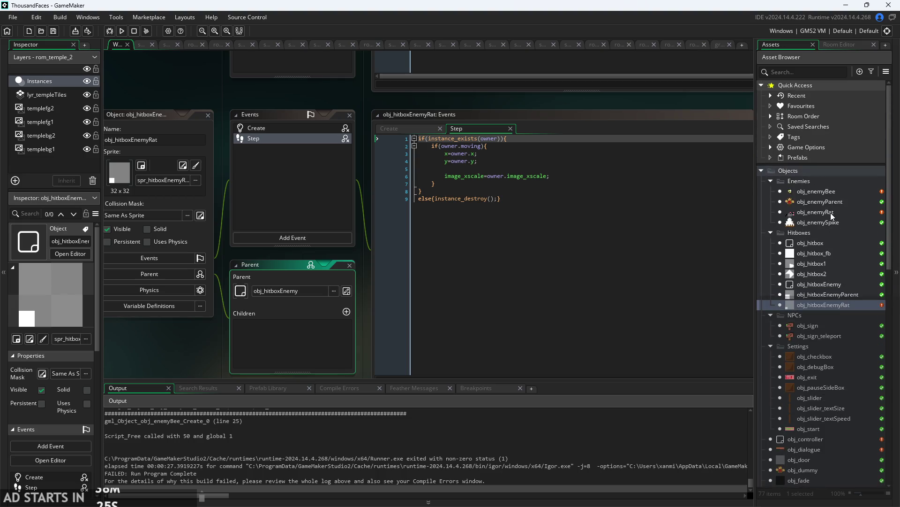
pyautogui.click(831, 198)
pyautogui.doubleClick(832, 191)
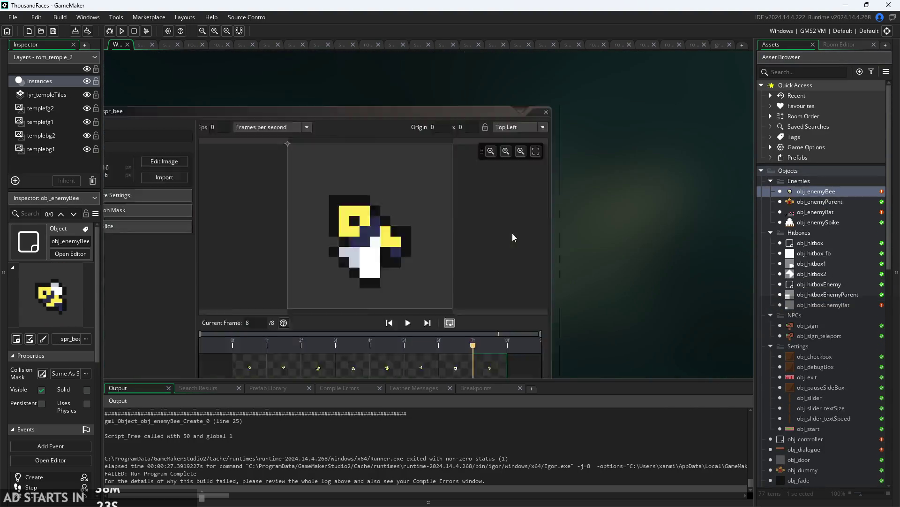
# Change _hitbox = null to undefined on line 25 of the bee's Create event.
pyautogui.keyDown('ctrl'); pyautogui.scroll(1, 234, 289); pyautogui.keyUp('ctrl')
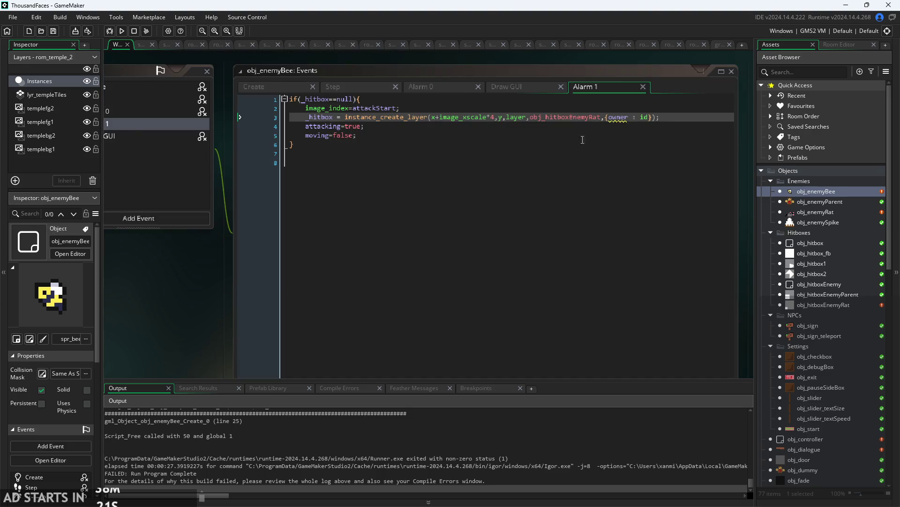
pyautogui.keyDown('ctrl'); pyautogui.scroll(1, 583, 140); pyautogui.keyUp('ctrl')
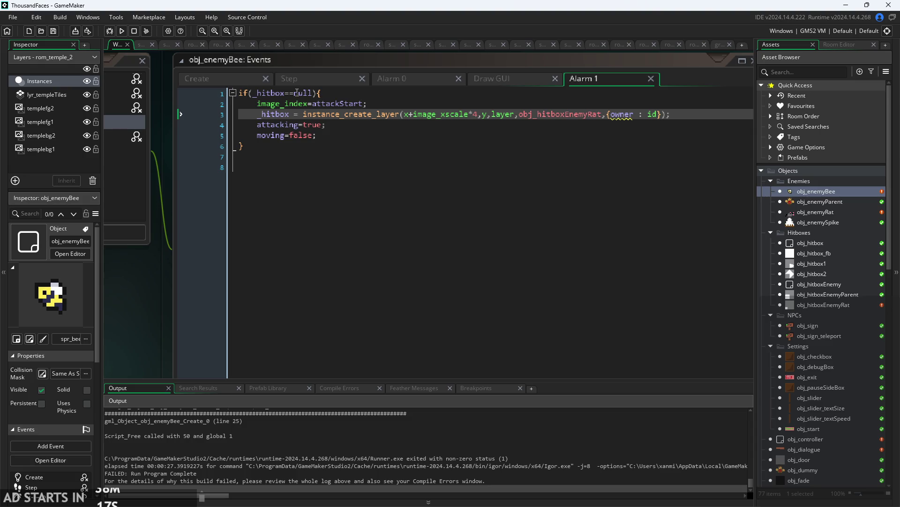
pyautogui.moveTo(365, 115)
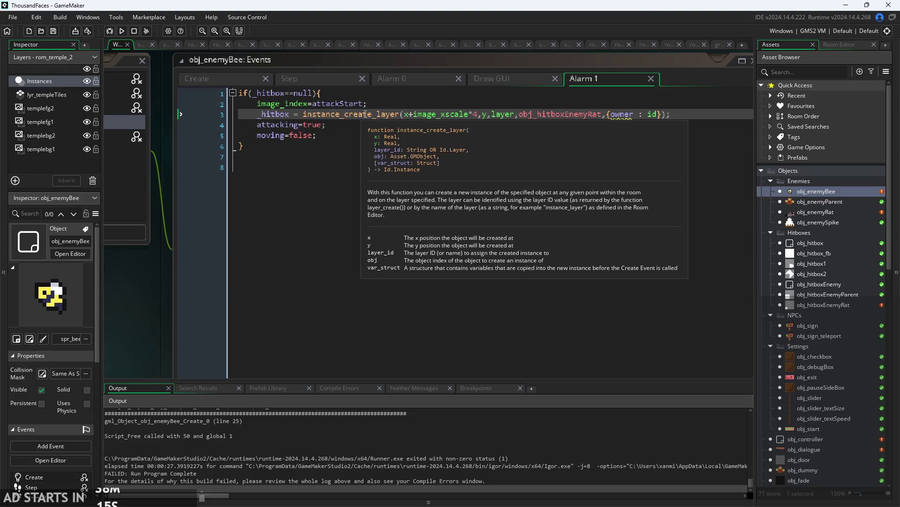
pyautogui.click(319, 78)
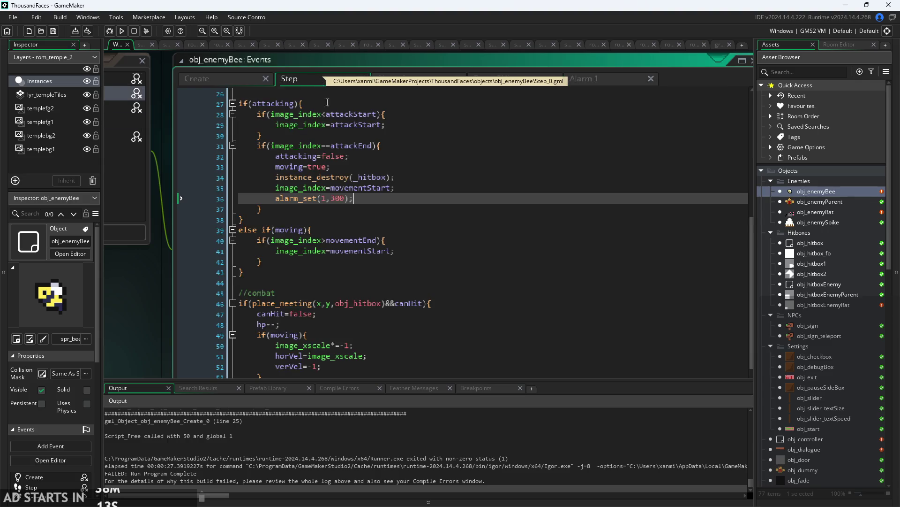
pyautogui.click(243, 76)
pyautogui.scroll(-2, 325, 279)
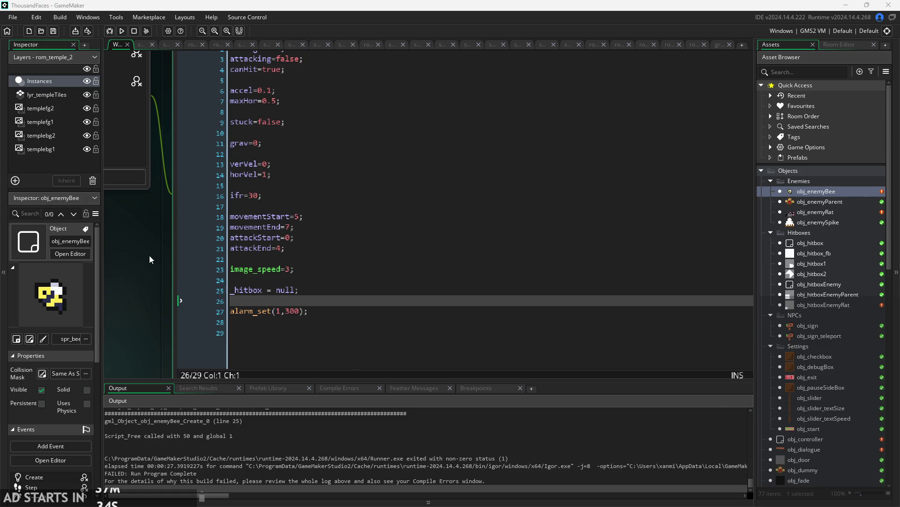
pyautogui.scroll(-3, 133, 289)
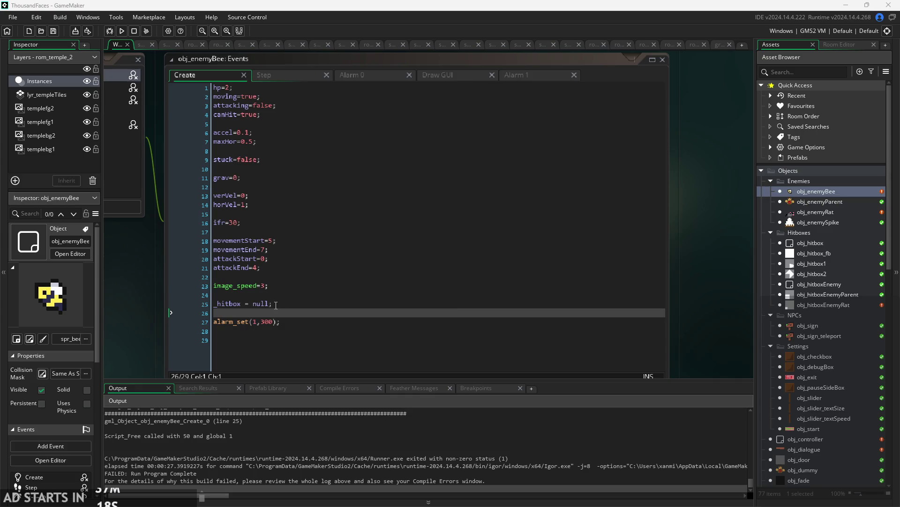
pyautogui.scroll(3, 266, 312)
pyautogui.scroll(2, 187, 234)
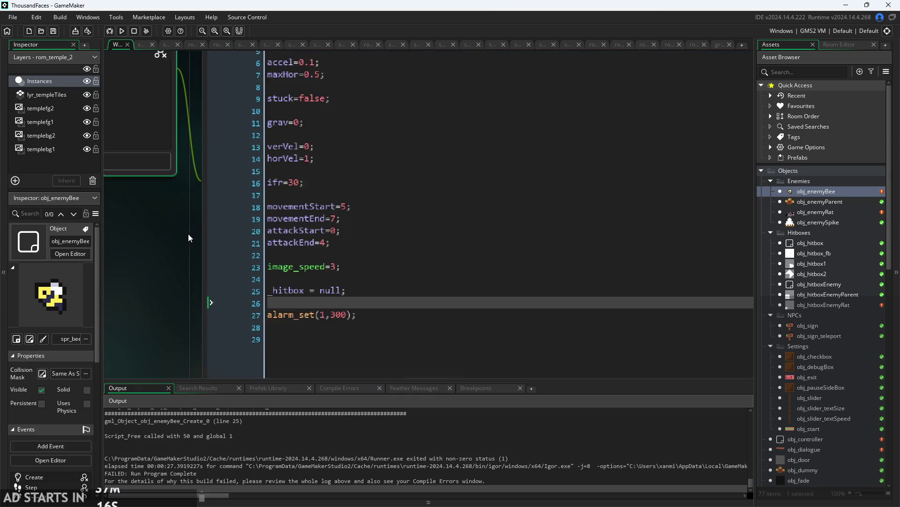
pyautogui.doubleClick(291, 244)
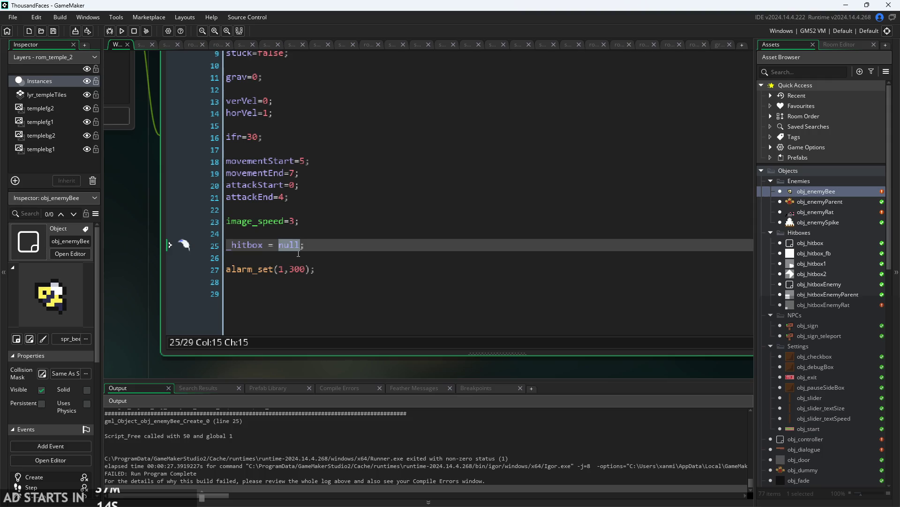
pyautogui.write('undefined')
pyautogui.moveTo(280, 247); pyautogui.dragTo(326, 249)
# Replace null with undefined in the Alarm 1 condition and run the game to test.
pyautogui.scroll(-3, 147, 203)
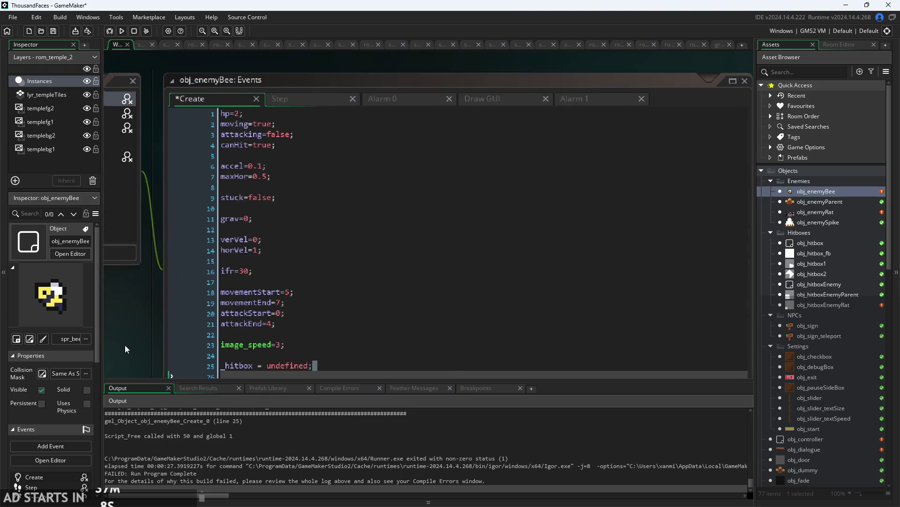
pyautogui.click(587, 102)
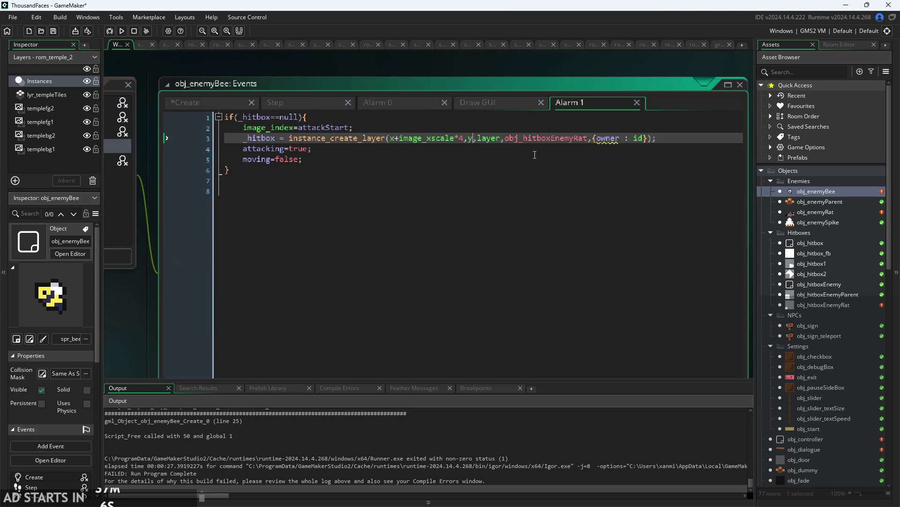
pyautogui.doubleClick(282, 118)
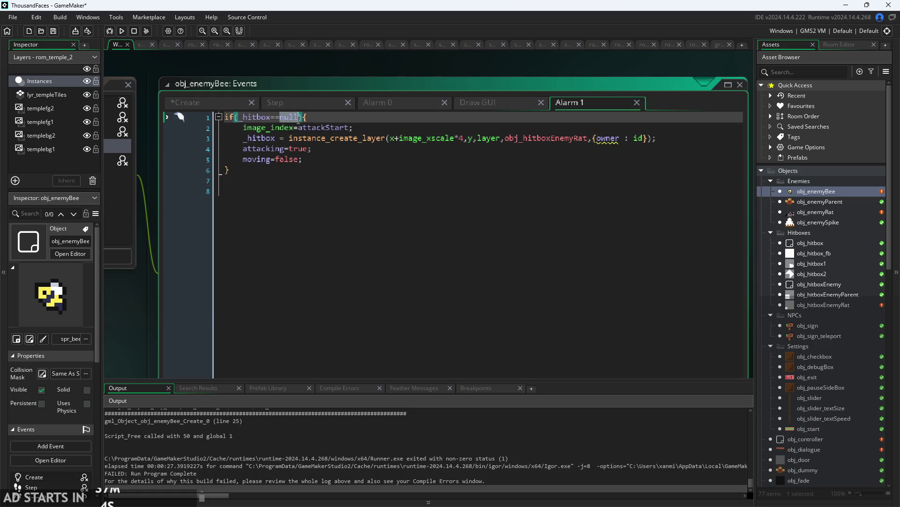
pyautogui.write('undefined')
pyautogui.click(375, 104)
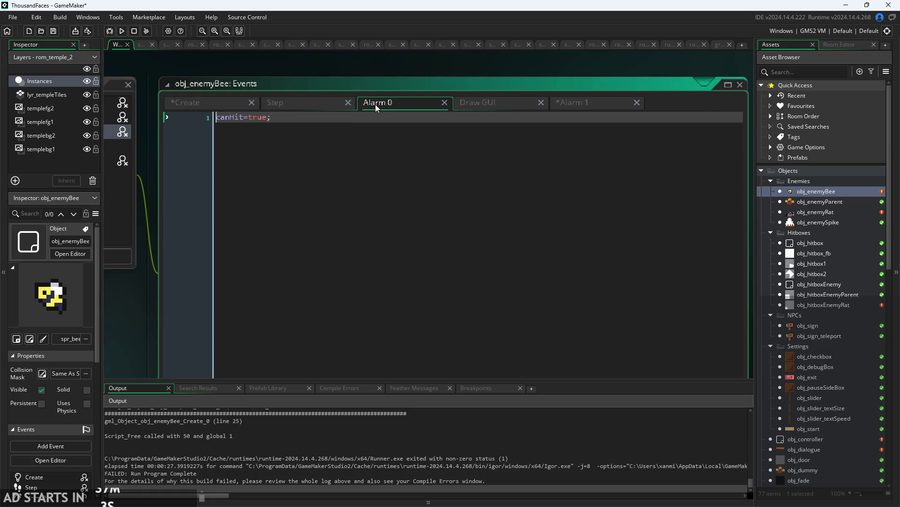
pyautogui.click(299, 101)
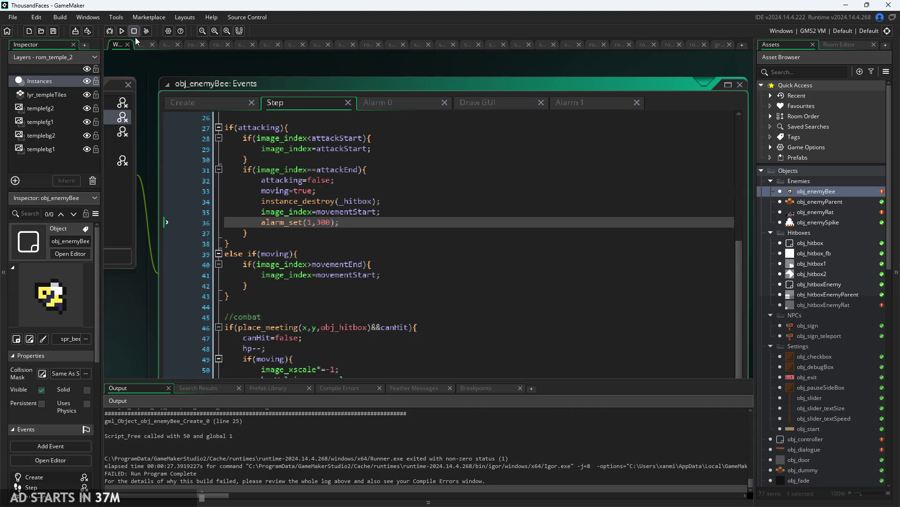
pyautogui.click(121, 31)
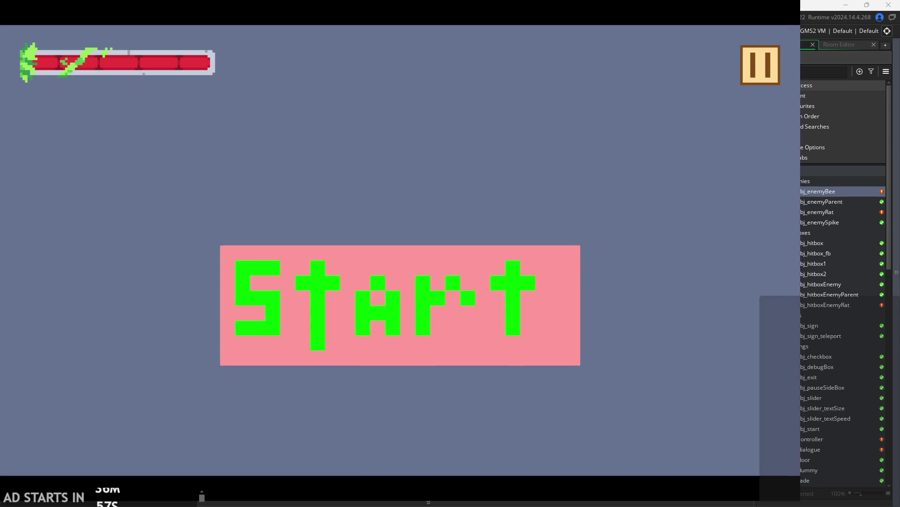
# Start the game and run and jump the hero around the first castle room.
pyautogui.click(447, 300)
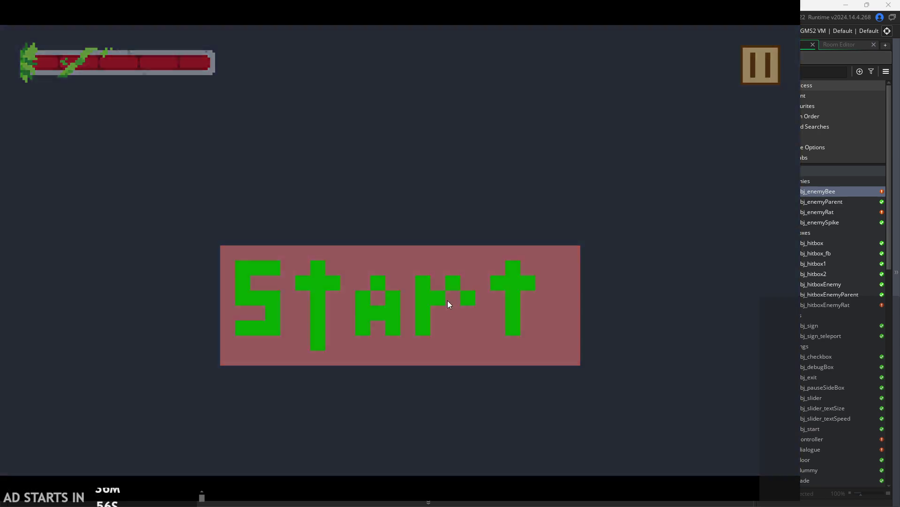
pyautogui.press('Right')
pyautogui.press('space')
pyautogui.press('Left')
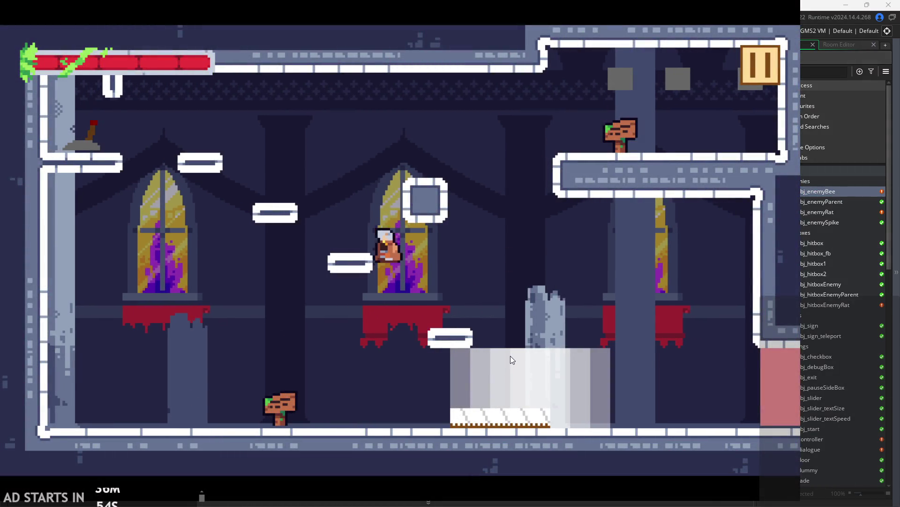
pyautogui.press('Right')
pyautogui.press('Left')
pyautogui.press('space')
pyautogui.press('space')
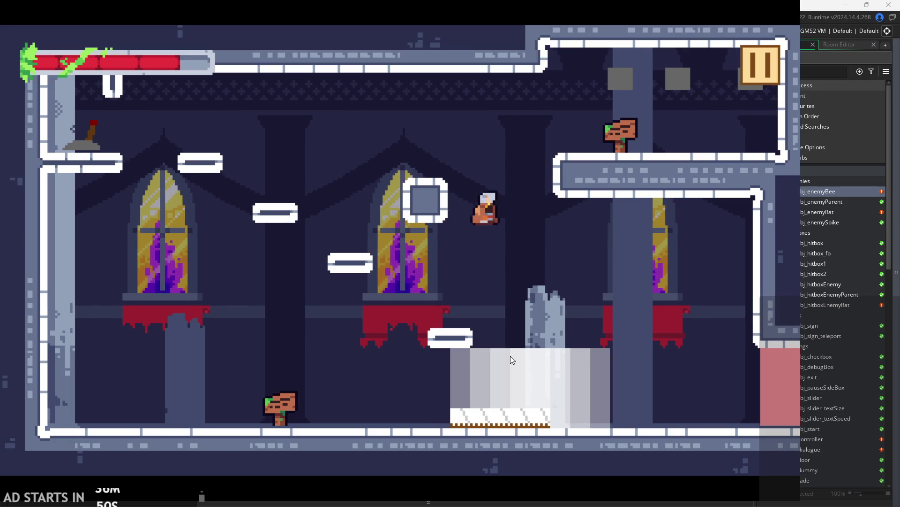
pyautogui.press('space')
# Climb to the upper ledge, walk into the training room, then pause and quit.
pyautogui.press('Left')
pyautogui.press('Right')
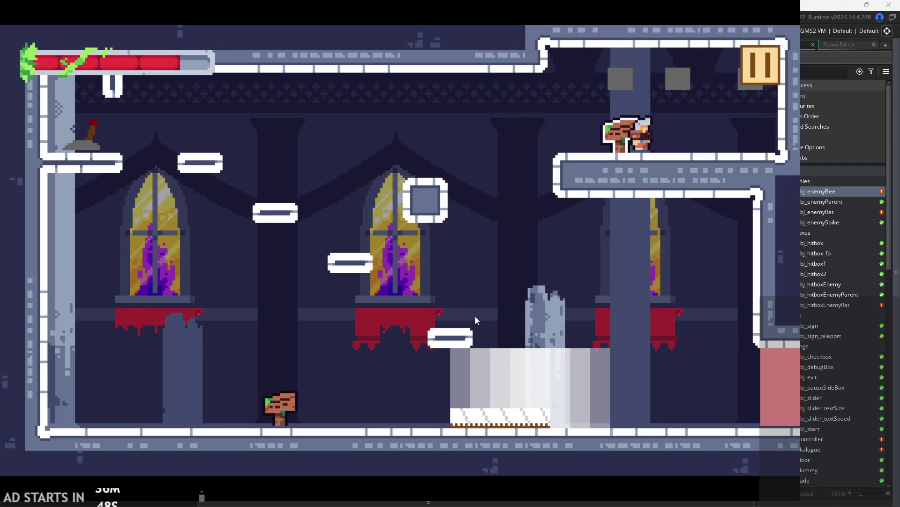
pyautogui.press('space')
pyautogui.press('Left')
pyautogui.press('Right')
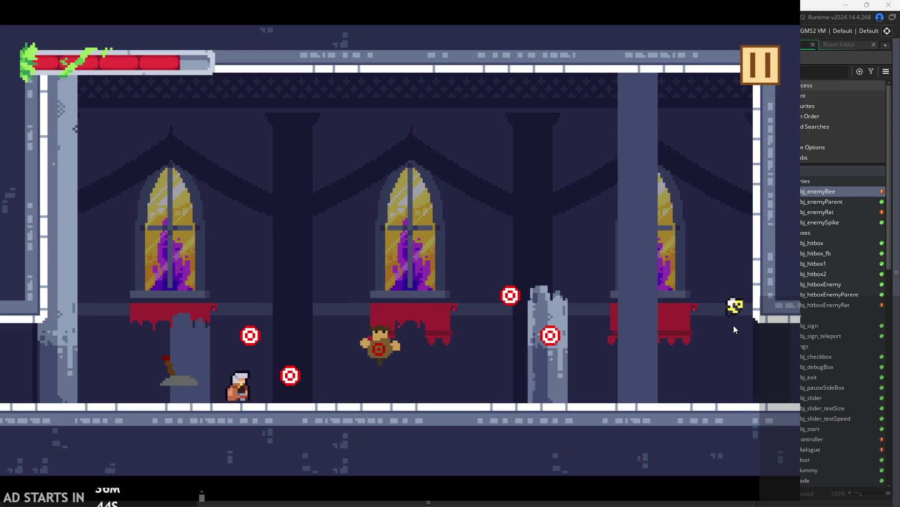
pyautogui.click(752, 64)
pyautogui.click(665, 428)
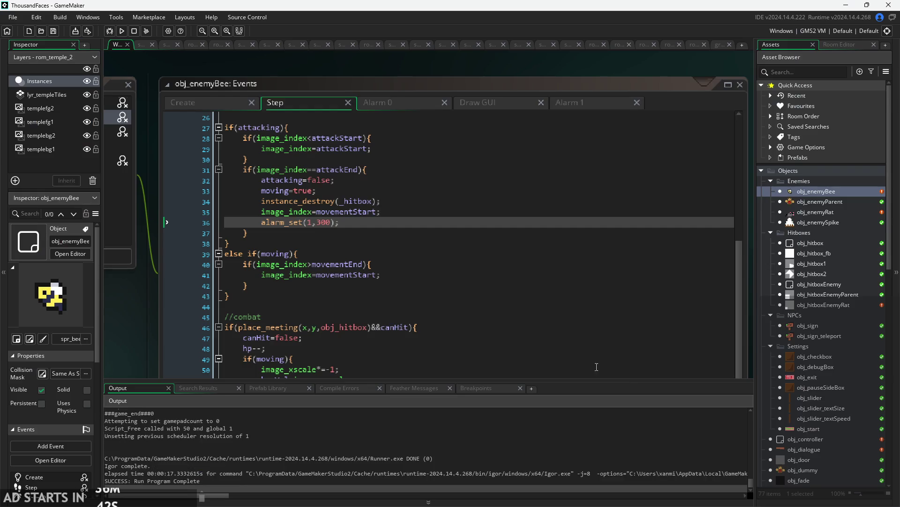
# Delete empty line 11 and move the speed-cap and gravity lines 2–8 into the if(moving) block.
pyautogui.scroll(5, 380, 258)
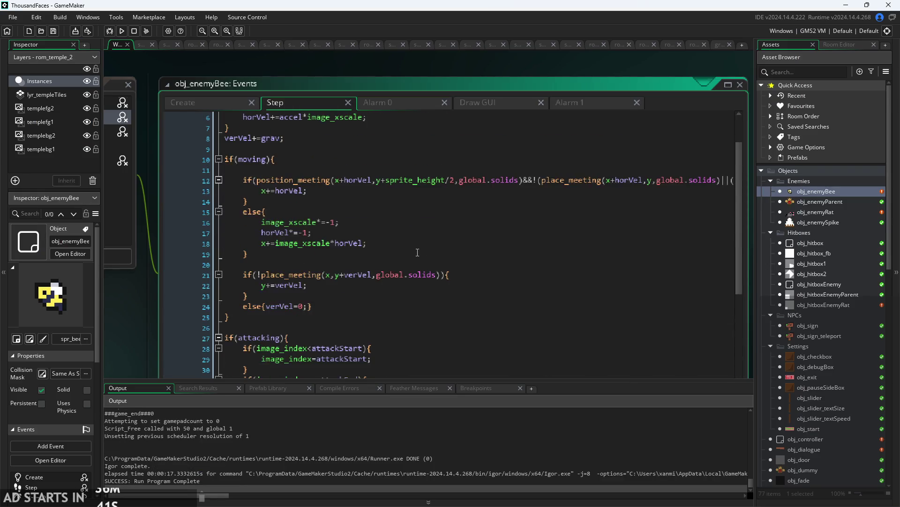
pyautogui.click(373, 225)
pyautogui.press('BackSpace')
pyautogui.press('BackSpace')
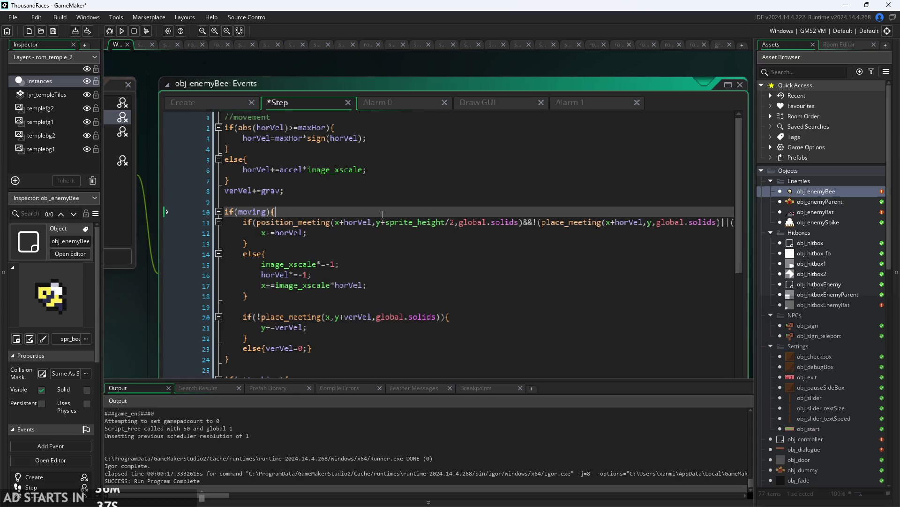
pyautogui.moveTo(377, 192); pyautogui.dragTo(146, 127)
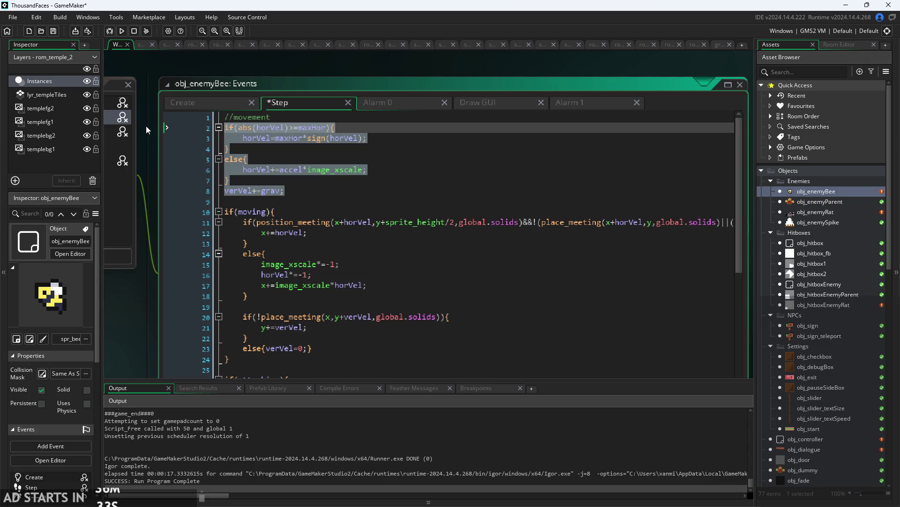
pyautogui.hotkey('ctrl', 'x')
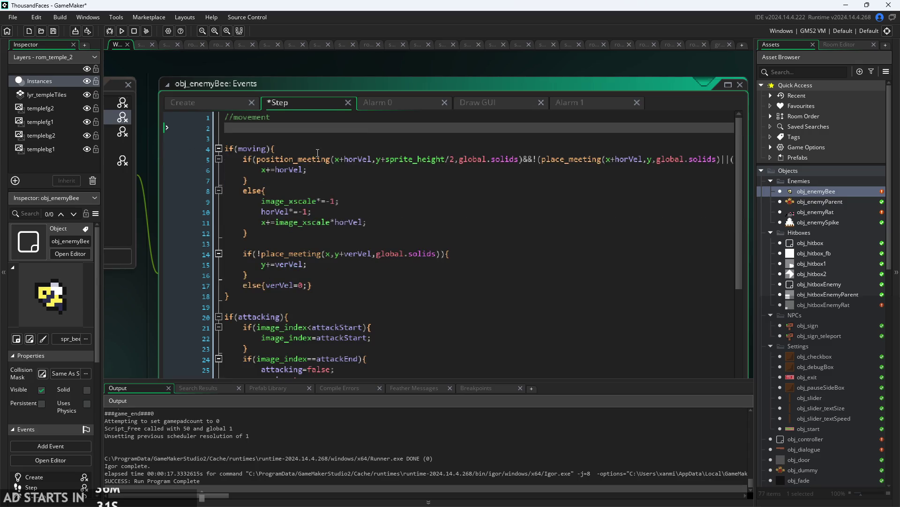
pyautogui.click(319, 150)
pyautogui.press('Return')
pyautogui.hotkey('ctrl', 'v')
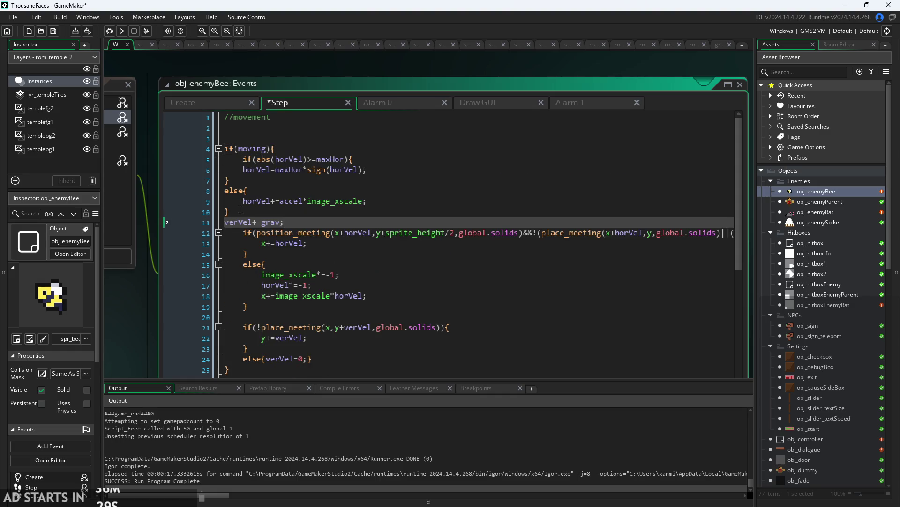
# Indent the pasted lines, remove blank lines under //movement, save, and run the game.
pyautogui.moveTo(284, 222)
pyautogui.mouseDown()
pyautogui.moveTo(225, 202)
pyautogui.moveTo(210, 159)
pyautogui.mouseUp()
pyautogui.press('Tab')
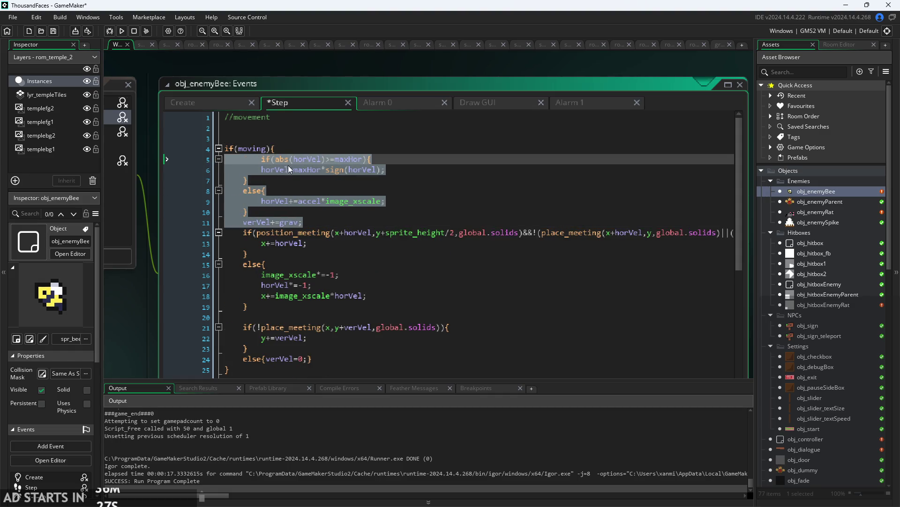
pyautogui.click(266, 167)
pyautogui.hotkey('shift', 'Tab')
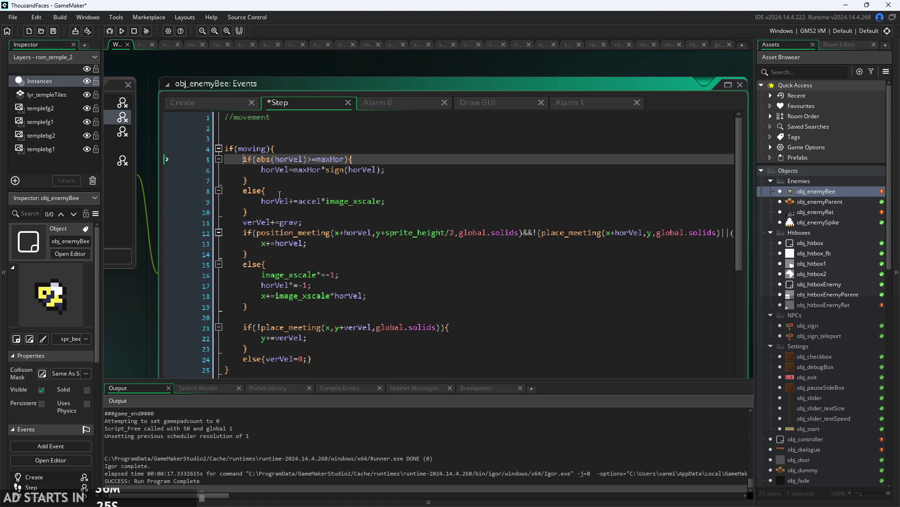
pyautogui.click(268, 136)
pyautogui.press('BackSpace')
pyautogui.press('BackSpace')
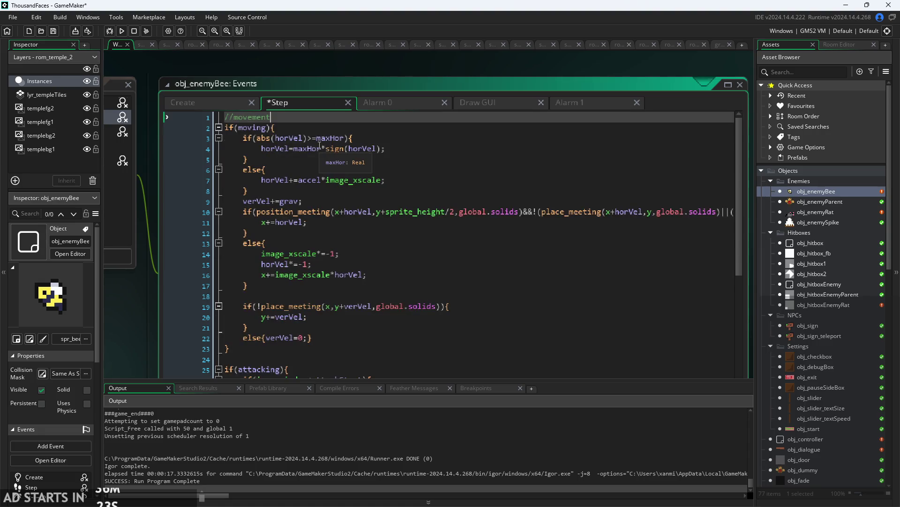
pyautogui.hotkey('ctrl', 's')
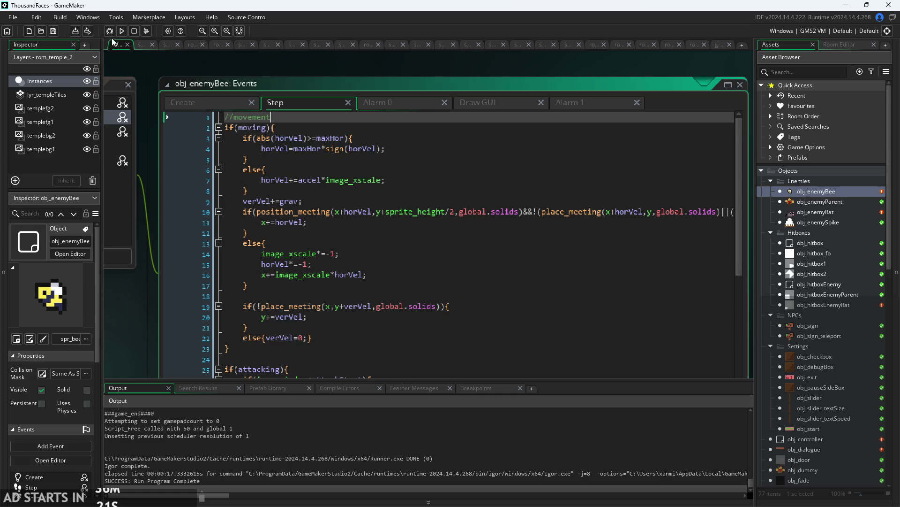
pyautogui.click(121, 31)
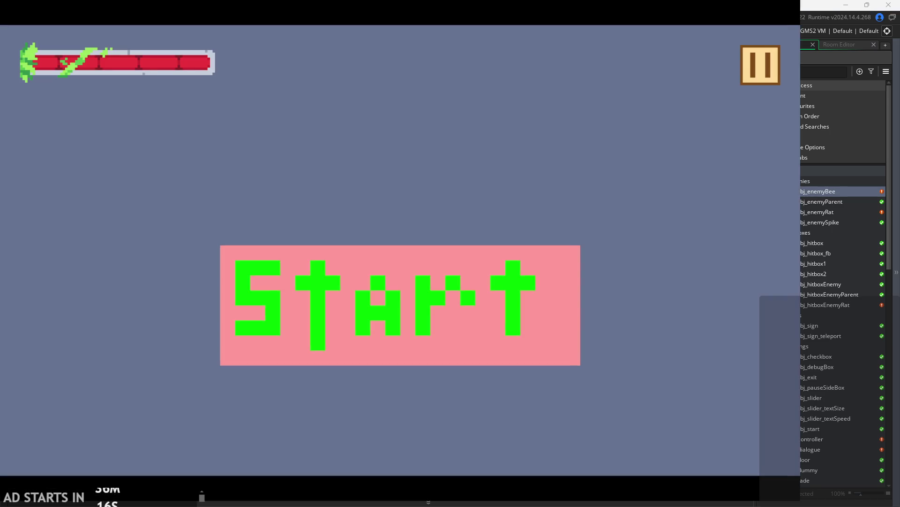
# Play into the bee's room, swing the sword, exit via the pause menu, then show the Create event.
pyautogui.click(444, 319)
pyautogui.press('Right')
pyautogui.press('space')
pyautogui.press('space')
pyautogui.press('Left')
pyautogui.press('Up')
pyautogui.press('Right')
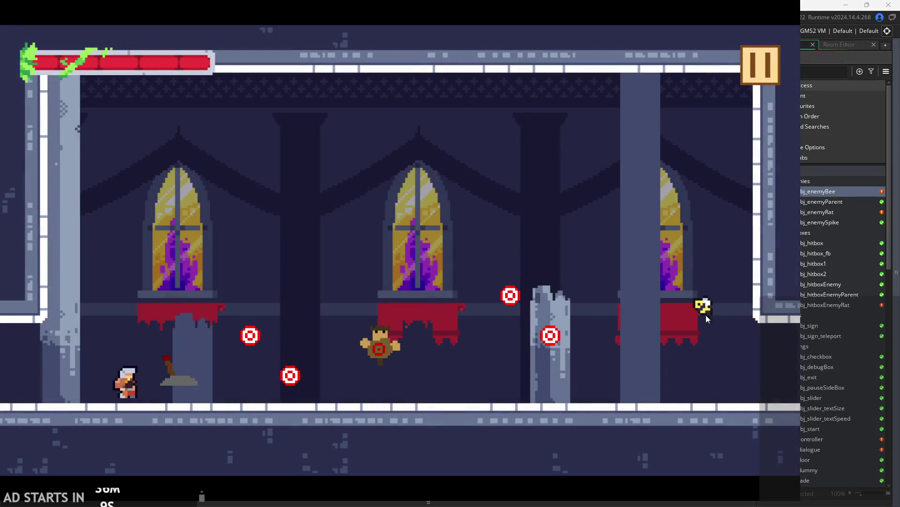
pyautogui.press('x')
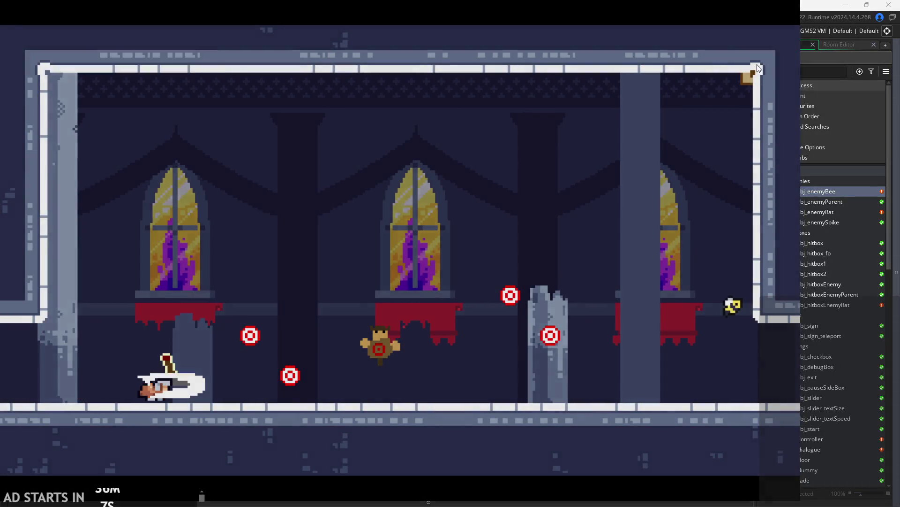
pyautogui.press('Escape')
pyautogui.click(668, 389)
pyautogui.click(212, 102)
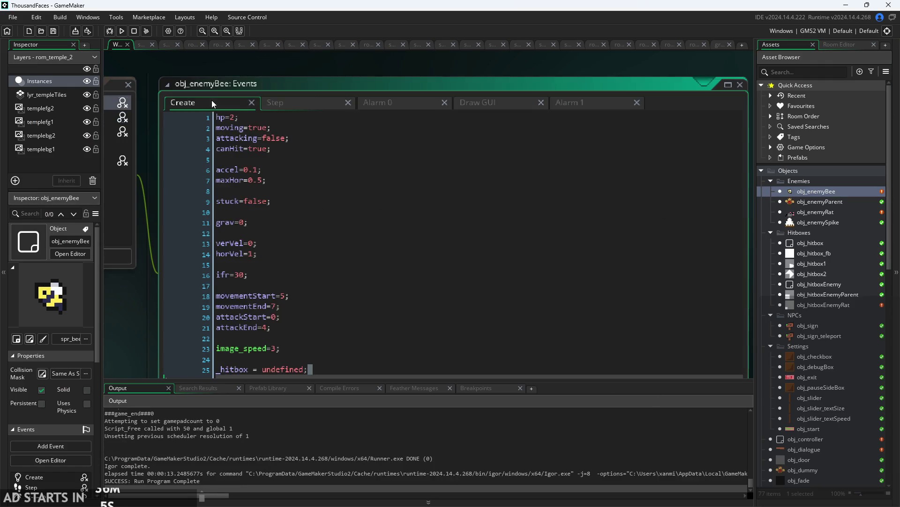
# Add alarm_set(1,300); to the bee's Create event, change horVel=1 to 0, and save.
pyautogui.hotkey('ctrl', 'v')
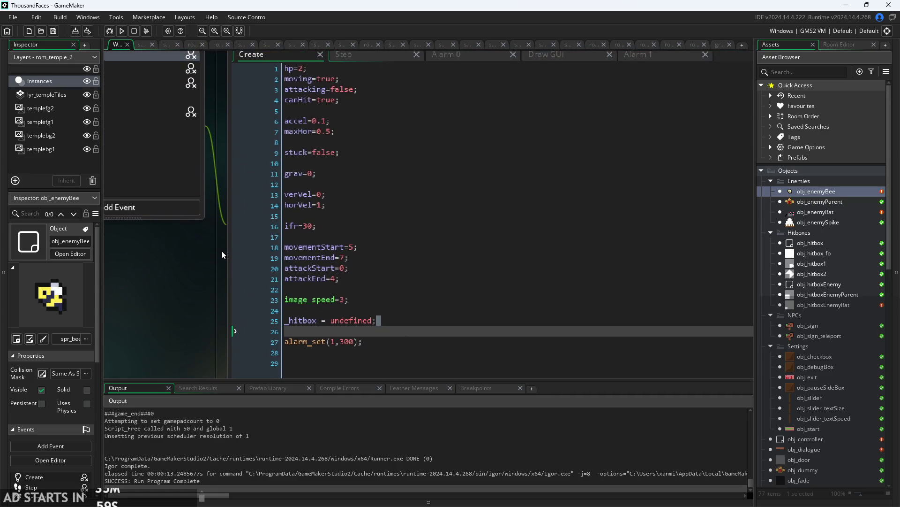
pyautogui.click(323, 205)
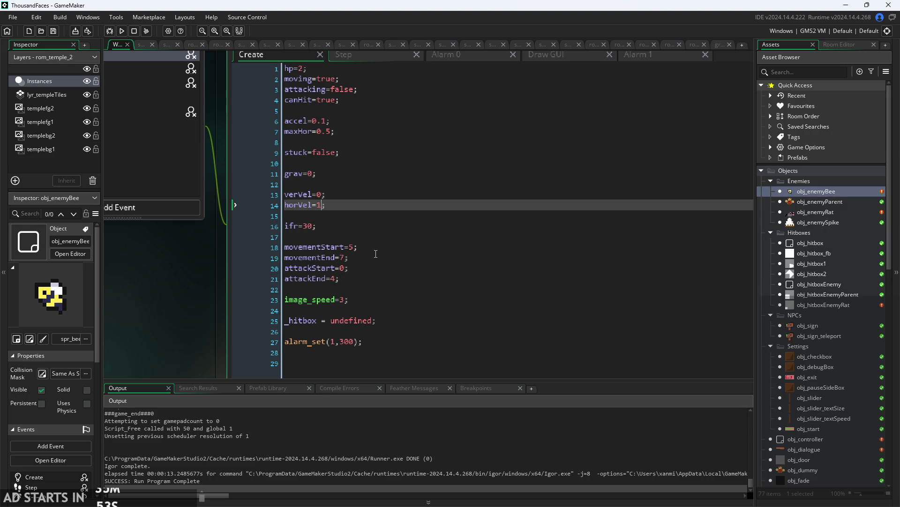
pyautogui.press('BackSpace')
pyautogui.write('0.5')
pyautogui.moveTo(232, 248); pyautogui.dragTo(170, 317)
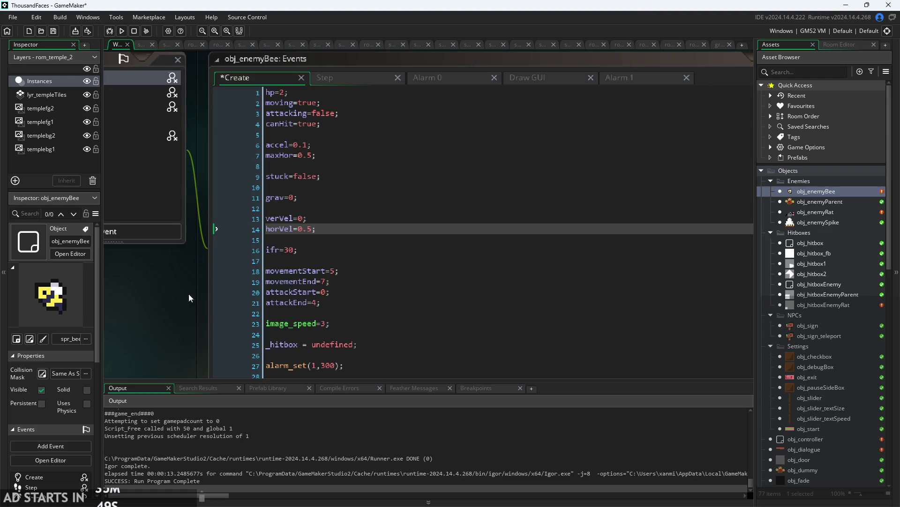
pyautogui.hotkey('ctrl', 's')
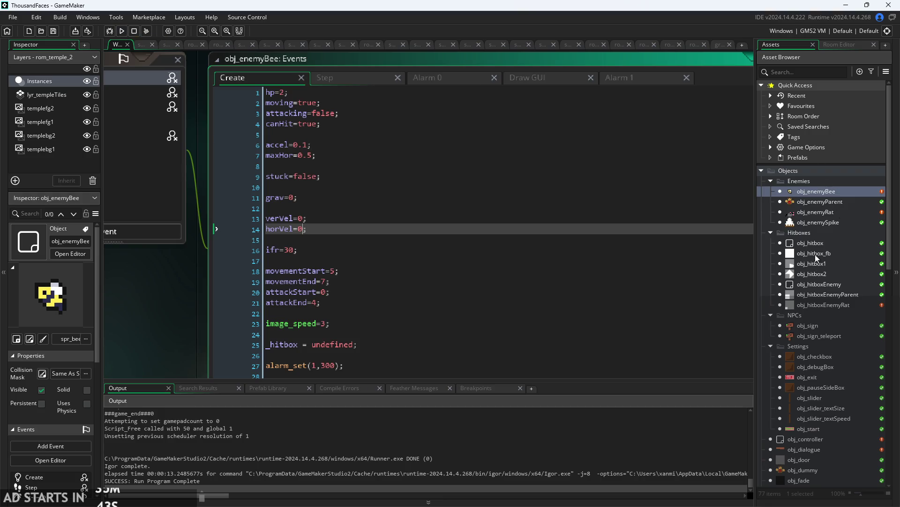
# Open room rom_temple_1 and select obj_enemyBee in the asset list.
pyautogui.scroll(-3, 805, 458)
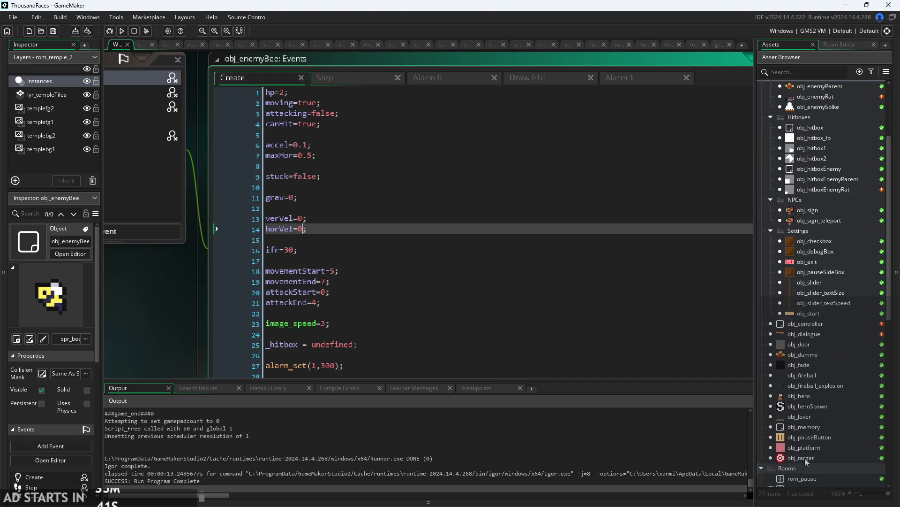
pyautogui.scroll(-4, 805, 385)
pyautogui.click(804, 384)
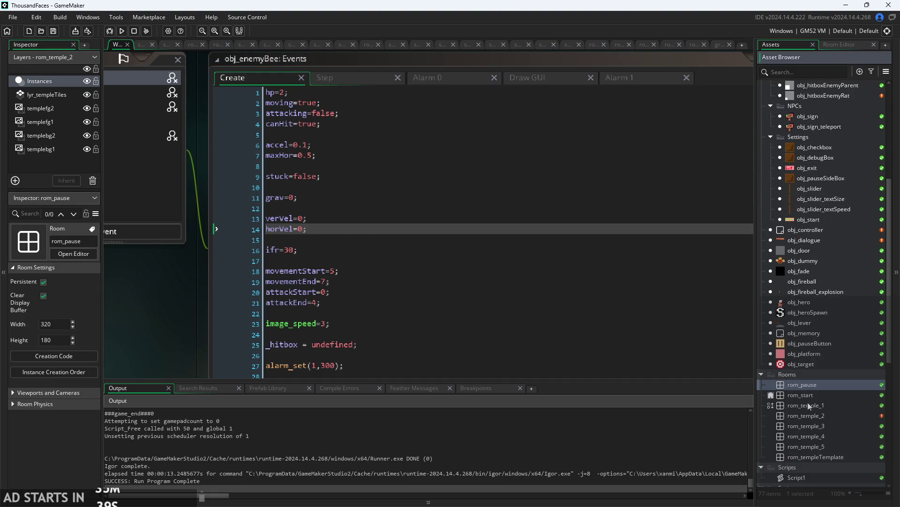
pyautogui.doubleClick(808, 404)
pyautogui.click(773, 44)
pyautogui.scroll(6, 827, 206)
pyautogui.click(815, 154)
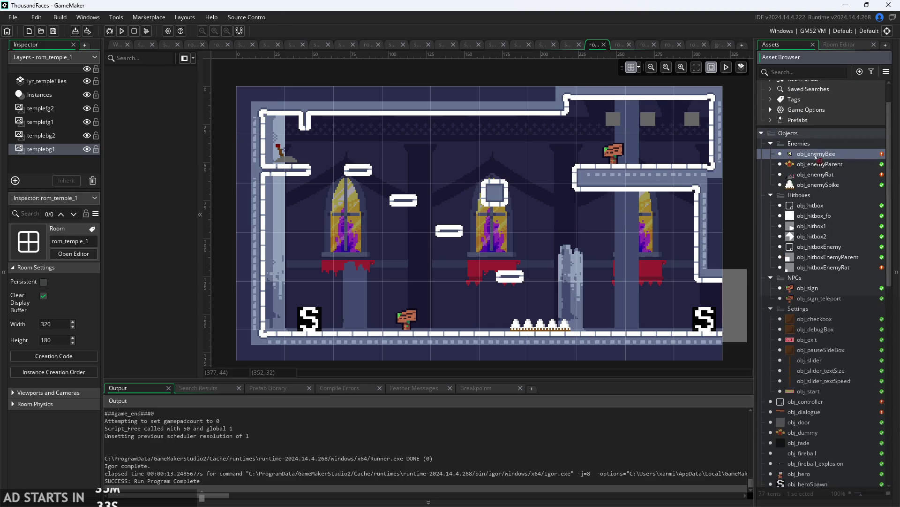
# Place an obj_enemyBee instance on the Instances layer at (250, 100), then return to the bee's code.
pyautogui.click(57, 97)
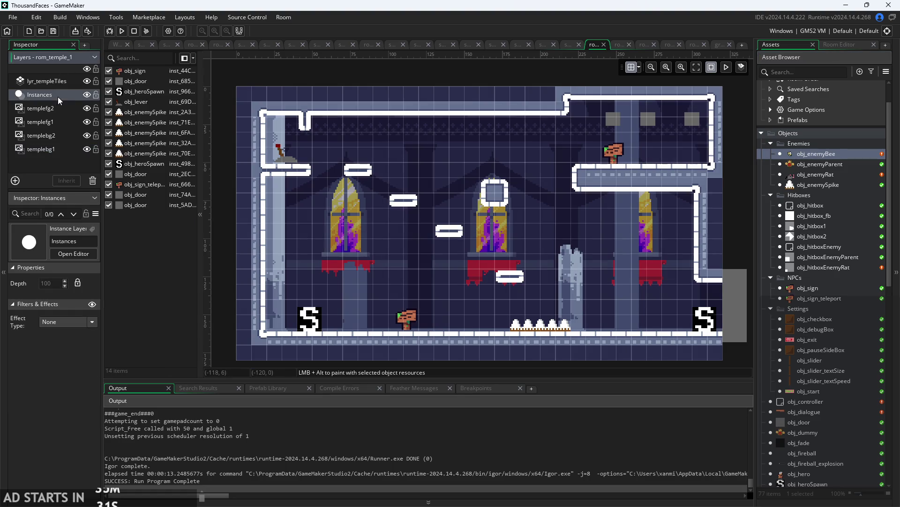
pyautogui.moveTo(816, 154)
pyautogui.mouseDown()
pyautogui.moveTo(816, 166)
pyautogui.moveTo(605, 261)
pyautogui.moveTo(630, 249)
pyautogui.mouseUp()
pyautogui.click(628, 249)
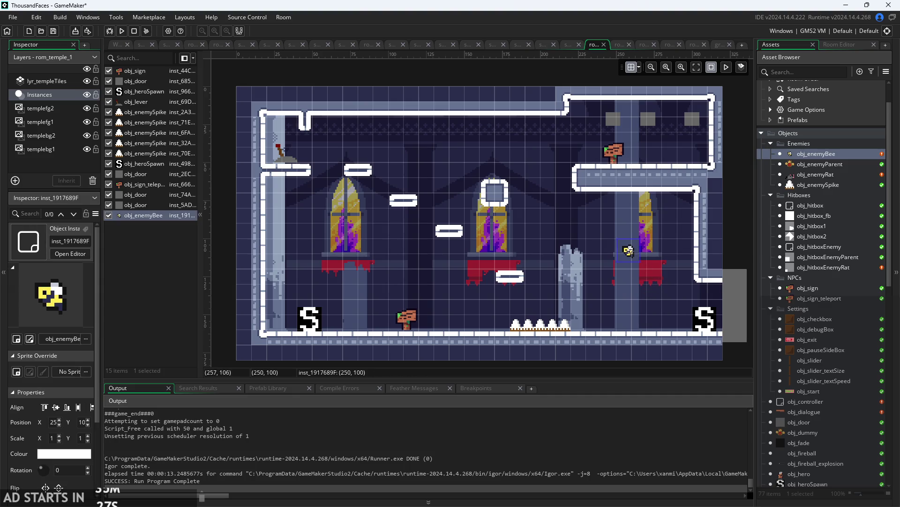
pyautogui.click(117, 45)
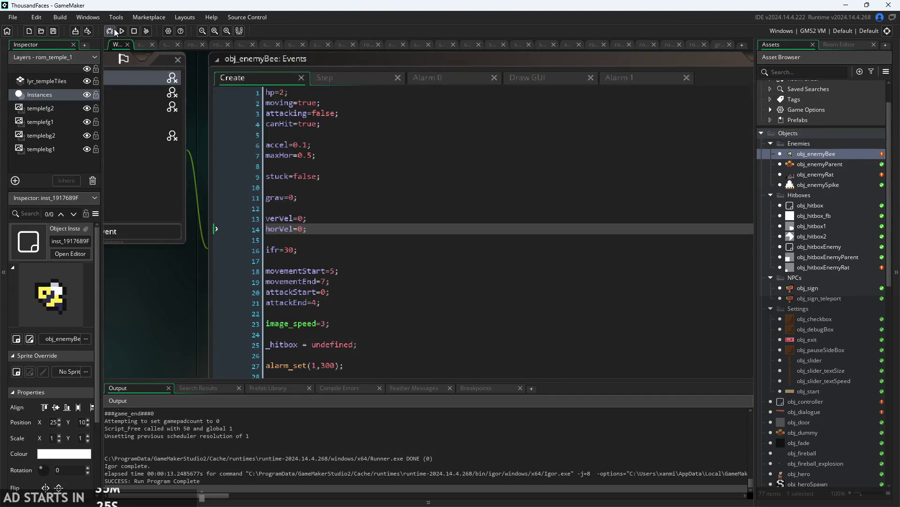
# Open the spr_bee sprite in the image editor and select all eight frames.
pyautogui.scroll(-3, 154, 255)
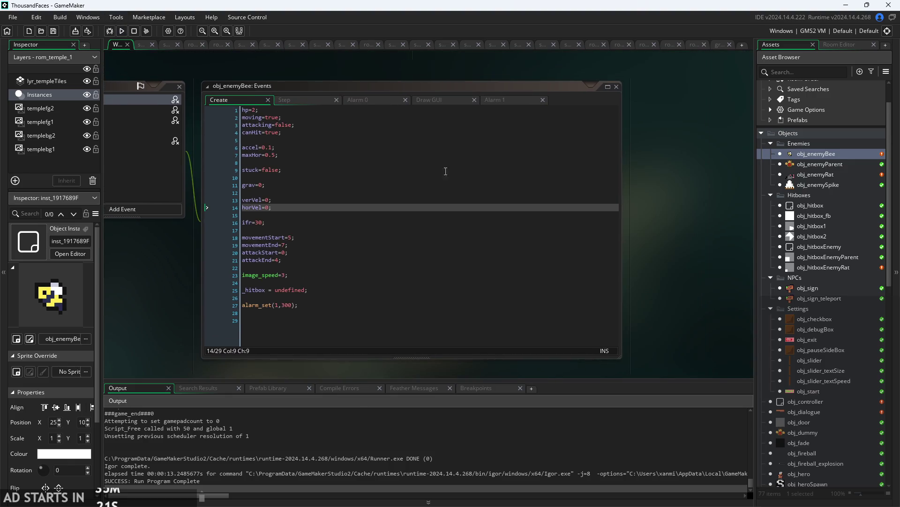
pyautogui.scroll(-15, 803, 341)
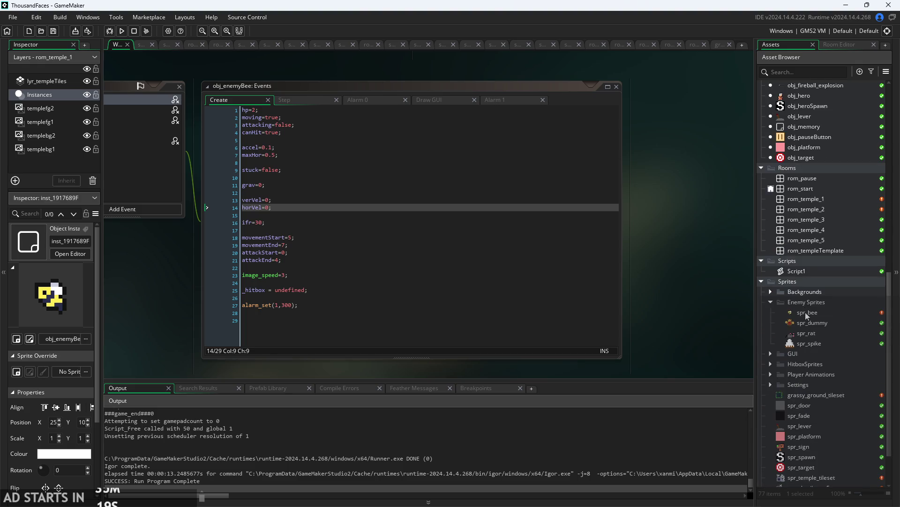
pyautogui.doubleClick(806, 312)
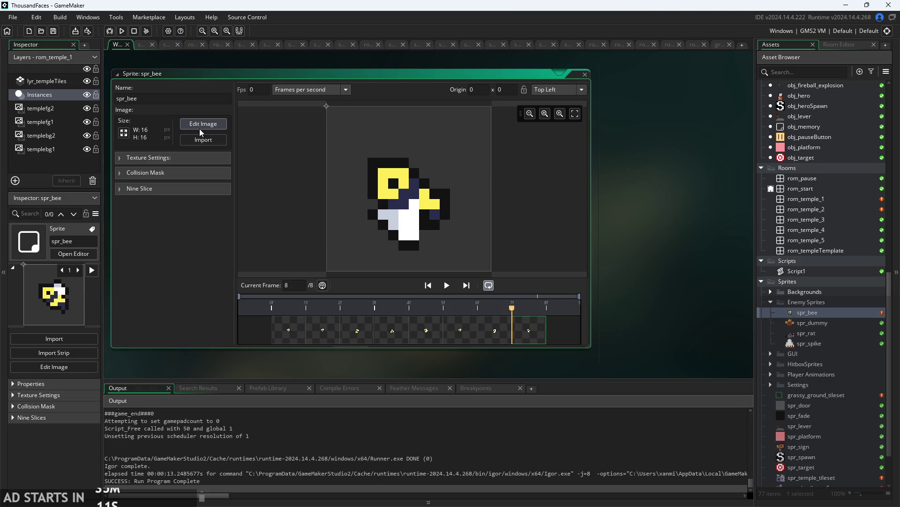
pyautogui.click(199, 129)
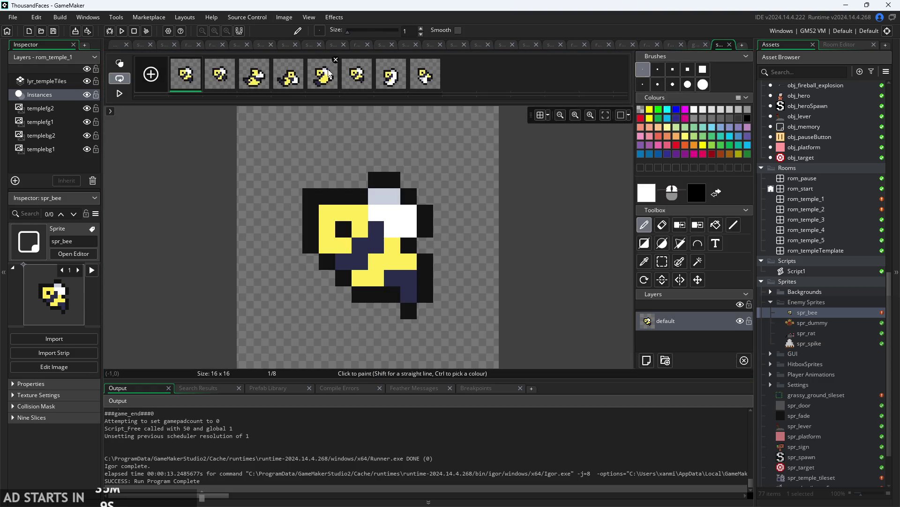
pyautogui.keyDown('shift'); pyautogui.click(428, 86); pyautogui.keyUp('shift')
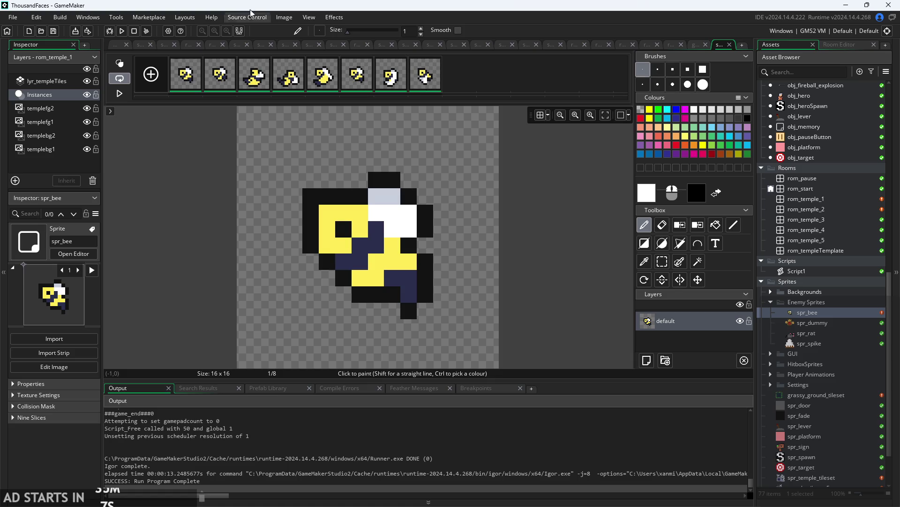
# Mirror all spr_bee frames horizontally with Image > Mirror > All Frames.
pyautogui.click(287, 17)
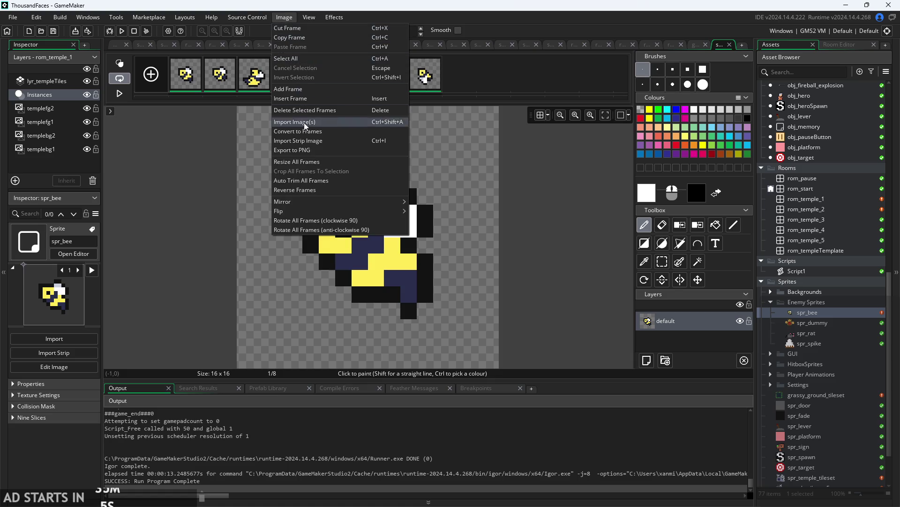
pyautogui.moveTo(306, 213)
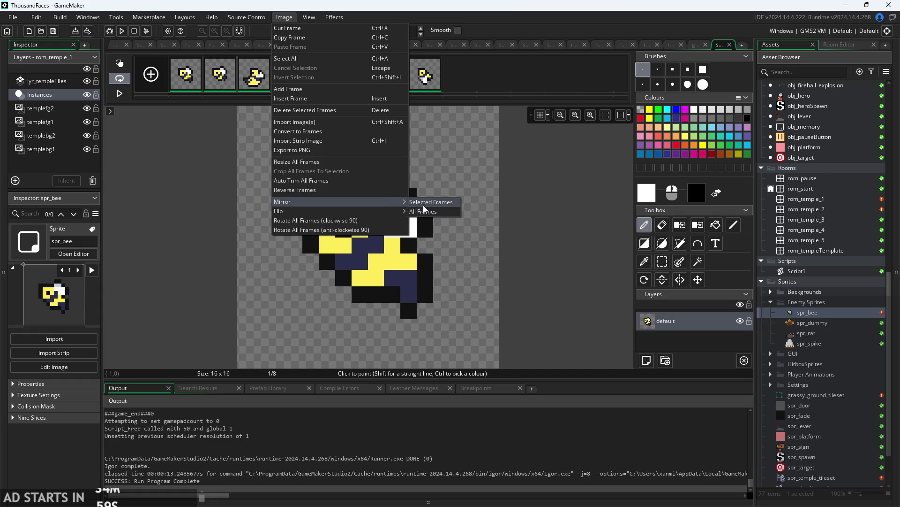
pyautogui.click(431, 208)
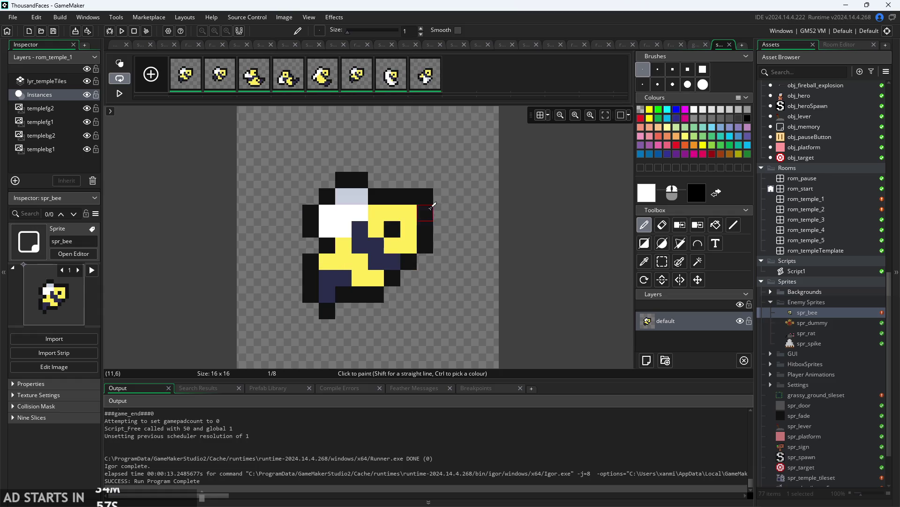
# Step through all eight frames to confirm each bee now faces the other way.
pyautogui.click(257, 82)
pyautogui.click(294, 81)
pyautogui.click(323, 78)
pyautogui.click(356, 78)
pyautogui.click(391, 79)
pyautogui.click(416, 84)
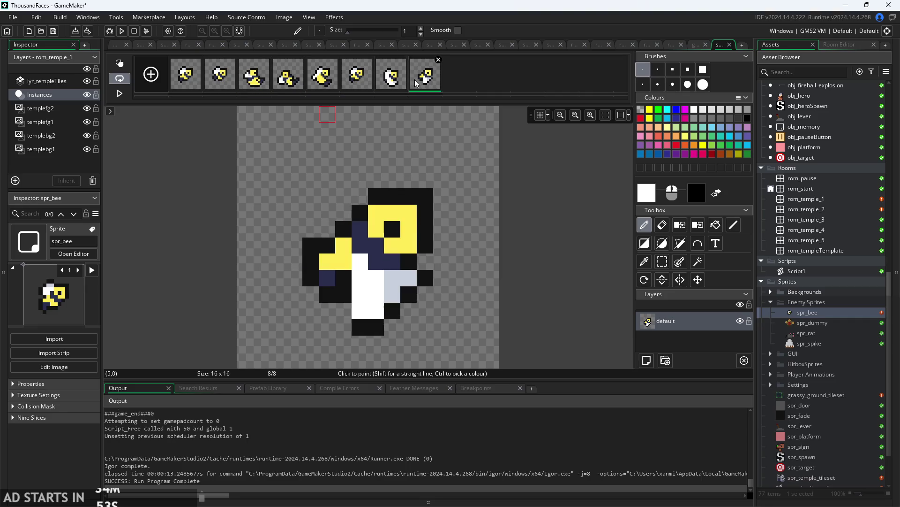
pyautogui.click(207, 75)
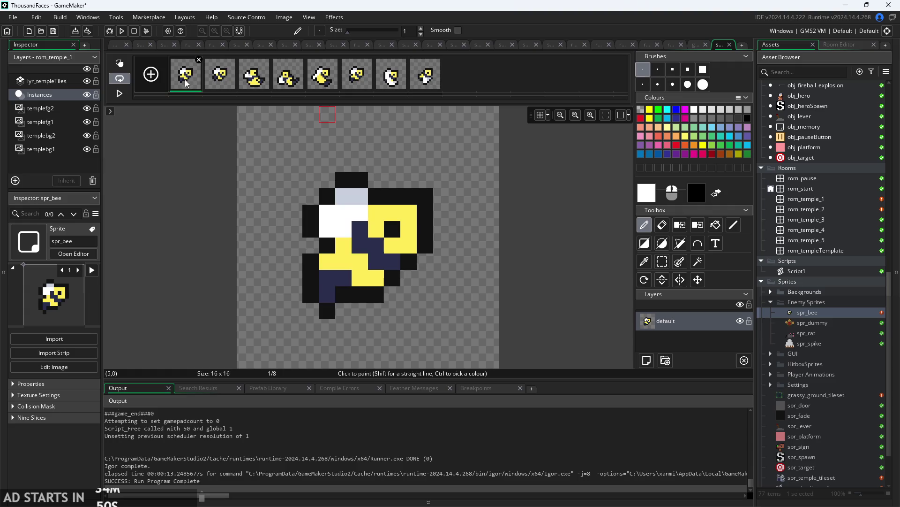
pyautogui.click(255, 71)
pyautogui.click(288, 74)
pyautogui.click(322, 75)
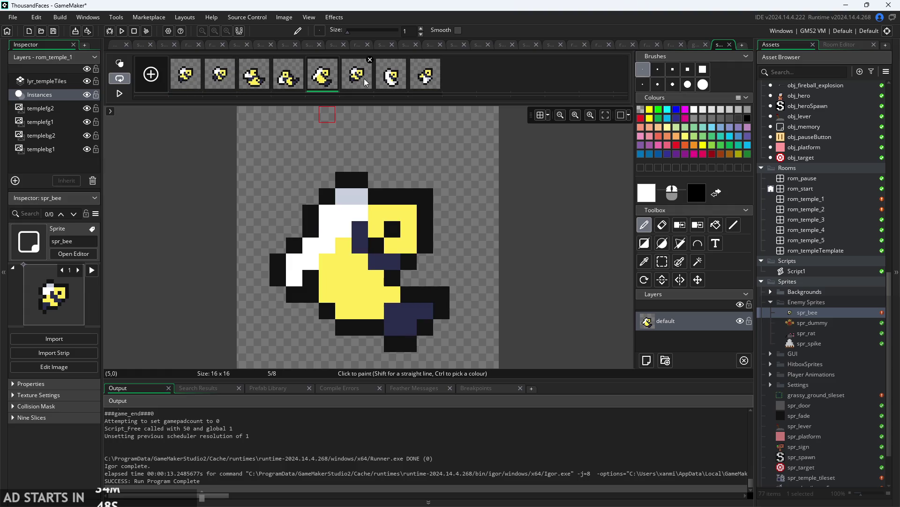
pyautogui.click(356, 76)
pyautogui.click(390, 83)
pyautogui.click(421, 85)
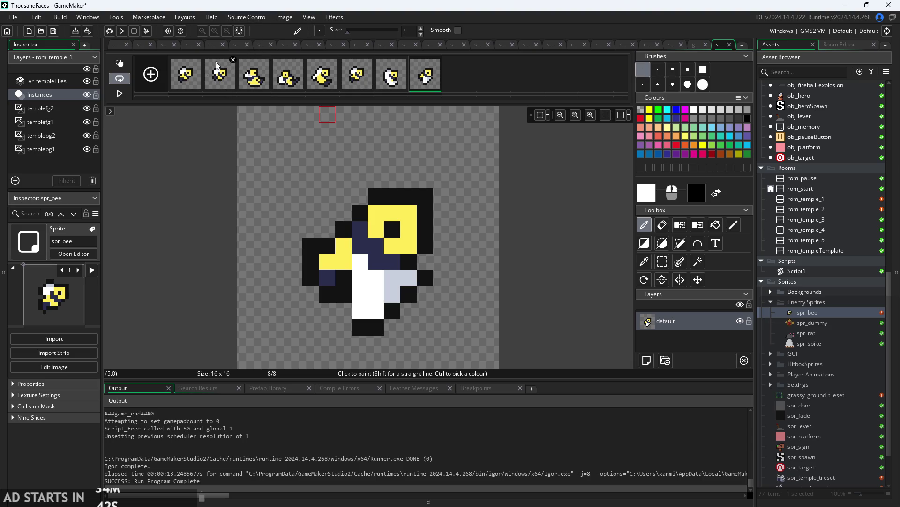
pyautogui.click(284, 17)
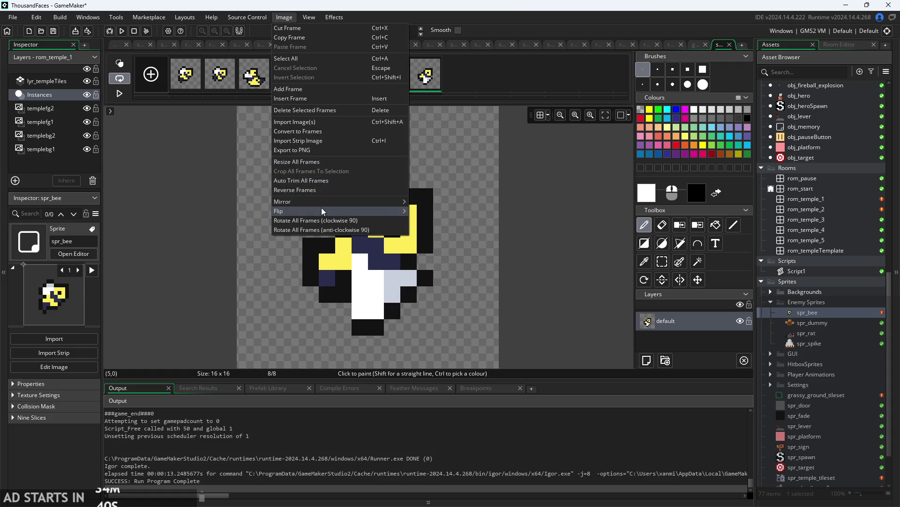
pyautogui.moveTo(327, 203)
pyautogui.click(423, 212)
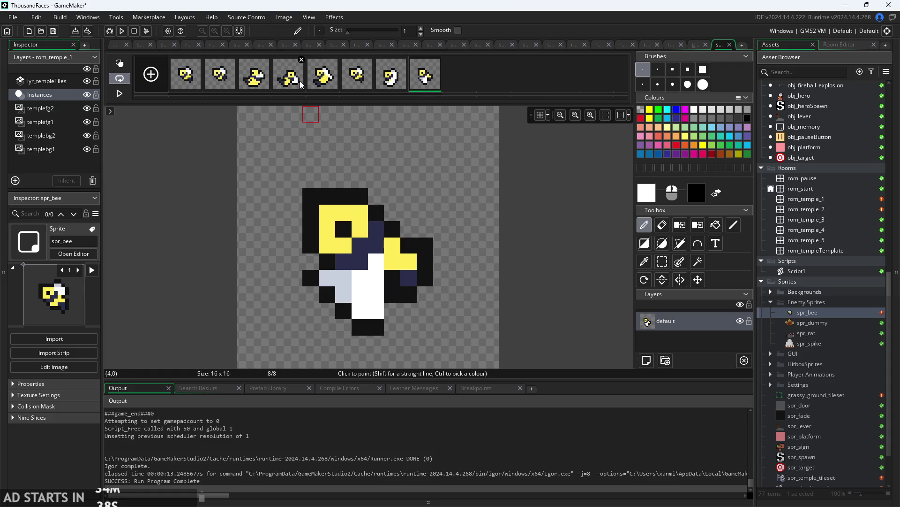
pyautogui.click(187, 82)
pyautogui.click(220, 82)
pyautogui.click(253, 83)
pyautogui.click(289, 82)
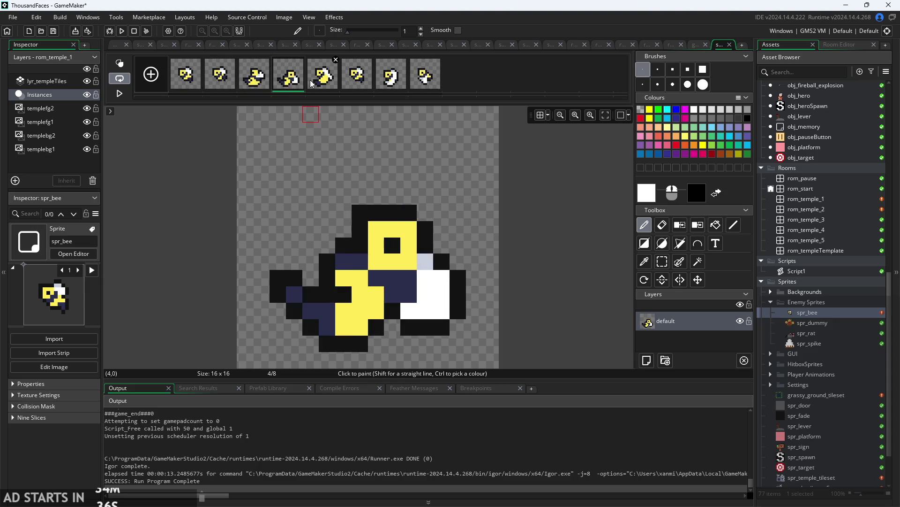
pyautogui.click(334, 81)
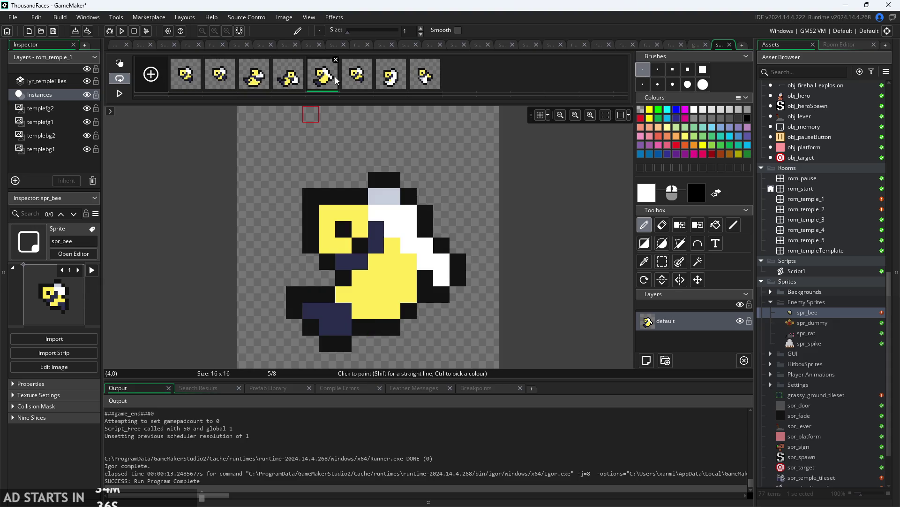
pyautogui.click(284, 18)
pyautogui.moveTo(321, 213)
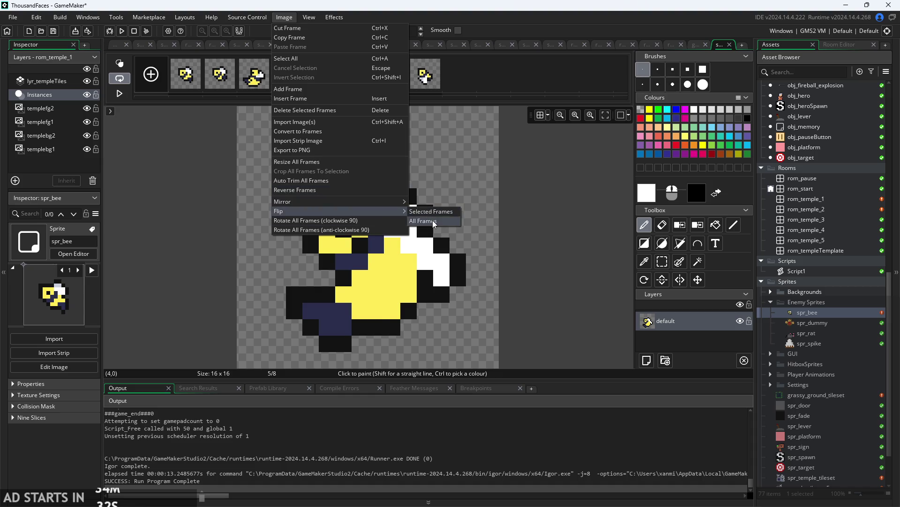
pyautogui.click(432, 221)
pyautogui.click(178, 82)
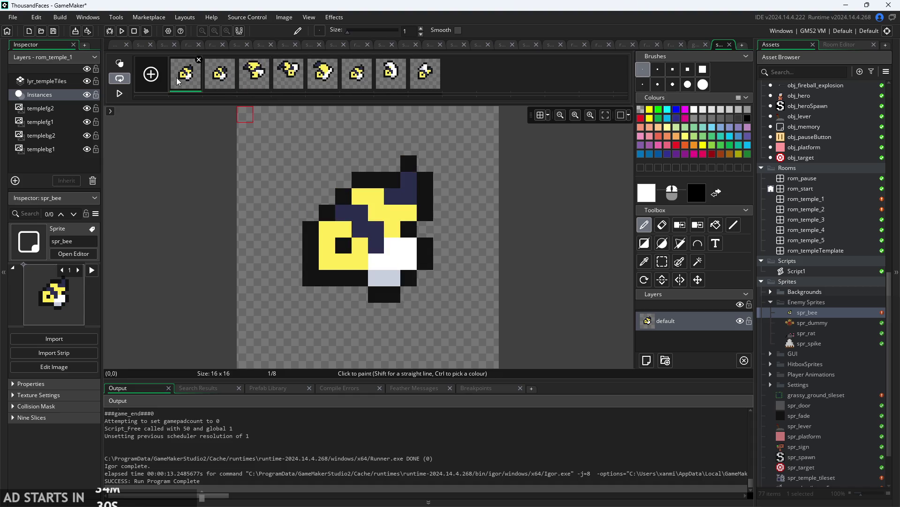
pyautogui.click(284, 17)
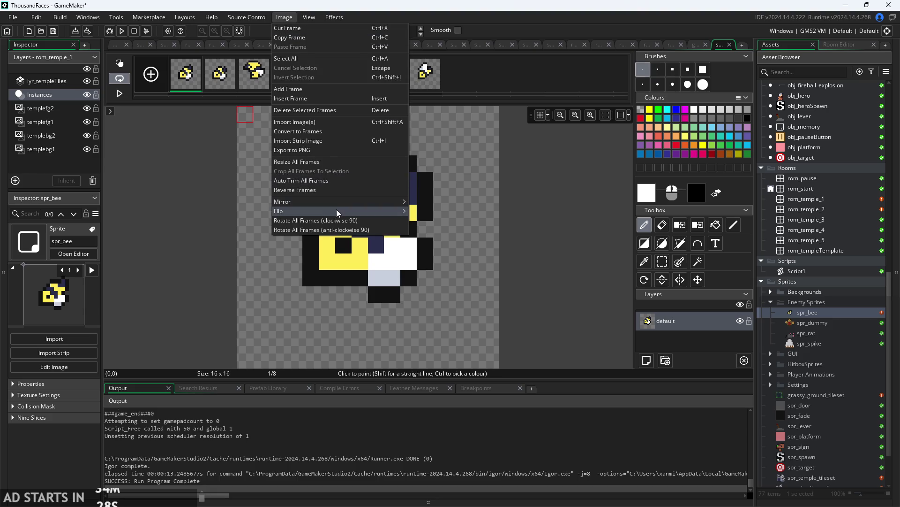
pyautogui.moveTo(340, 203)
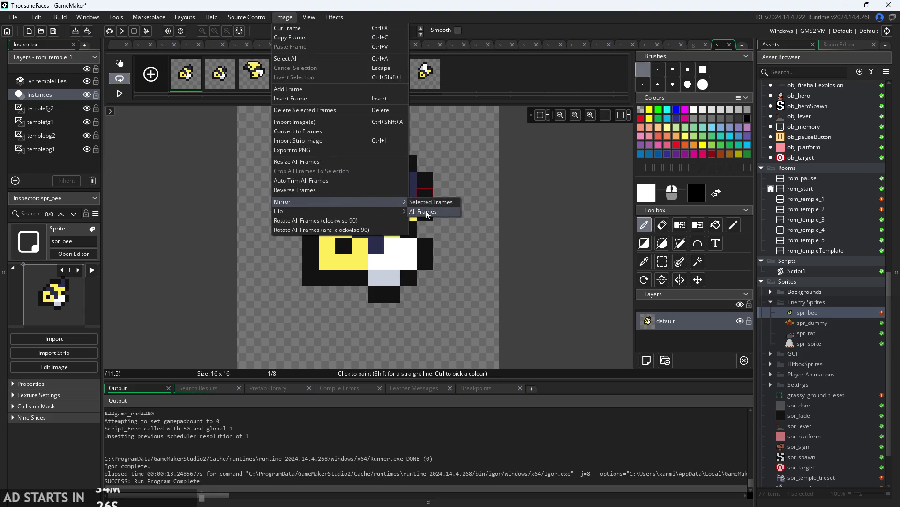
pyautogui.click(428, 214)
pyautogui.click(290, 82)
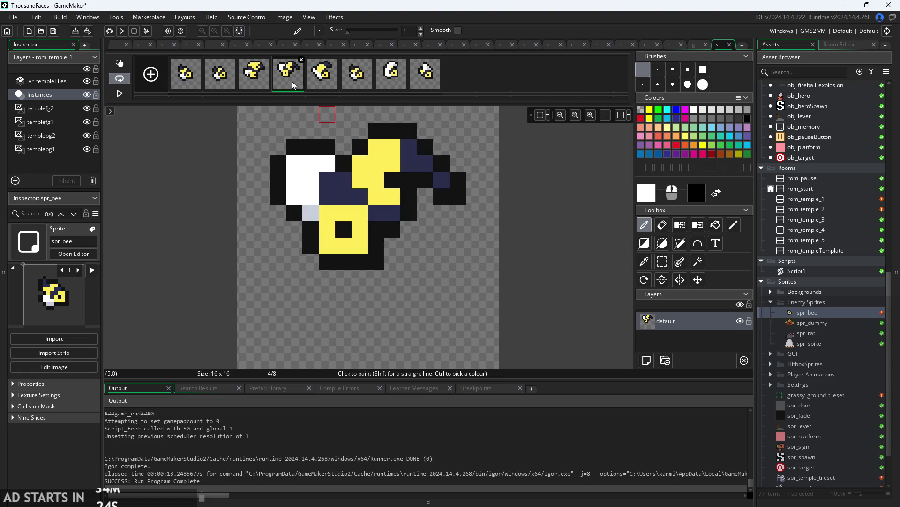
pyautogui.click(281, 19)
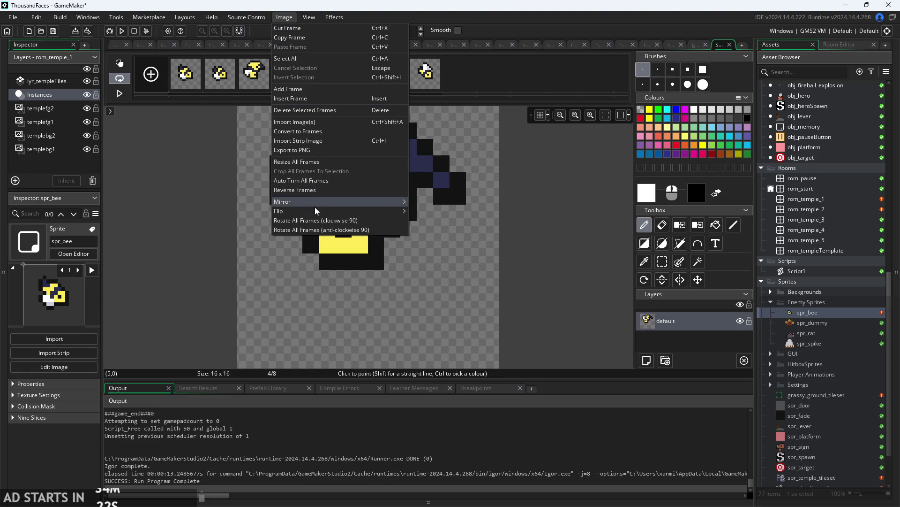
pyautogui.moveTo(361, 210)
pyautogui.click(429, 212)
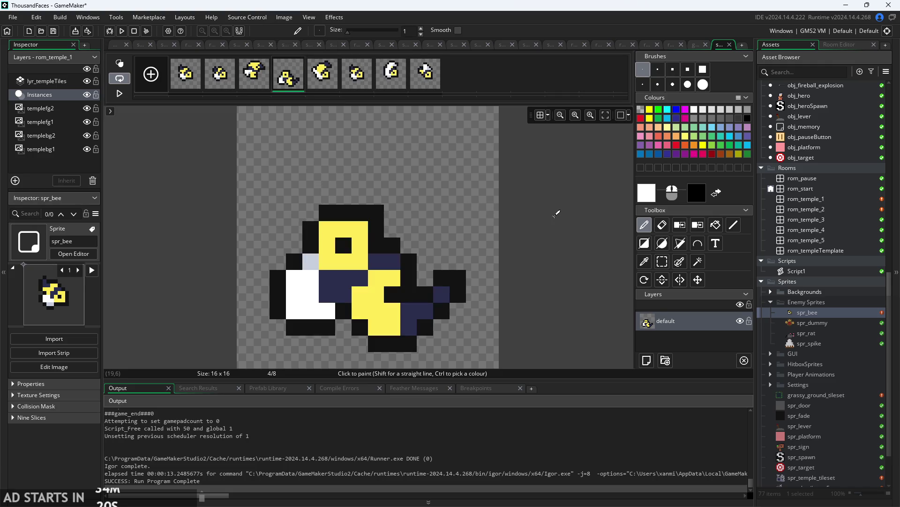
pyautogui.click(320, 82)
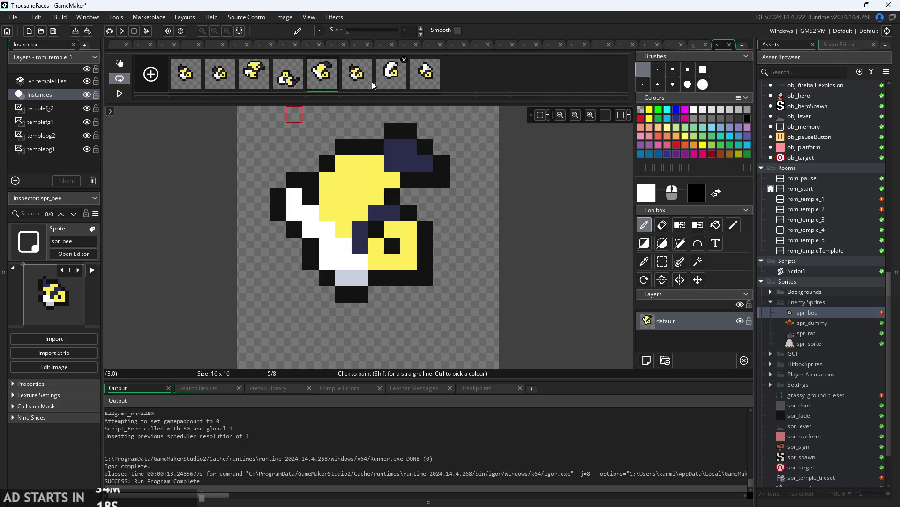
pyautogui.click(283, 80)
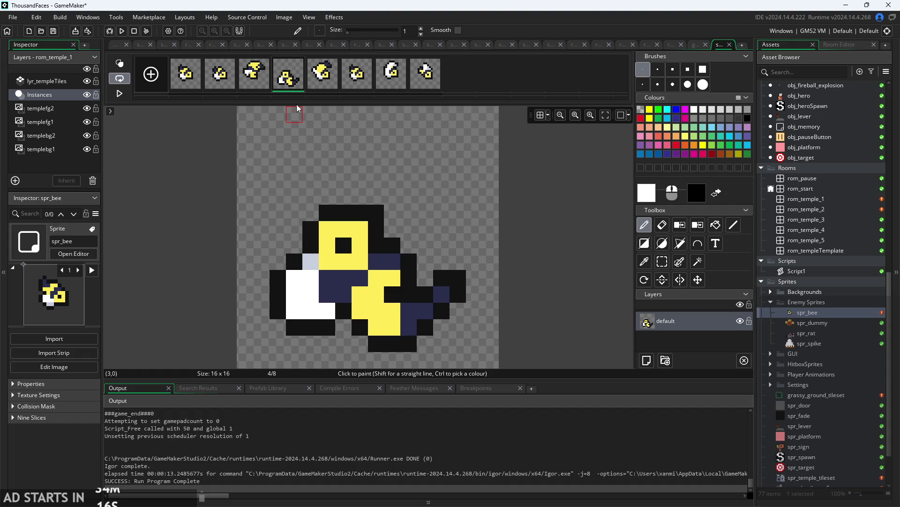
pyautogui.click(285, 19)
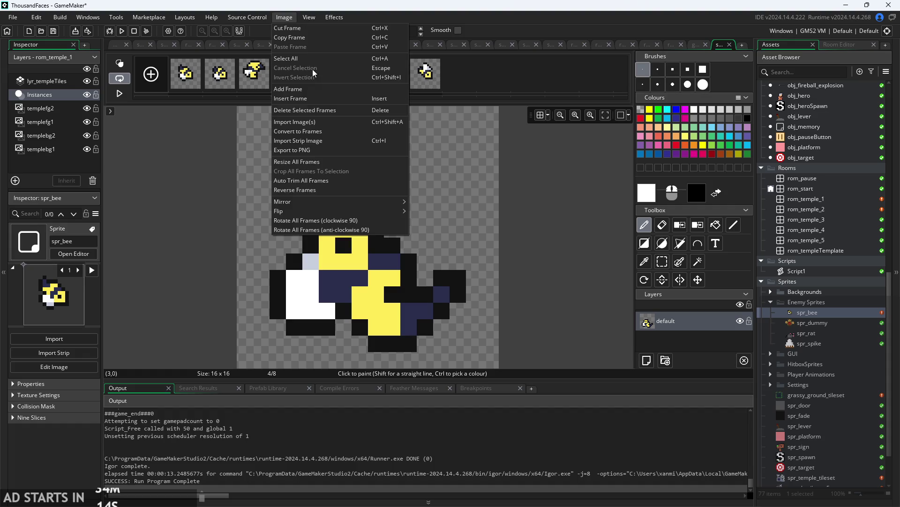
pyautogui.moveTo(299, 206)
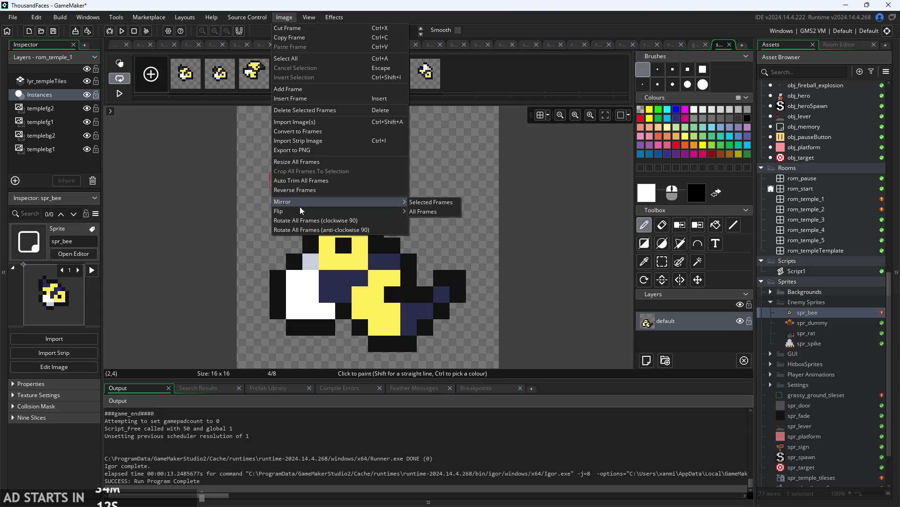
pyautogui.click(432, 214)
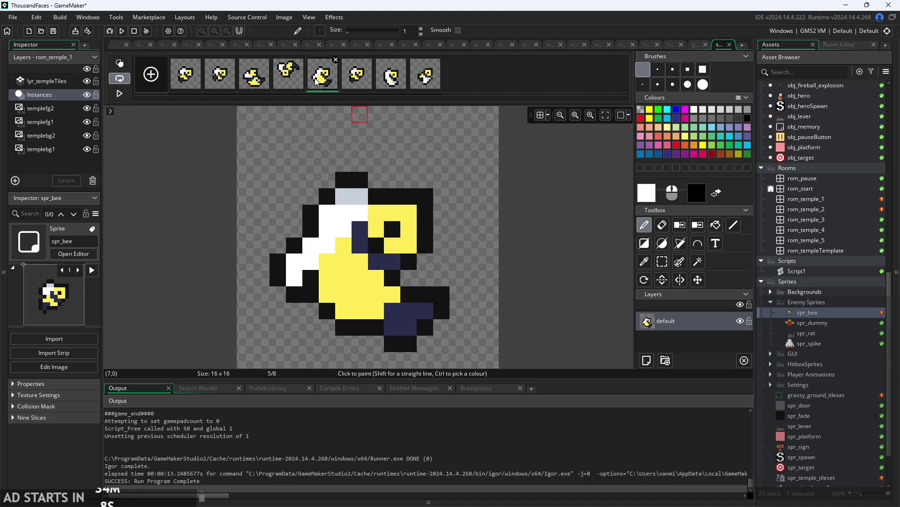
pyautogui.click(283, 16)
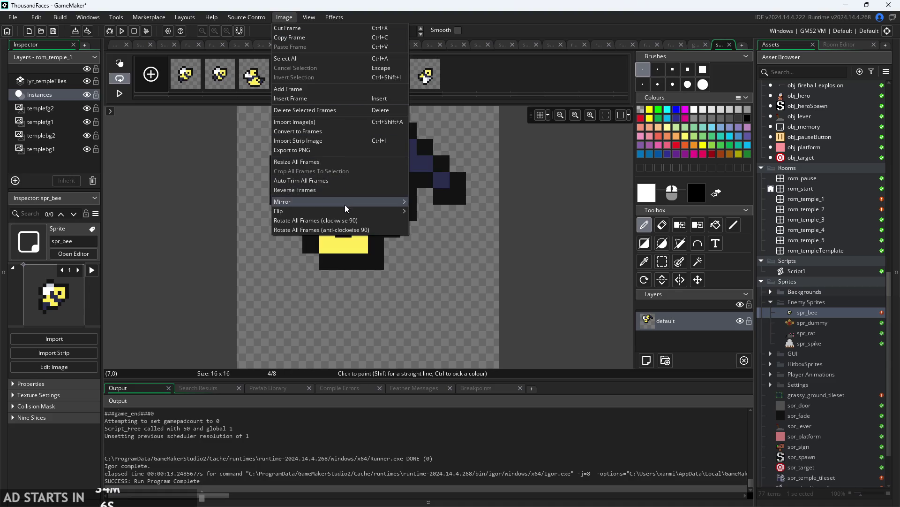
pyautogui.moveTo(345, 206)
pyautogui.click(426, 211)
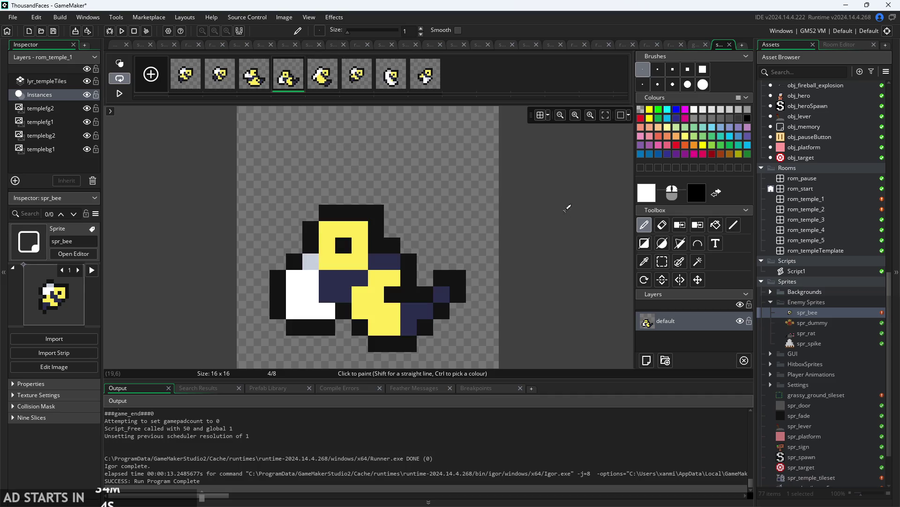
pyautogui.click(196, 61)
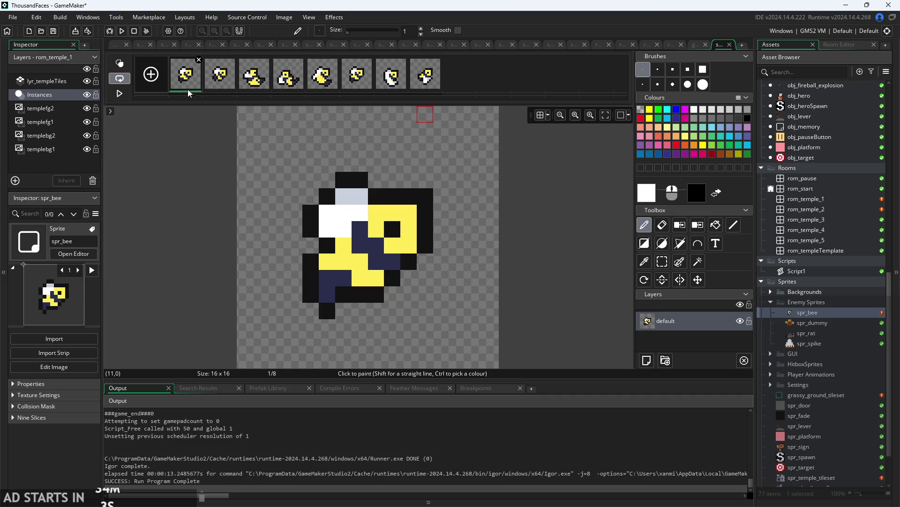
pyautogui.click(221, 86)
pyautogui.click(254, 87)
pyautogui.click(289, 87)
pyautogui.click(324, 87)
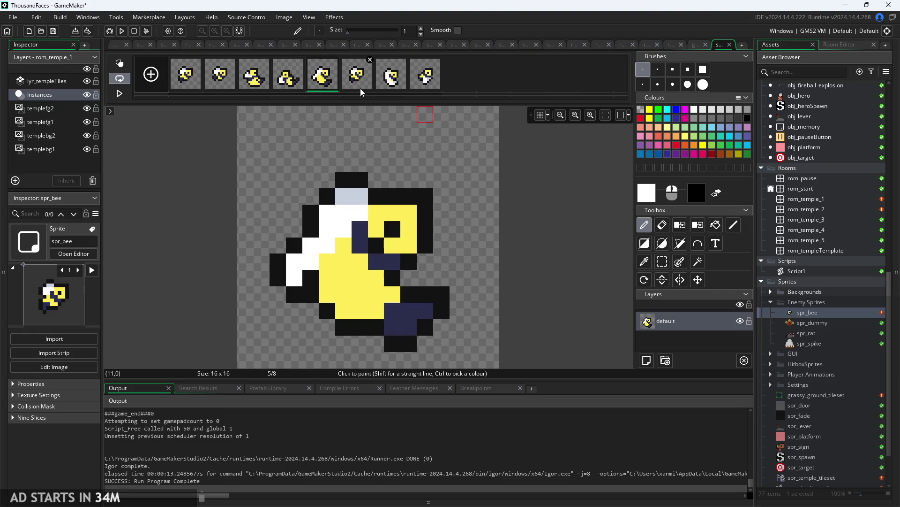
pyautogui.click(360, 87)
pyautogui.click(392, 84)
pyautogui.click(425, 82)
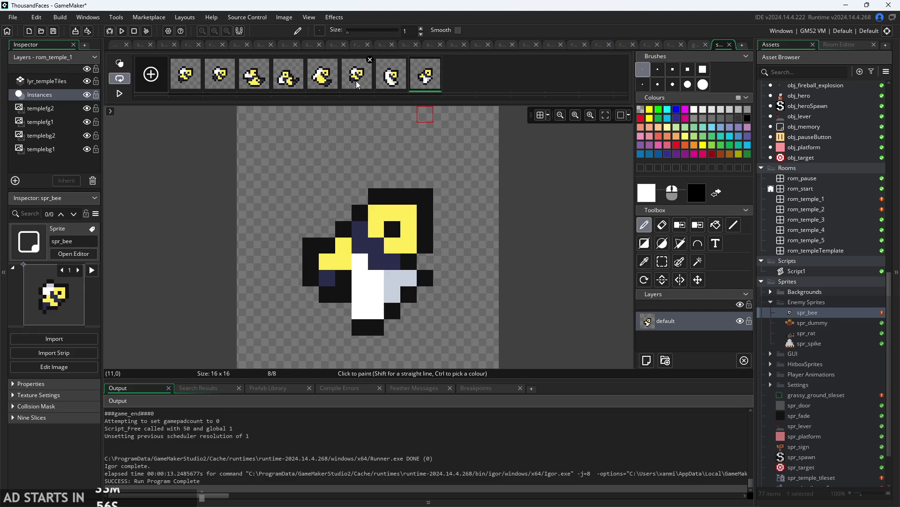
pyautogui.click(335, 83)
pyautogui.click(398, 84)
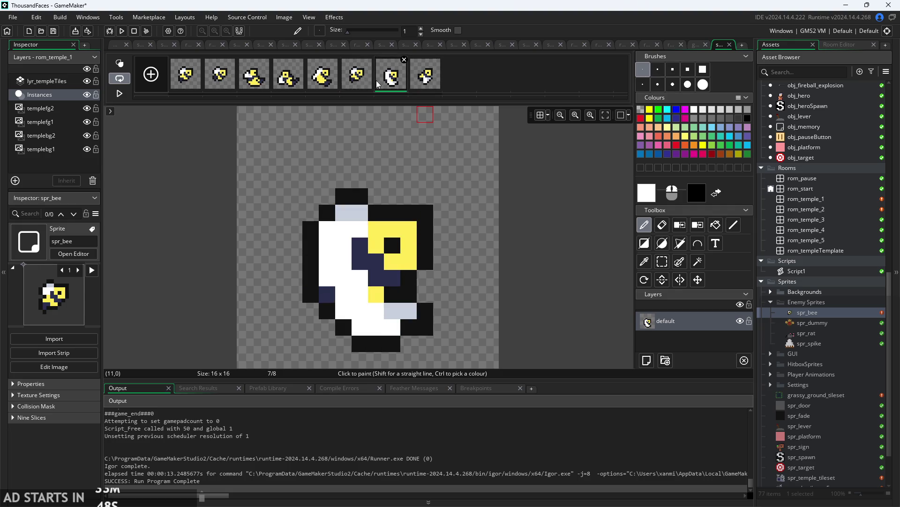
pyautogui.click(322, 77)
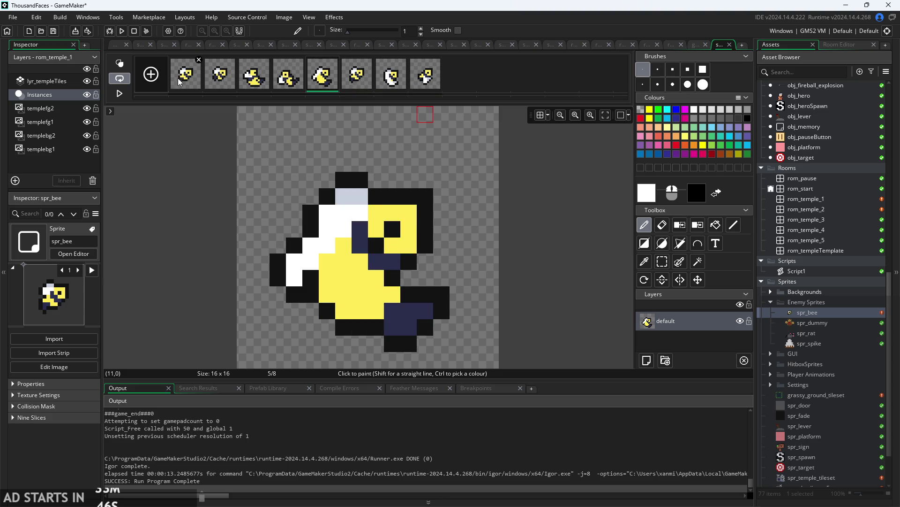
pyautogui.click(267, 84)
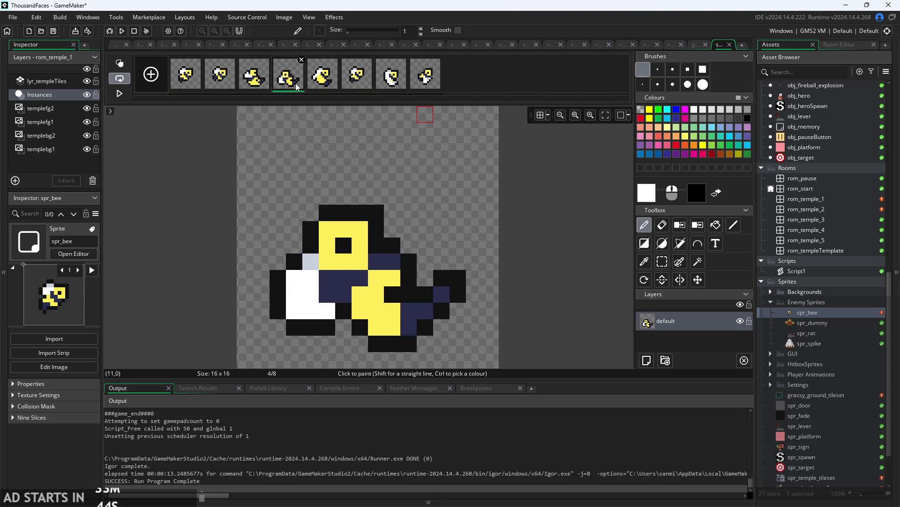
pyautogui.click(355, 80)
pyautogui.press('F5')
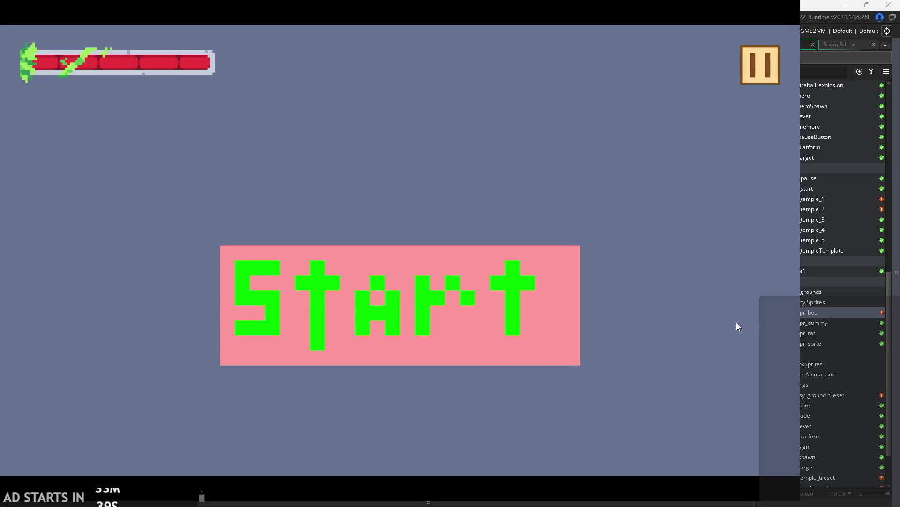
# Start the game, move and jump the hero around the temple level, then exit to the editor.
pyautogui.click(530, 270)
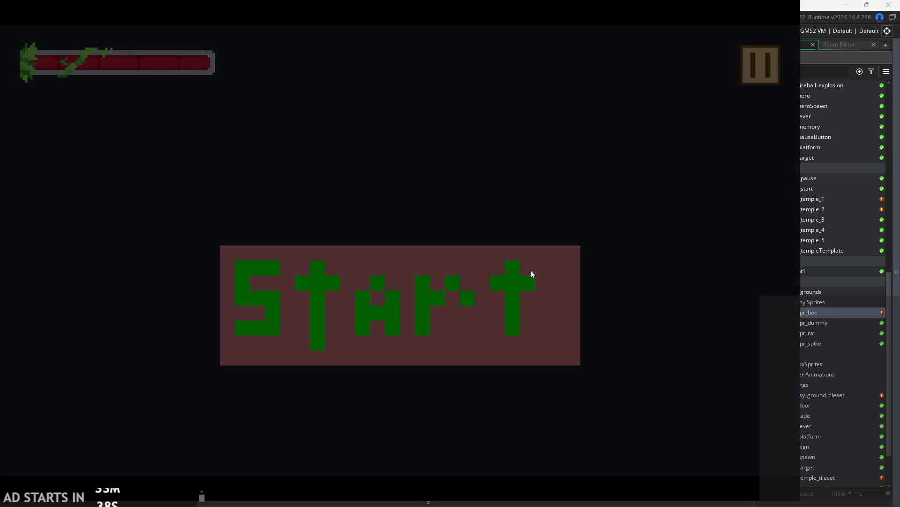
pyautogui.press('Right')
pyautogui.press('space')
pyautogui.press('Right')
pyautogui.press('space')
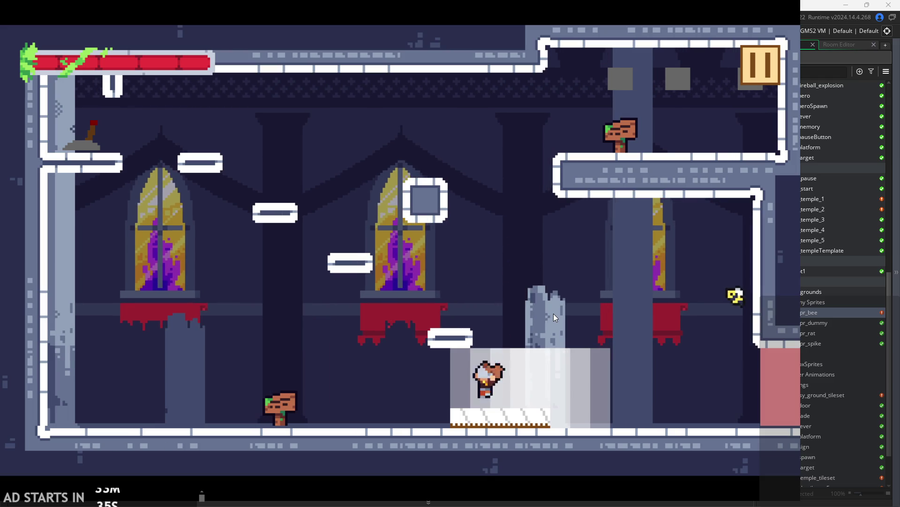
pyautogui.press('Left')
pyautogui.press('space')
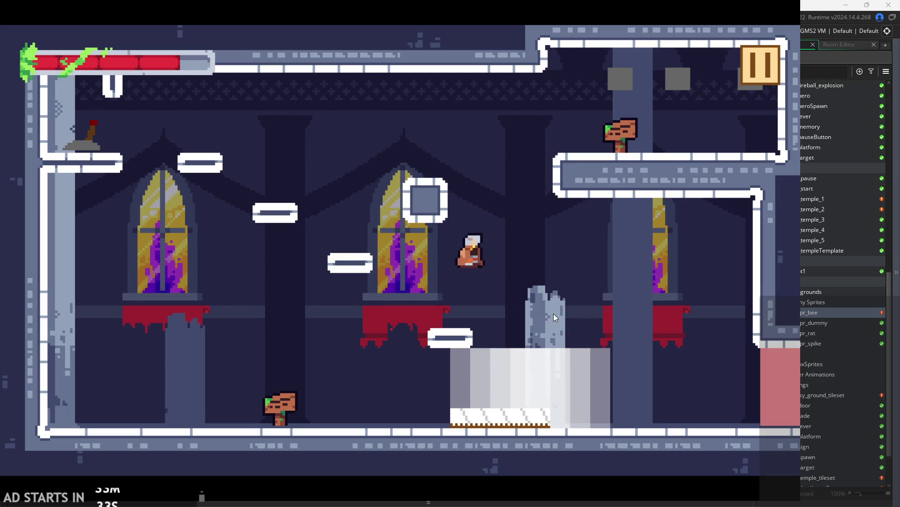
pyautogui.press('space')
pyautogui.press('Right')
pyautogui.press('Left')
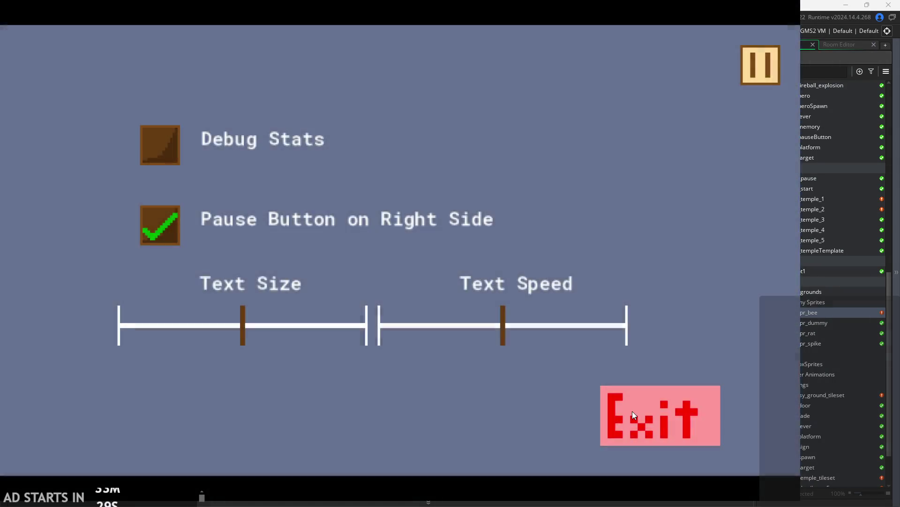
pyautogui.click(633, 411)
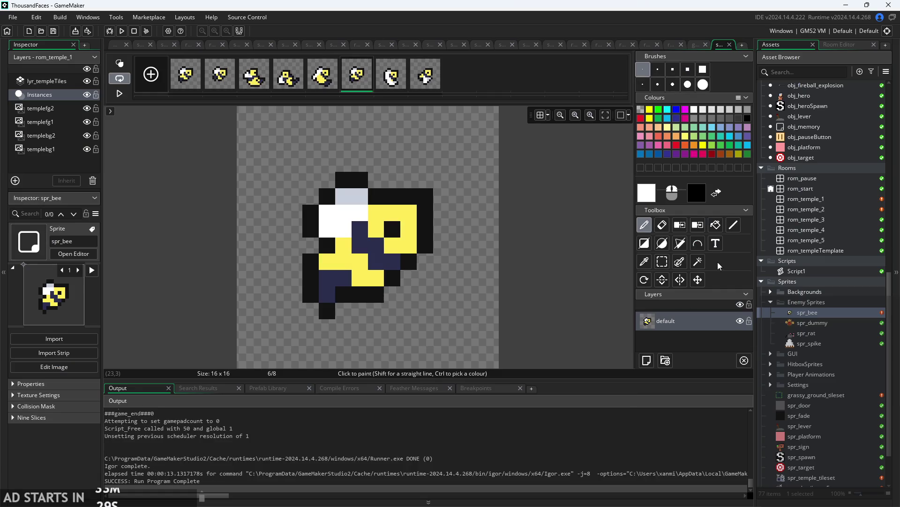
# Open obj_enemyBee and look over its Alarm 1 and Step event code.
pyautogui.scroll(8, 835, 287)
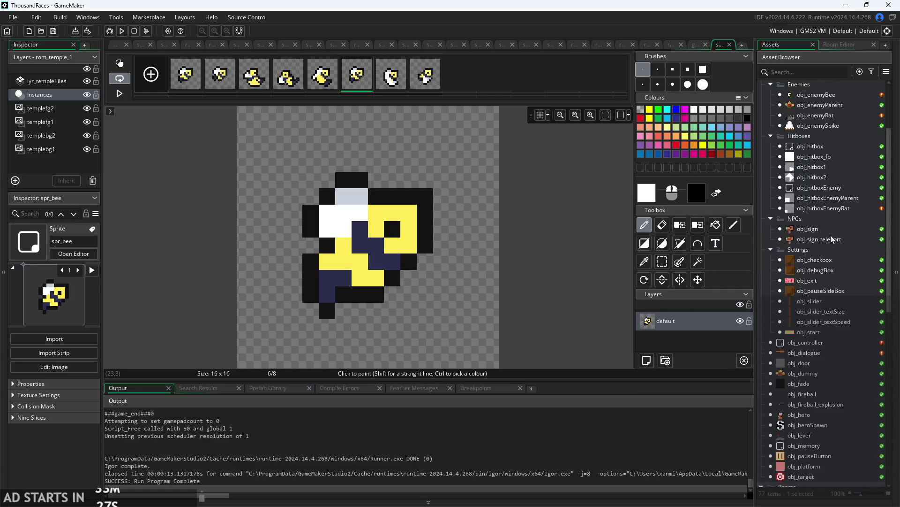
pyautogui.doubleClick(825, 192)
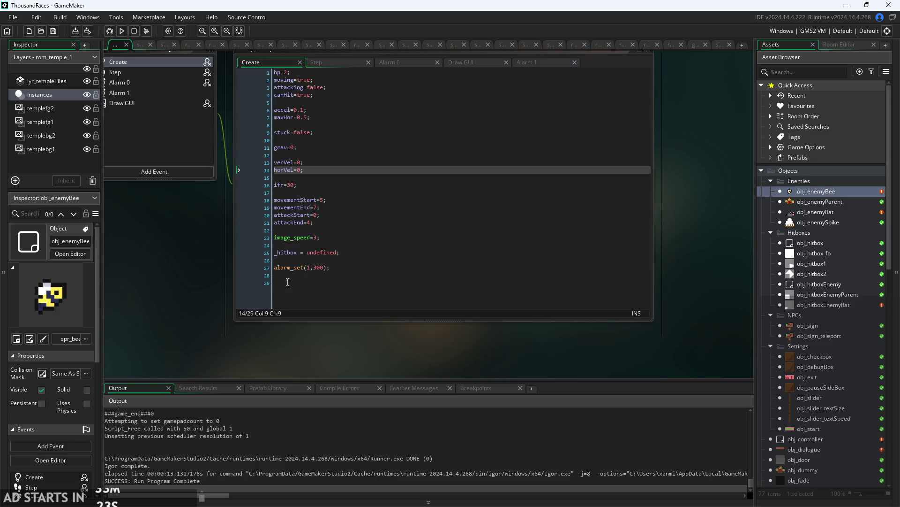
pyautogui.click(535, 61)
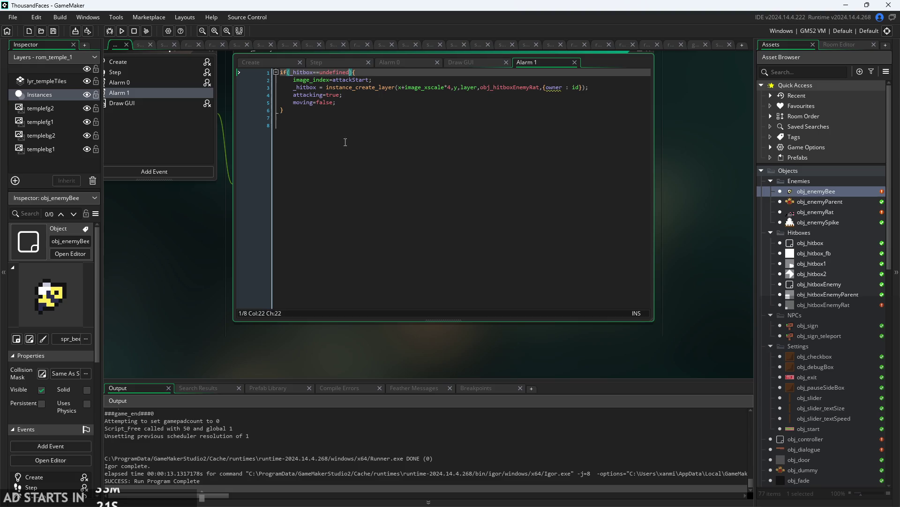
pyautogui.scroll(1, 204, 287)
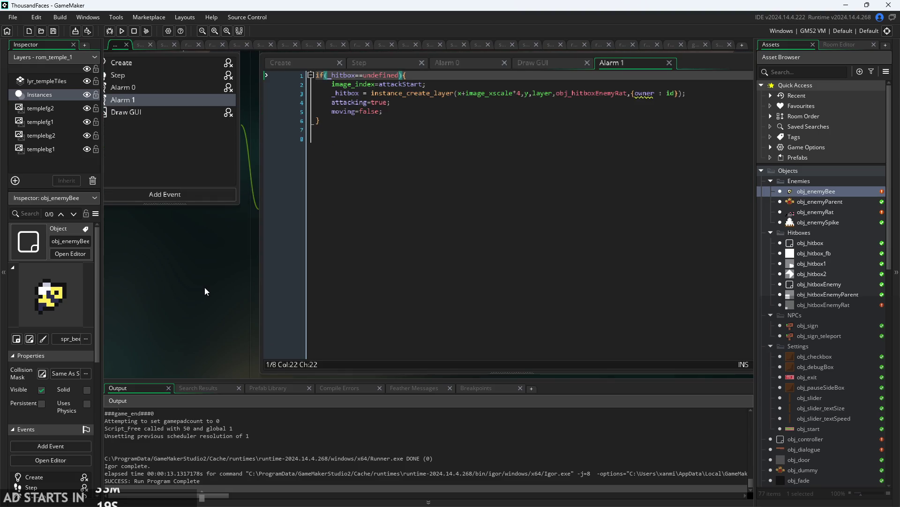
pyautogui.click(402, 67)
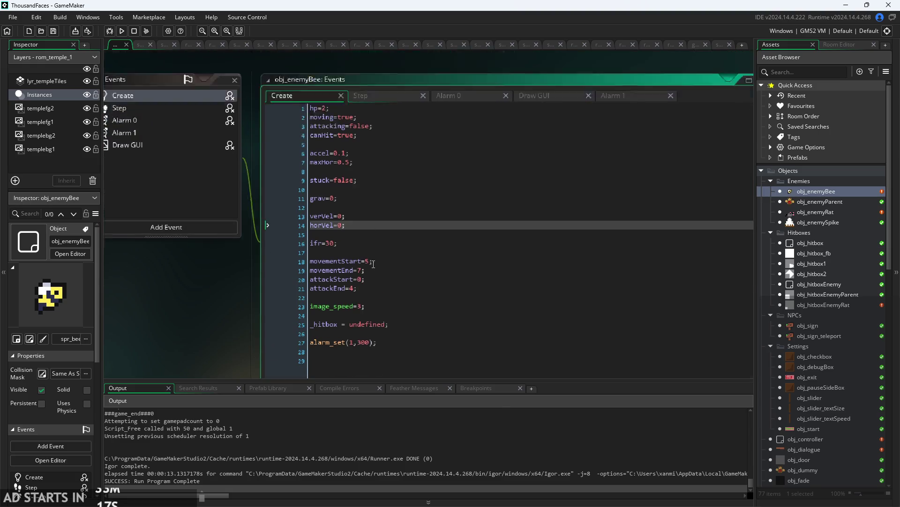
pyautogui.scroll(-1, 538, 91)
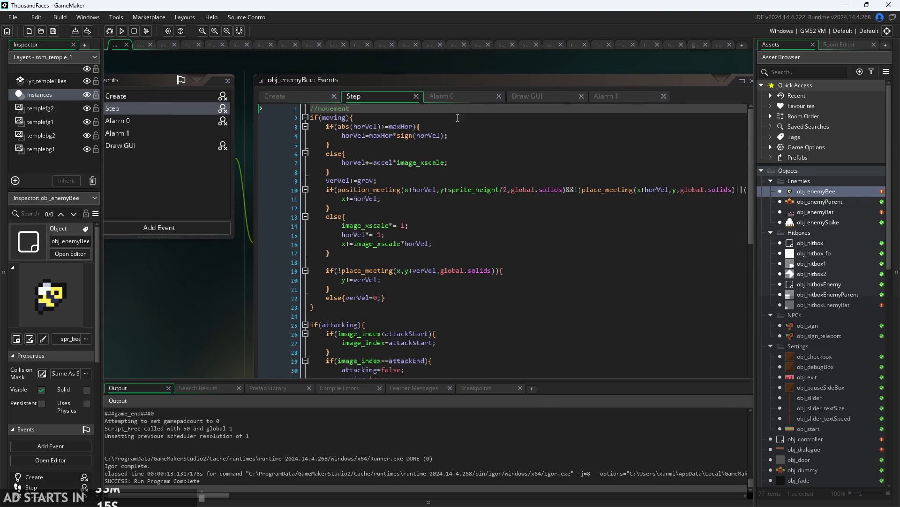
# Read through the bee's Step movement code around lines 37–42, then open spr_bee.
pyautogui.click(453, 130)
pyautogui.scroll(-9, 399, 211)
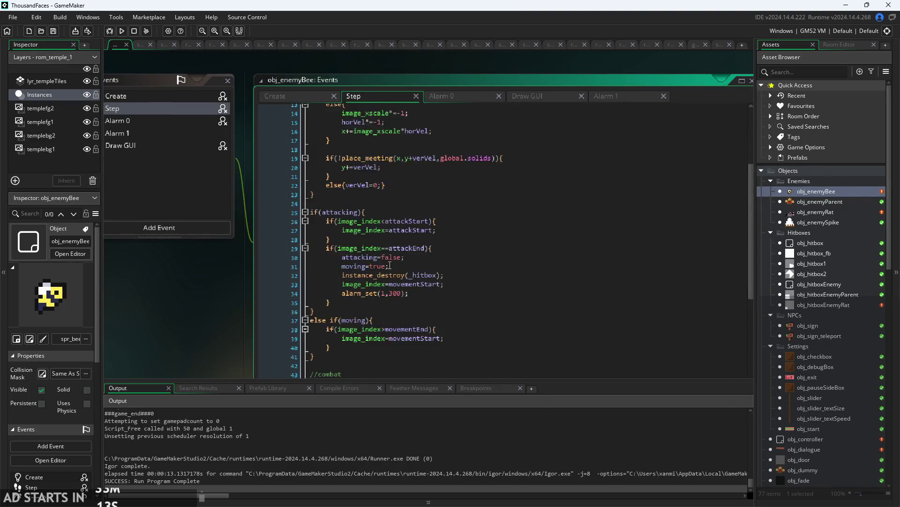
pyautogui.scroll(-3, 185, 207)
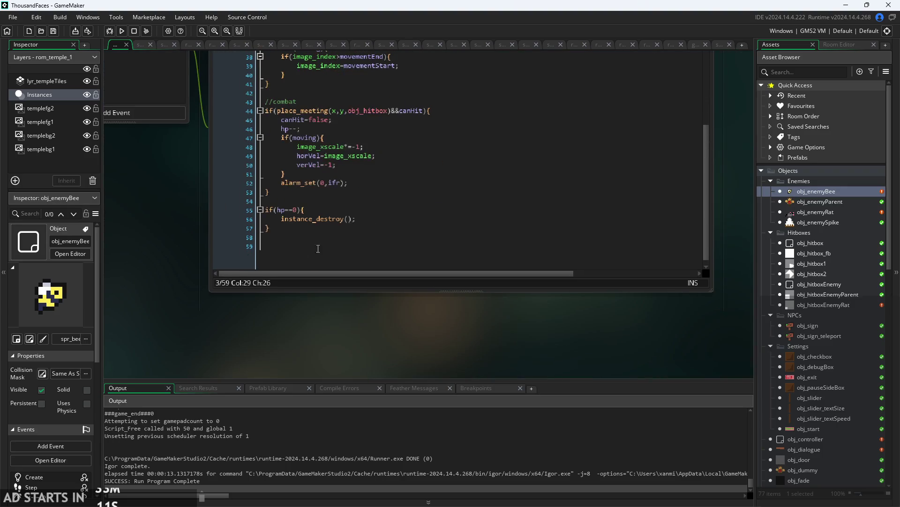
pyautogui.scroll(2, 183, 295)
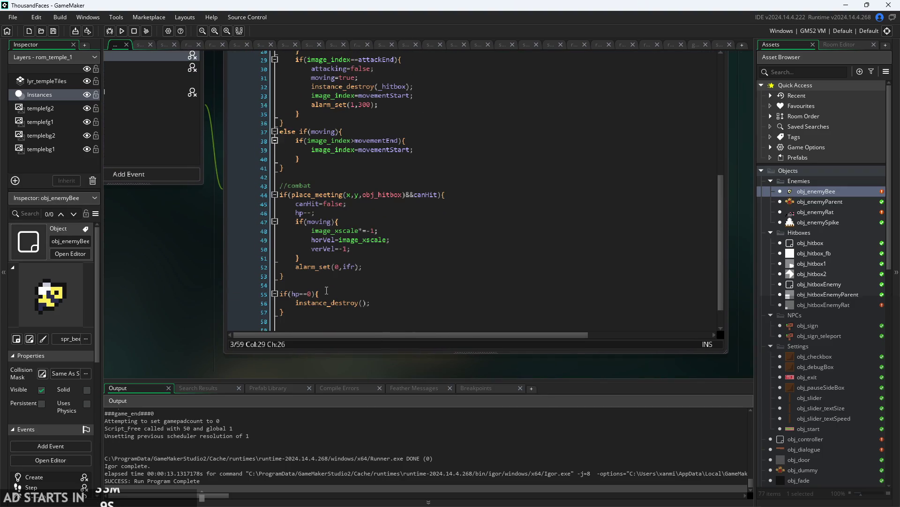
pyautogui.scroll(4, 326, 290)
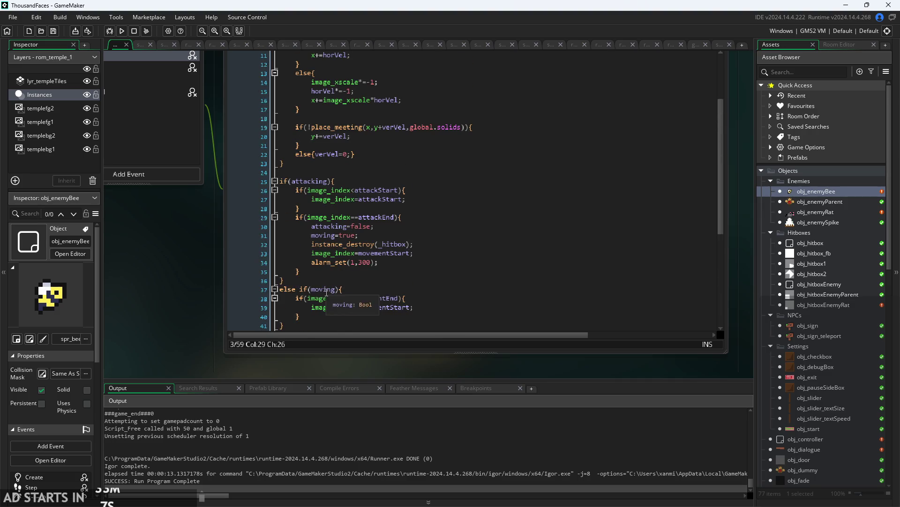
pyautogui.click(333, 287)
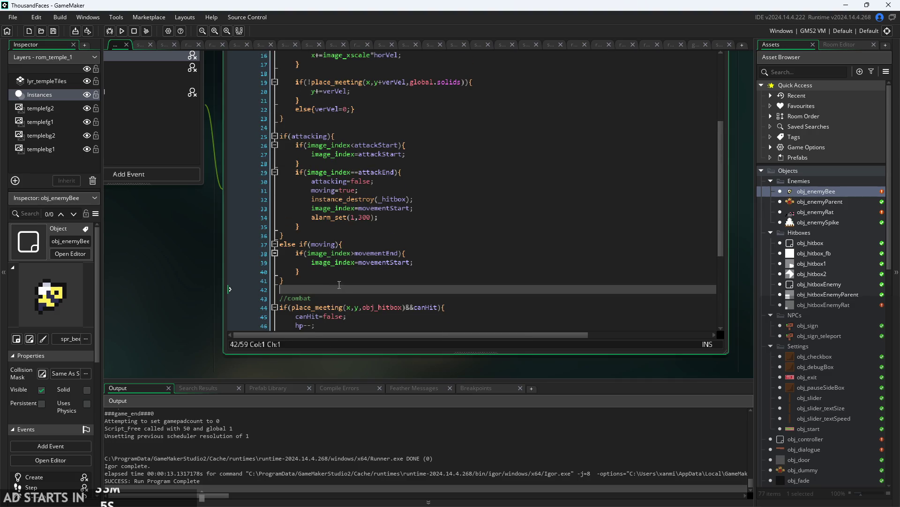
pyautogui.scroll(3, 343, 284)
pyautogui.scroll(-3, 352, 281)
pyautogui.scroll(2, 364, 244)
pyautogui.scroll(-1, 364, 244)
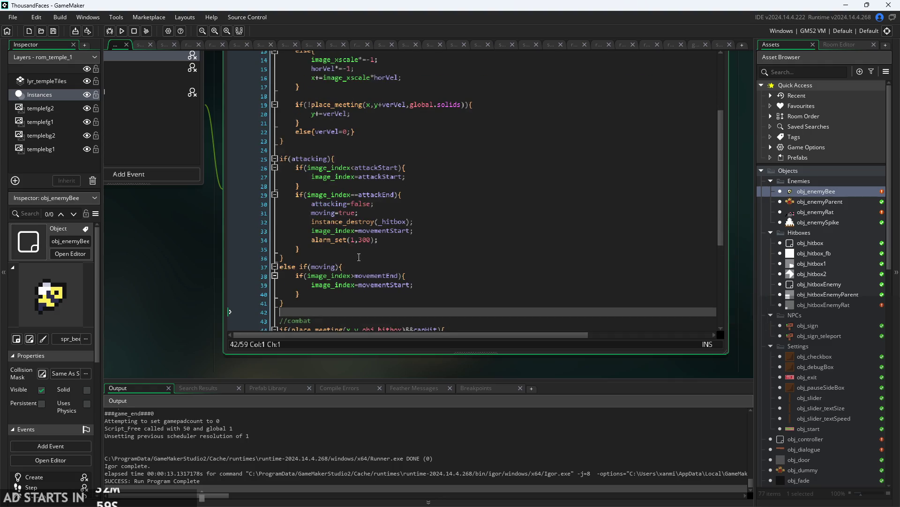
pyautogui.click(359, 266)
pyautogui.scroll(4, 355, 267)
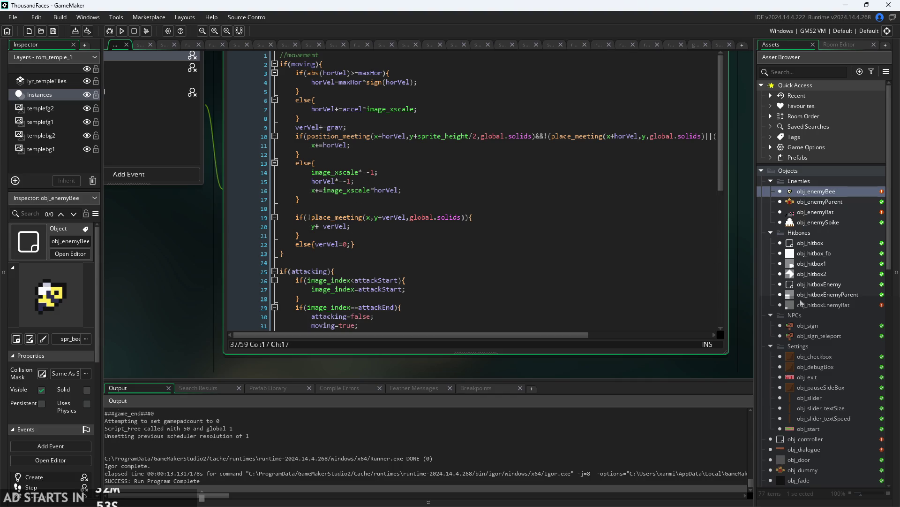
pyautogui.scroll(-10, 801, 303)
pyautogui.doubleClick(815, 442)
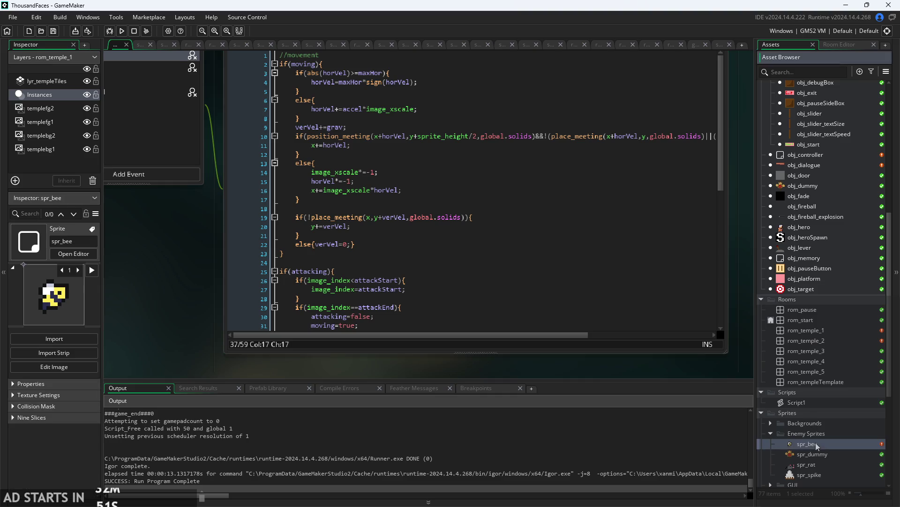
# Set the spr_bee sprite origin to Middle Centre (8, 8).
pyautogui.click(577, 90)
pyautogui.click(552, 139)
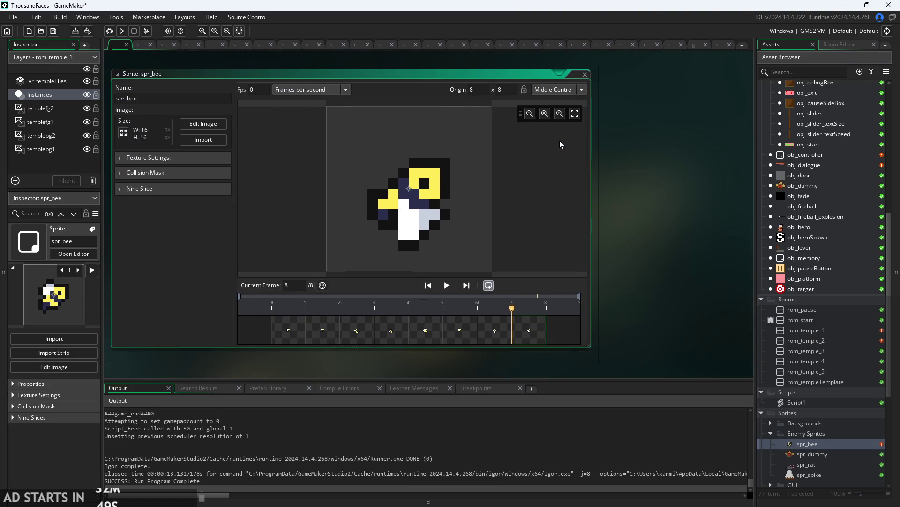
pyautogui.click(474, 342)
pyautogui.click(444, 347)
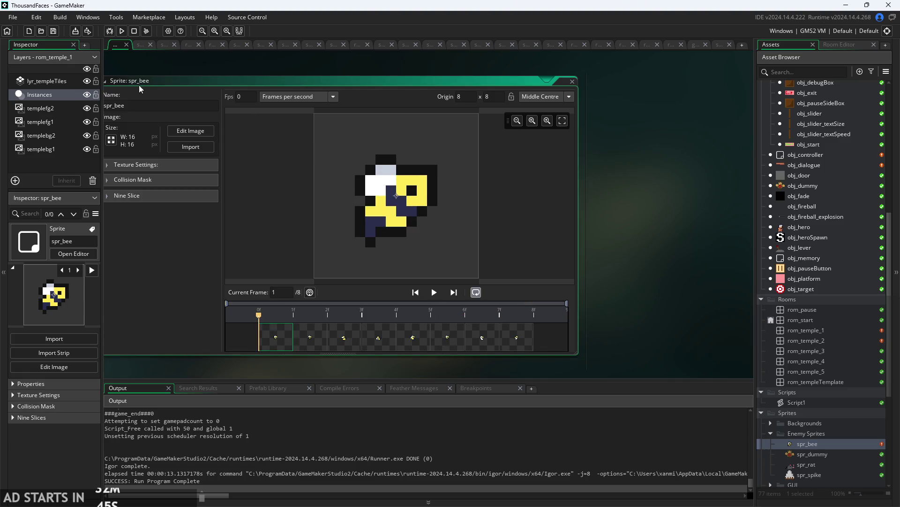
# Test-run the game from its title screen, exit via the pause menu, and reopen obj_enemyBee.
pyautogui.click(122, 30)
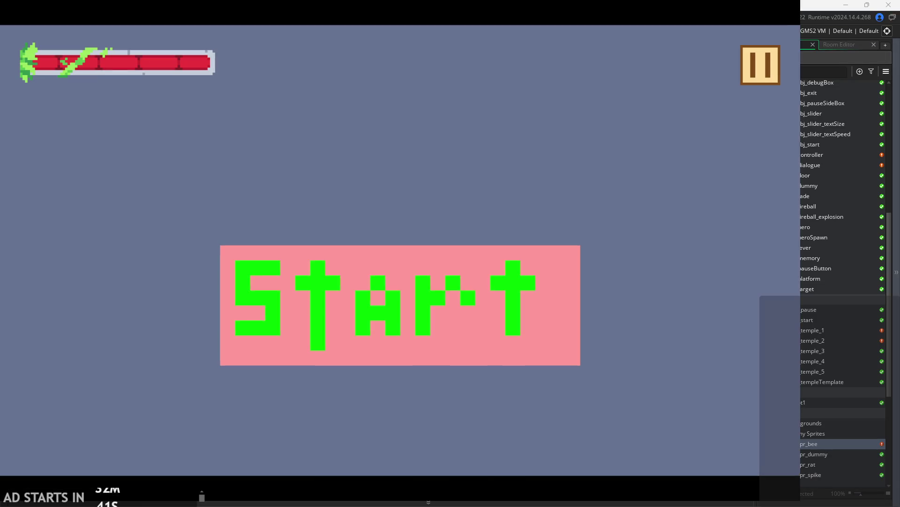
pyautogui.click(370, 315)
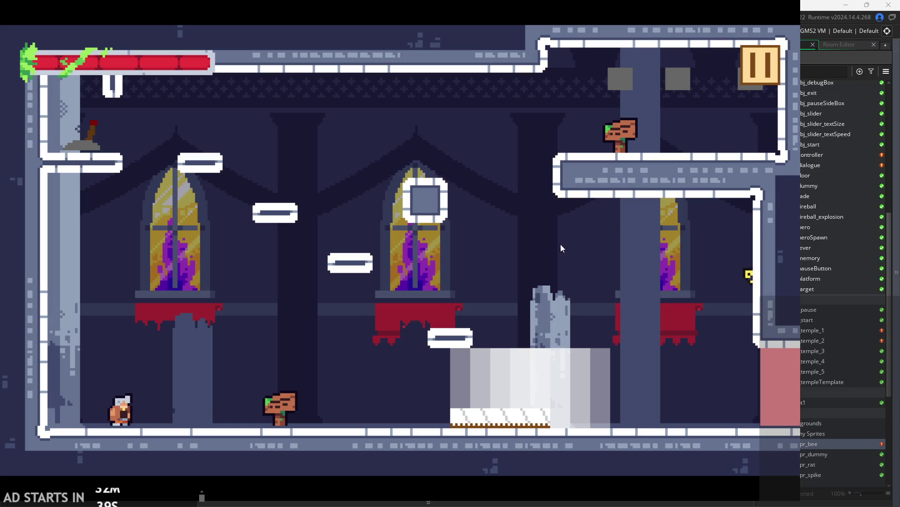
pyautogui.click(760, 66)
pyautogui.click(681, 398)
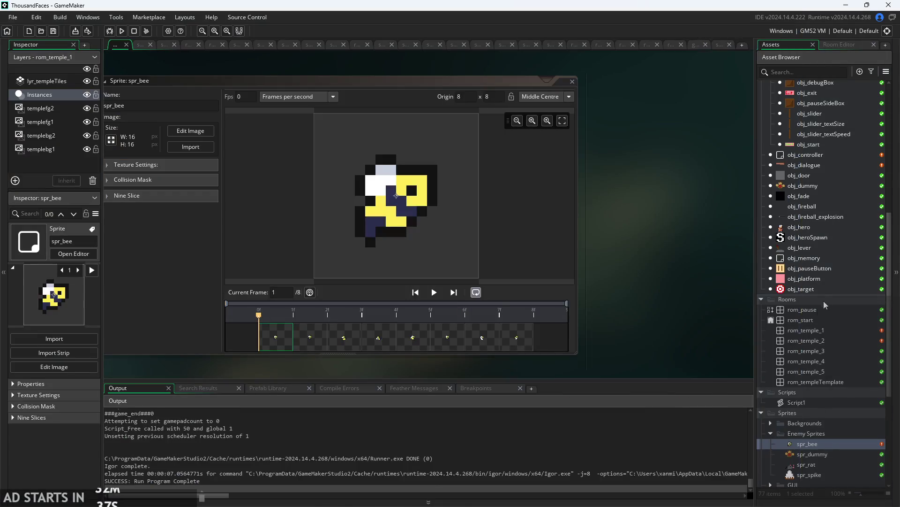
pyautogui.scroll(3, 819, 306)
pyautogui.doubleClick(830, 173)
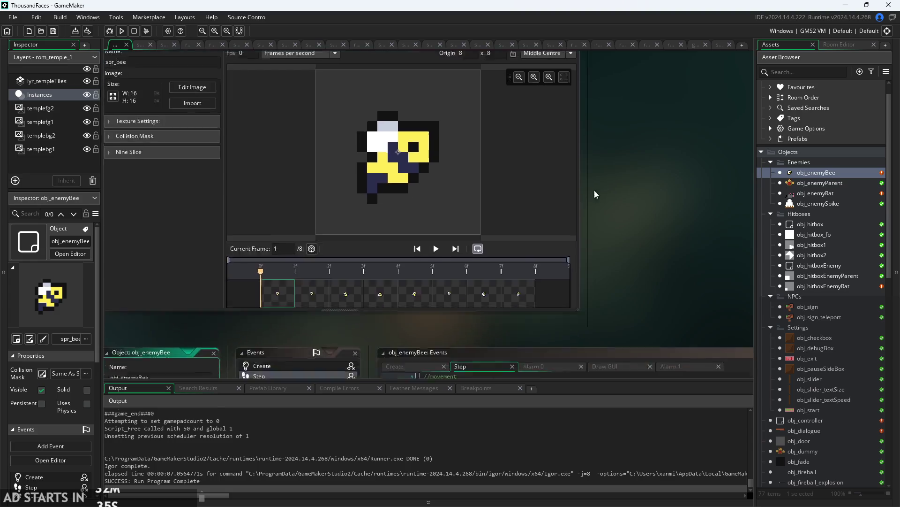
# Compare the bee's Create and Step code, checking the if(moving) lines and attack block near line 28.
pyautogui.click(341, 89)
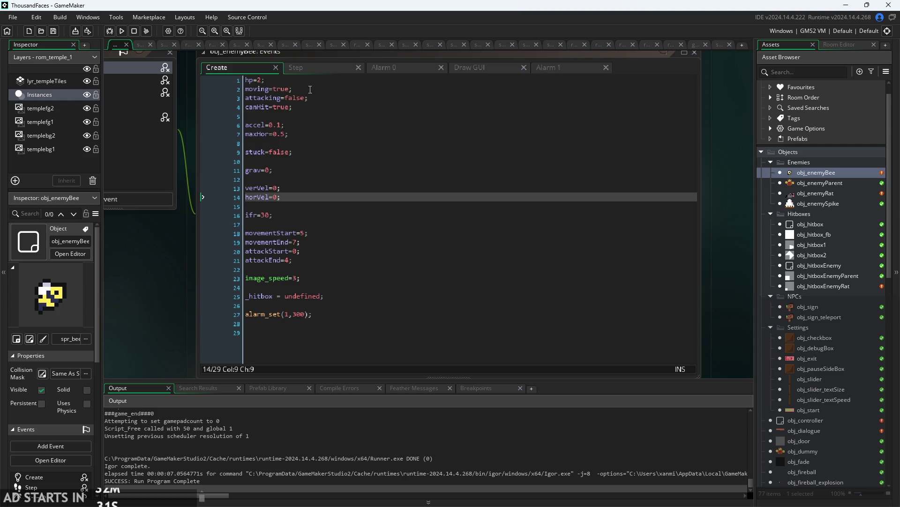
pyautogui.click(301, 67)
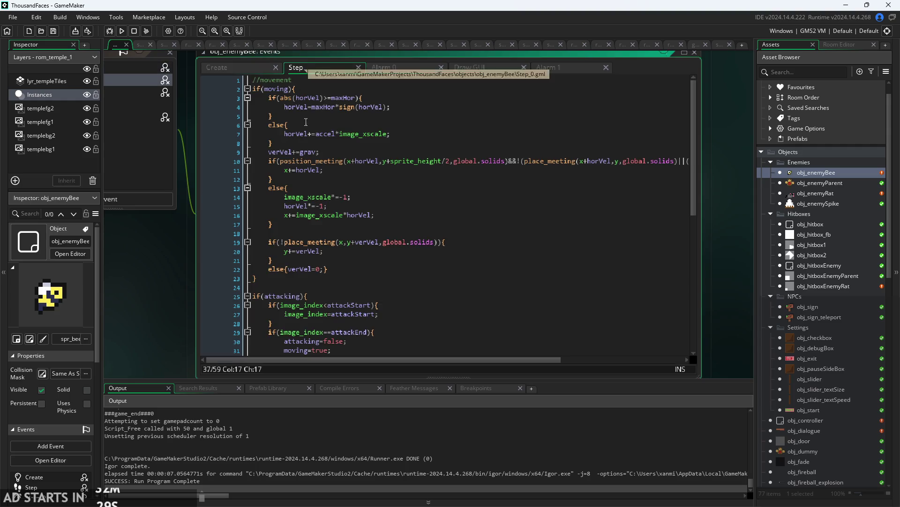
pyautogui.click(413, 136)
pyautogui.click(435, 92)
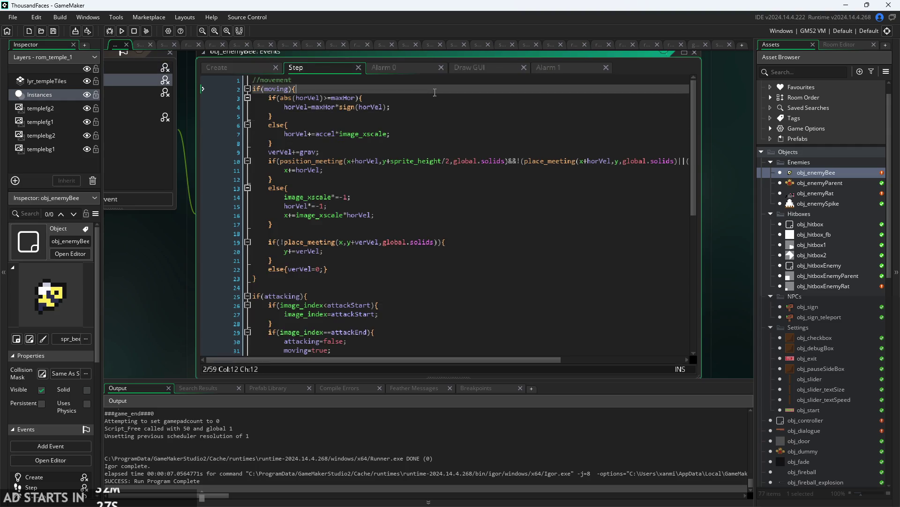
pyautogui.press('Down')
pyautogui.press('Down')
pyautogui.press('Down')
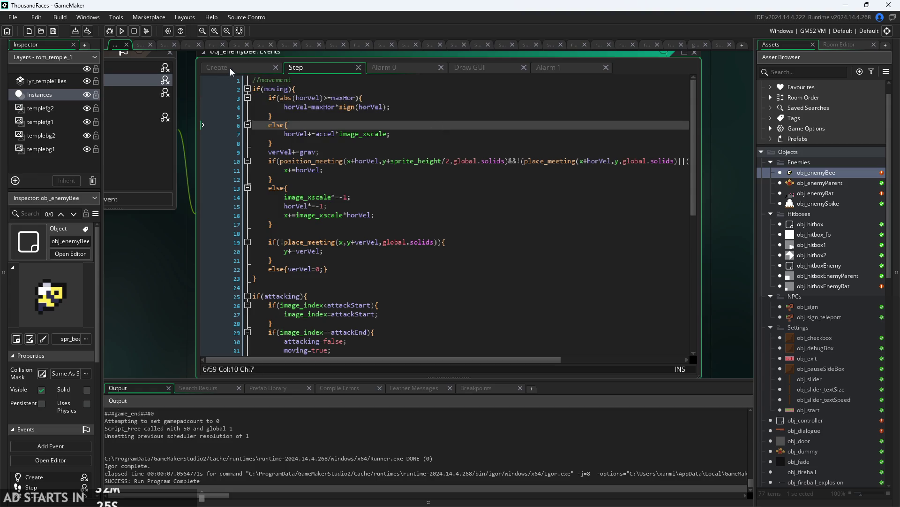
pyautogui.click(230, 68)
pyautogui.click(306, 66)
pyautogui.click(373, 223)
pyautogui.press('Down')
pyautogui.press('Down')
pyautogui.press('Up')
pyautogui.press('Up')
pyautogui.press('Up')
pyautogui.scroll(4, 410, 207)
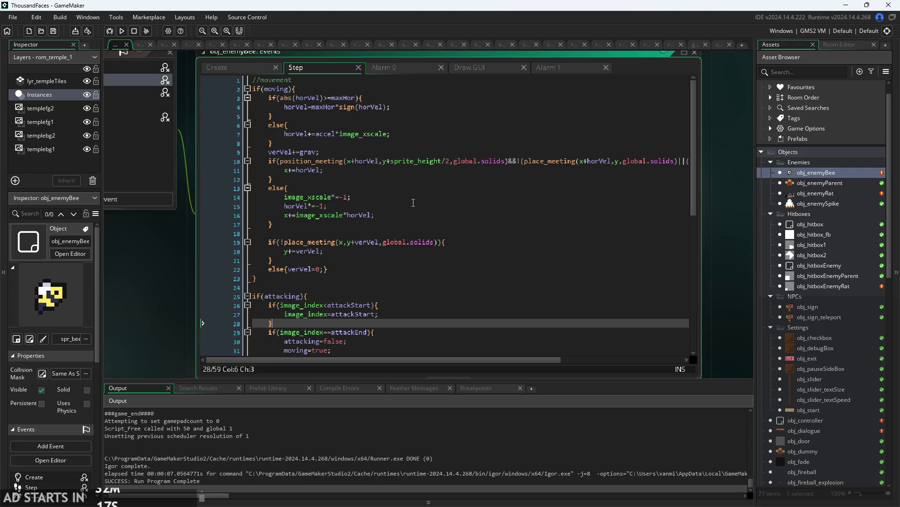
pyautogui.scroll(-3, 141, 241)
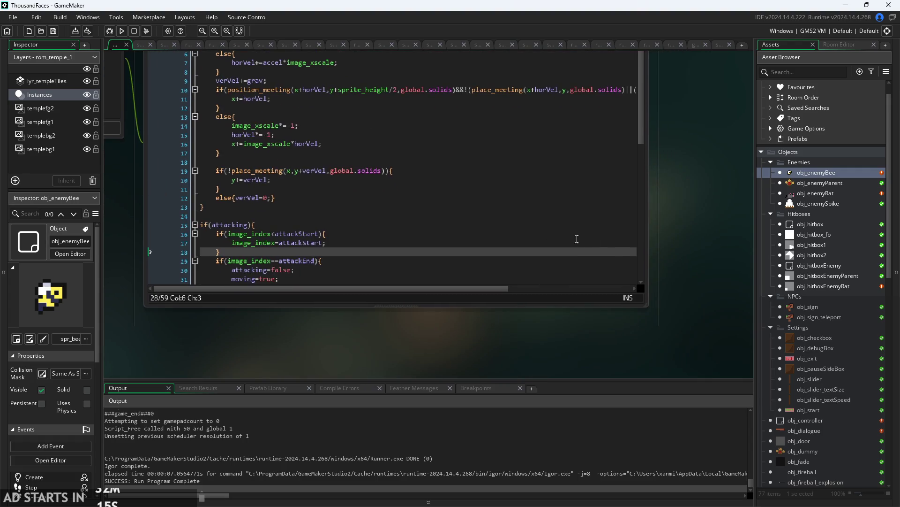
# Enlarge the code editor and inspect the place_meeting collision check on lines 10–11, then open rom_temple_1.
pyautogui.moveTo(645, 310); pyautogui.dragTo(753, 355)
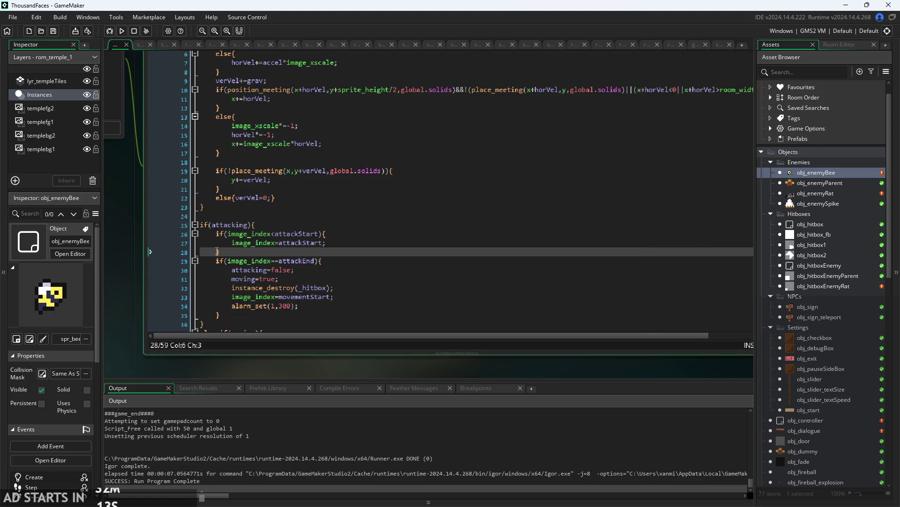
pyautogui.scroll(3, 142, 241)
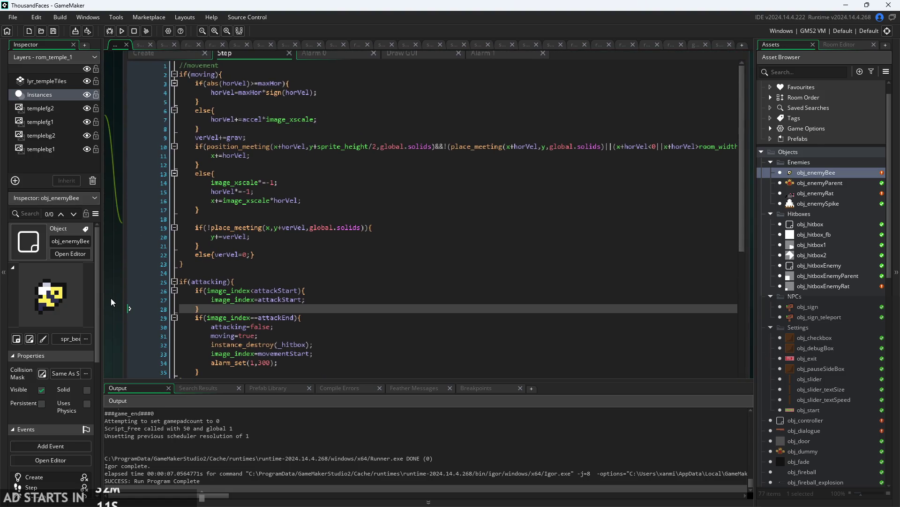
pyautogui.click(364, 153)
pyautogui.click(422, 145)
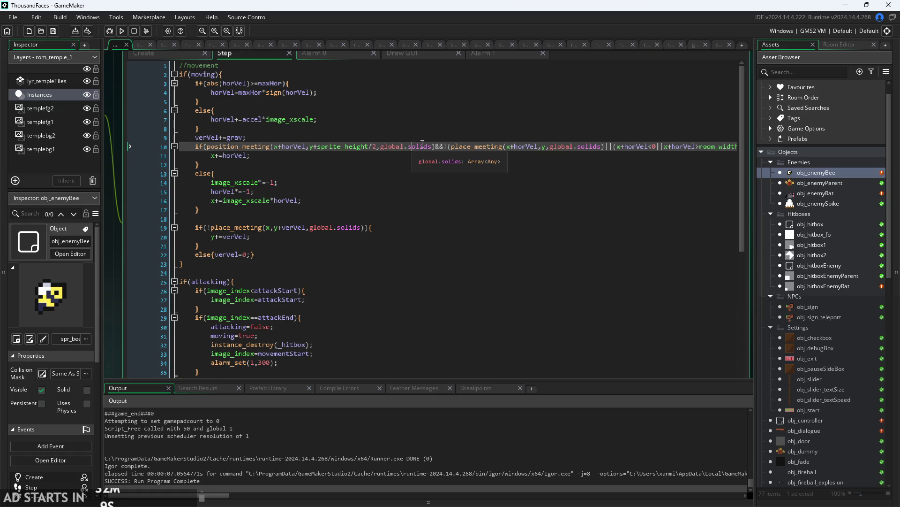
pyautogui.click(460, 158)
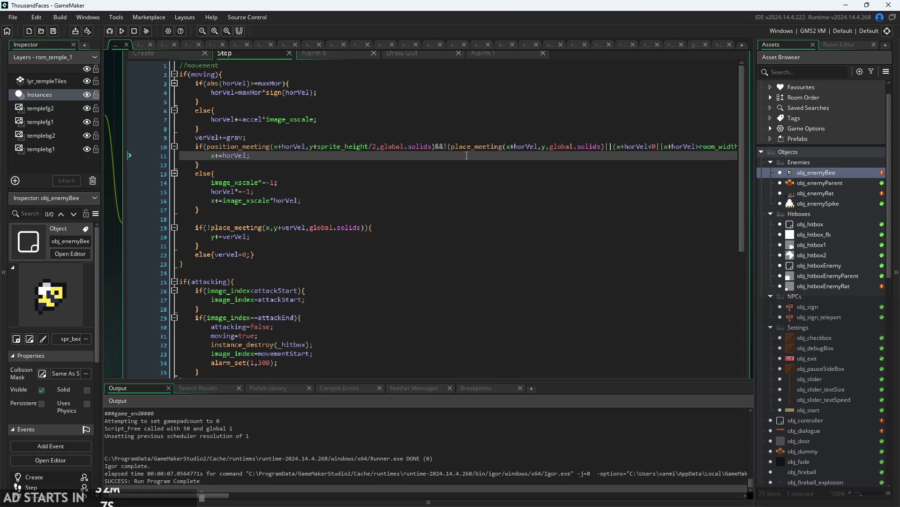
pyautogui.click(472, 149)
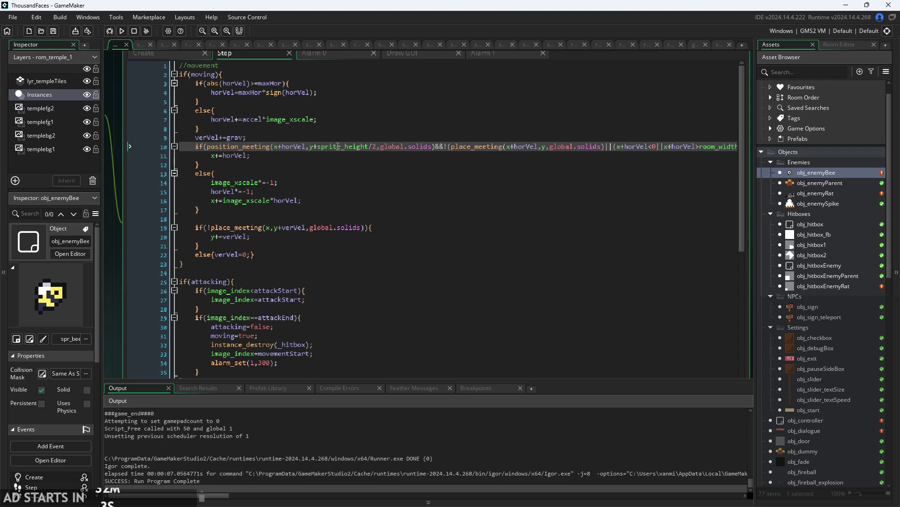
pyautogui.moveTo(346, 149)
pyautogui.scroll(-5, 827, 349)
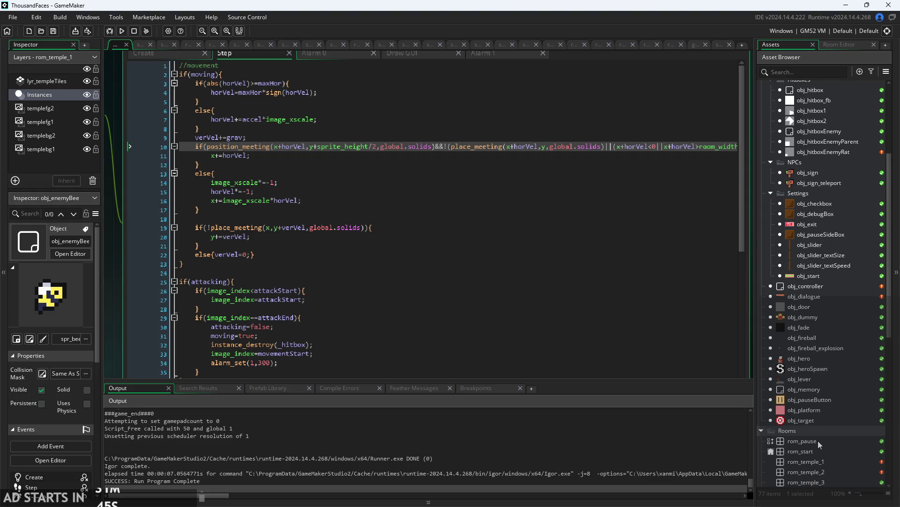
pyautogui.doubleClick(819, 461)
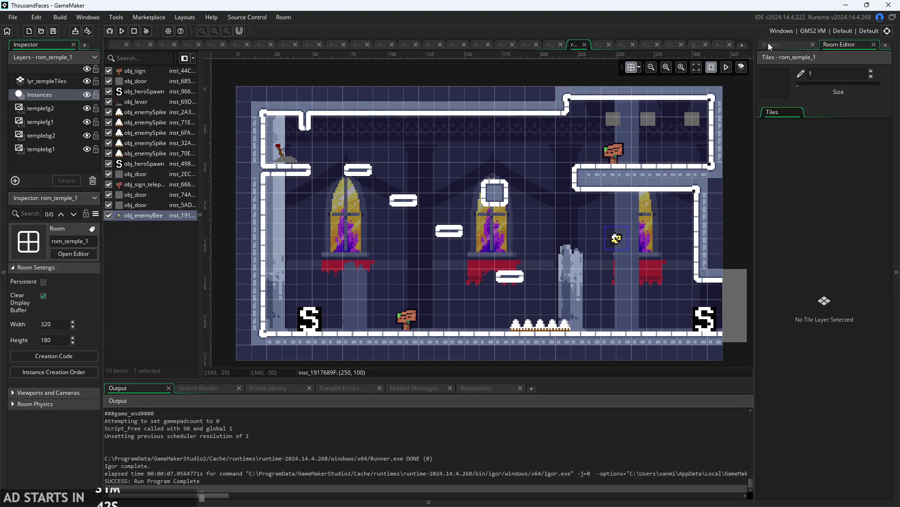
# Drop an obj_enemyRat onto the rom_temple_1 floor near the left, making 16 instances, and run with F5.
pyautogui.click(769, 44)
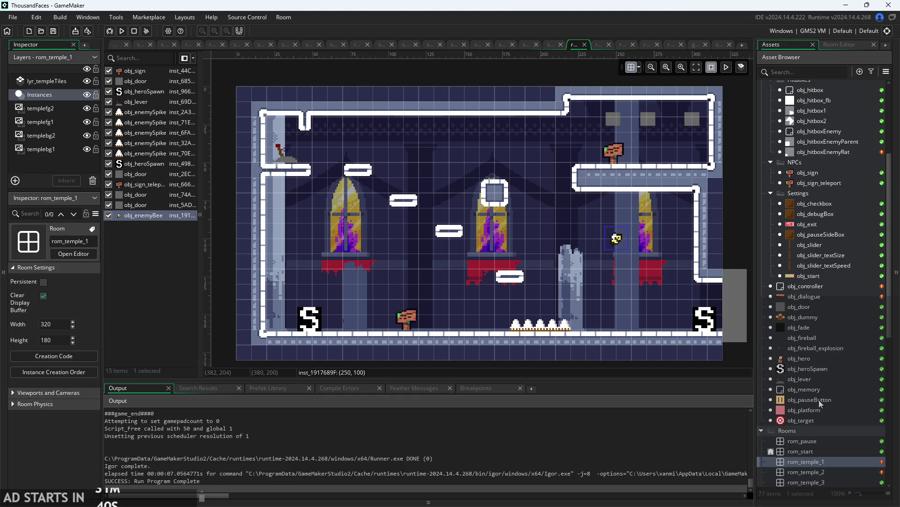
pyautogui.scroll(5, 819, 400)
pyautogui.scroll(3, 807, 370)
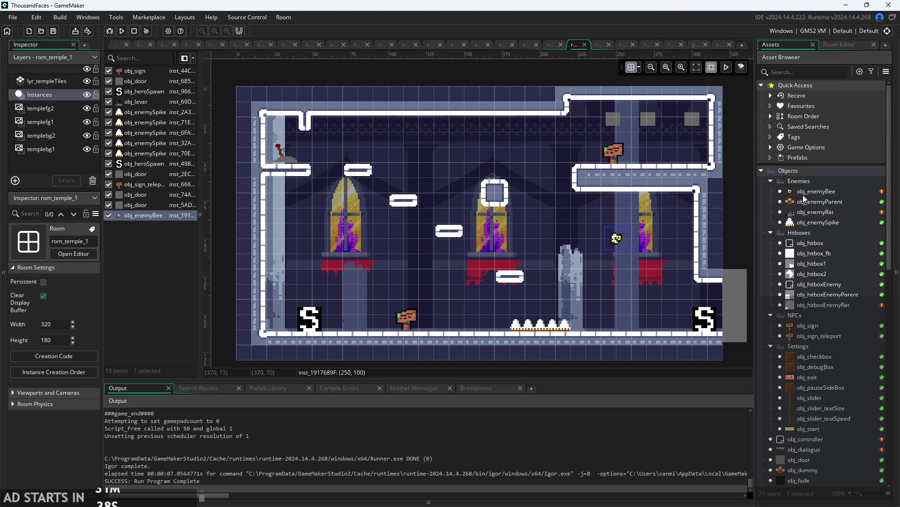
pyautogui.moveTo(824, 216); pyautogui.dragTo(465, 303)
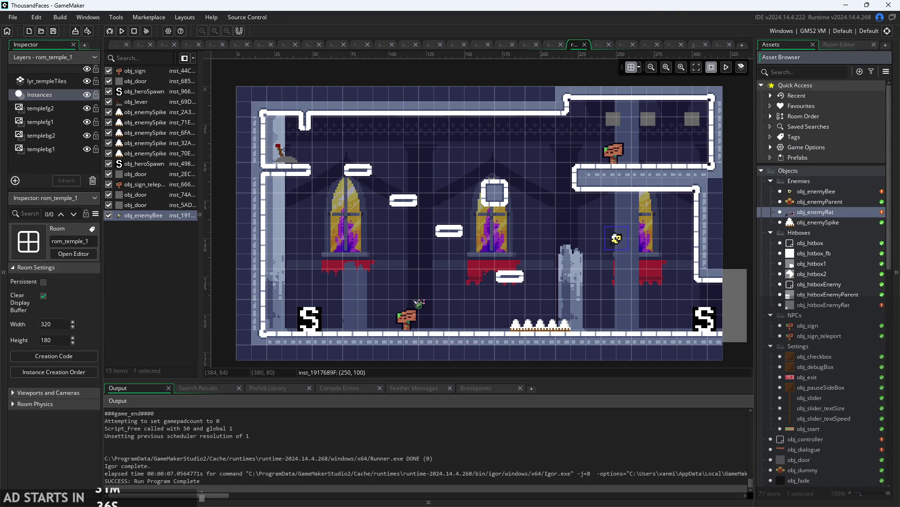
pyautogui.moveTo(374, 323); pyautogui.dragTo(374, 323)
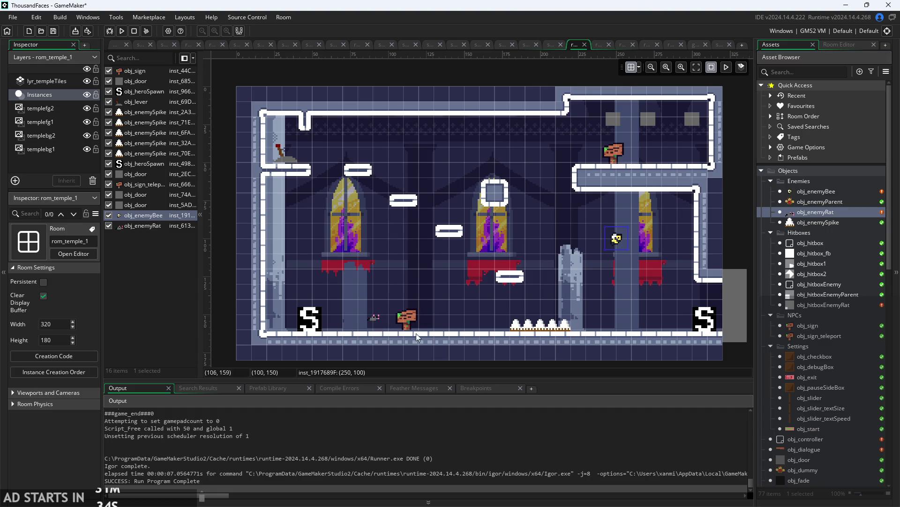
pyautogui.press('F5')
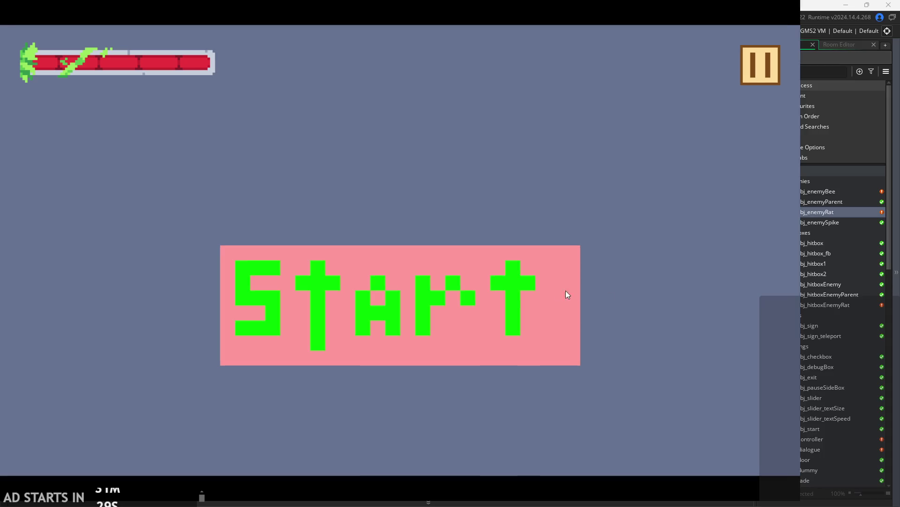
# Start the game and fight the rat, jumping, dashing and attacking around it.
pyautogui.click(567, 294)
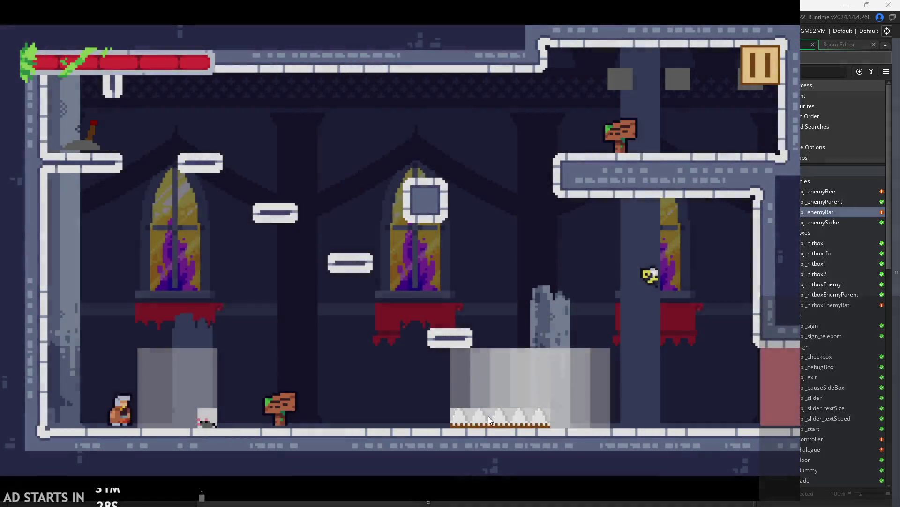
pyautogui.press('Left')
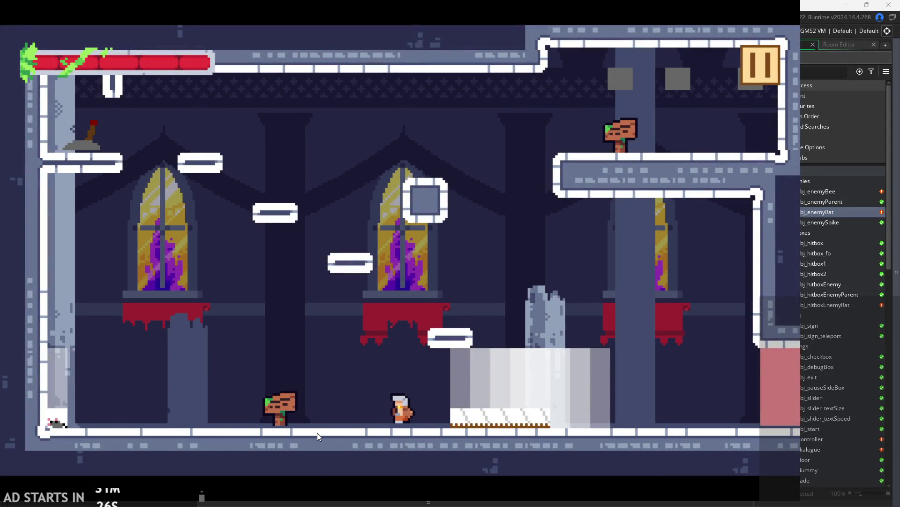
pyautogui.press('space')
pyautogui.press('Right')
pyautogui.press('Left')
pyautogui.press('space')
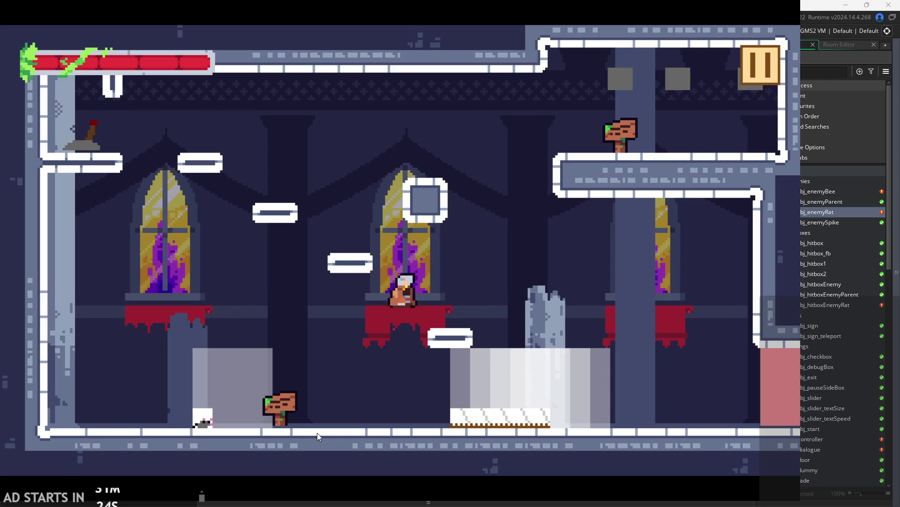
pyautogui.press('Right')
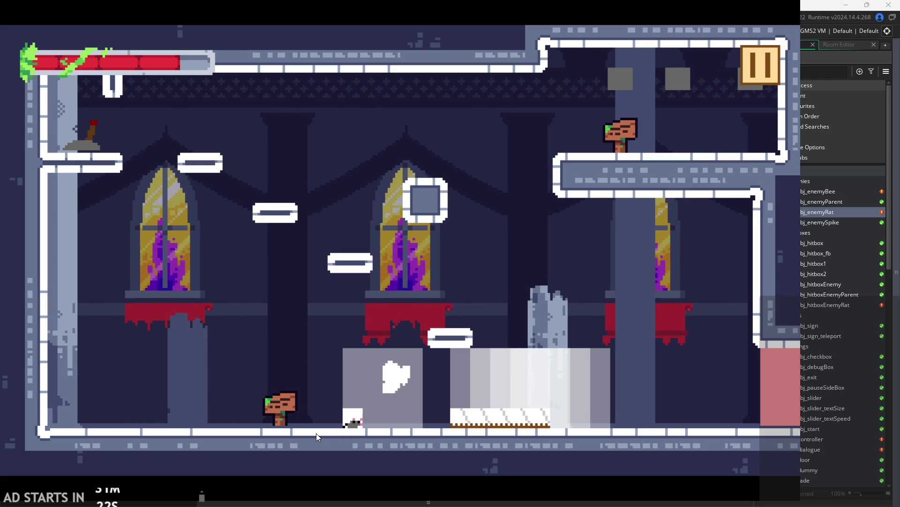
pyautogui.press('space')
pyautogui.press('Right')
pyautogui.press('x')
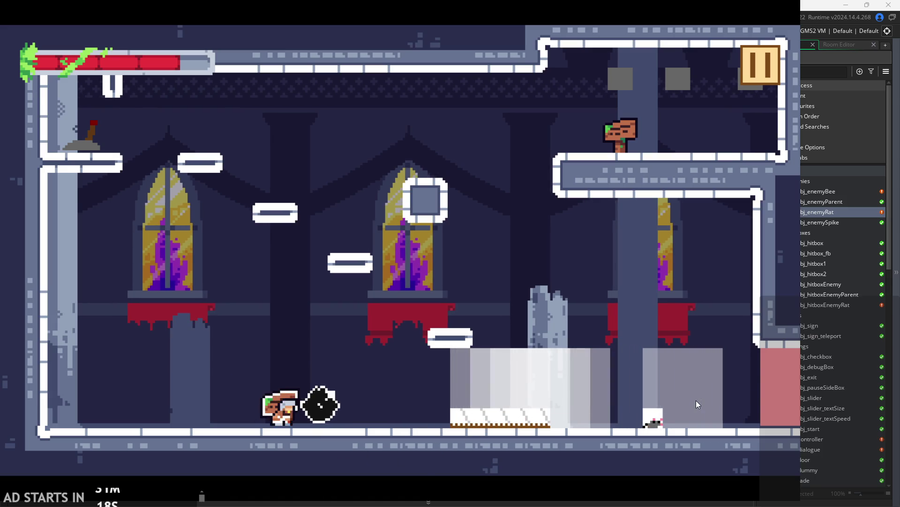
pyautogui.press('Right')
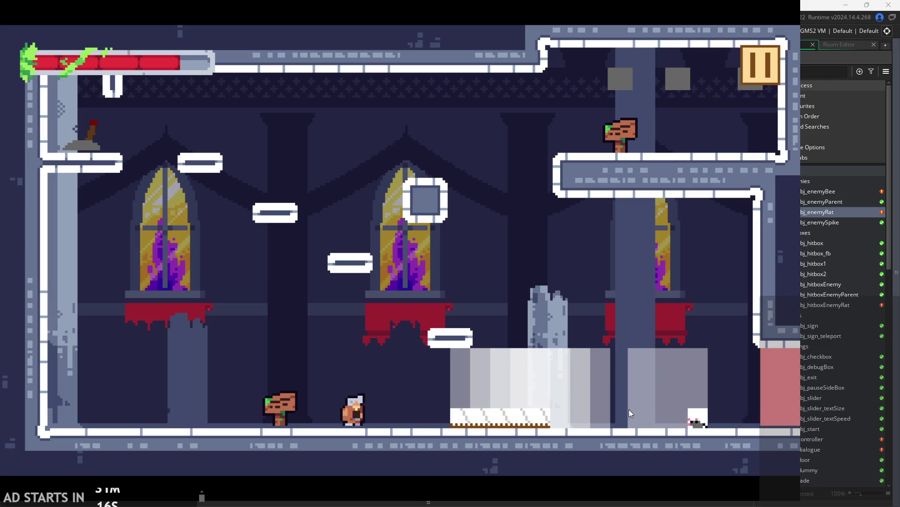
pyautogui.press('Left')
pyautogui.press('space')
pyautogui.press('x')
pyautogui.press('Left')
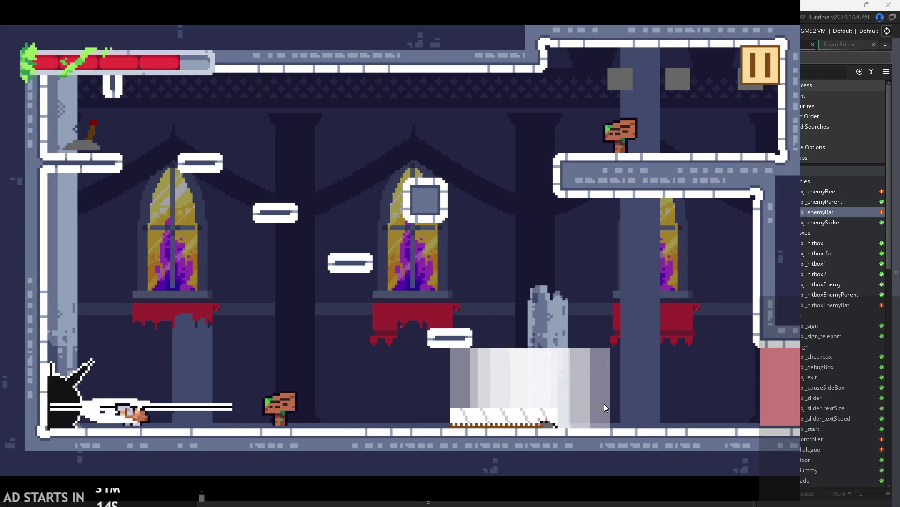
pyautogui.press('x')
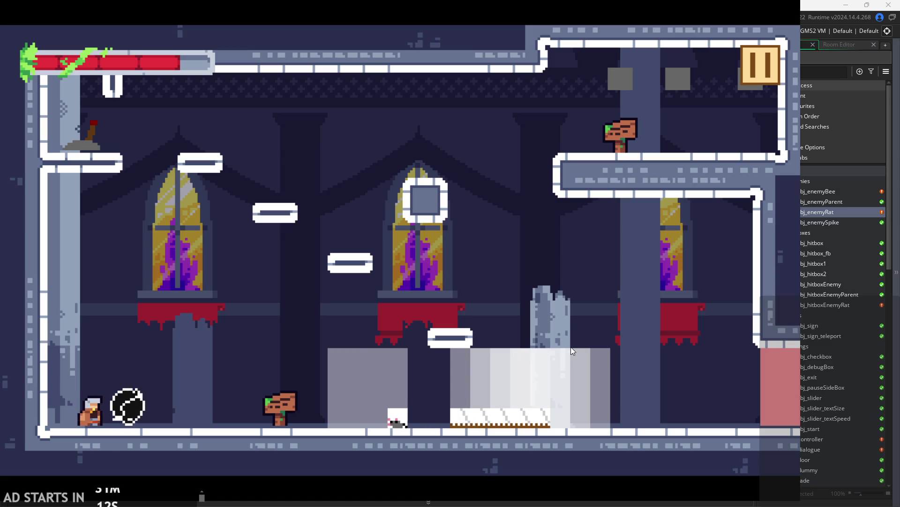
pyautogui.press('Right')
pyautogui.press('space')
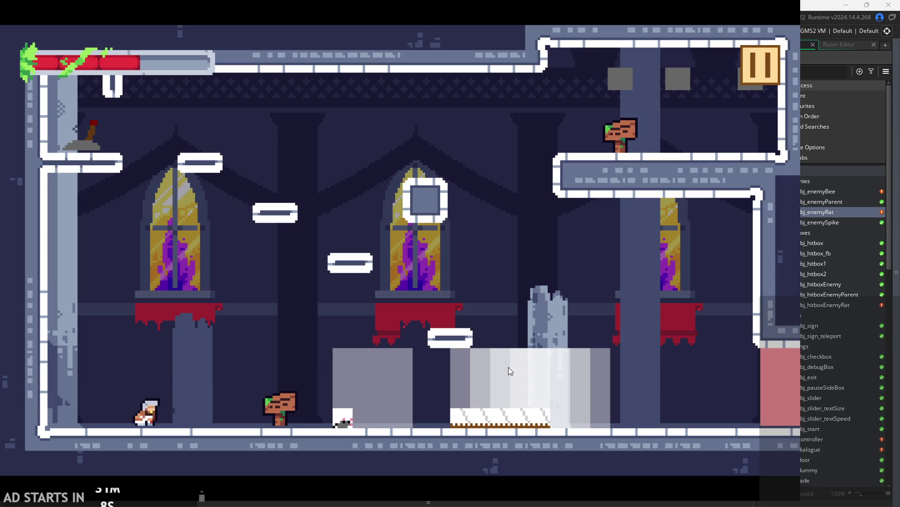
pyautogui.press('Right')
pyautogui.press('Right')
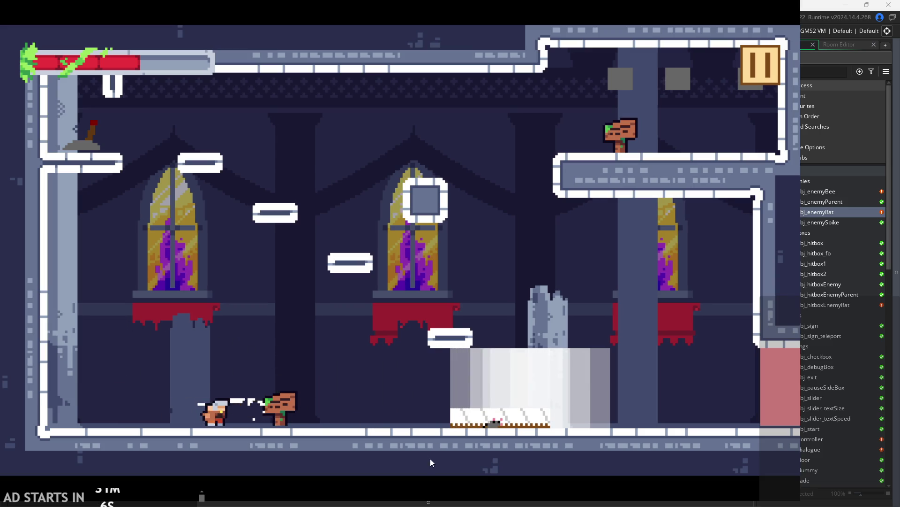
# Jump over the rat, slash near the sign, and climb to the upper platform.
pyautogui.press('Left')
pyautogui.press('space')
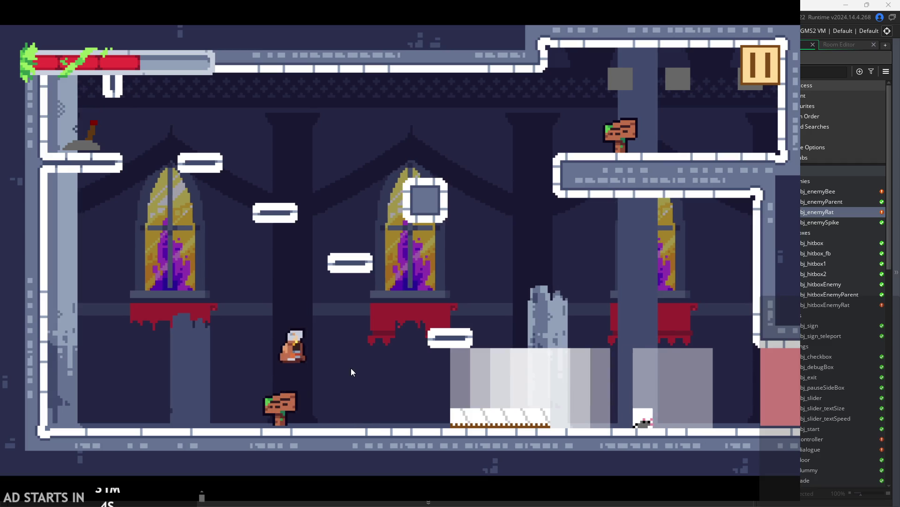
pyautogui.press('Right')
pyautogui.press('space')
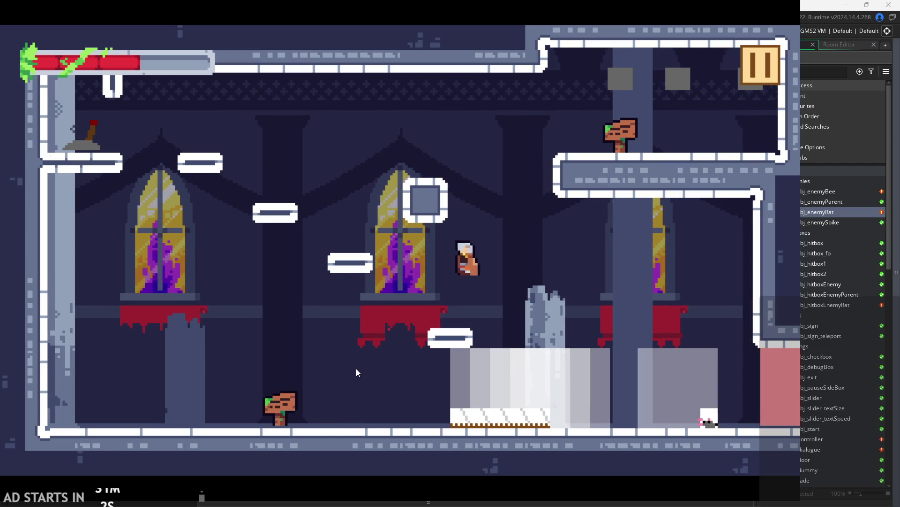
pyautogui.press('space')
pyautogui.press('Left')
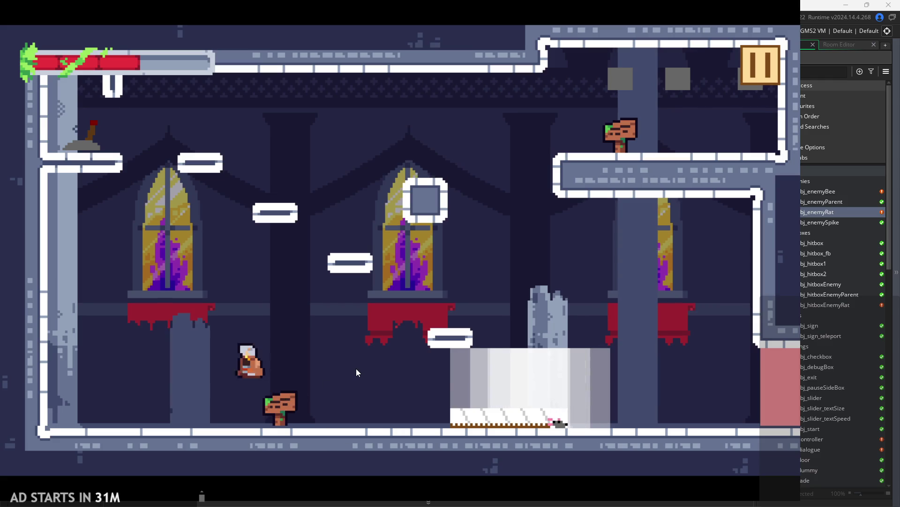
pyautogui.press('Right')
pyautogui.press('Left')
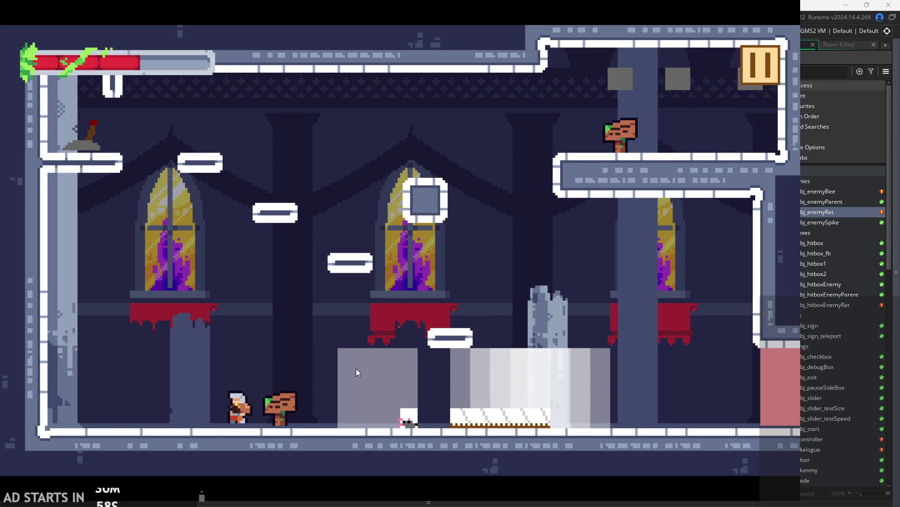
pyautogui.press('Right')
pyautogui.press('x')
pyautogui.press('space')
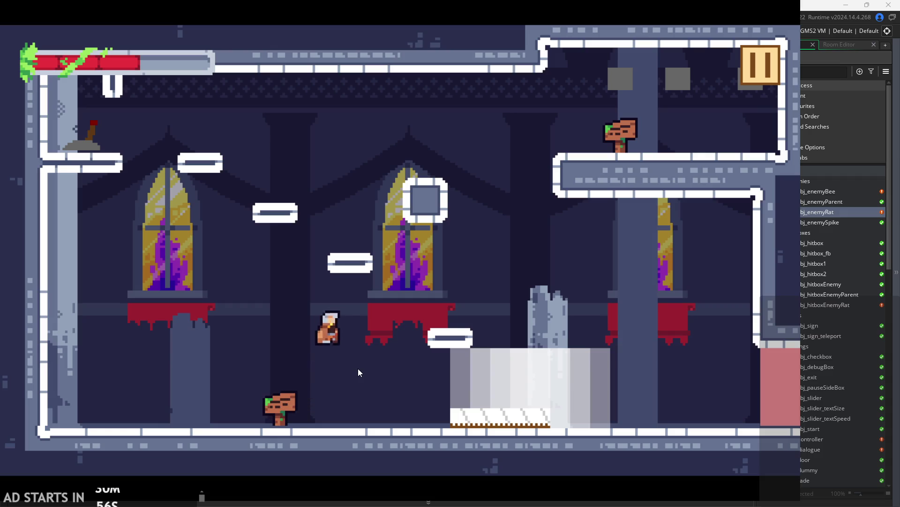
pyautogui.press('Right')
pyautogui.press('Down')
pyautogui.press('Left')
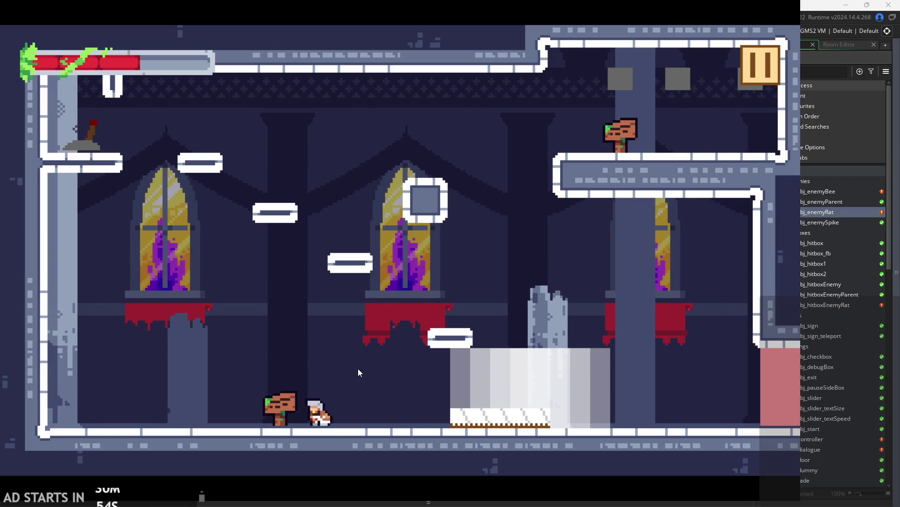
pyautogui.press('x')
pyautogui.press('space')
pyautogui.press('Right')
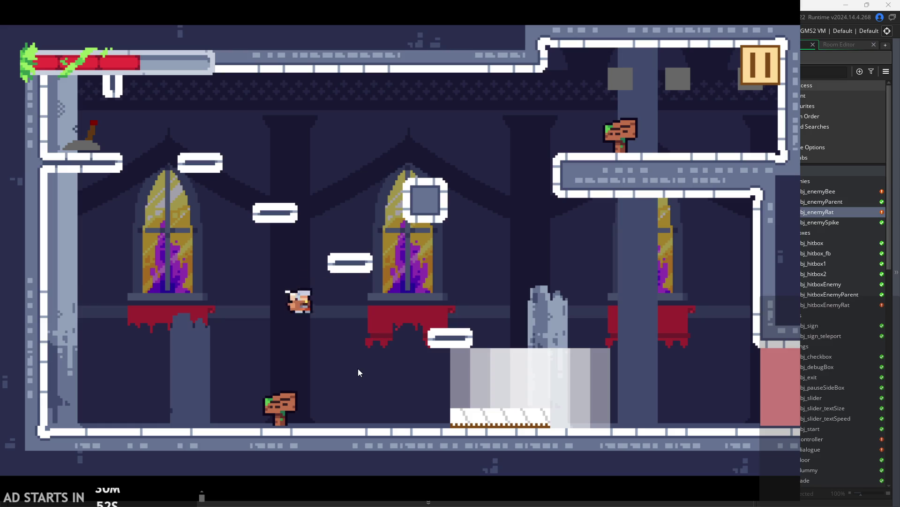
pyautogui.press('space')
pyautogui.press('Left')
pyautogui.press('Right')
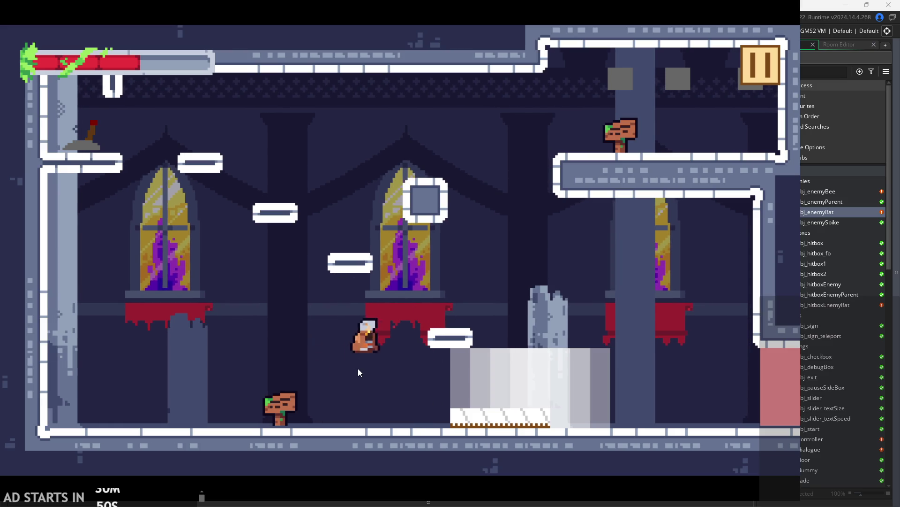
pyautogui.press('space')
pyautogui.press('Right')
# Run to the lever and flip it, walk back to the lower sign, and pause the game.
pyautogui.press('Left')
pyautogui.press('Left')
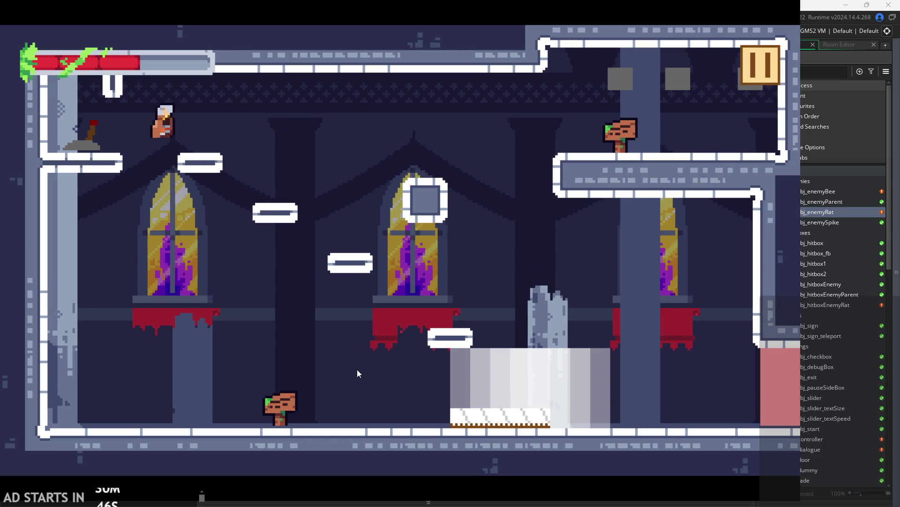
pyautogui.press('Left')
pyautogui.press('x')
pyautogui.press('Right')
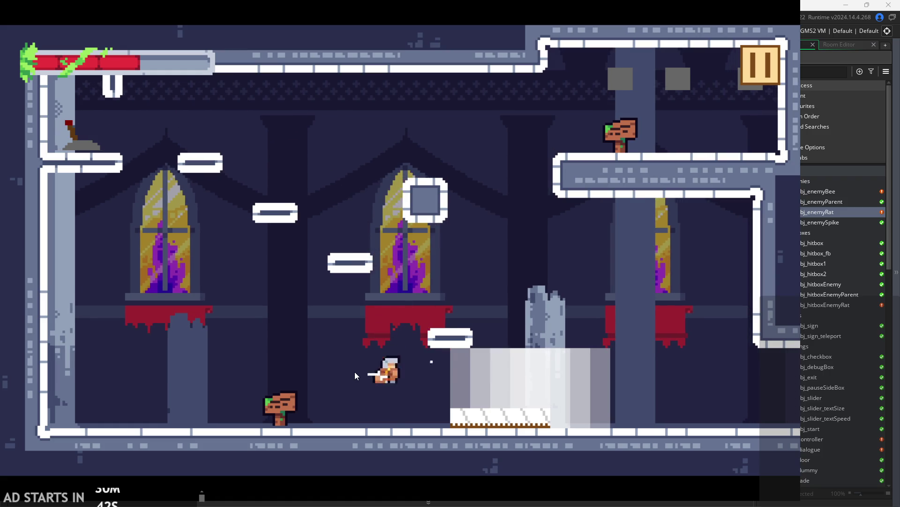
pyautogui.press('Left')
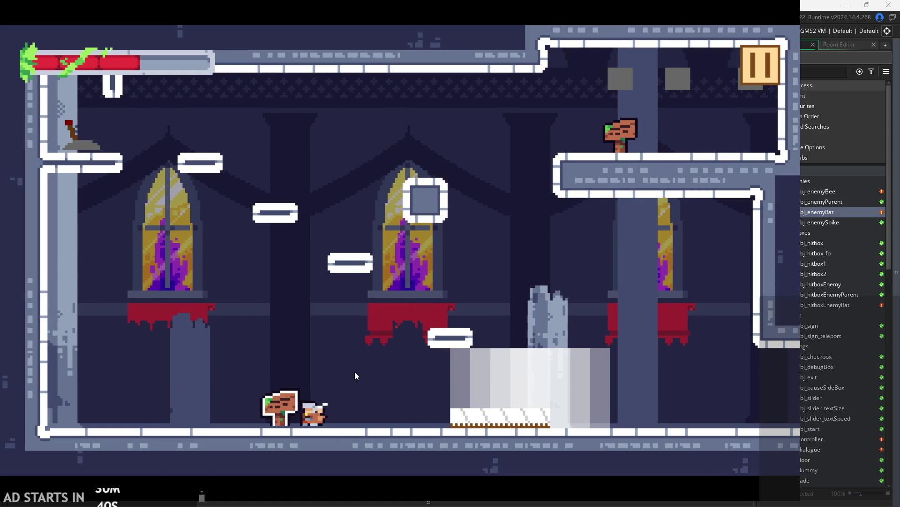
pyautogui.press('Left')
pyautogui.press('Right')
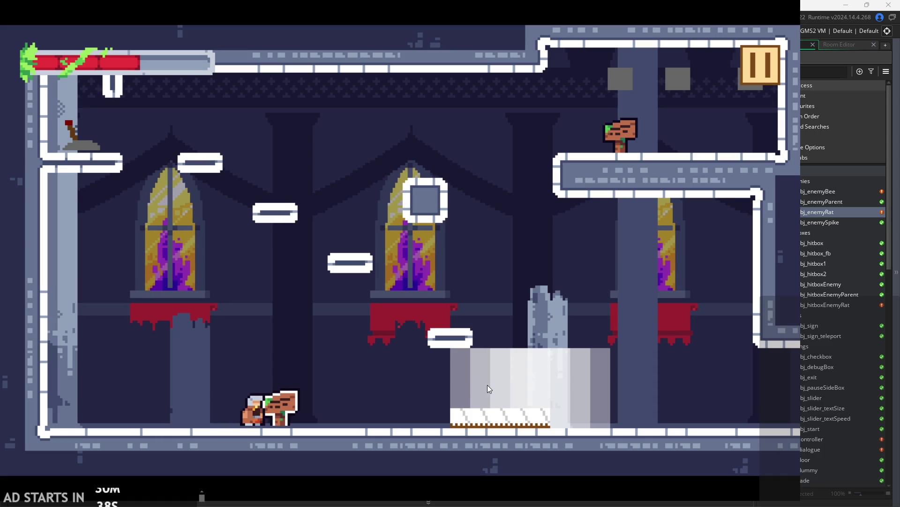
pyautogui.click(753, 55)
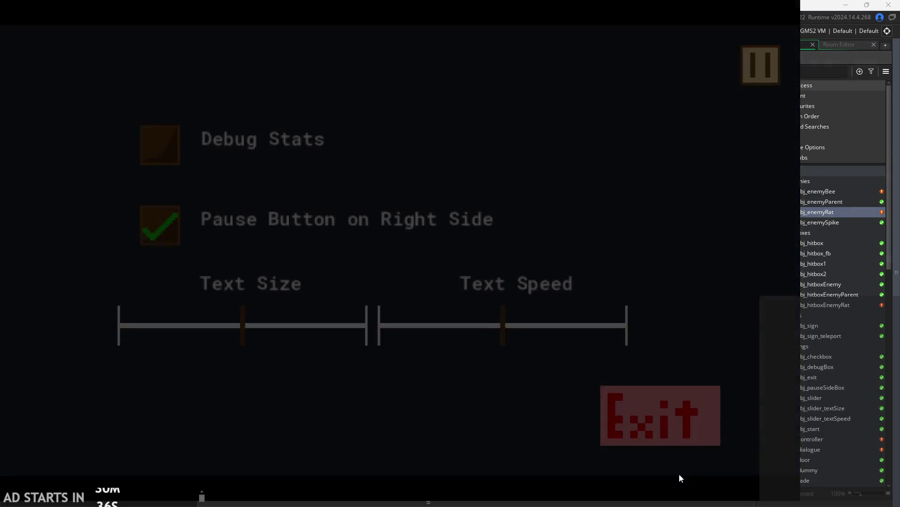
# Exit the game, open obj_hero, and find the //attack 1 block in its Step code.
pyautogui.click(704, 422)
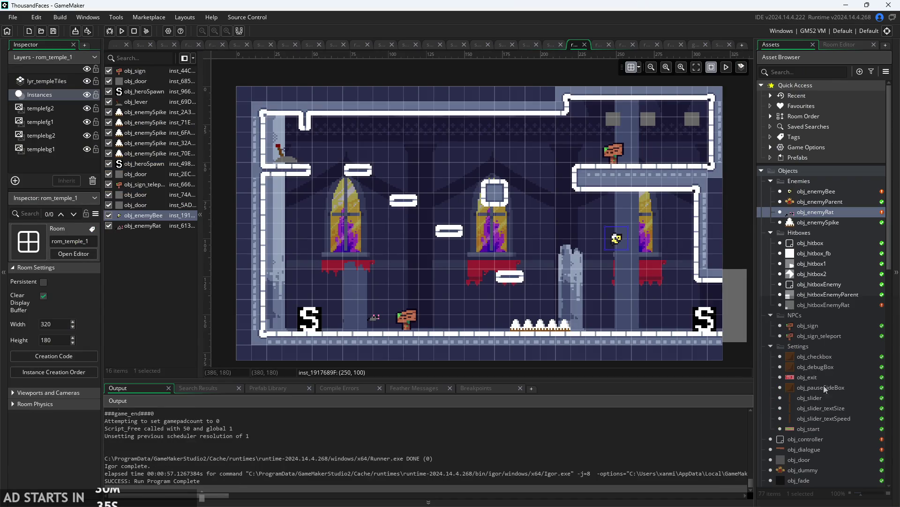
pyautogui.scroll(-8, 821, 398)
pyautogui.doubleClick(803, 265)
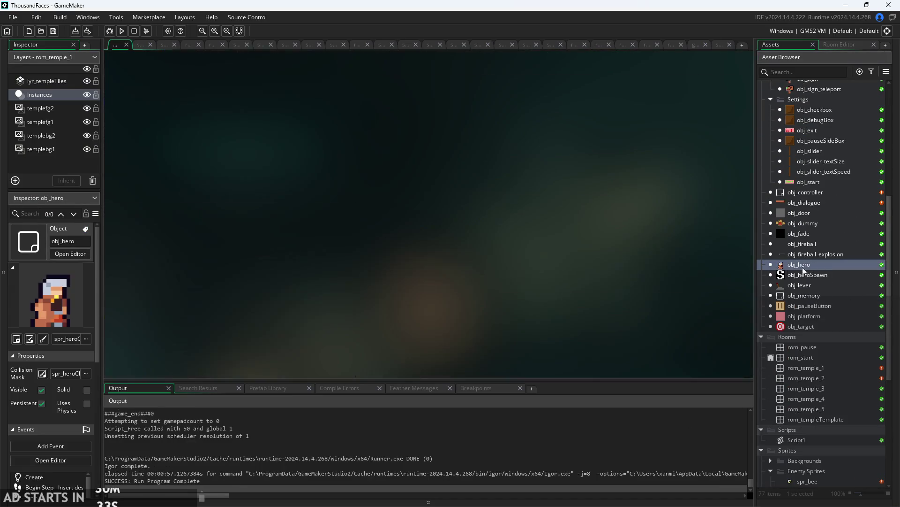
pyautogui.moveTo(352, 304)
pyautogui.mouseDown()
pyautogui.moveTo(216, 300)
pyautogui.moveTo(176, 242)
pyautogui.mouseUp()
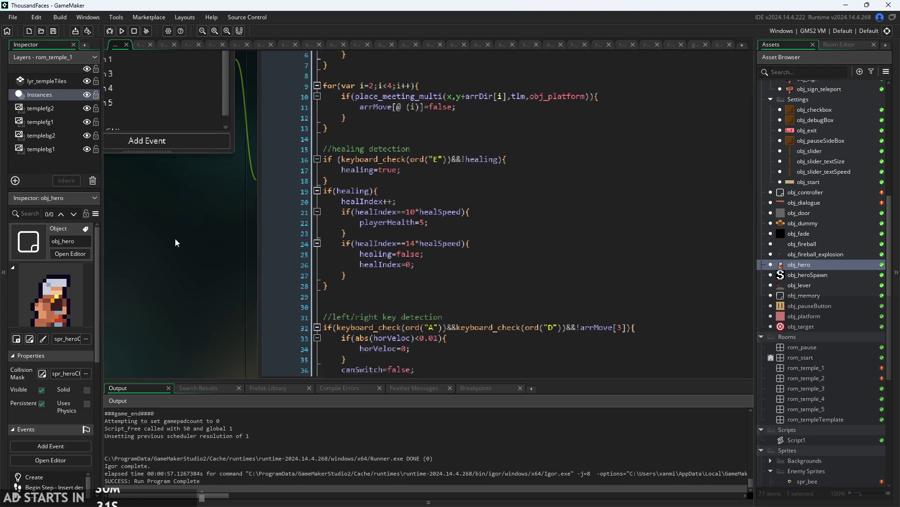
pyautogui.scroll(-20, 406, 250)
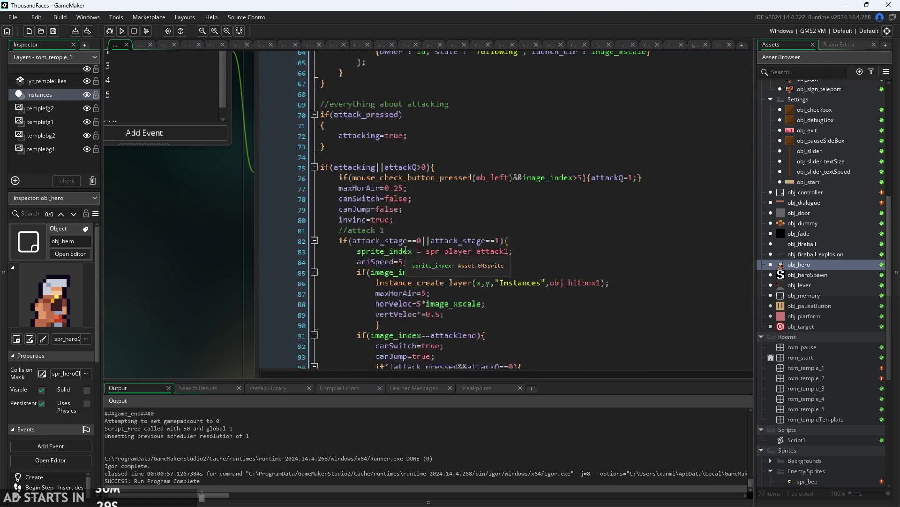
pyautogui.scroll(-5, 405, 250)
pyautogui.scroll(3, 405, 250)
pyautogui.click(417, 140)
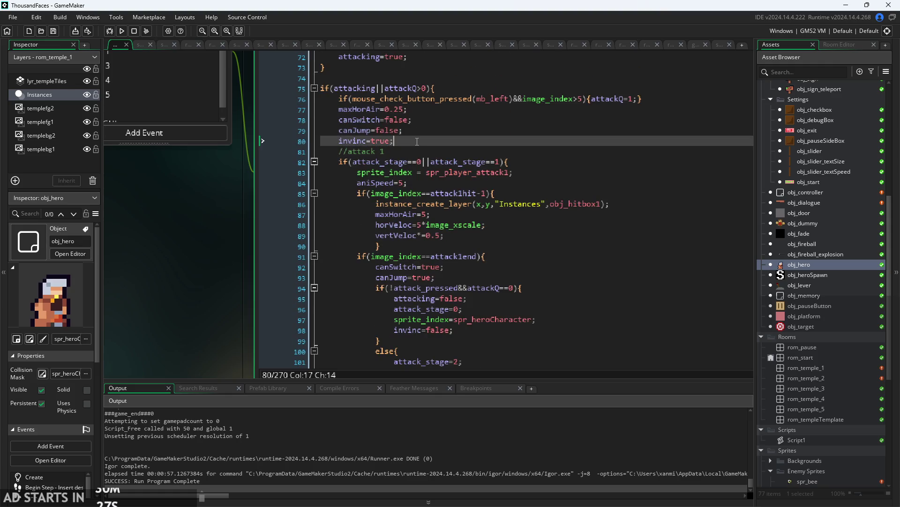
pyautogui.click(443, 153)
pyautogui.scroll(-5, 446, 145)
pyautogui.scroll(-2, 150, 237)
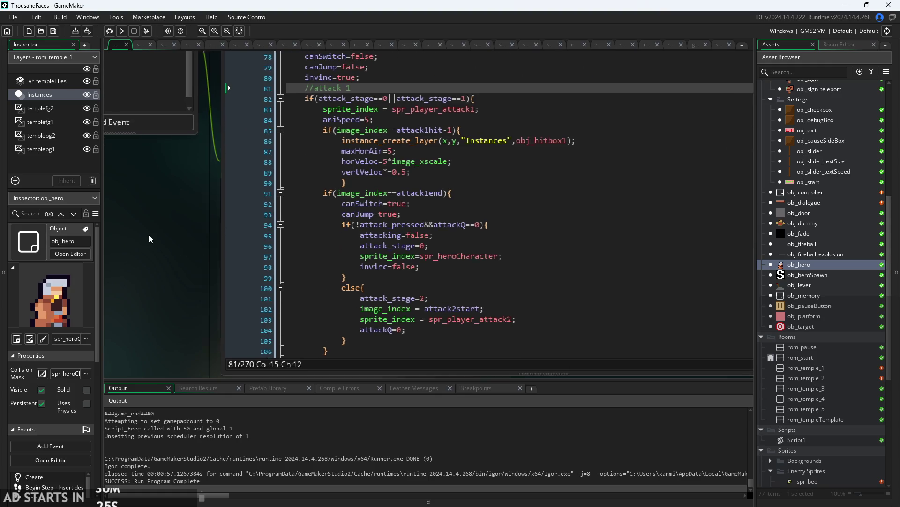
pyautogui.scroll(3, 171, 250)
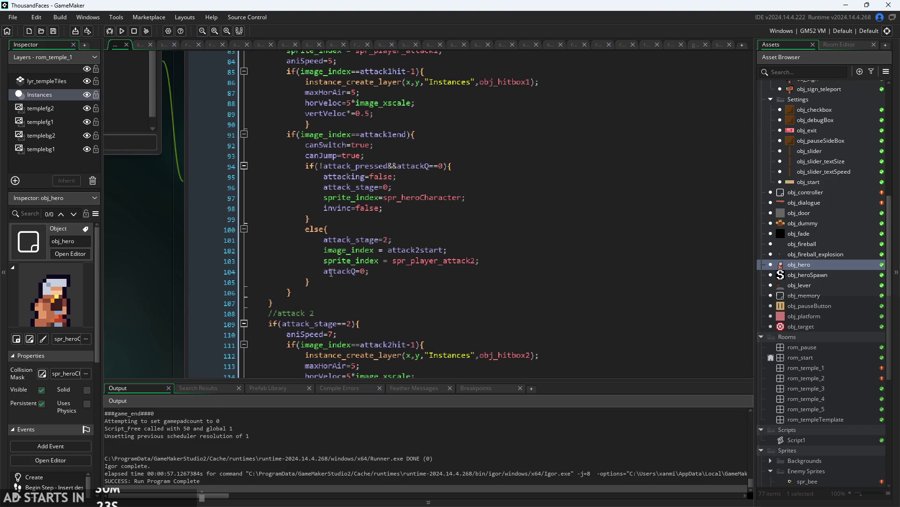
pyautogui.scroll(2, 361, 234)
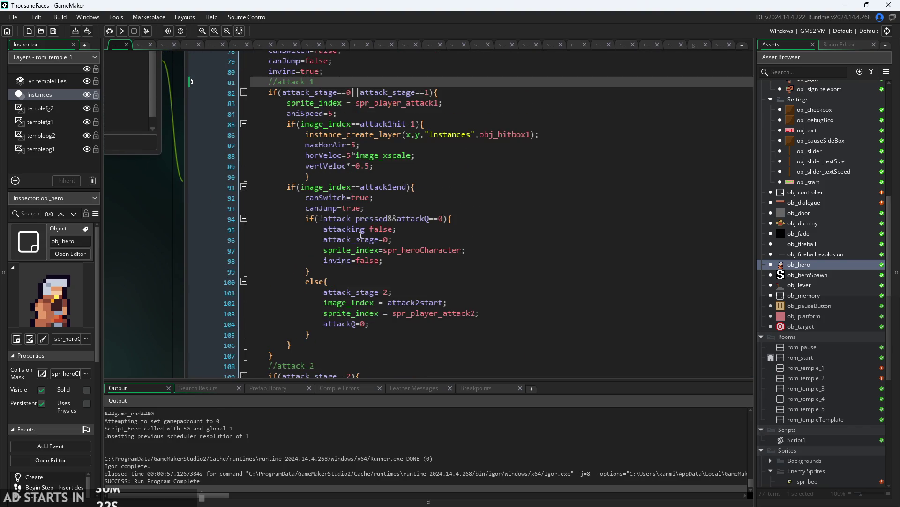
# Comment out the maxHorAir, horVeloc and vertVeloc lines 87–89 with Ctrl+K.
pyautogui.click(390, 177)
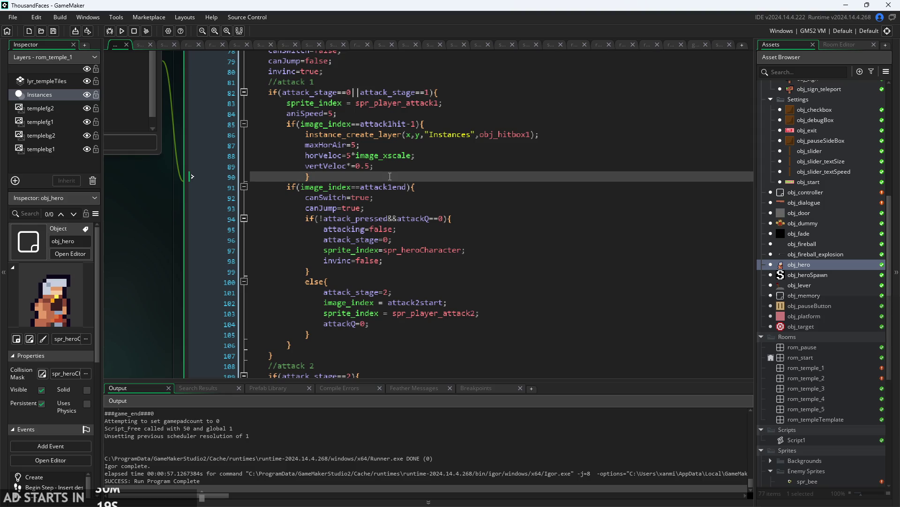
pyautogui.hotkey('shift', 'Up')
pyautogui.hotkey('shift', 'Up')
pyautogui.hotkey('shift', 'Up')
pyautogui.hotkey('shift', 'Home')
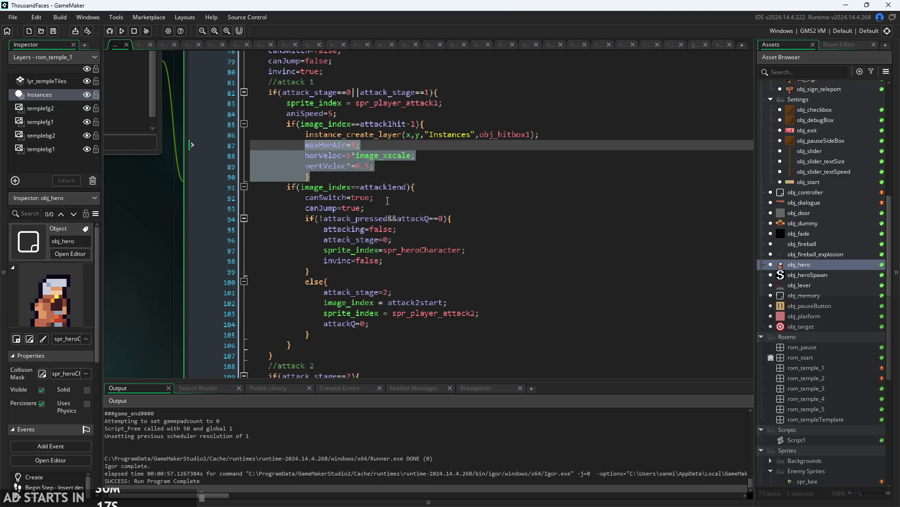
pyautogui.moveTo(395, 168); pyautogui.dragTo(306, 146)
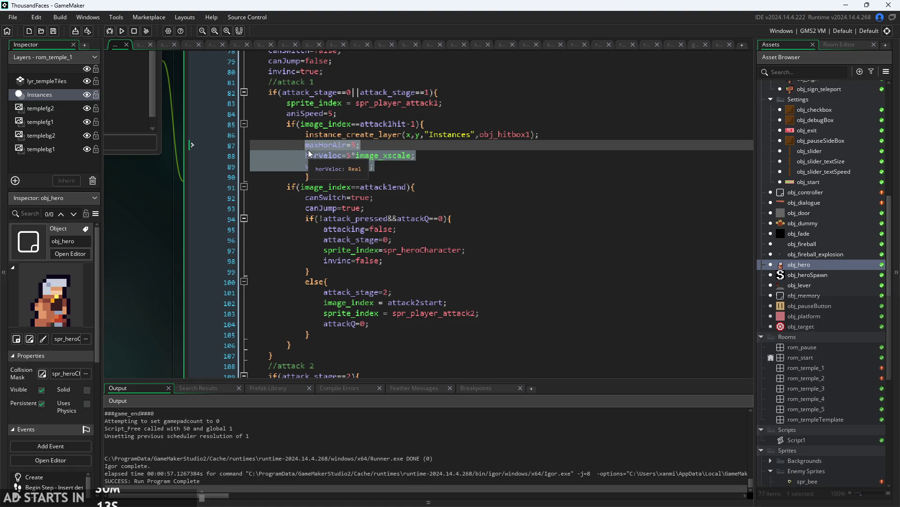
pyautogui.hotkey('ctrl', 'k')
pyautogui.click(443, 197)
pyautogui.click(448, 205)
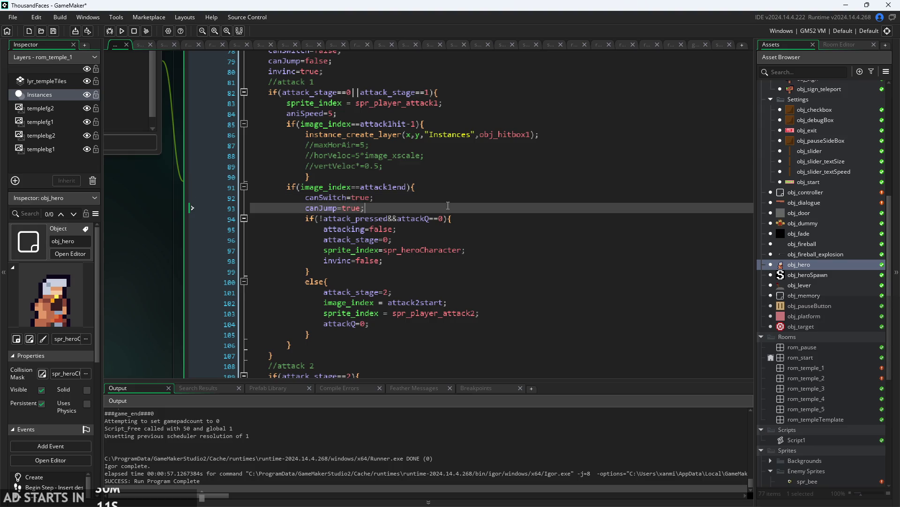
# Review the attack-end code on lines 93–102, then launch a debug build of the game.
pyautogui.click(453, 197)
pyautogui.click(455, 218)
pyautogui.click(455, 250)
pyautogui.click(456, 282)
pyautogui.click(456, 271)
pyautogui.click(464, 260)
pyautogui.click(473, 250)
pyautogui.click(481, 239)
pyautogui.click(485, 229)
pyautogui.click(497, 259)
pyautogui.click(497, 300)
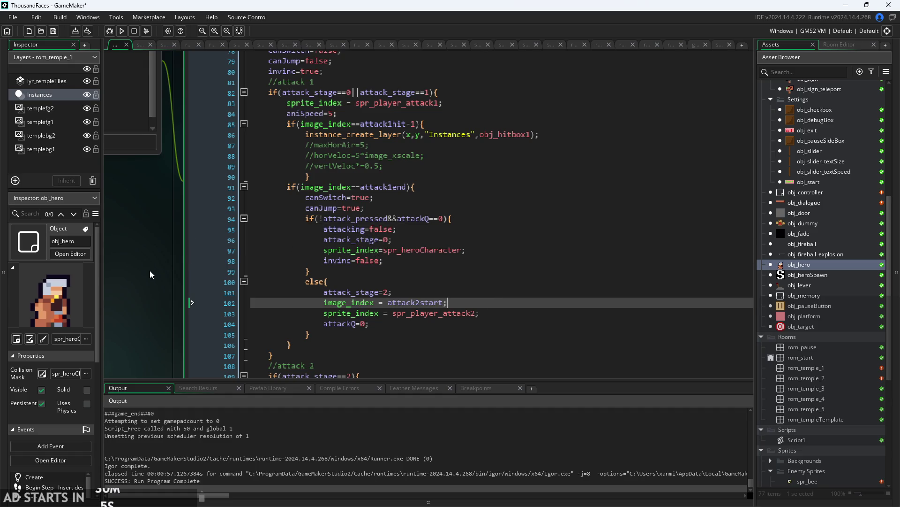
pyautogui.moveTo(150, 274); pyautogui.dragTo(186, 279)
pyautogui.click(112, 31)
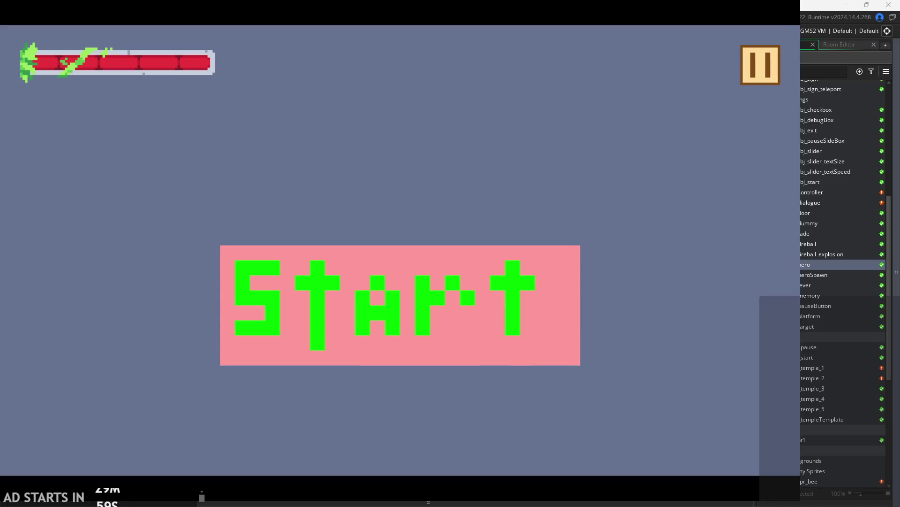
# Start the game and run the hero right, jumping near the central platform.
pyautogui.click(504, 292)
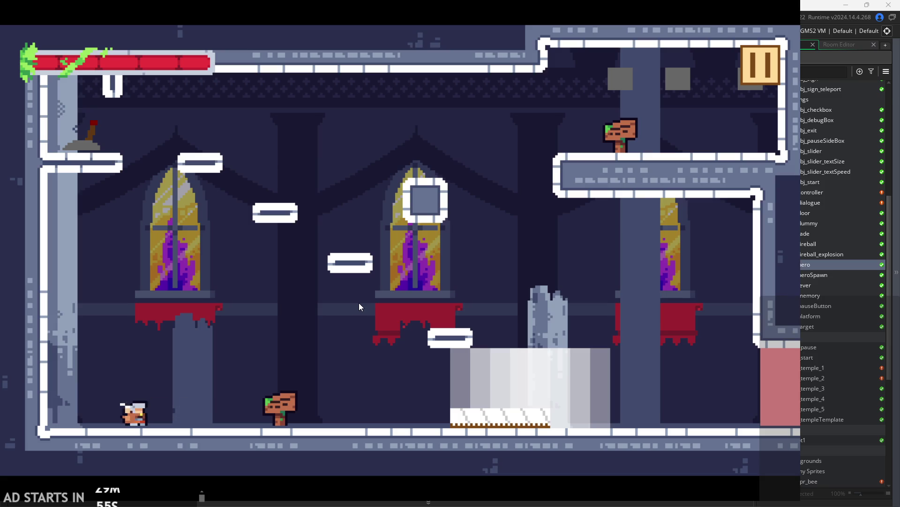
pyautogui.press('Right')
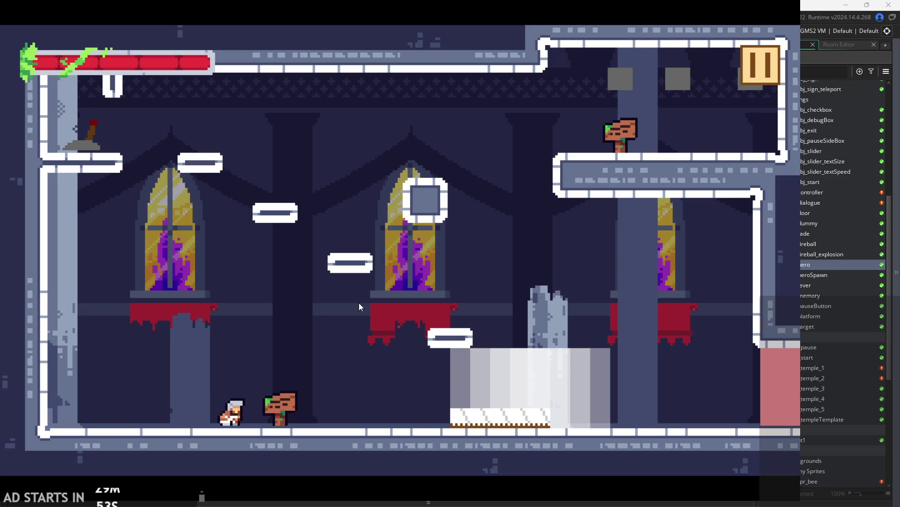
pyautogui.press('Right')
pyautogui.press('space')
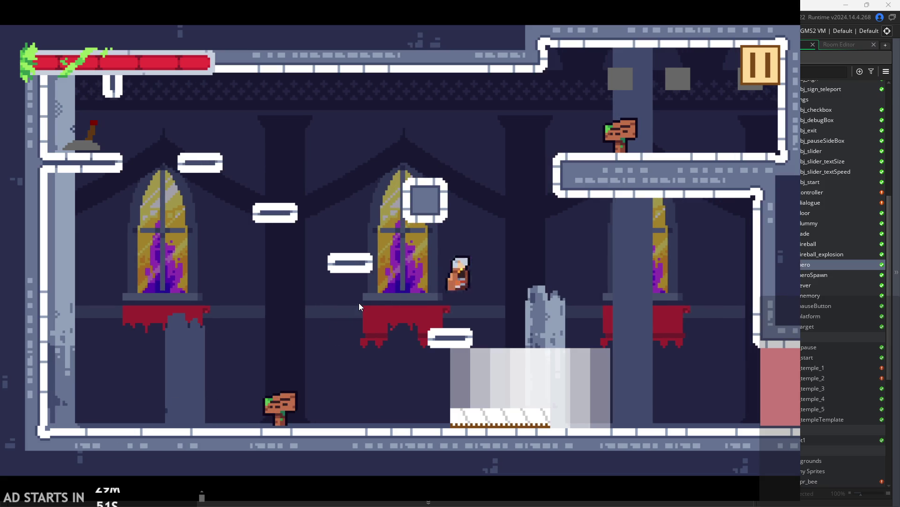
pyautogui.press('Left')
# Attack in place to confirm the hero no longer lunges, then exit via the pause menu.
pyautogui.press('space')
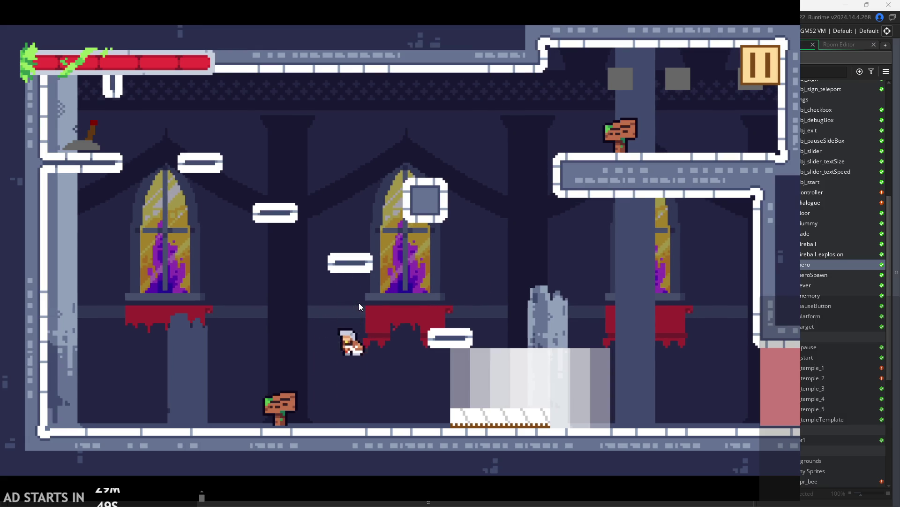
pyautogui.press('Left')
pyautogui.press('x')
pyautogui.press('x')
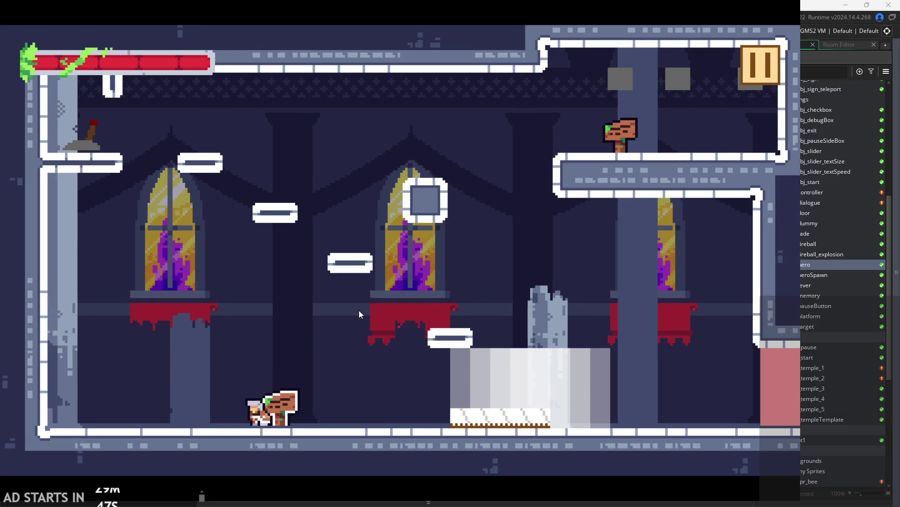
pyautogui.click(746, 63)
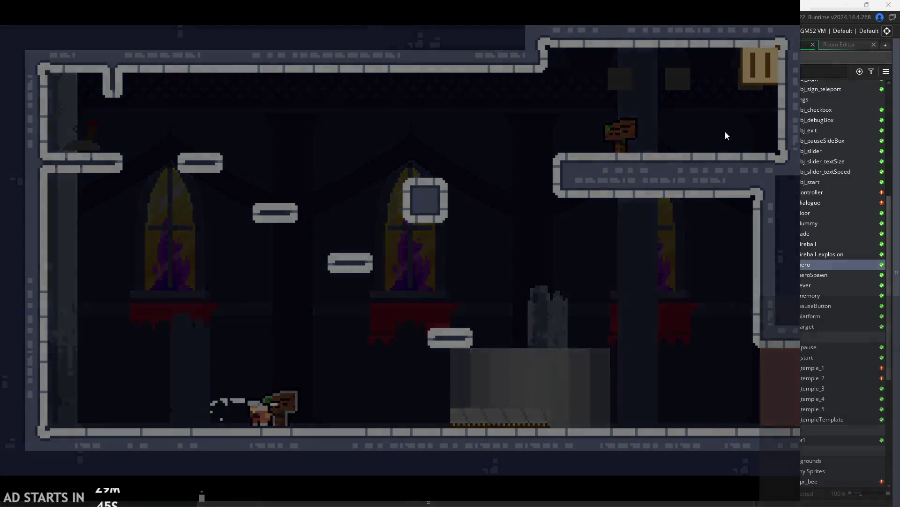
pyautogui.click(681, 427)
pyautogui.click(455, 203)
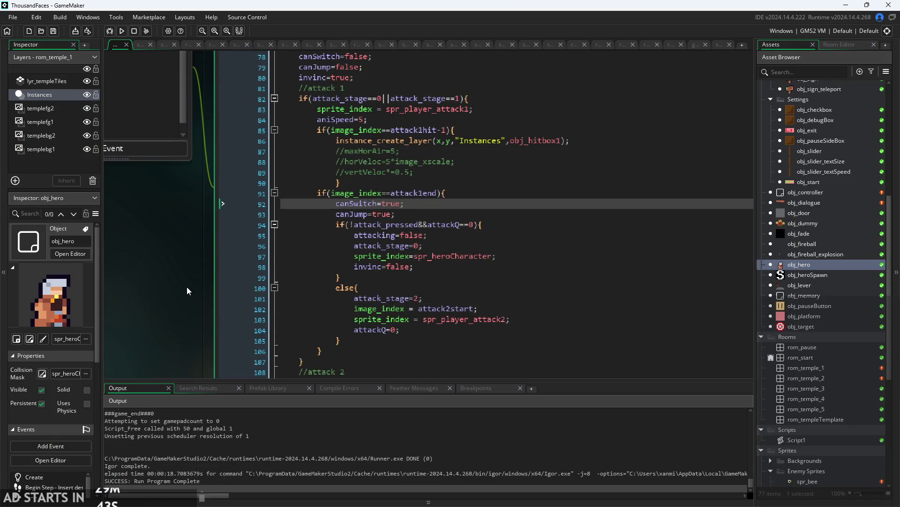
pyautogui.click(336, 85)
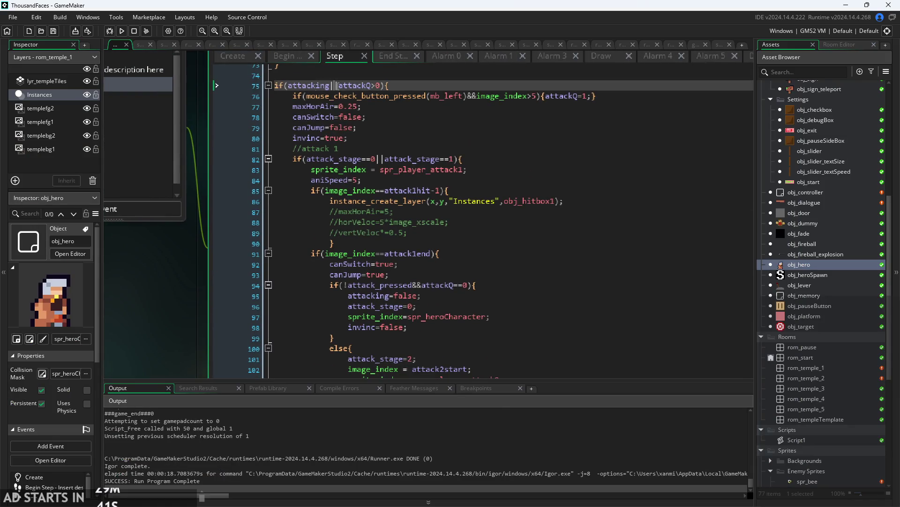
pyautogui.moveTo(388, 95)
pyautogui.moveTo(415, 200)
pyautogui.click(445, 211)
pyautogui.click(458, 232)
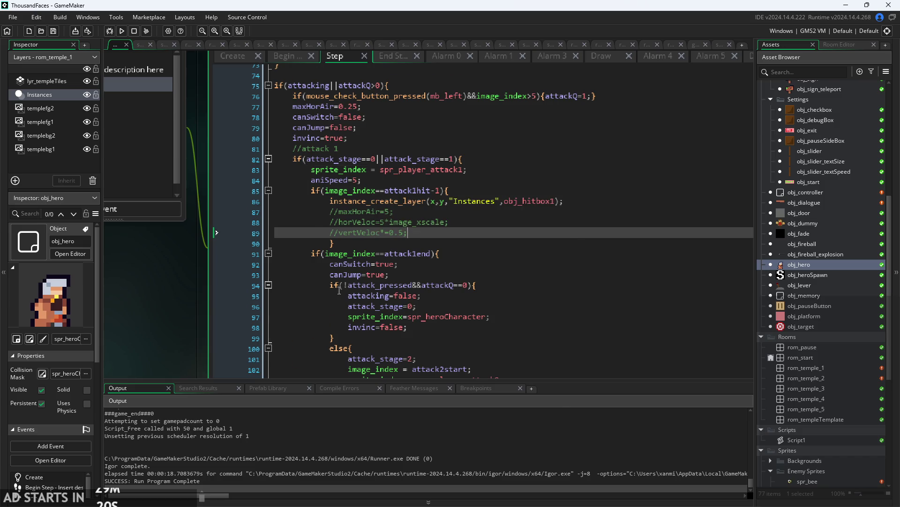
pyautogui.scroll(-5, 328, 197)
pyautogui.scroll(5, 345, 230)
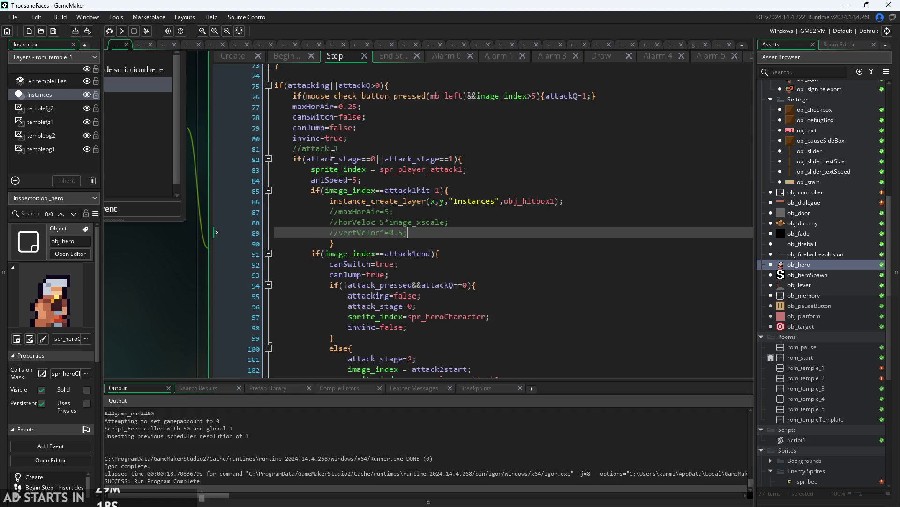
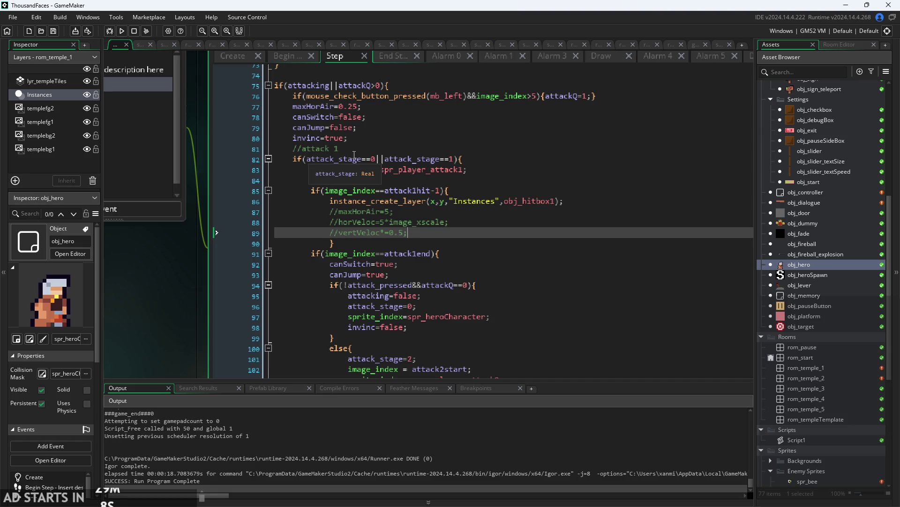
# Review obj_hero's Step code around lines 72–73, then build and run the game.
pyautogui.scroll(4, 354, 154)
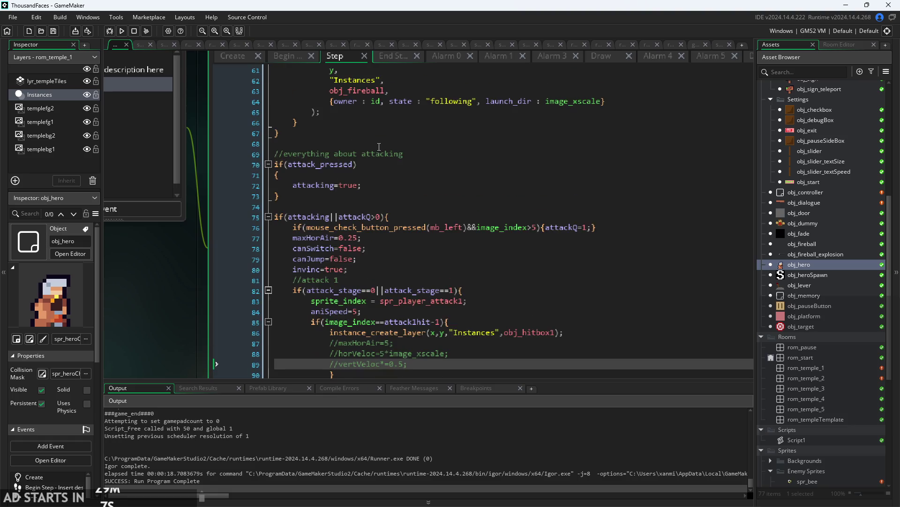
pyautogui.click(383, 186)
pyautogui.click(399, 194)
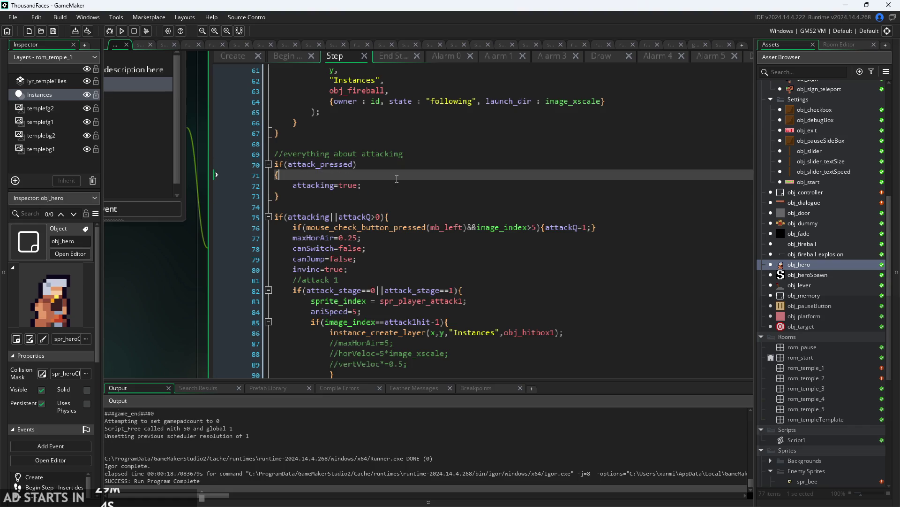
pyautogui.click(412, 182)
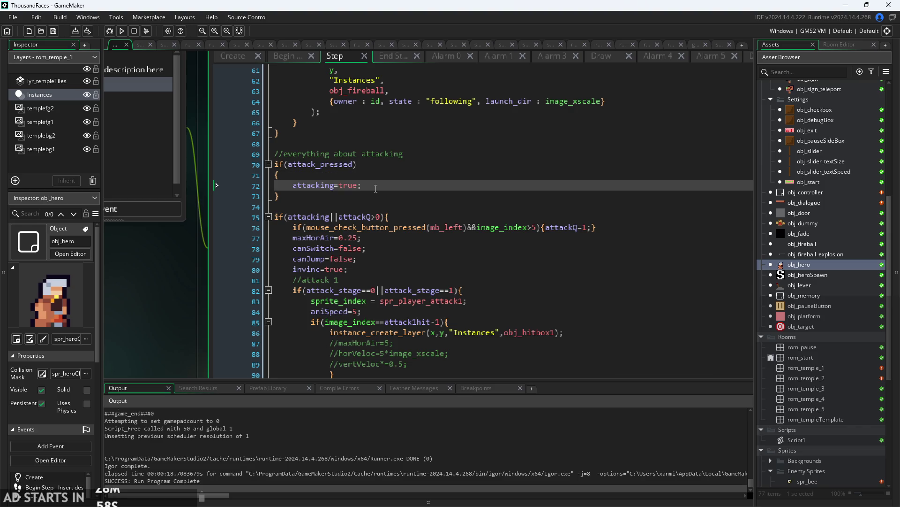
pyautogui.click(121, 30)
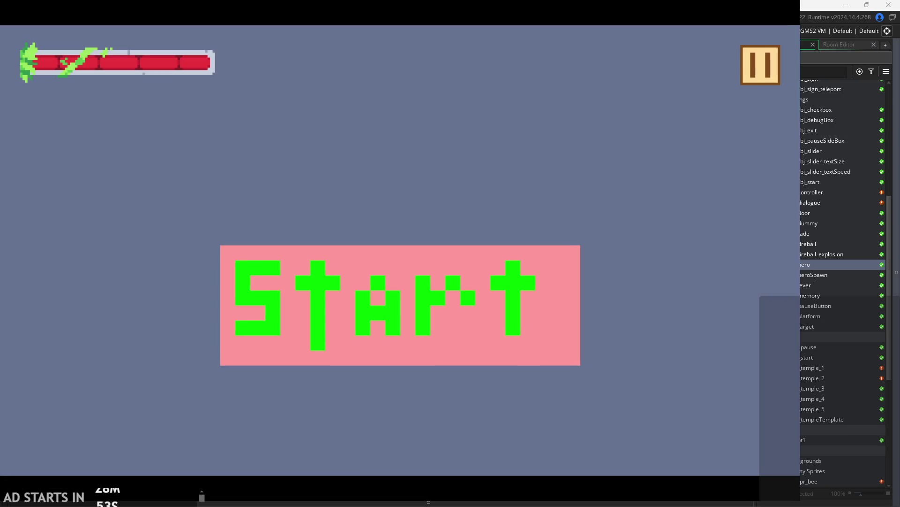
# Start the game and make the hero dash right and jump.
pyautogui.click(526, 327)
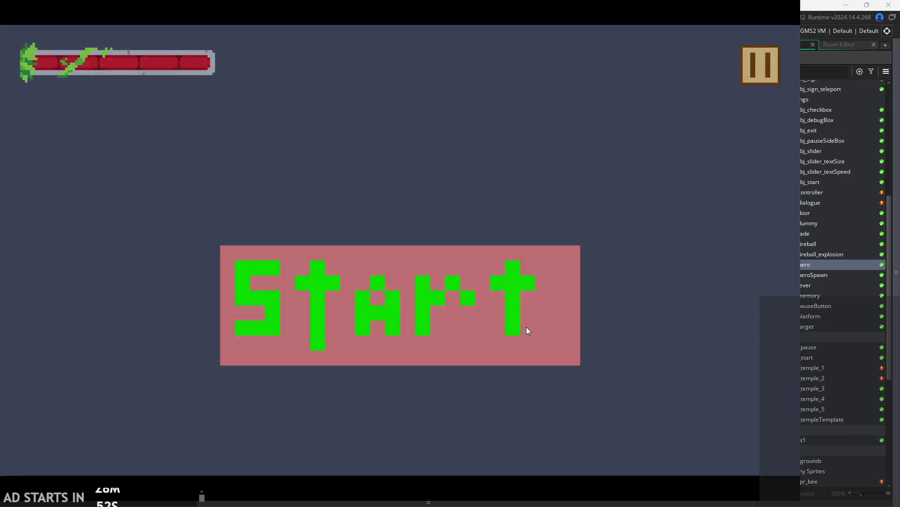
pyautogui.press('Right')
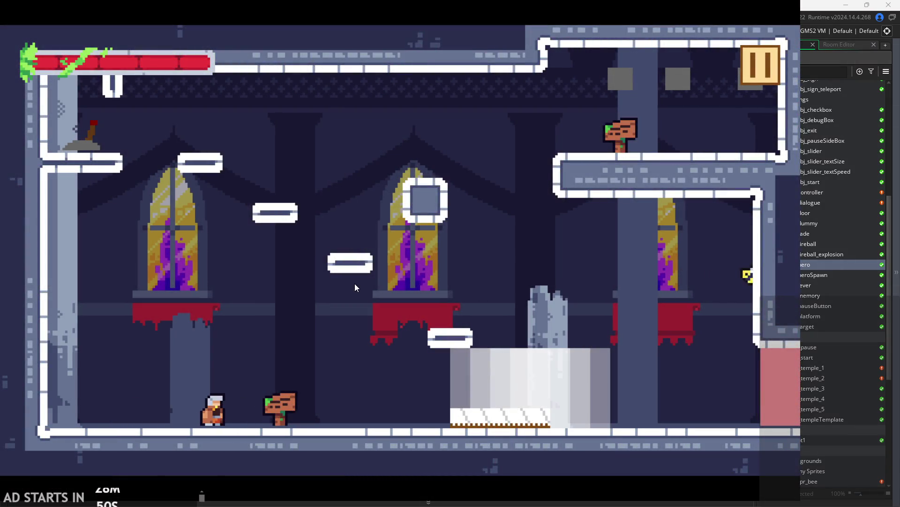
pyautogui.press('Right')
pyautogui.press('space')
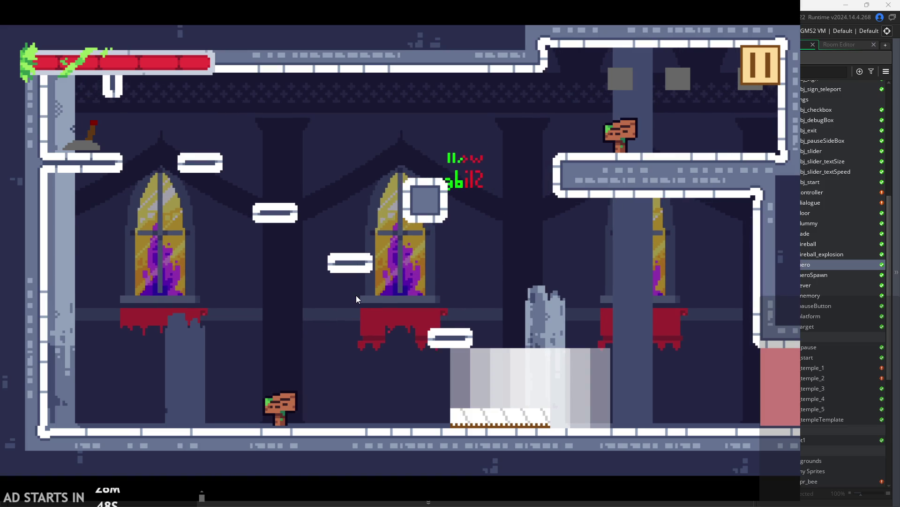
# Pause, resume, pause again and exit the game back to the editor.
pyautogui.click(761, 66)
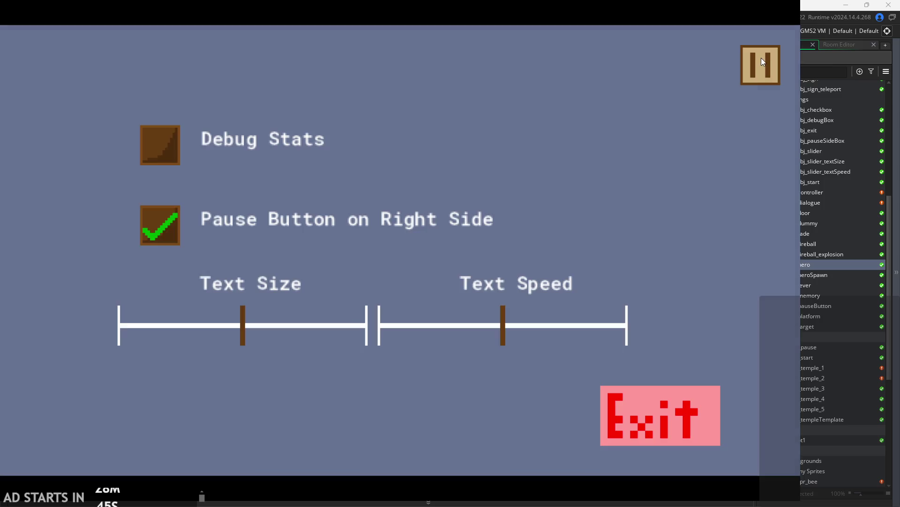
pyautogui.click(761, 58)
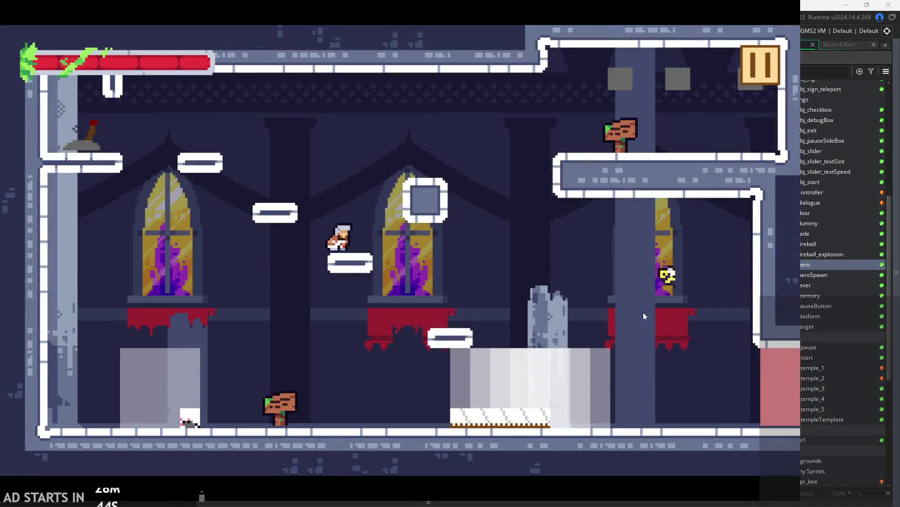
pyautogui.click(764, 83)
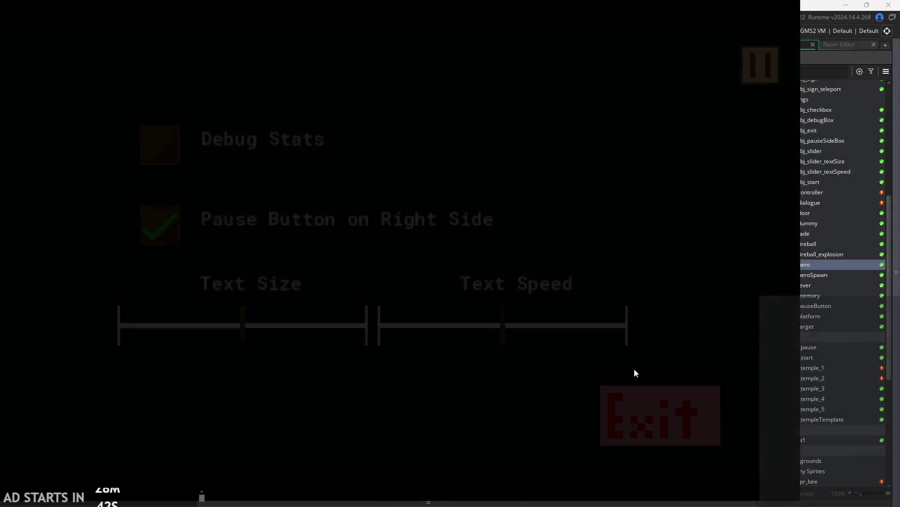
pyautogui.click(652, 410)
pyautogui.scroll(8, 798, 376)
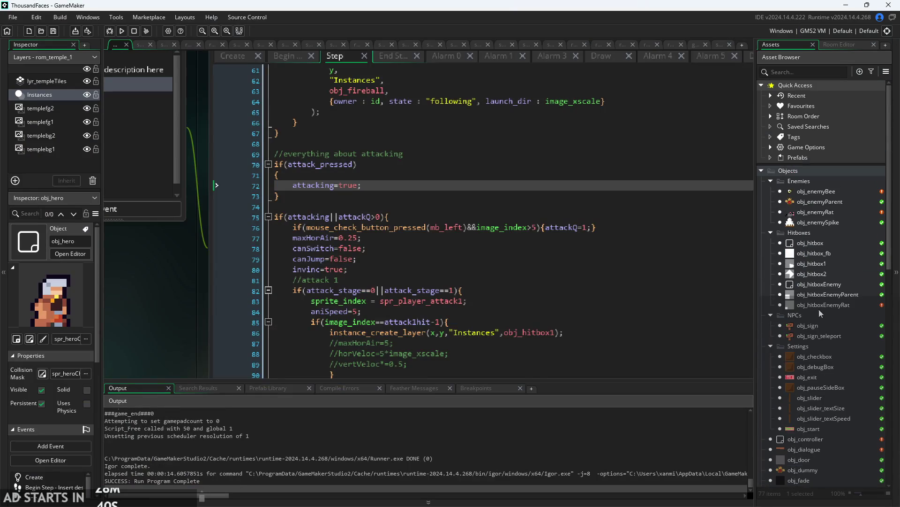
# Open obj_enemyBee's Step event code from the Asset Browser.
pyautogui.doubleClick(840, 192)
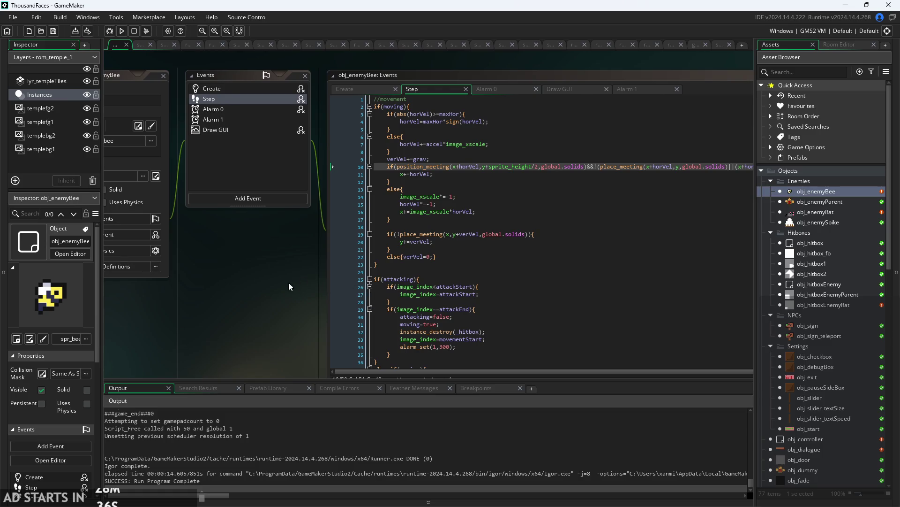
pyautogui.moveTo(288, 282); pyautogui.dragTo(240, 232)
pyautogui.scroll(1, 230, 266)
pyautogui.scroll(1, 230, 266)
pyautogui.scroll(-3, 411, 234)
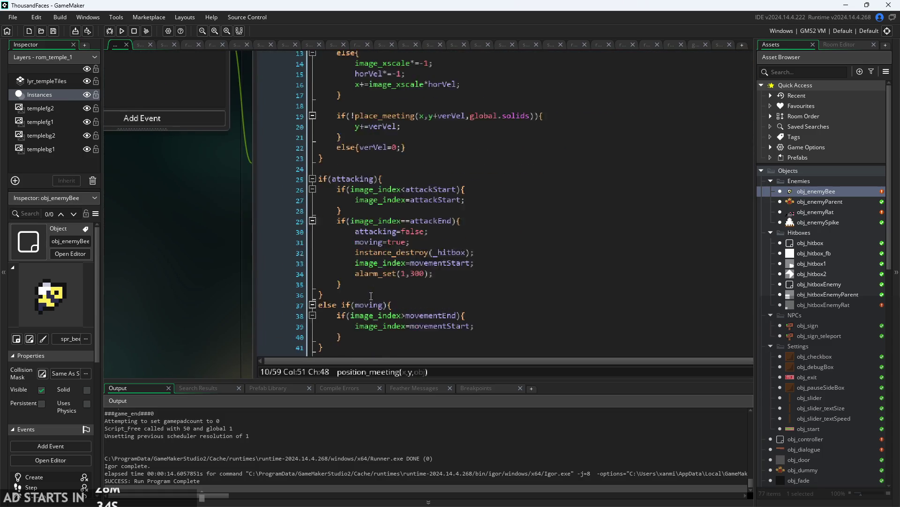
pyautogui.click(411, 274)
pyautogui.scroll(3, 411, 275)
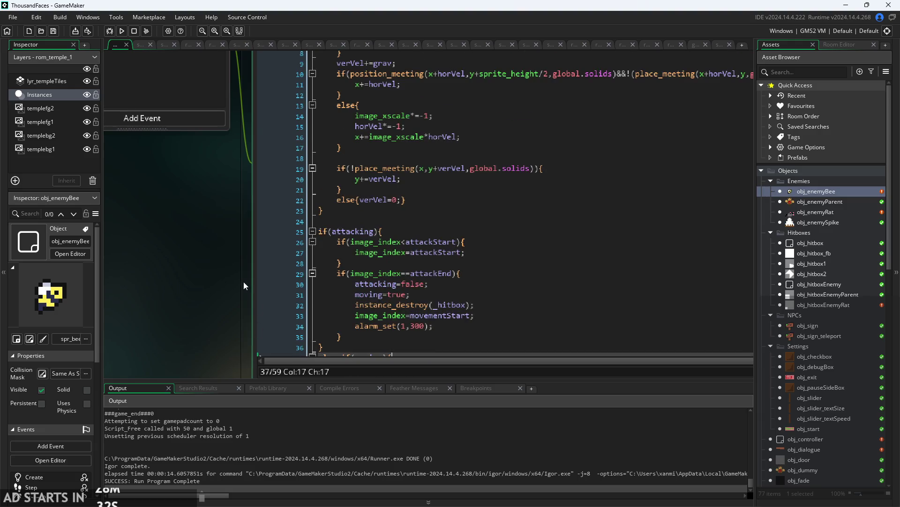
pyautogui.scroll(-3, 142, 288)
# Enlarge the code window to read lines 21–59, through the combat block and hp check.
pyautogui.moveTo(379, 280); pyautogui.dragTo(379, 378)
pyautogui.moveTo(137, 275); pyautogui.dragTo(170, 164)
pyautogui.scroll(-2, 169, 164)
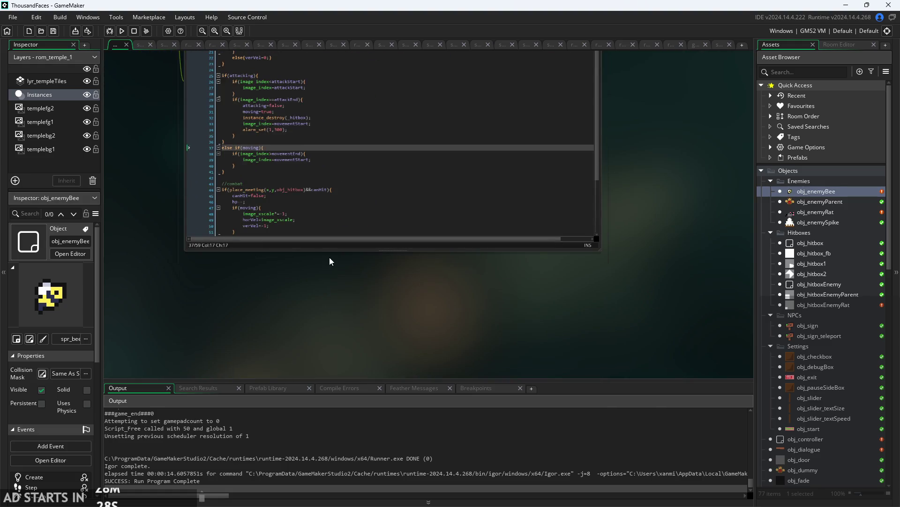
pyautogui.moveTo(330, 259); pyautogui.dragTo(330, 331)
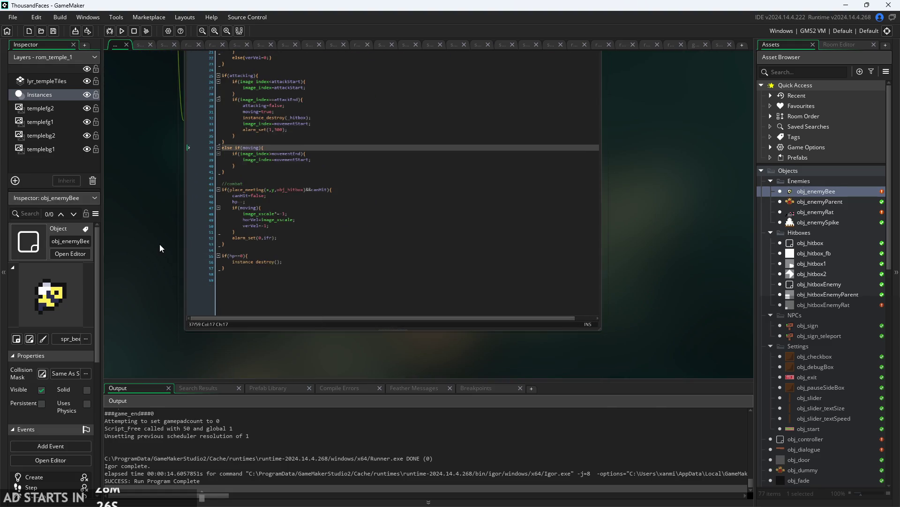
pyautogui.scroll(2, 160, 244)
pyautogui.click(284, 274)
pyautogui.scroll(2, 283, 274)
pyautogui.click(283, 272)
pyautogui.moveTo(119, 235); pyautogui.dragTo(142, 264)
pyautogui.click(325, 282)
pyautogui.press('Up')
pyautogui.press('Up')
pyautogui.press('Up')
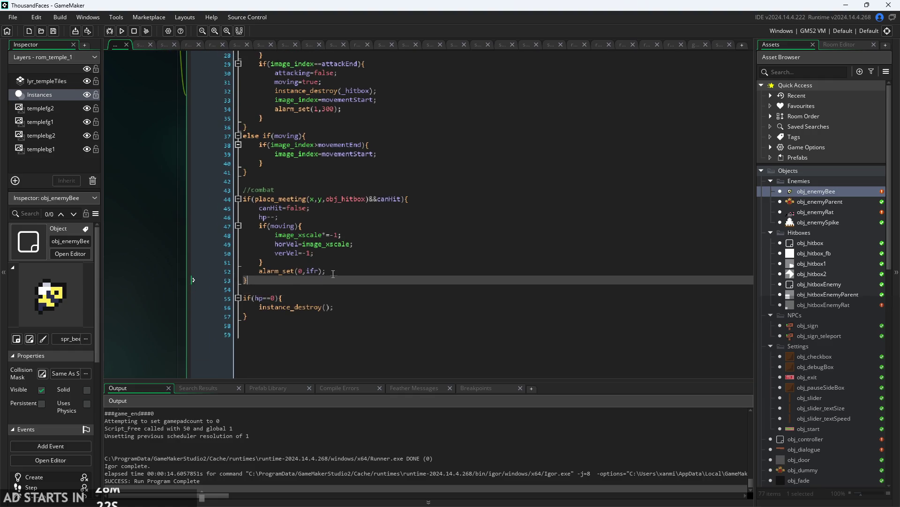
pyautogui.scroll(1, 351, 260)
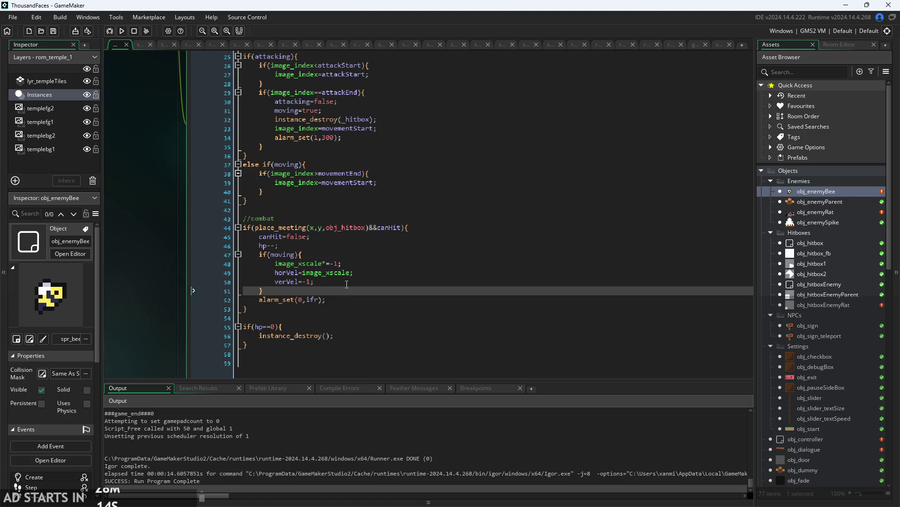
pyautogui.click(347, 281)
pyautogui.click(375, 264)
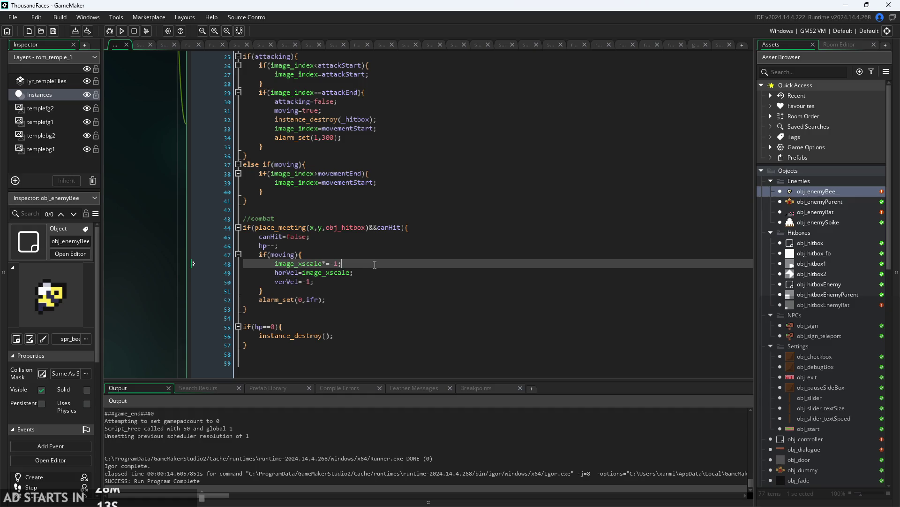
pyautogui.press('Down')
pyautogui.press('Down')
pyautogui.press('Up')
pyautogui.press('Up')
pyautogui.press('Down')
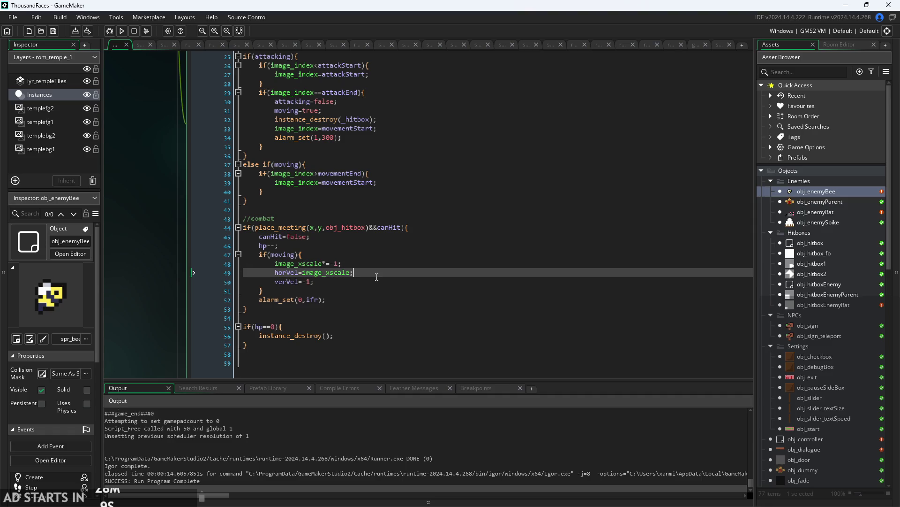
pyautogui.press('Down')
pyautogui.scroll(1, 377, 280)
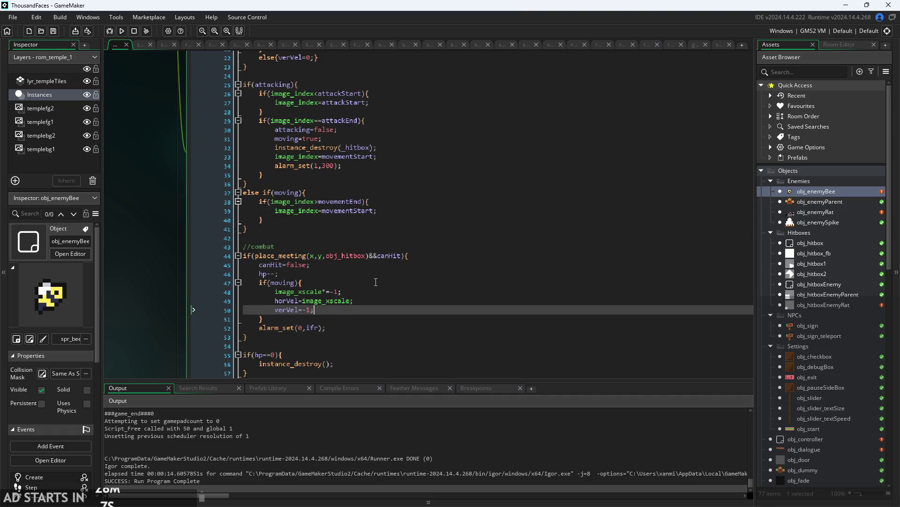
pyautogui.scroll(1, 376, 282)
pyautogui.scroll(-1, 374, 282)
pyautogui.click(373, 283)
pyautogui.scroll(1, 373, 283)
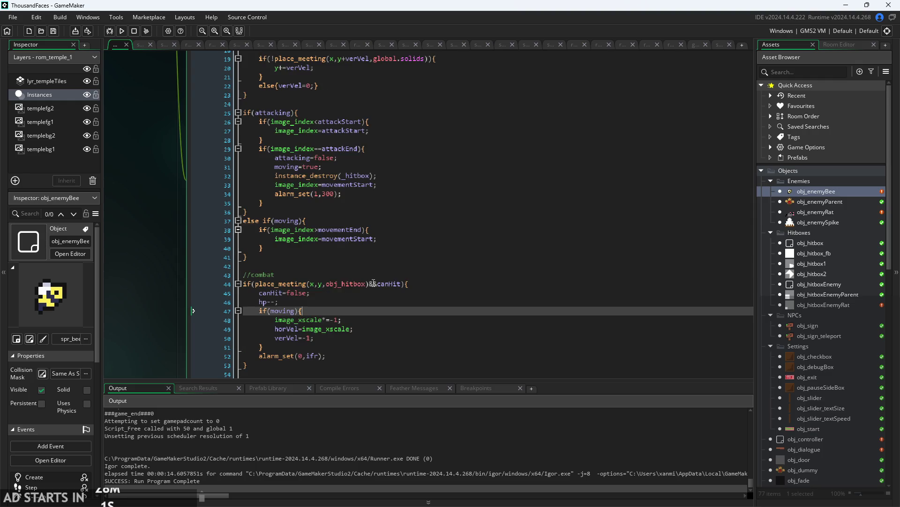
pyautogui.scroll(2, 378, 298)
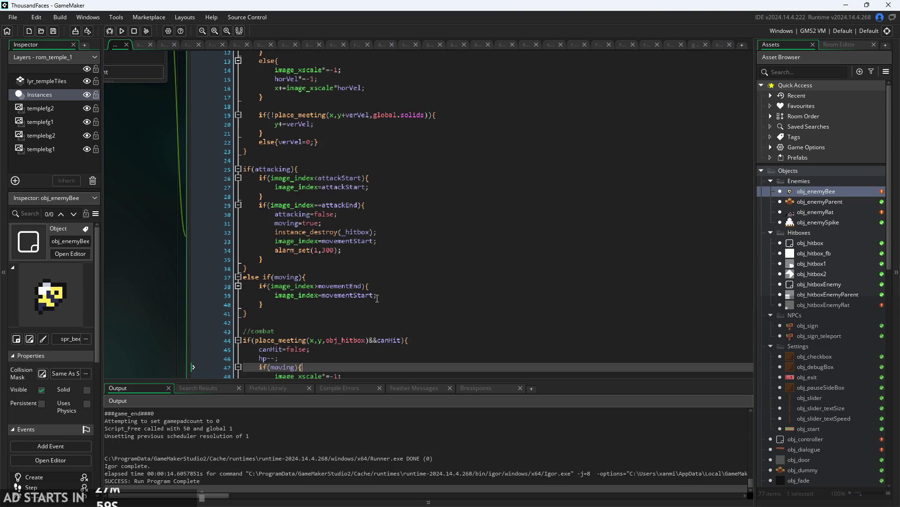
pyautogui.click(380, 296)
pyautogui.click(385, 305)
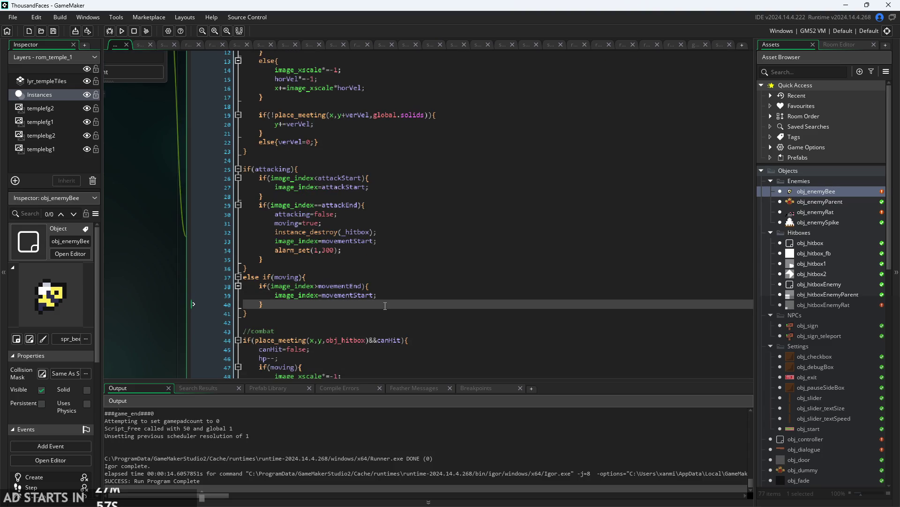
pyautogui.scroll(1, 385, 305)
pyautogui.click(385, 305)
pyautogui.scroll(1, 386, 306)
pyautogui.click(385, 305)
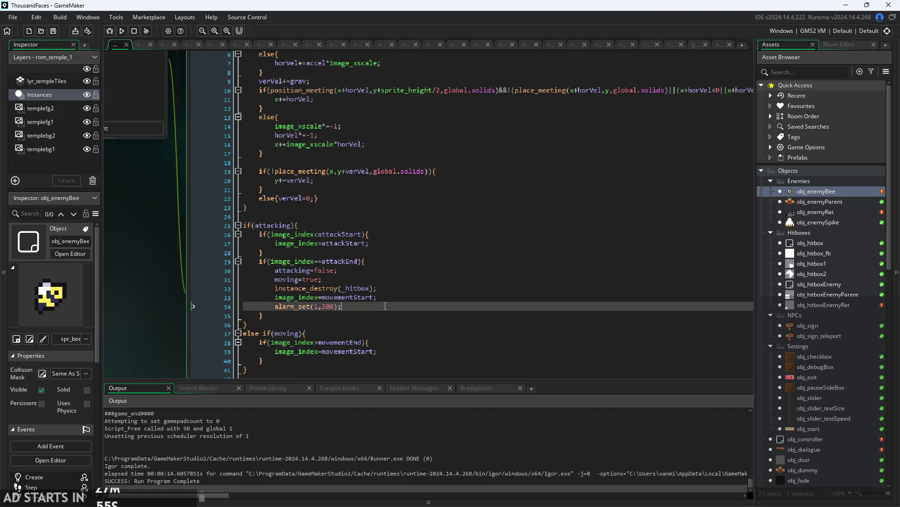
pyautogui.scroll(4, 385, 306)
pyautogui.click(385, 301)
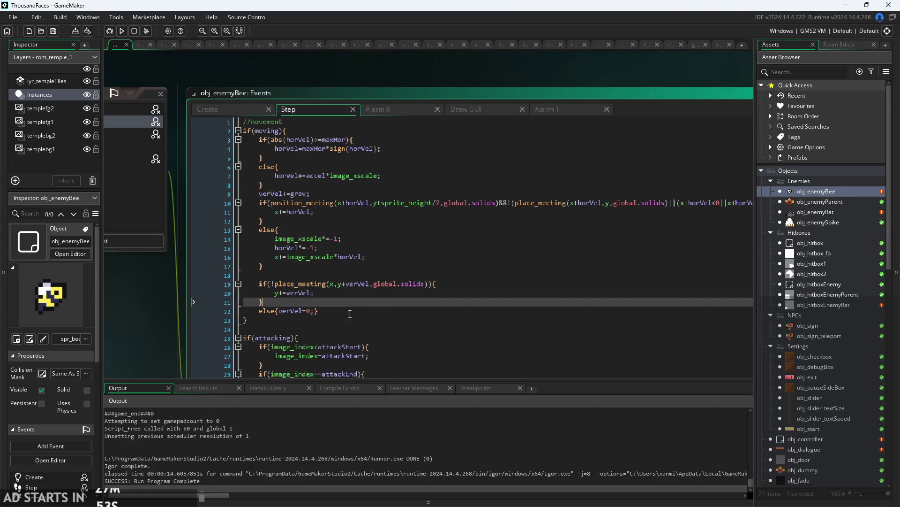
pyautogui.scroll(-2, 152, 304)
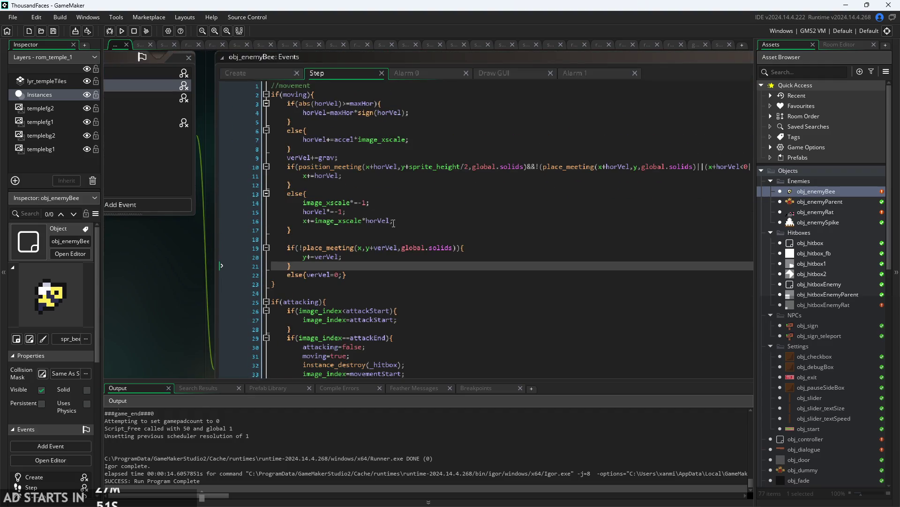
pyautogui.click(393, 223)
pyautogui.scroll(2, 367, 202)
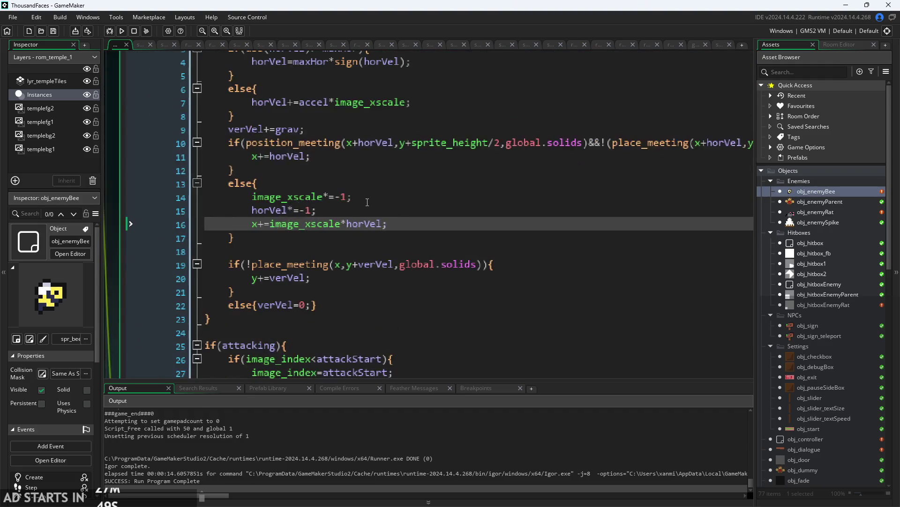
pyautogui.click(367, 202)
pyautogui.scroll(-2, 367, 202)
pyautogui.scroll(2, 307, 232)
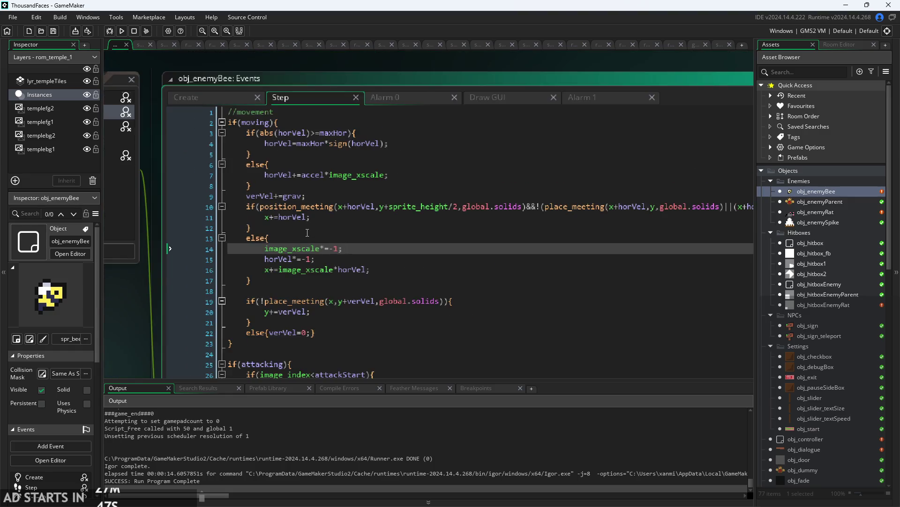
pyautogui.scroll(-2, 280, 173)
pyautogui.hscroll(3, 280, 173)
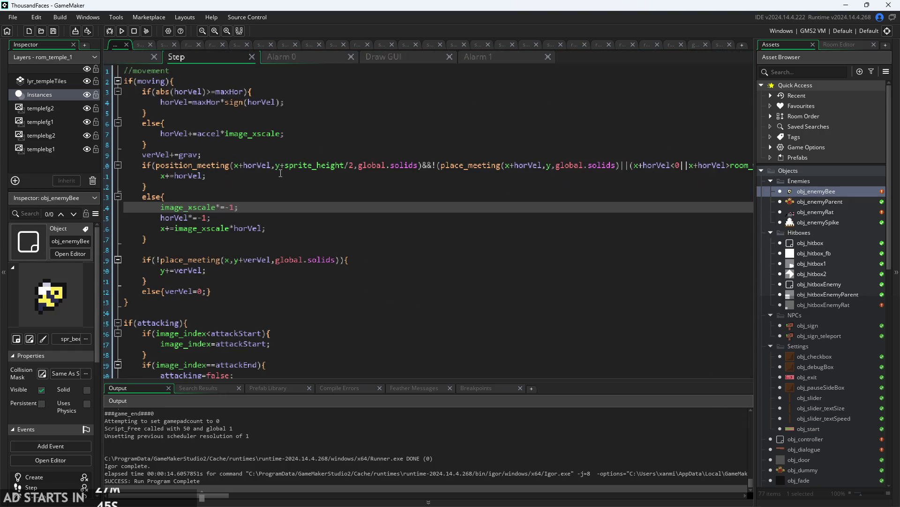
pyautogui.moveTo(354, 165); pyautogui.dragTo(280, 165)
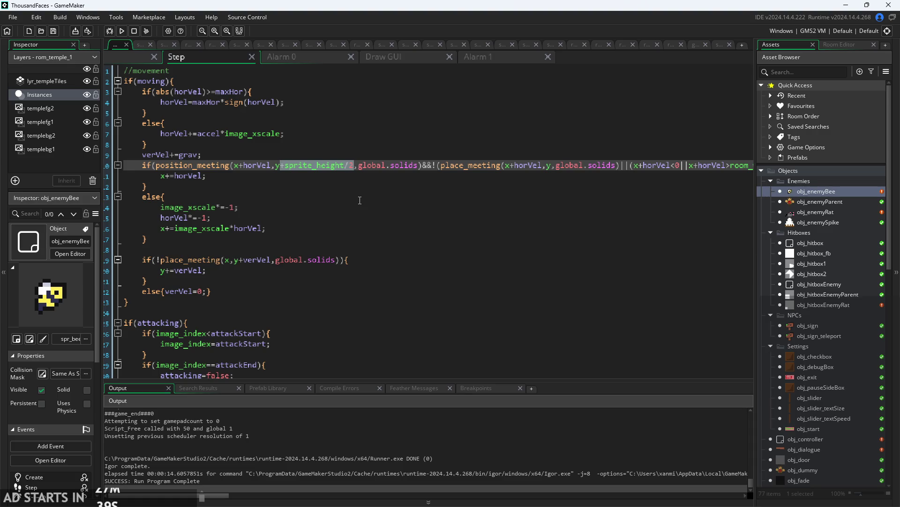
pyautogui.click(535, 160)
pyautogui.hotkey('ctrl', 'alt', 'Return')
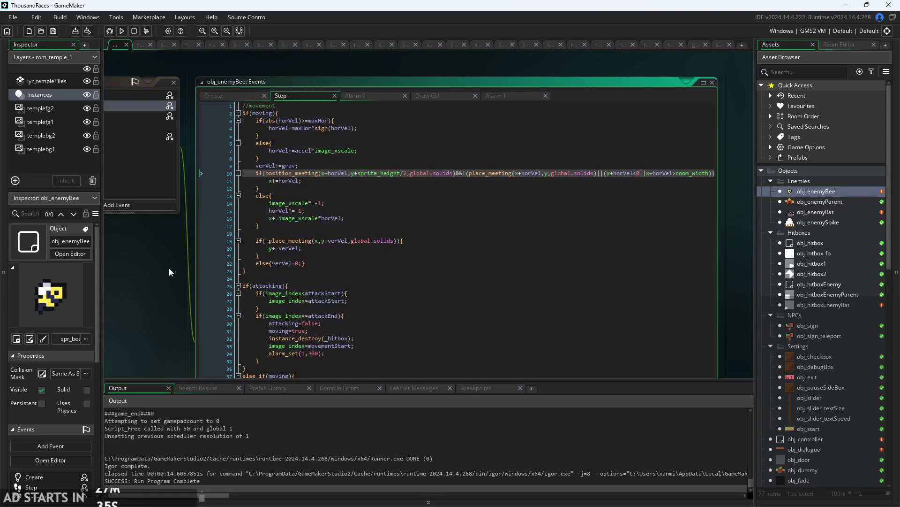
pyautogui.scroll(2, 173, 263)
pyautogui.click(340, 151)
pyautogui.click(309, 142)
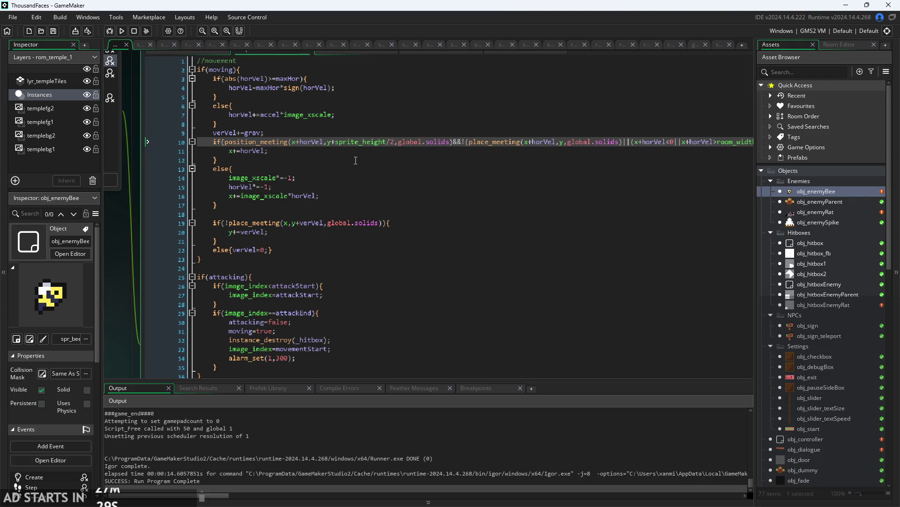
pyautogui.scroll(2, 356, 161)
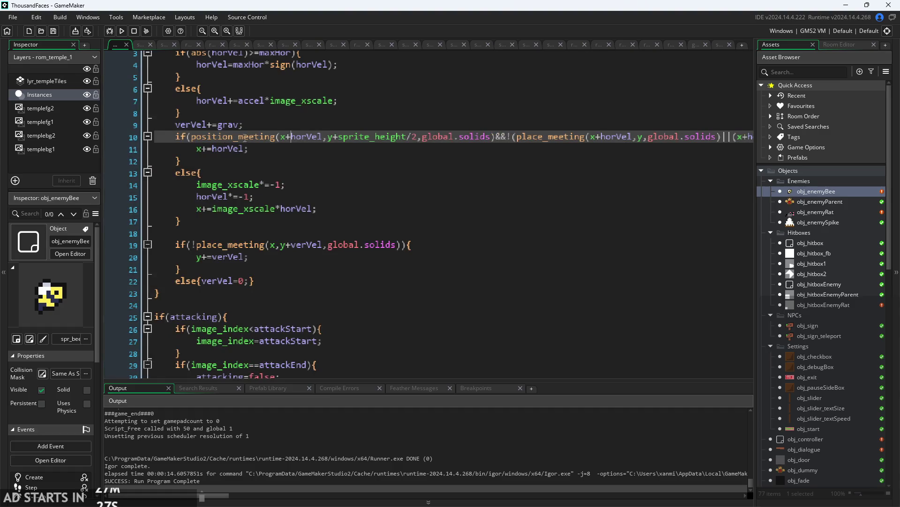
pyautogui.click(494, 137)
pyautogui.moveTo(494, 137); pyautogui.dragTo(248, 149)
pyautogui.click(364, 137)
pyautogui.click(334, 137)
pyautogui.click(349, 139)
pyautogui.click(407, 137)
pyautogui.moveTo(388, 136)
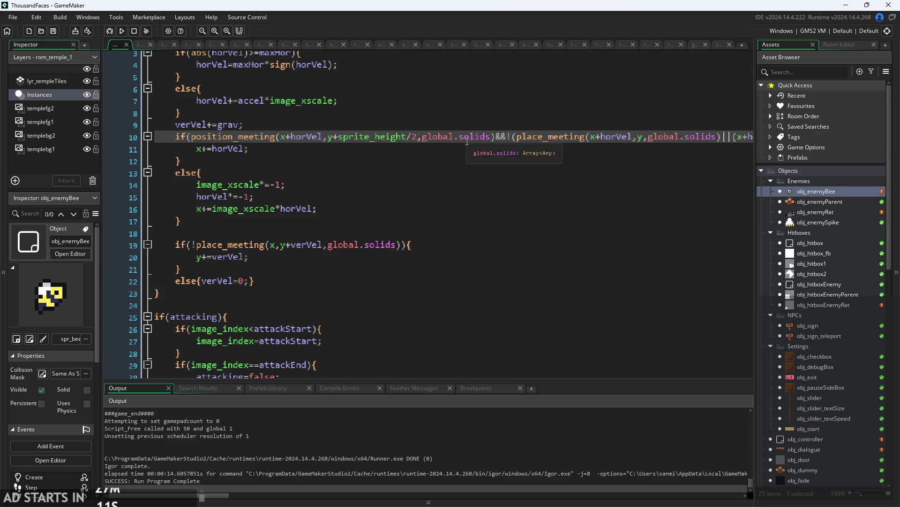
pyautogui.hotkey('ctrl', '-')
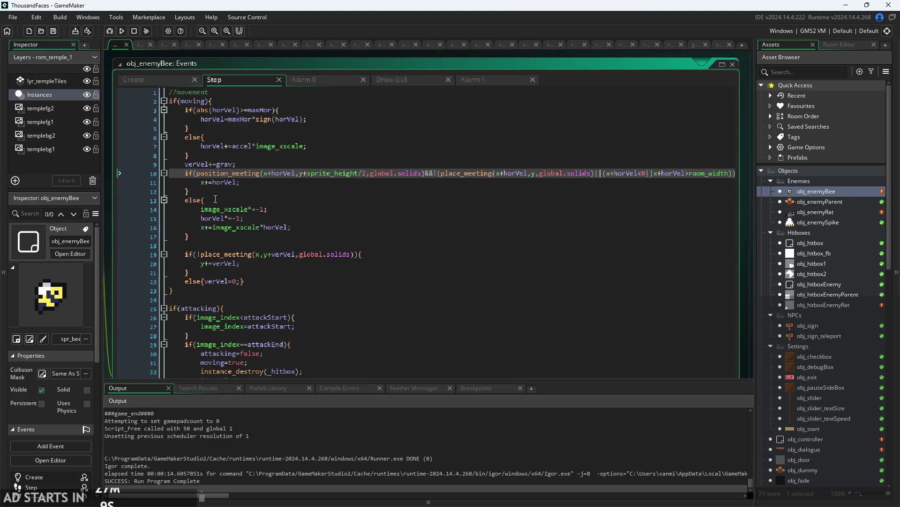
pyautogui.click(159, 79)
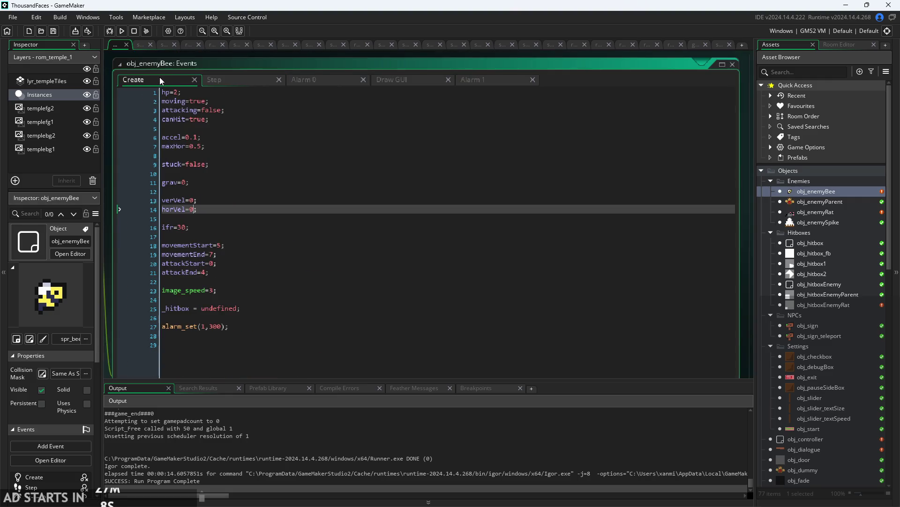
# Add a flying=true; line below hp=2; in obj_enemyBee's Create code.
pyautogui.click(238, 101)
pyautogui.click(252, 92)
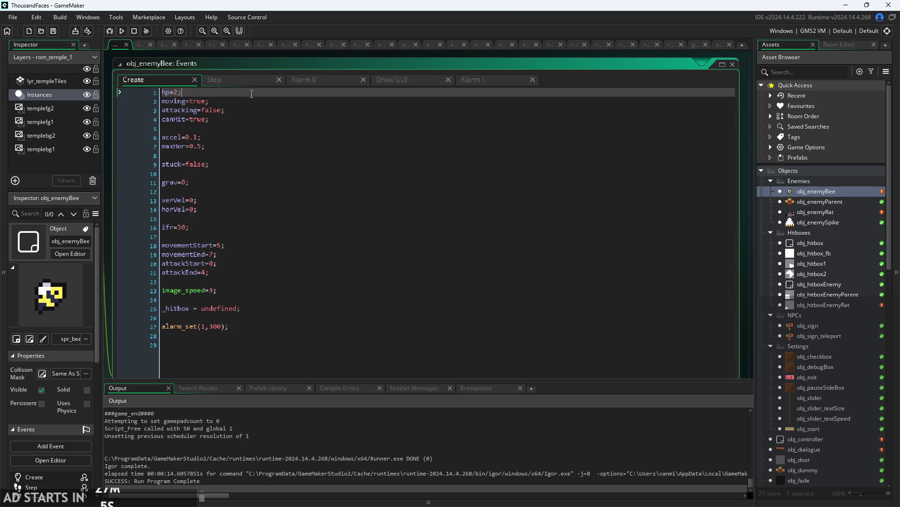
pyautogui.press('Return')
pyautogui.press('Return')
pyautogui.press('Up')
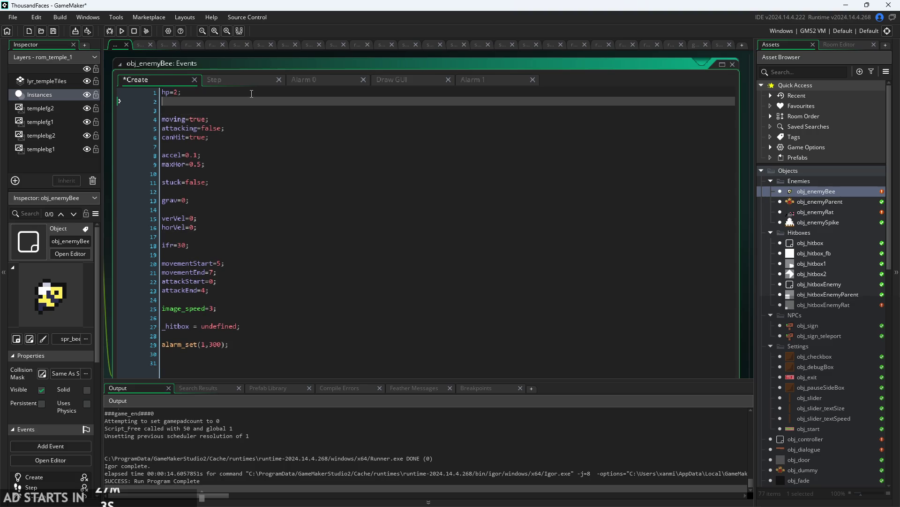
pyautogui.press('Return')
pyautogui.write('flying')
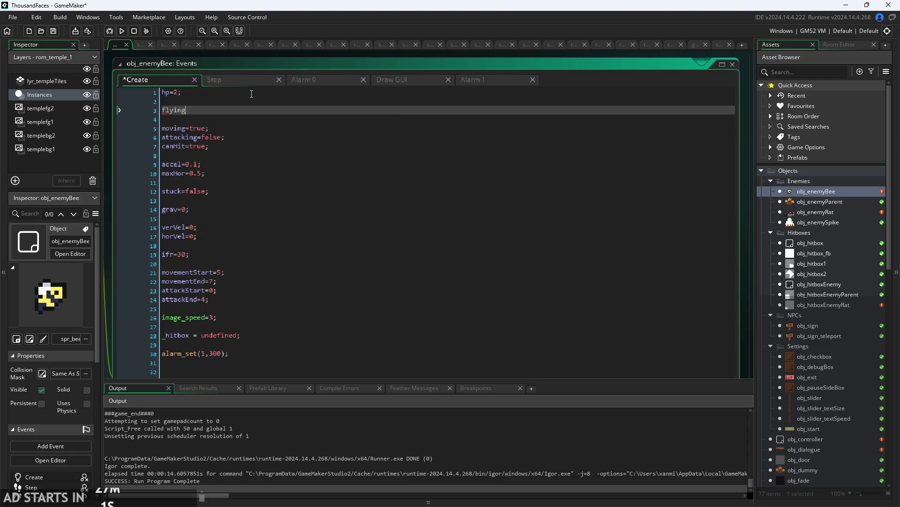
pyautogui.write('=true;')
# Delete the flying=true line again and return to the Step event code.
pyautogui.press('BackSpace')
pyautogui.press('BackSpace')
pyautogui.press('BackSpace')
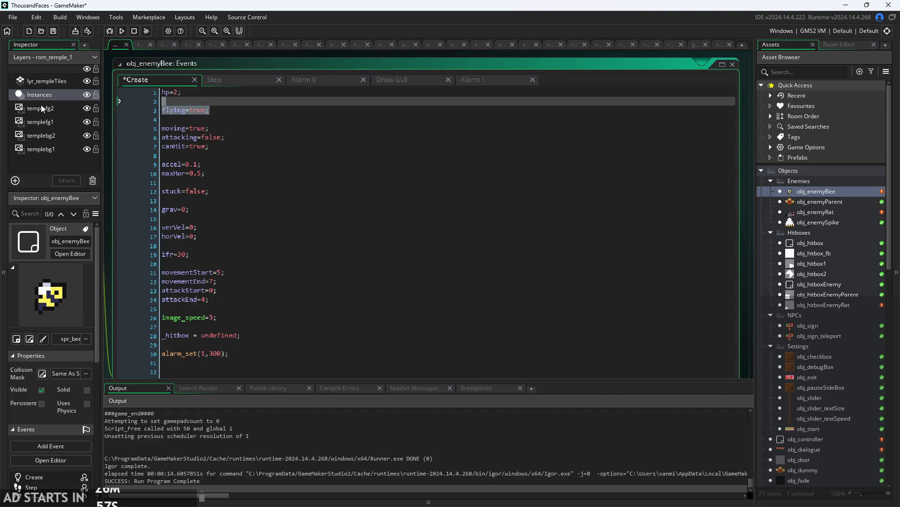
pyautogui.press('BackSpace')
pyautogui.click(244, 81)
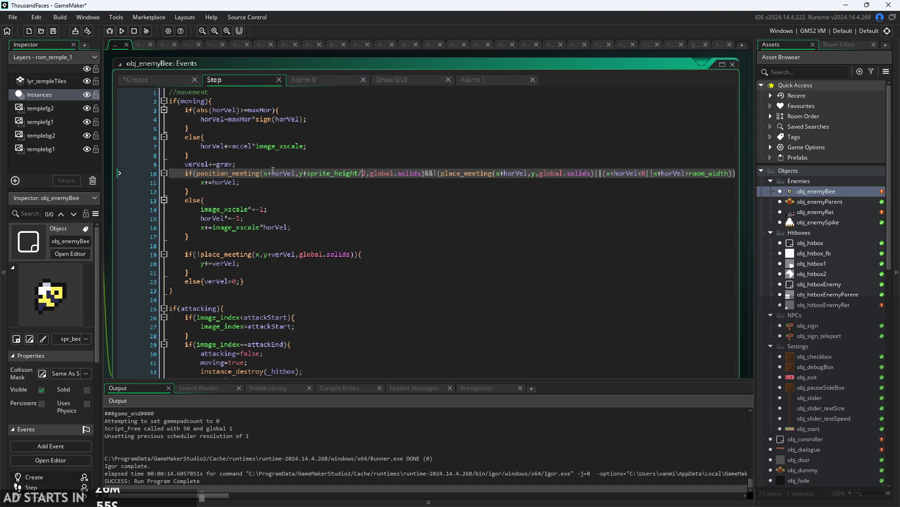
pyautogui.click(413, 173)
# Move the opening brace on line 10 of the Step code onto its own line.
pyautogui.keyDown('ctrl'); pyautogui.scroll(2, 367, 180); pyautogui.keyUp('ctrl')
pyautogui.click(262, 151)
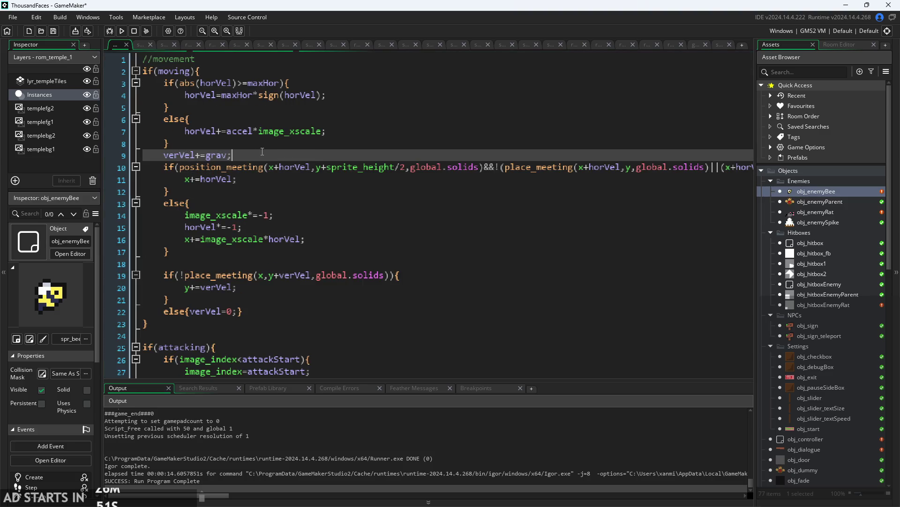
pyautogui.press('Down')
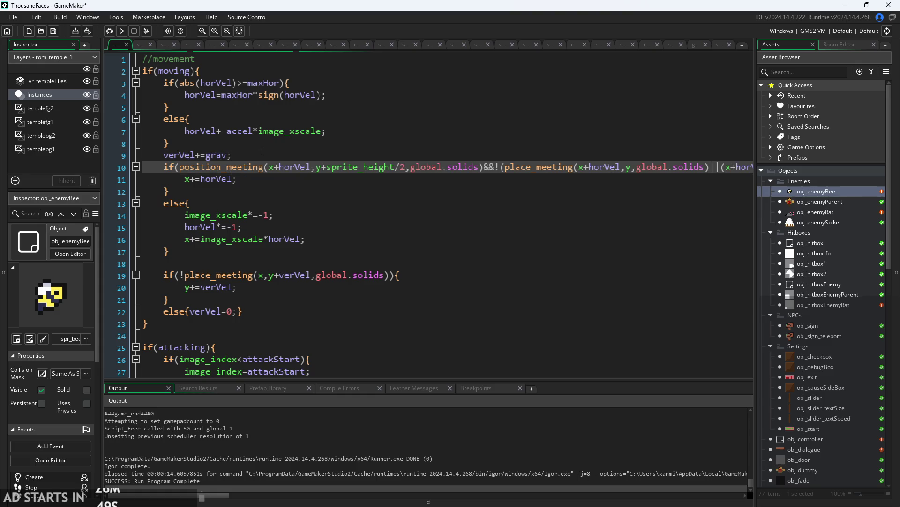
pyautogui.keyDown('ctrl'); pyautogui.scroll(-3, 262, 152); pyautogui.keyUp('ctrl')
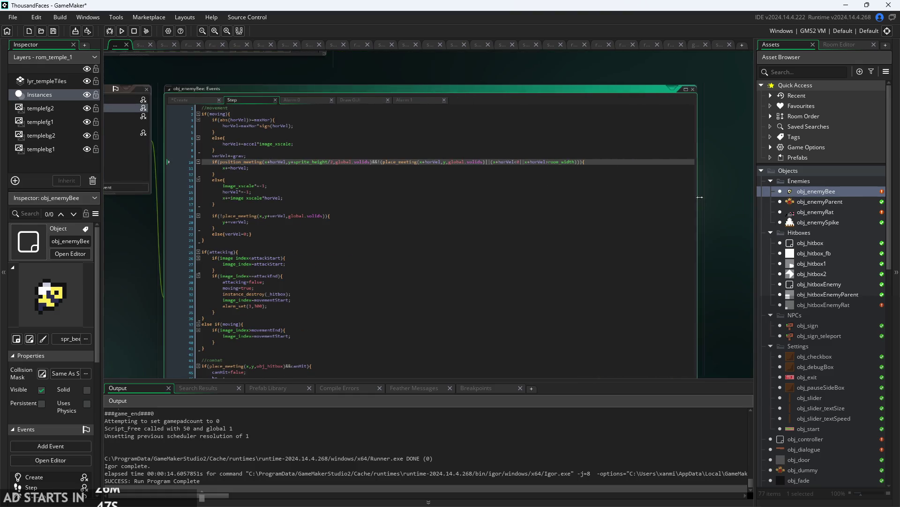
pyautogui.keyDown('ctrl'); pyautogui.scroll(2, 657, 181); pyautogui.keyUp('ctrl')
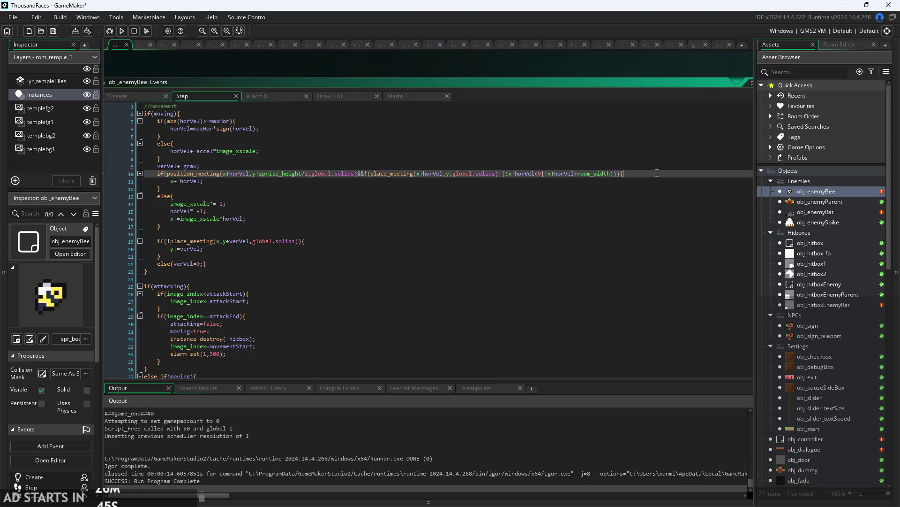
pyautogui.press('End')
pyautogui.press('Left')
pyautogui.press('Return')
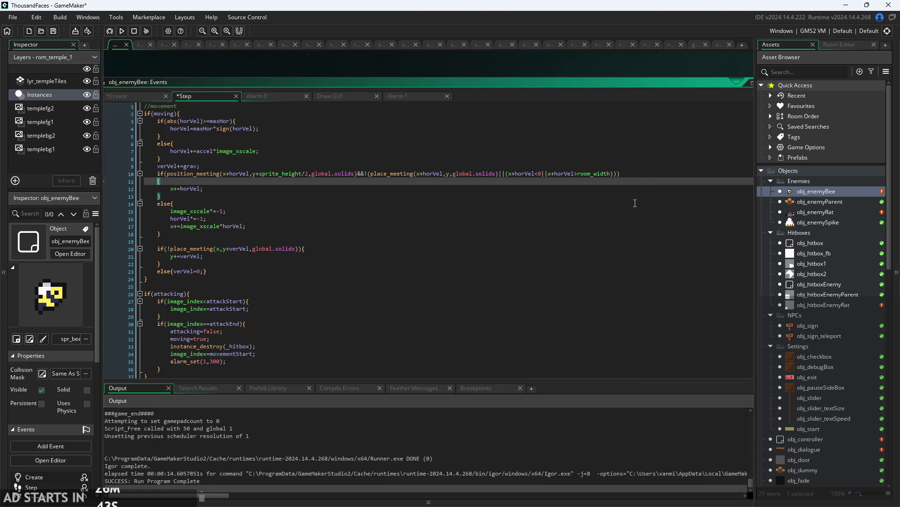
# Add the comment 'because it flies the ground detection doesnt work' to line 10.
pyautogui.press('Up')
pyautogui.press('End')
pyautogui.write('because it flies t')
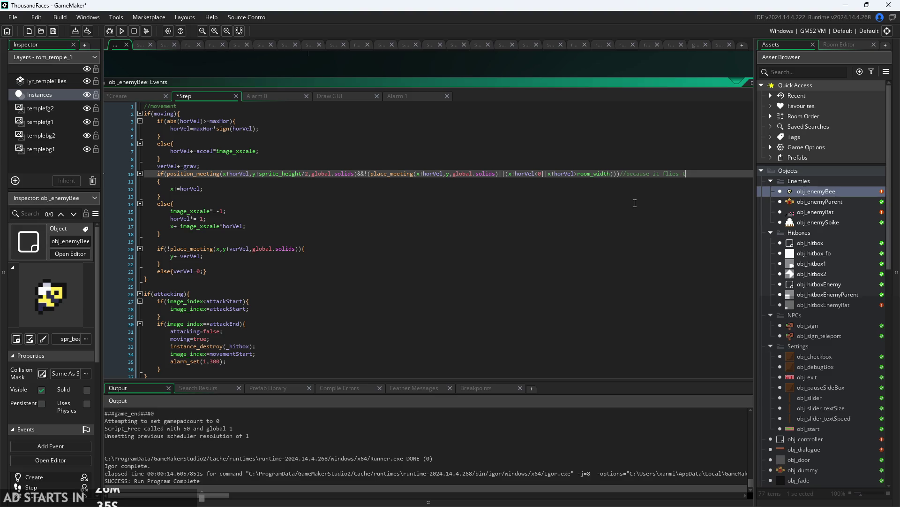
pyautogui.write('he ground de')
pyautogui.write('tectio')
pyautogui.write('n doesnt work')
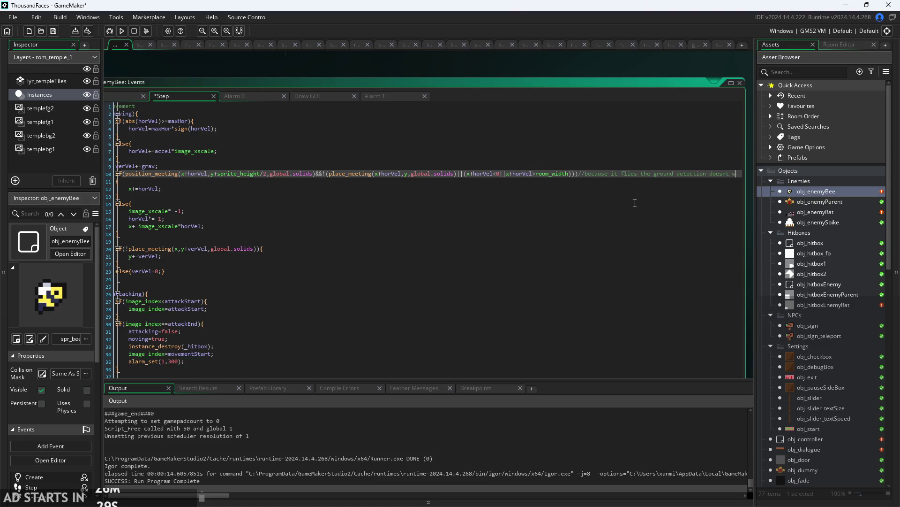
pyautogui.scroll(2, 514, 63)
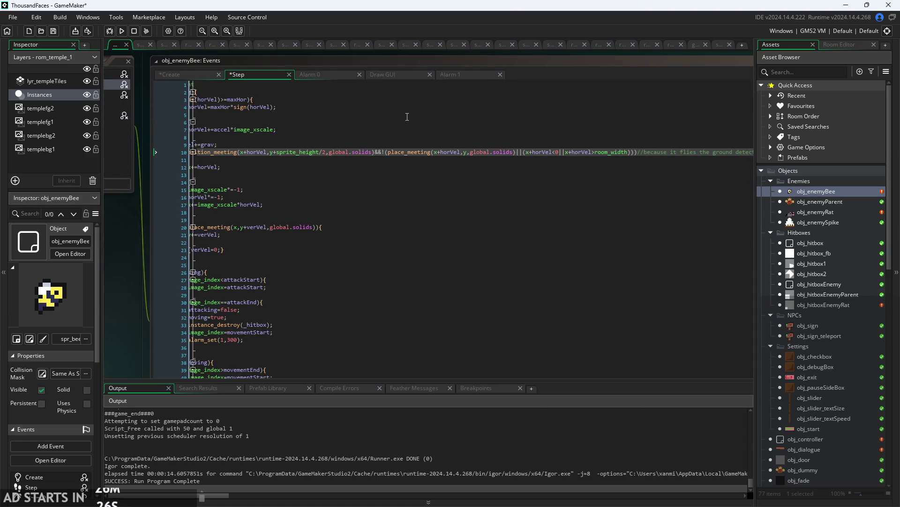
pyautogui.press('Down')
pyautogui.click(306, 163)
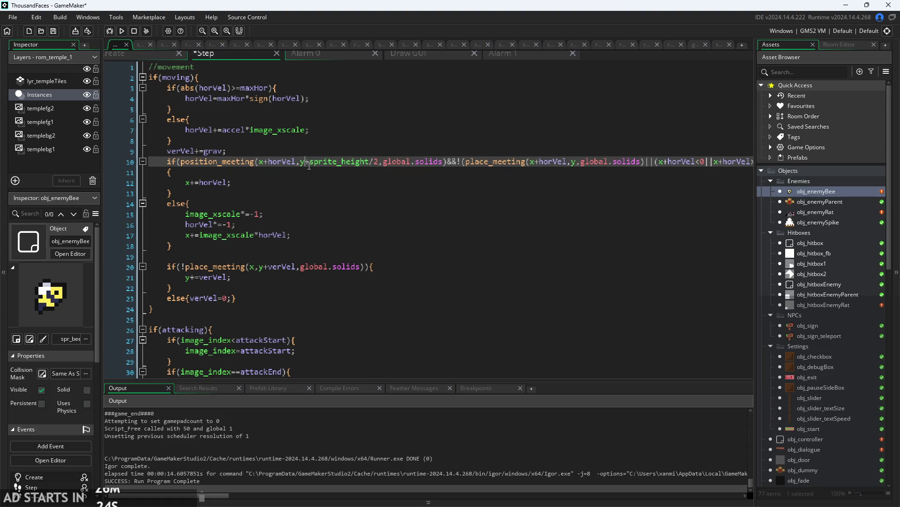
pyautogui.click(355, 164)
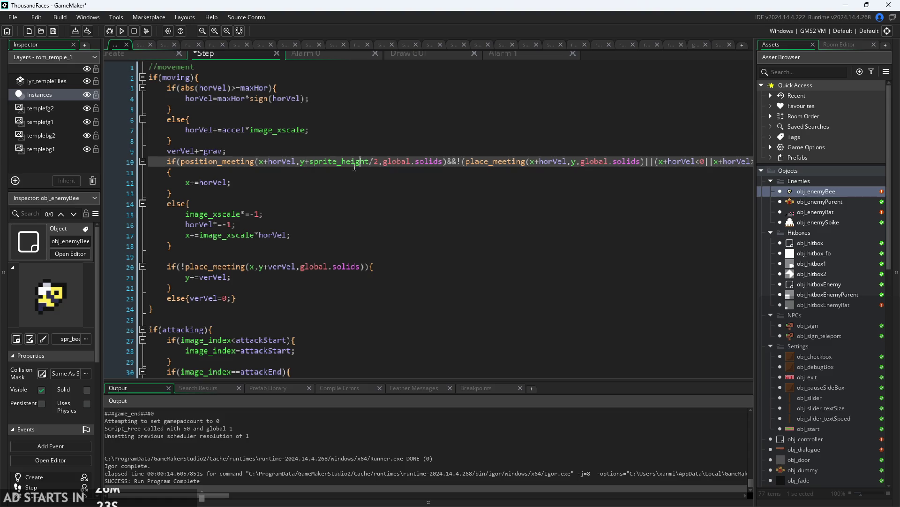
pyautogui.click(301, 162)
pyautogui.click(309, 173)
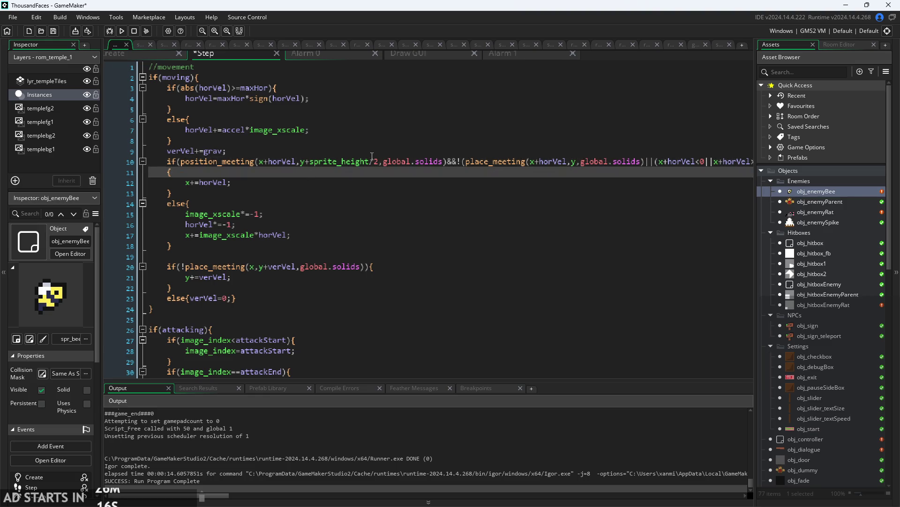
pyautogui.click(296, 163)
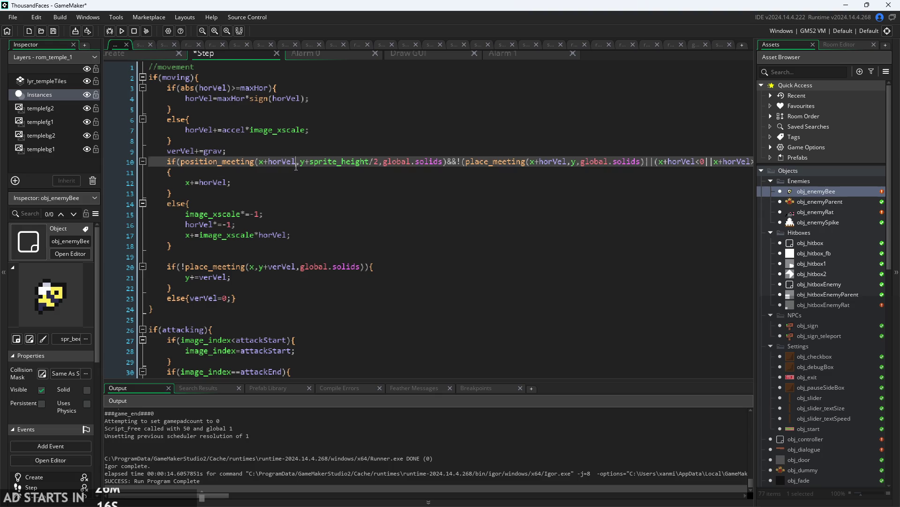
pyautogui.click(646, 172)
pyautogui.scroll(-2, 636, 201)
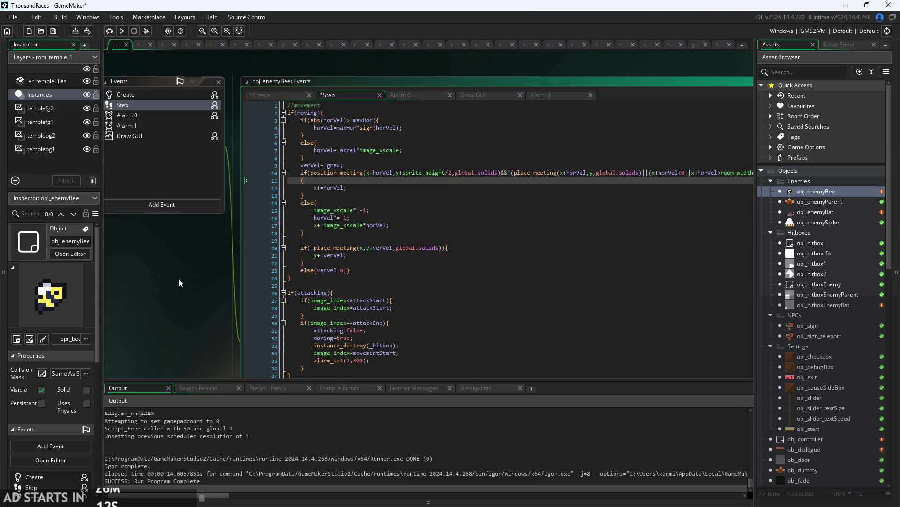
pyautogui.scroll(1, 361, 202)
pyautogui.scroll(1, 360, 202)
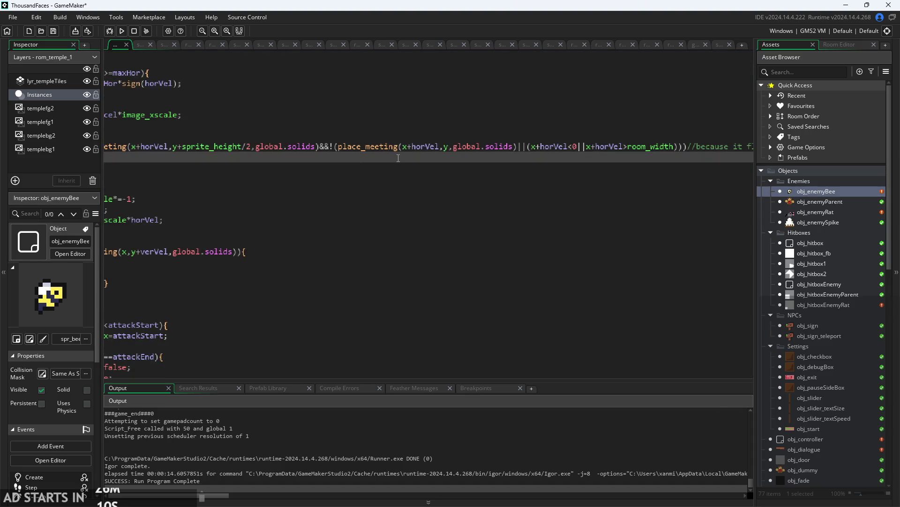
pyautogui.click(336, 146)
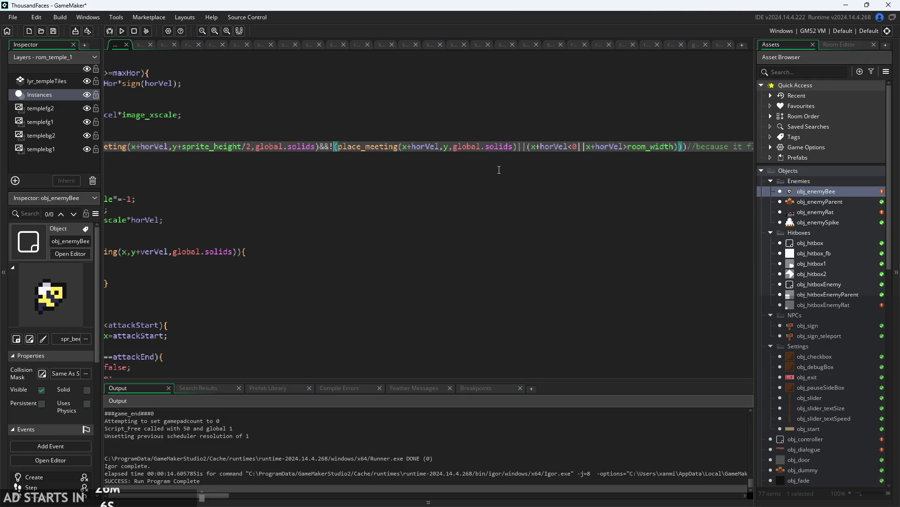
pyautogui.keyDown('ctrl'); pyautogui.scroll(-4, 492, 136); pyautogui.keyUp('ctrl')
pyautogui.click(510, 136)
pyautogui.click(549, 144)
pyautogui.keyDown('ctrl'); pyautogui.scroll(2, 550, 143); pyautogui.keyUp('ctrl')
pyautogui.click(419, 143)
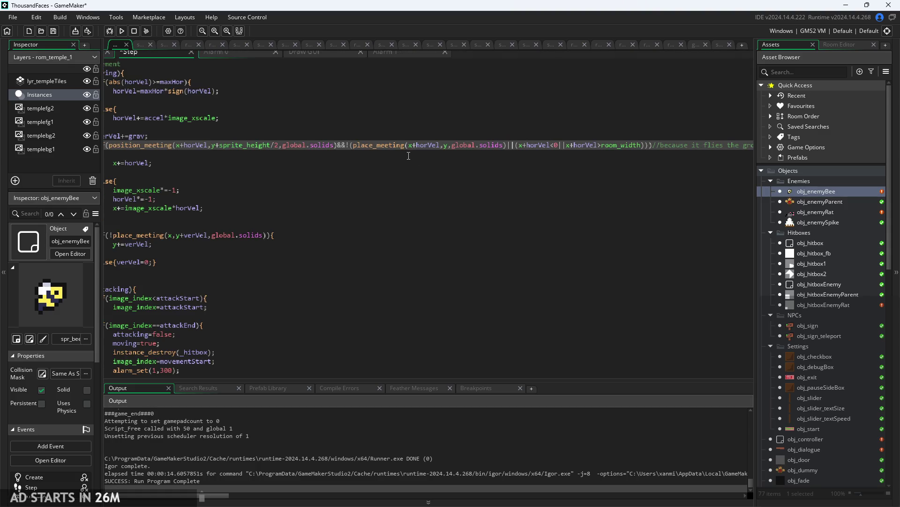
pyautogui.keyDown('ctrl'); pyautogui.scroll(-2, 445, 157); pyautogui.keyUp('ctrl')
pyautogui.click(488, 162)
pyautogui.scroll(2, 487, 160)
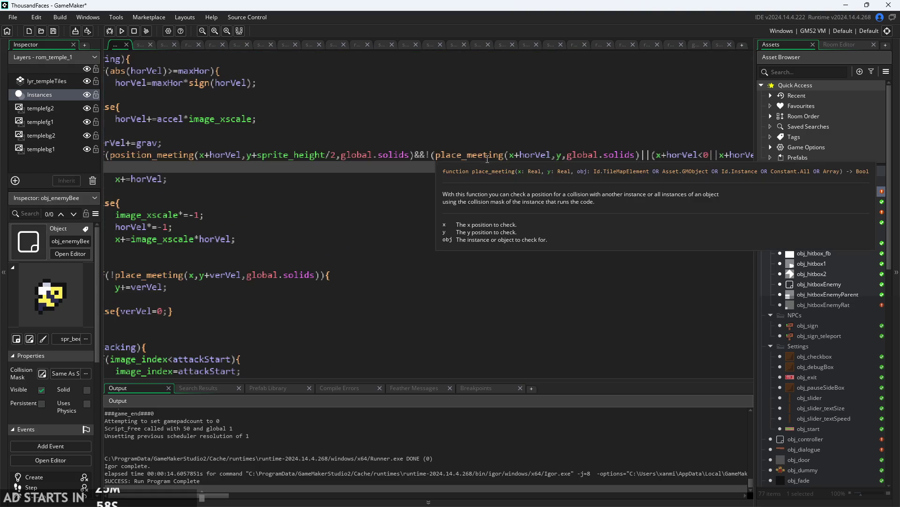
pyautogui.click(515, 158)
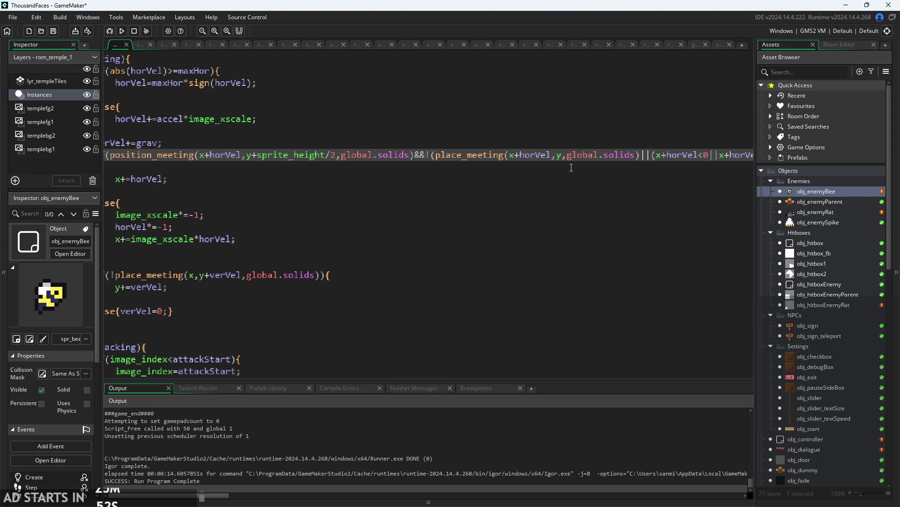
pyautogui.keyDown('ctrl'); pyautogui.scroll(-2, 410, 203); pyautogui.keyUp('ctrl')
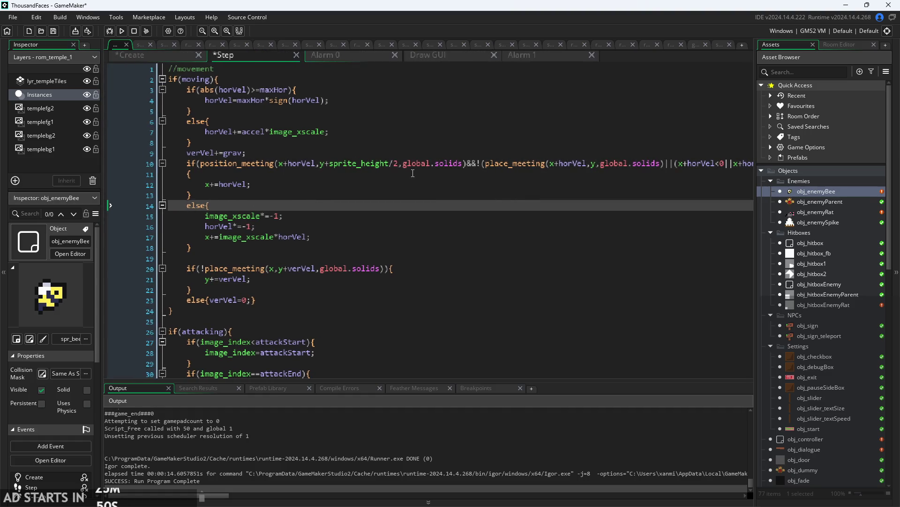
pyautogui.click(400, 164)
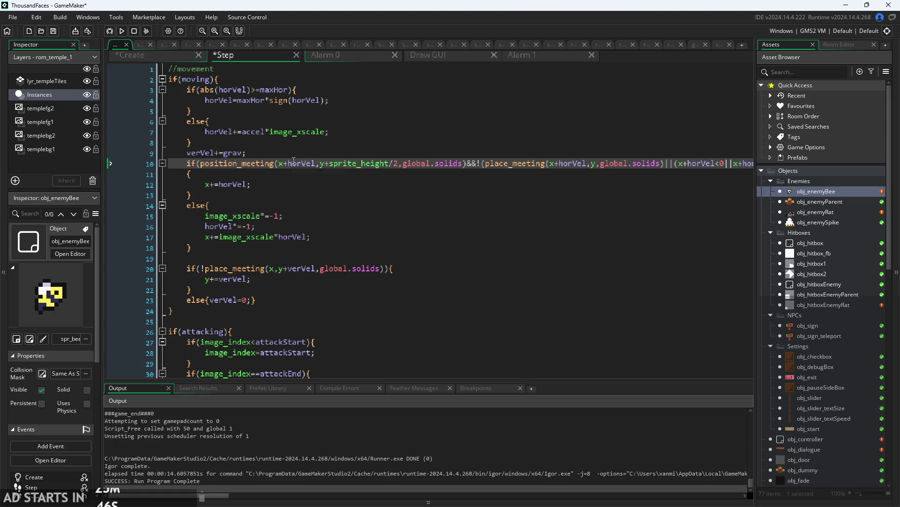
pyautogui.moveTo(467, 163)
pyautogui.mouseDown()
pyautogui.moveTo(666, 165)
pyautogui.moveTo(538, 166)
pyautogui.mouseUp()
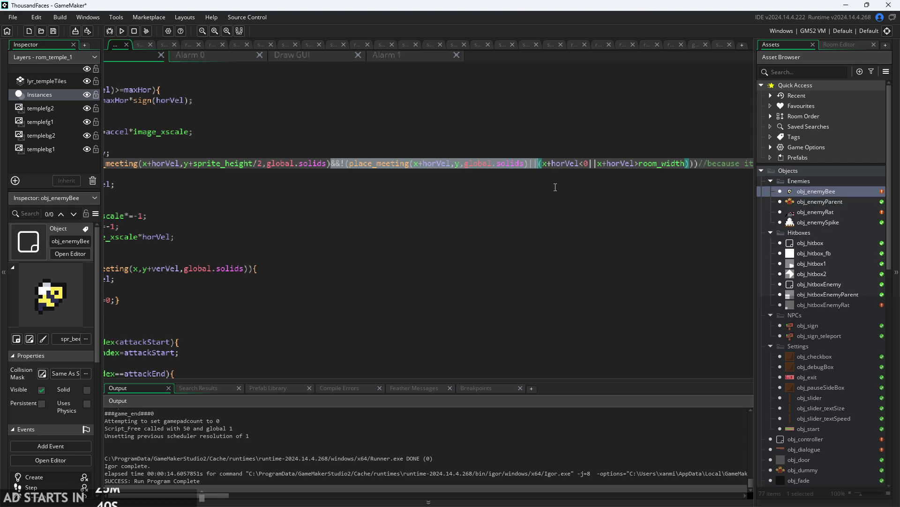
pyautogui.press('Delete')
pyautogui.hotkey('ctrl', 'z')
pyautogui.click(355, 166)
pyautogui.moveTo(357, 167)
pyautogui.moveTo(355, 164); pyautogui.dragTo(605, 164)
pyautogui.click(651, 175)
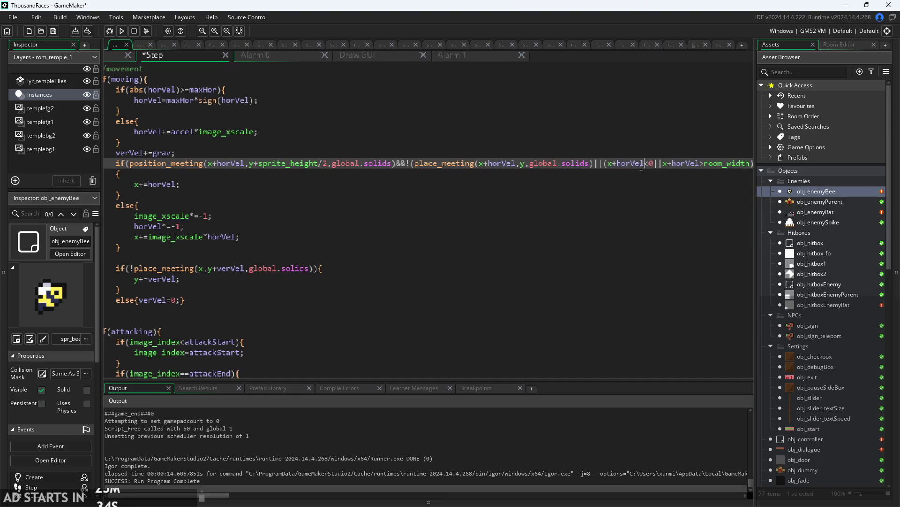
pyautogui.hscroll(2, 582, 165)
pyautogui.click(649, 165)
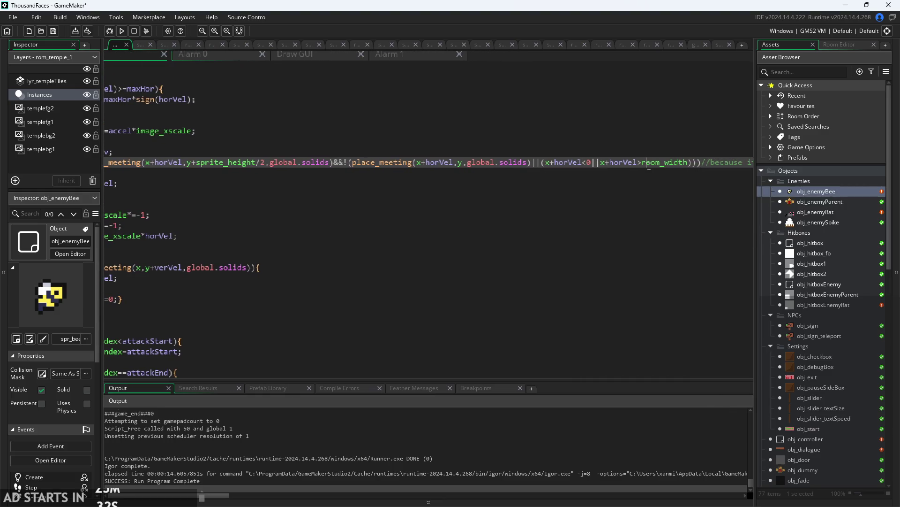
pyautogui.hscroll(-2, 554, 165)
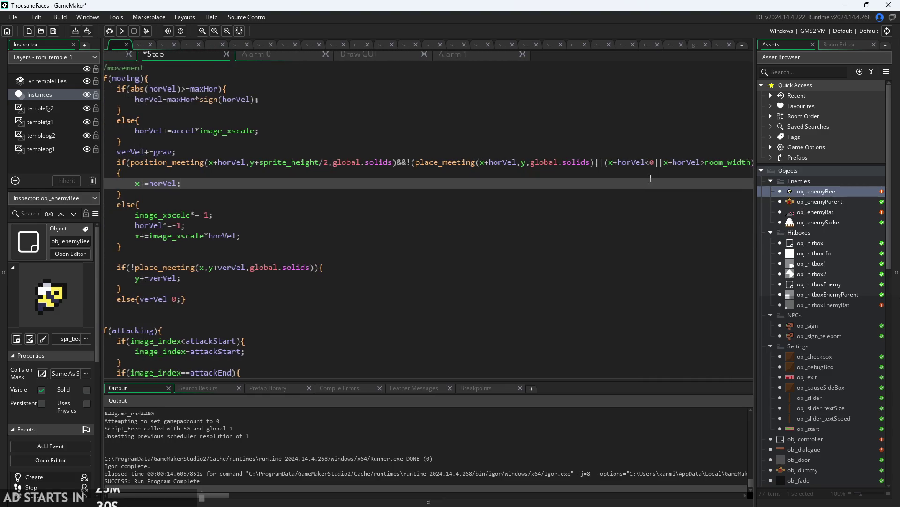
pyautogui.click(661, 164)
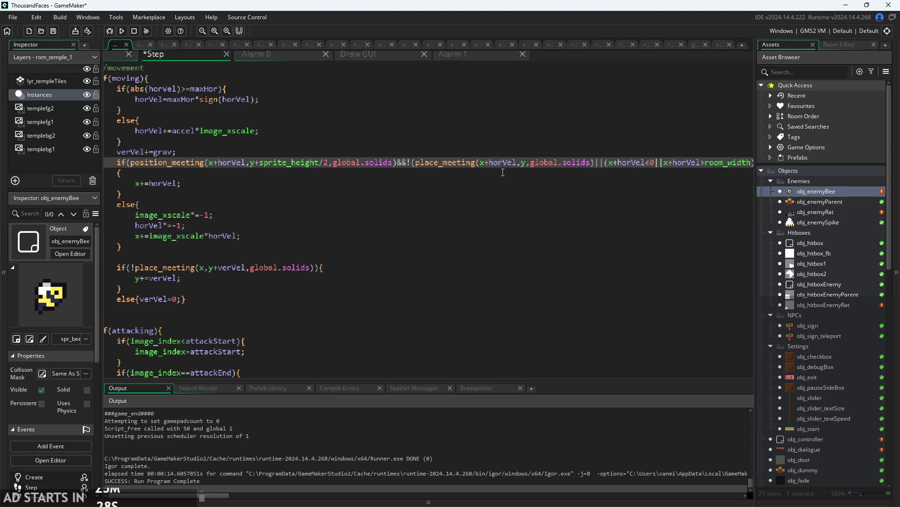
pyautogui.click(411, 162)
pyautogui.hscroll(5, 525, 188)
pyautogui.click(497, 201)
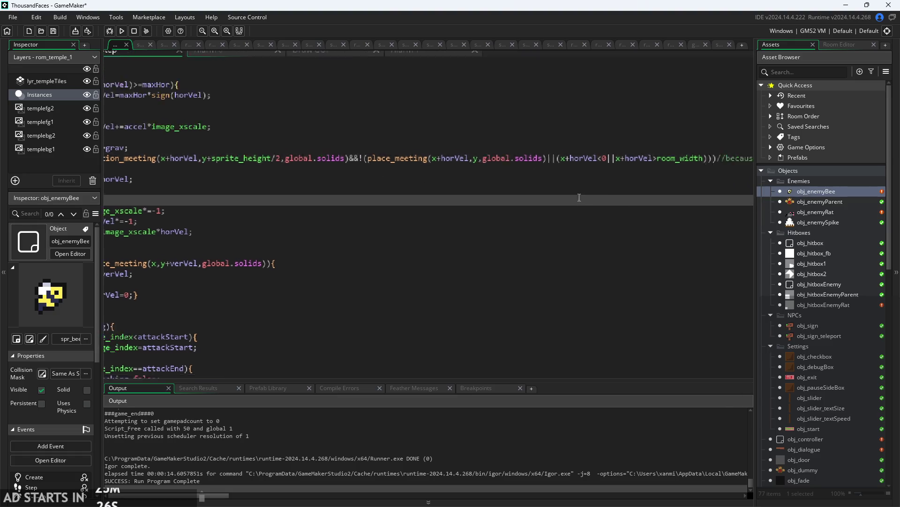
pyautogui.click(265, 161)
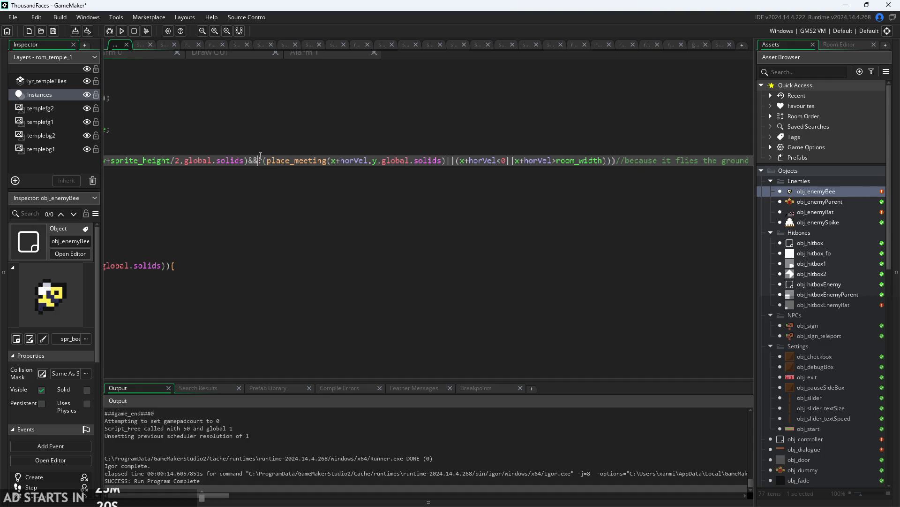
pyautogui.hscroll(-5, 268, 167)
pyautogui.click(665, 160)
pyautogui.scroll(4, 666, 161)
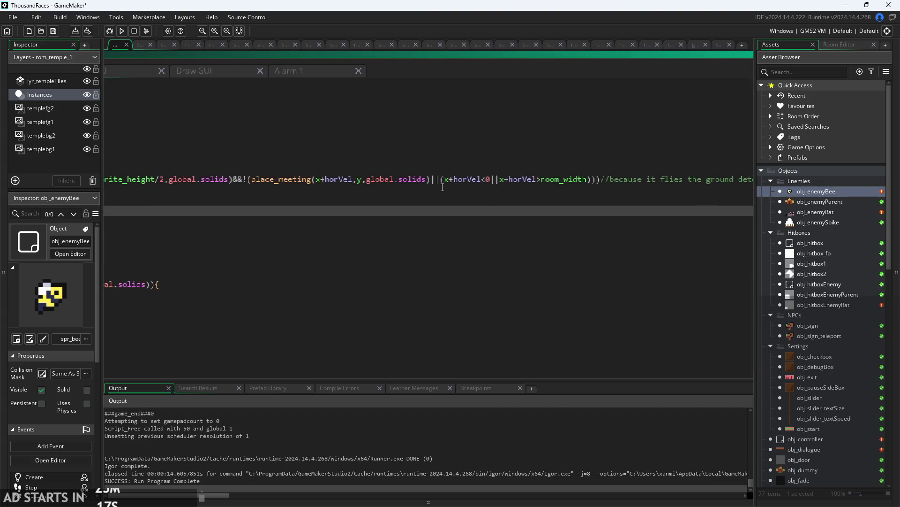
pyautogui.click(442, 188)
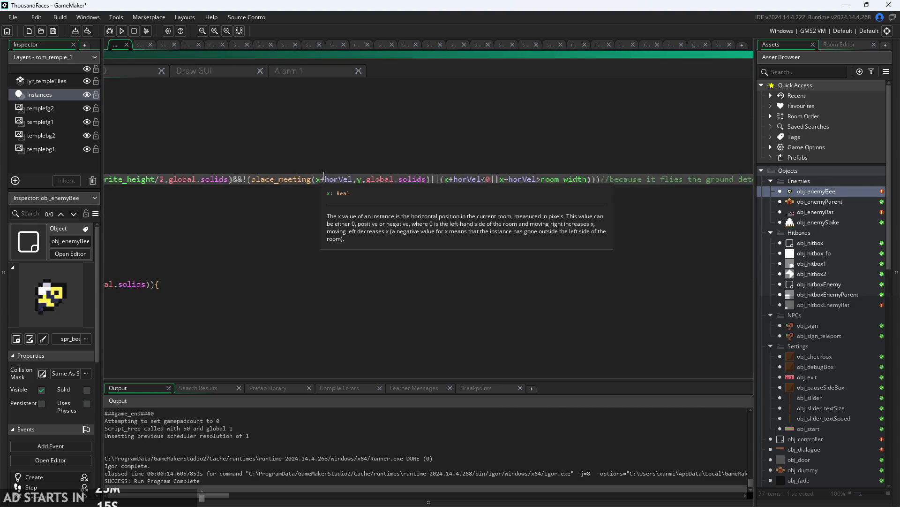
pyautogui.click(283, 212)
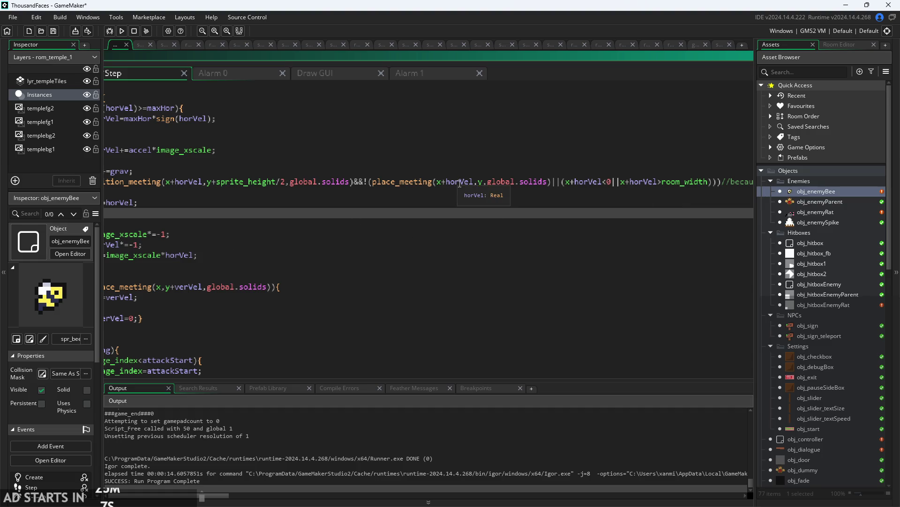
pyautogui.click(422, 181)
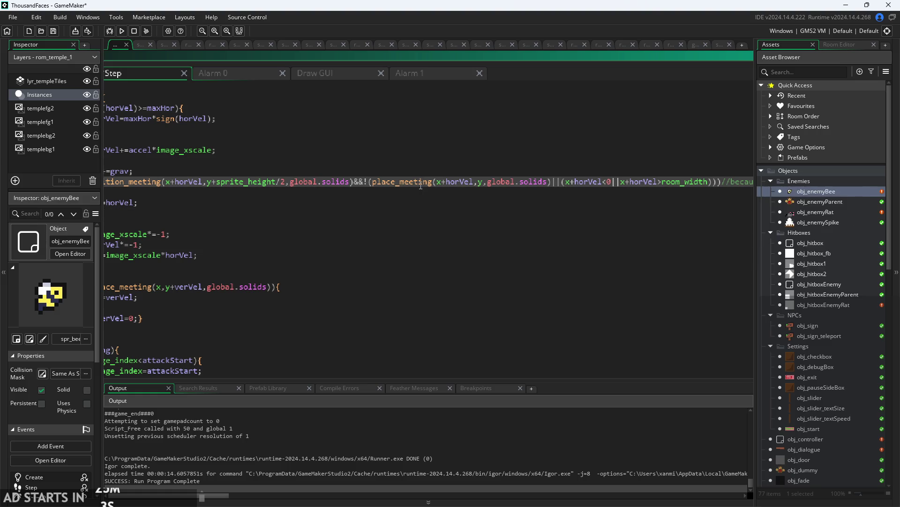
pyautogui.hscroll(3, 539, 183)
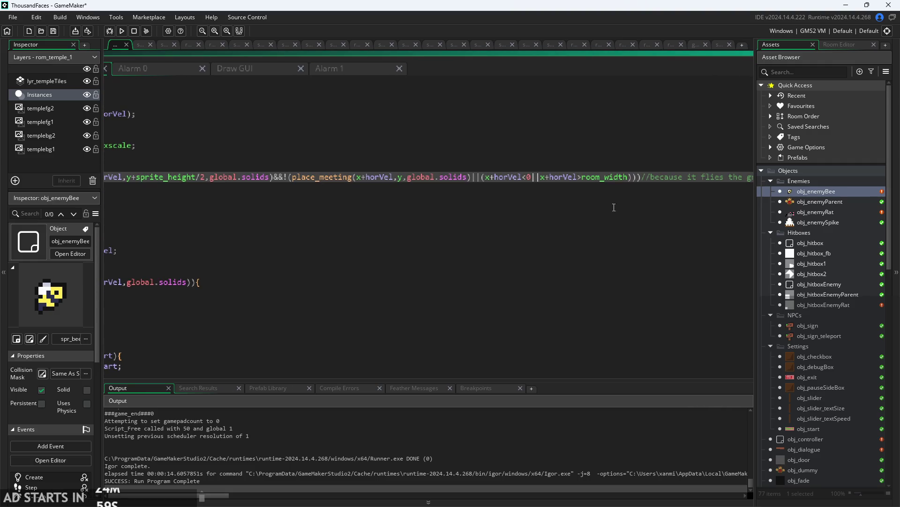
pyautogui.click(705, 203)
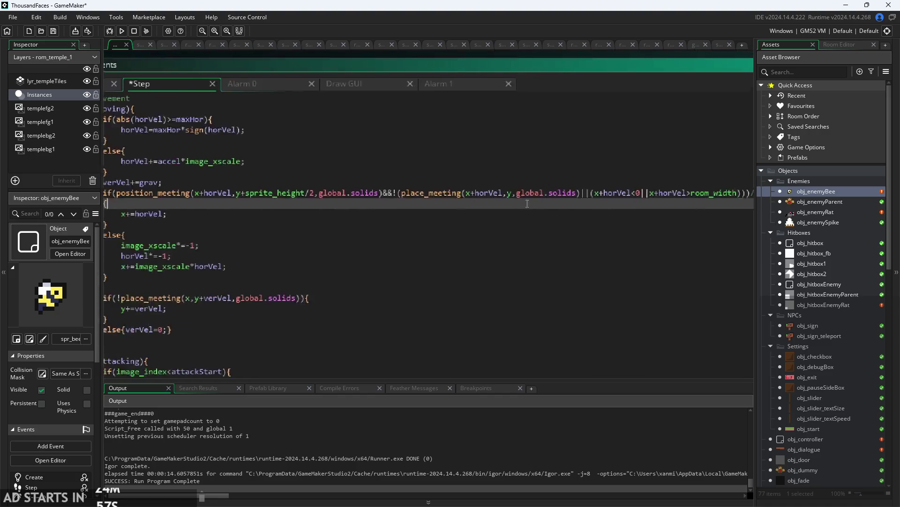
pyautogui.click(518, 193)
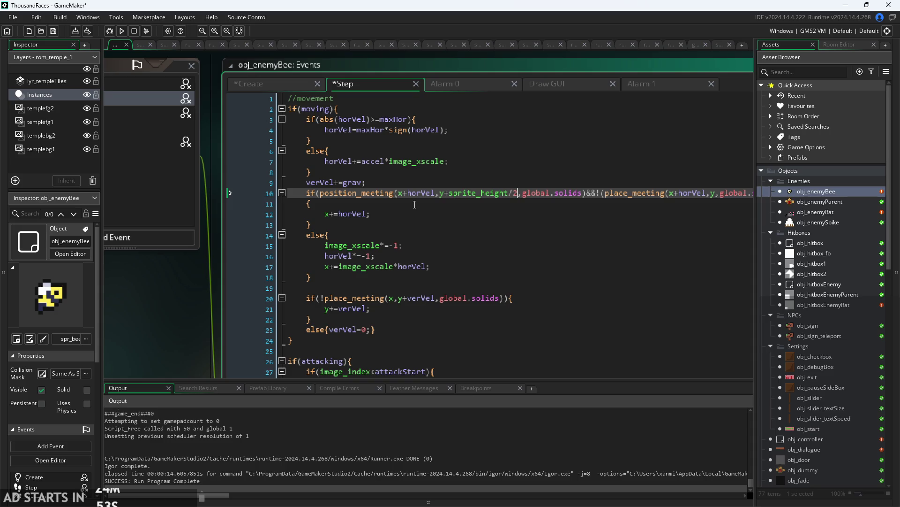
pyautogui.click(376, 194)
pyautogui.click(569, 193)
# Delete the position_meeting ground check and its && from line 10.
pyautogui.click(596, 193)
pyautogui.moveTo(598, 192)
pyautogui.mouseDown()
pyautogui.moveTo(497, 176)
pyautogui.moveTo(324, 198)
pyautogui.mouseUp()
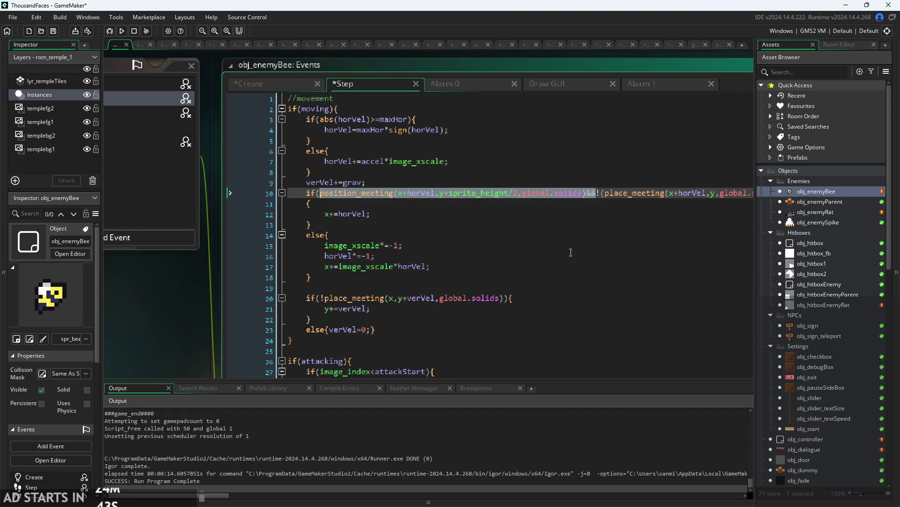
pyautogui.press('BackSpace')
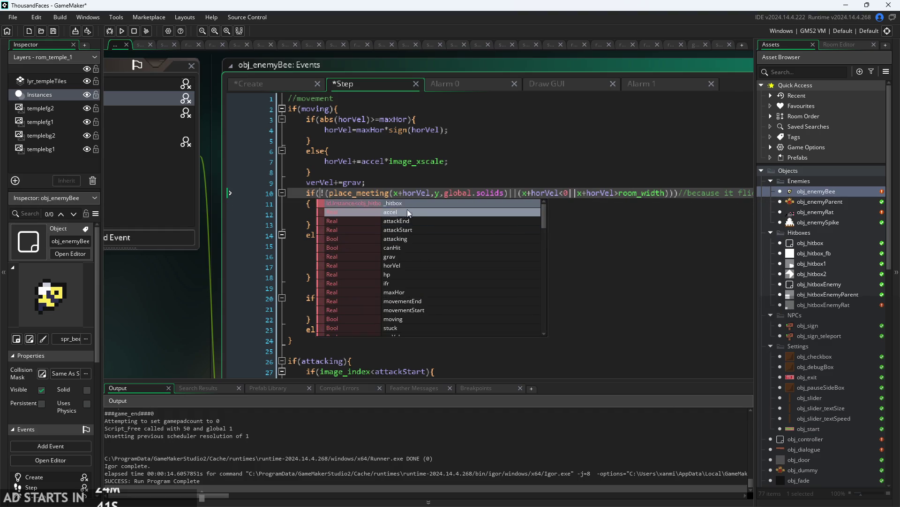
# Compile and run the game to test the change.
pyautogui.scroll(-2, 461, 186)
pyautogui.scroll(2, 616, 236)
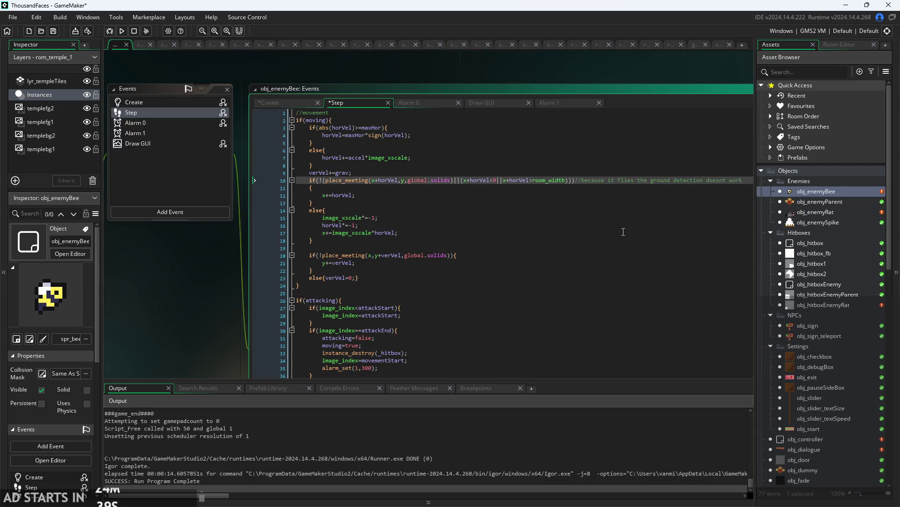
pyautogui.click(121, 31)
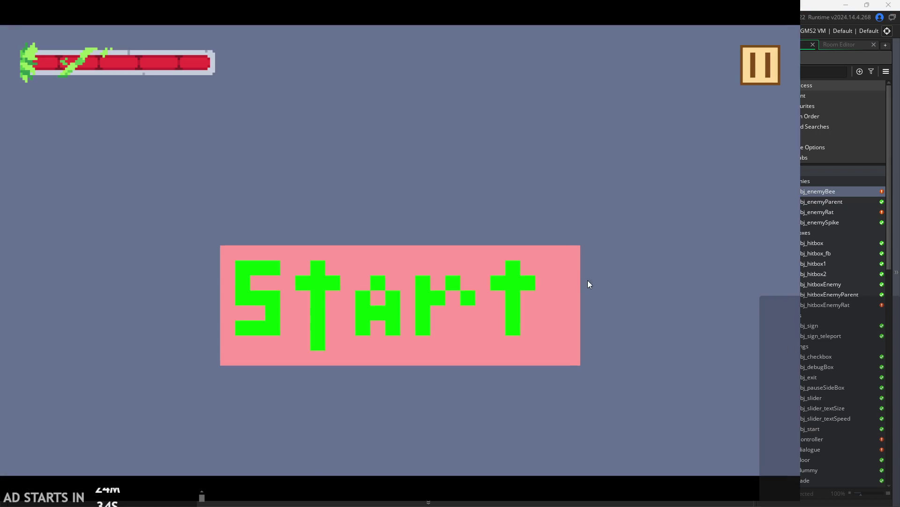
# Start the game and run and jump the player over the white block.
pyautogui.click(573, 297)
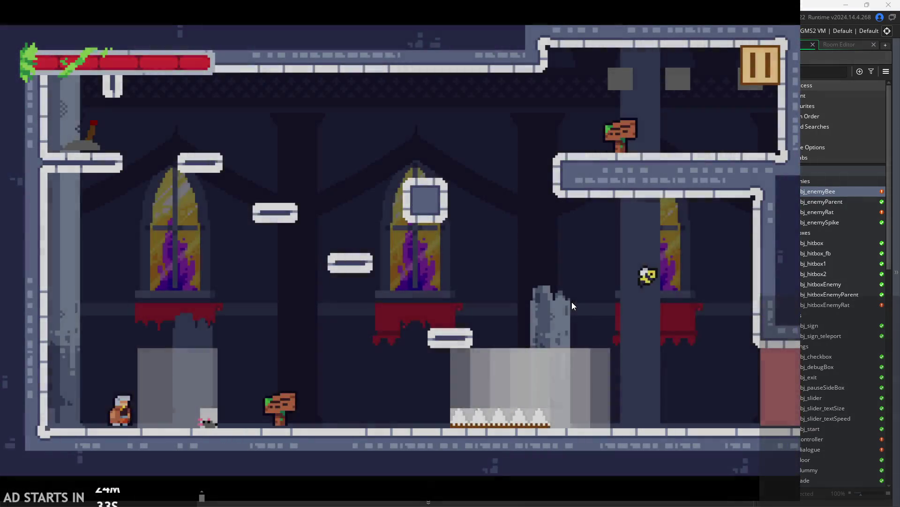
pyautogui.press('Left')
pyautogui.press('space')
pyautogui.press('Right')
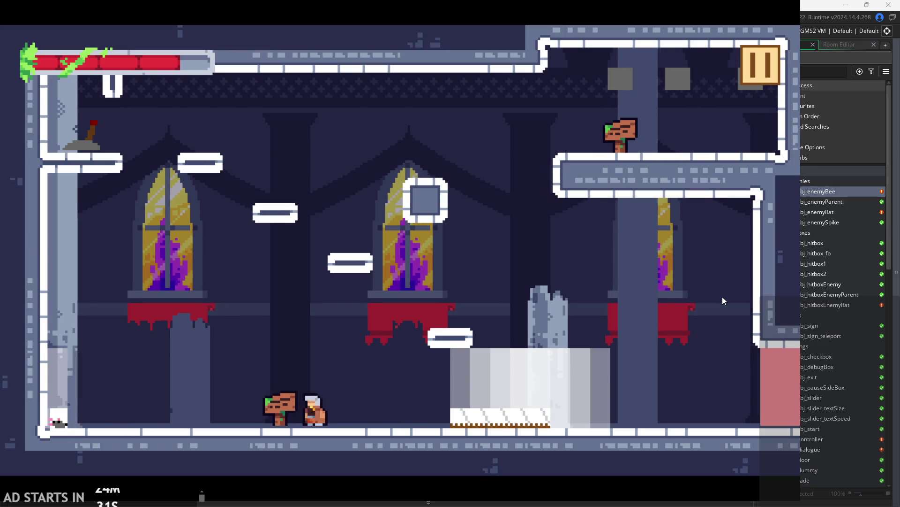
pyautogui.press('Right')
pyautogui.press('space')
pyautogui.press('Left')
pyautogui.press('space')
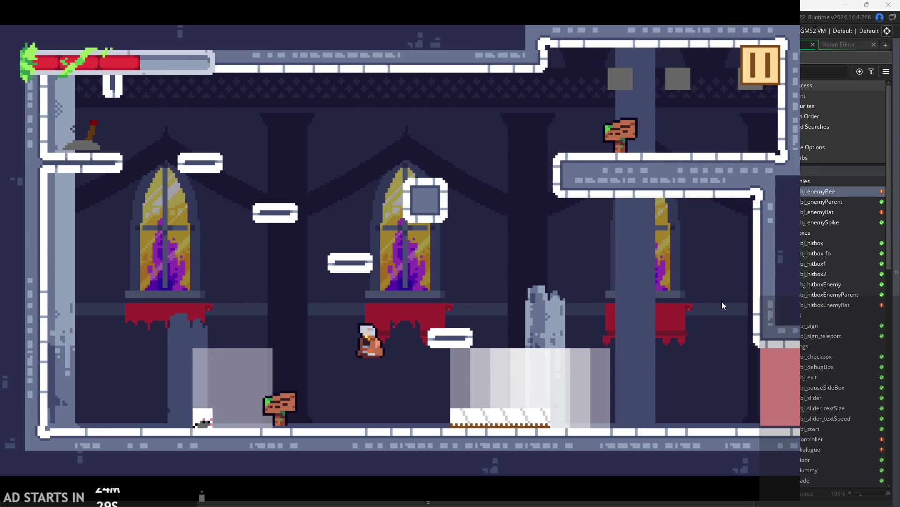
# Dash and jump the player onto the square block, then pause and quit.
pyautogui.press('Right')
pyautogui.press('Left')
pyautogui.press('space')
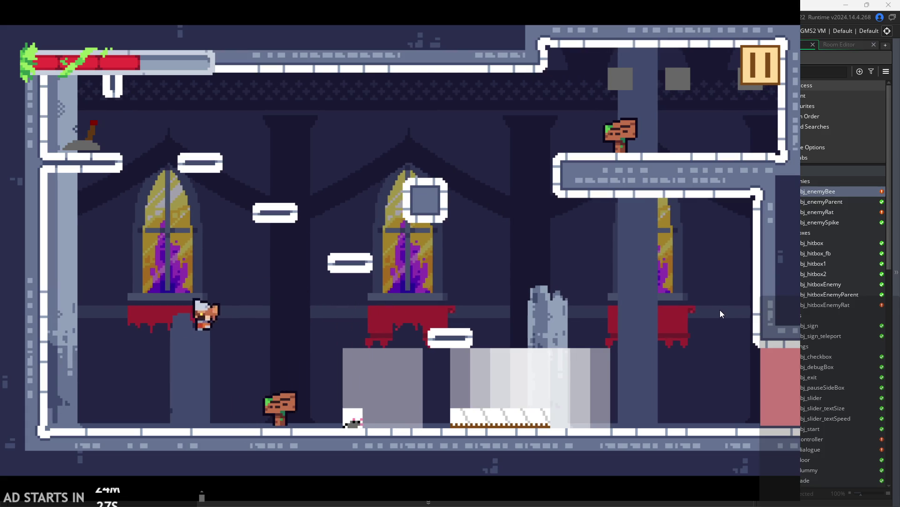
pyautogui.press('Right')
pyautogui.press('space')
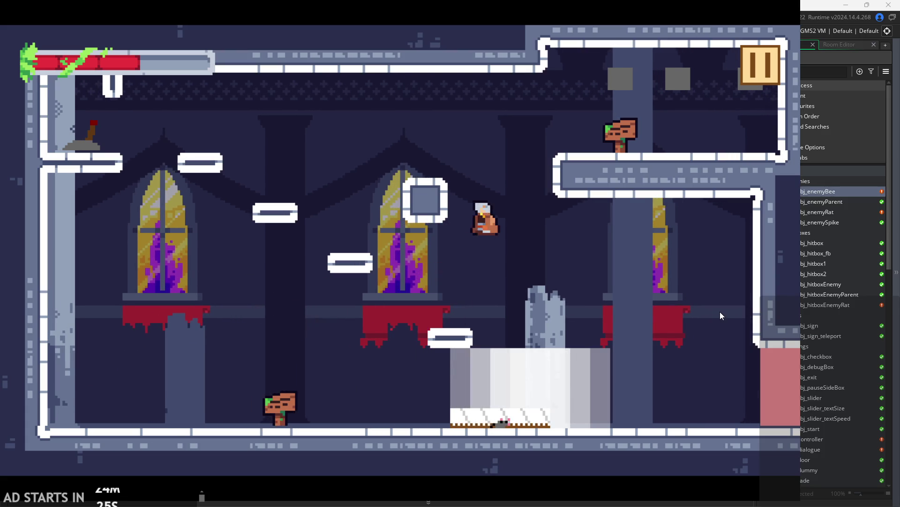
pyautogui.press('Left')
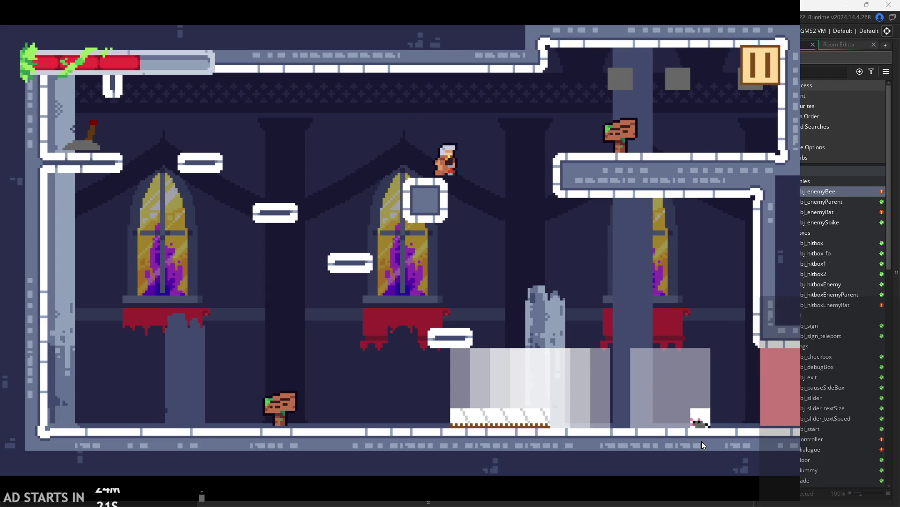
pyautogui.click(772, 71)
pyautogui.click(680, 412)
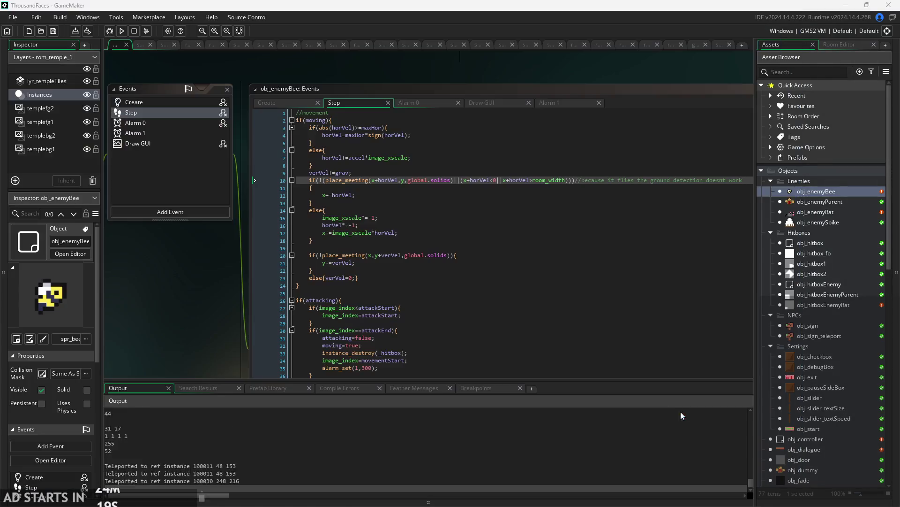
# Examine the place_meeting call in line 10's movement condition, around its y and horVel arguments.
pyautogui.click(467, 196)
pyautogui.keyDown('ctrl'); pyautogui.scroll(2, 140, 265); pyautogui.keyUp('ctrl')
pyautogui.keyDown('ctrl'); pyautogui.scroll(2, 128, 271); pyautogui.keyUp('ctrl')
pyautogui.click(402, 172)
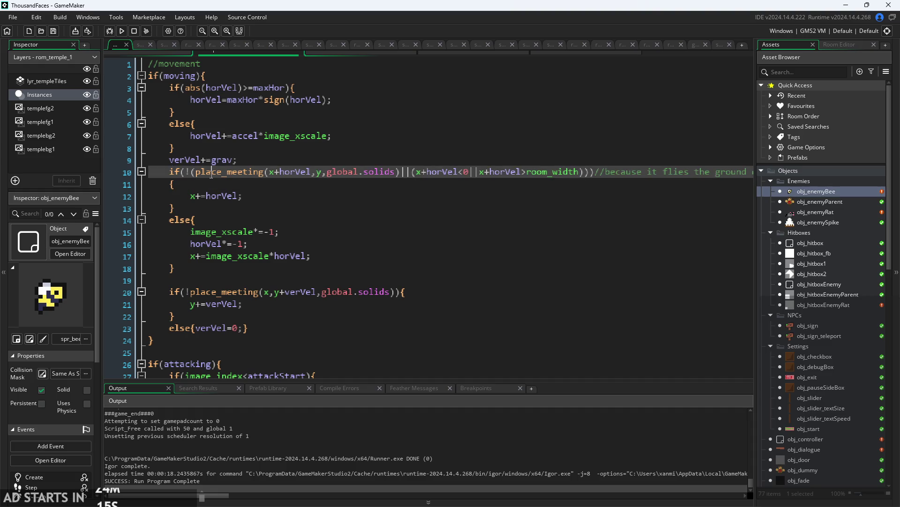
pyautogui.click(317, 173)
pyautogui.keyDown('ctrl'); pyautogui.scroll(-1, 329, 173); pyautogui.keyUp('ctrl')
pyautogui.keyDown('ctrl'); pyautogui.scroll(1, 304, 170); pyautogui.keyUp('ctrl')
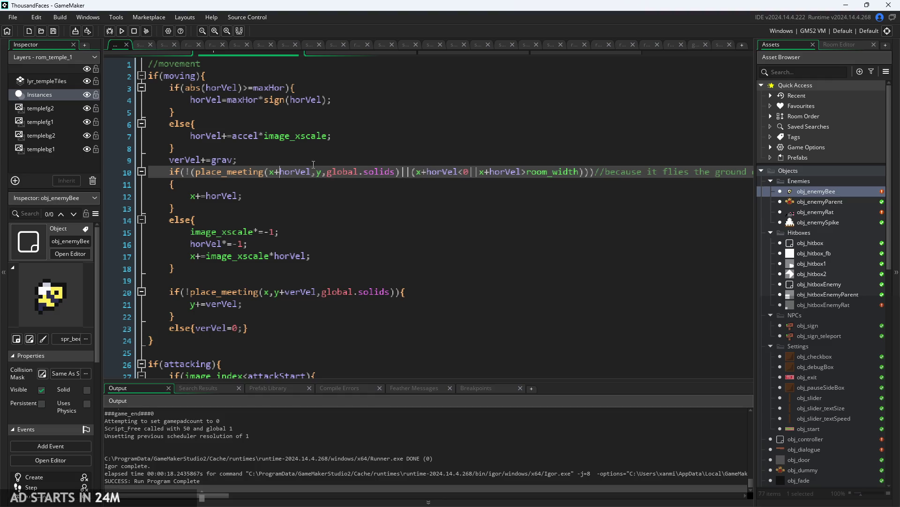
pyautogui.click(327, 171)
pyautogui.click(314, 175)
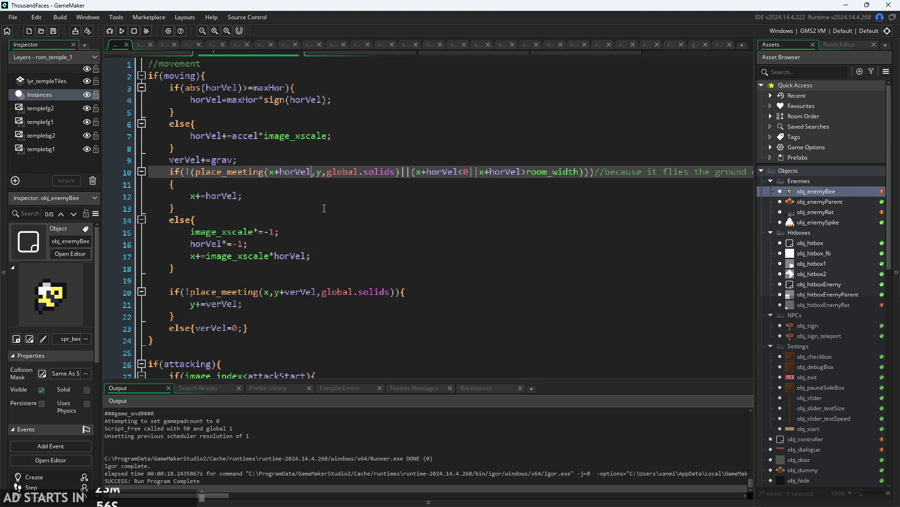
# Scroll through the movement block and return to the wall-check line.
pyautogui.moveTo(282, 178)
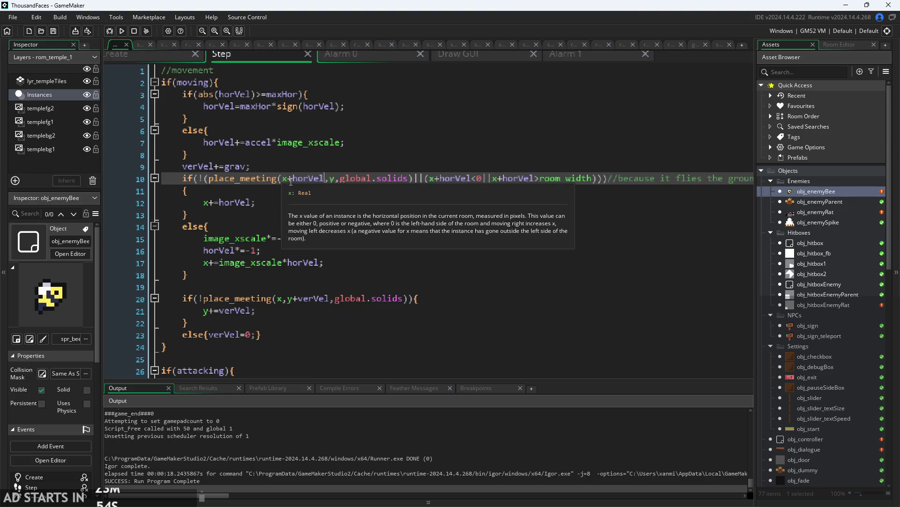
pyautogui.keyDown('ctrl'); pyautogui.scroll(2, 291, 182); pyautogui.keyUp('ctrl')
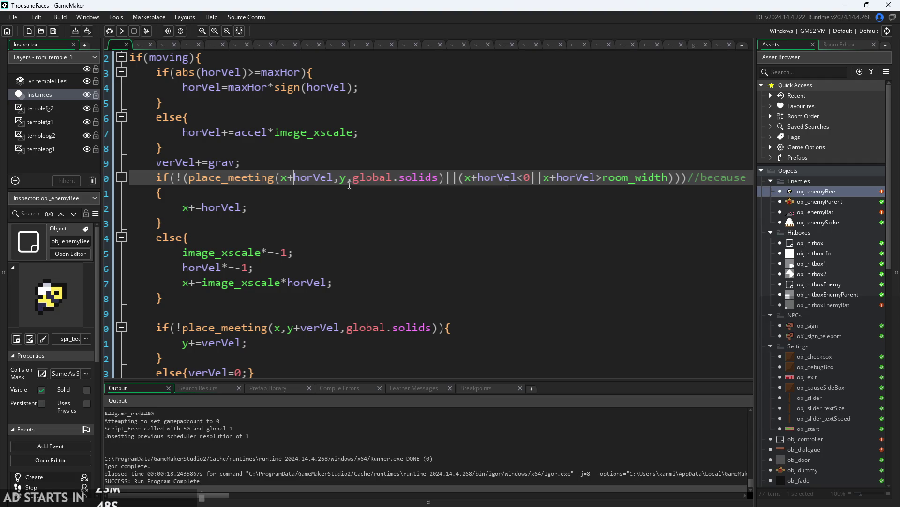
pyautogui.moveTo(395, 183)
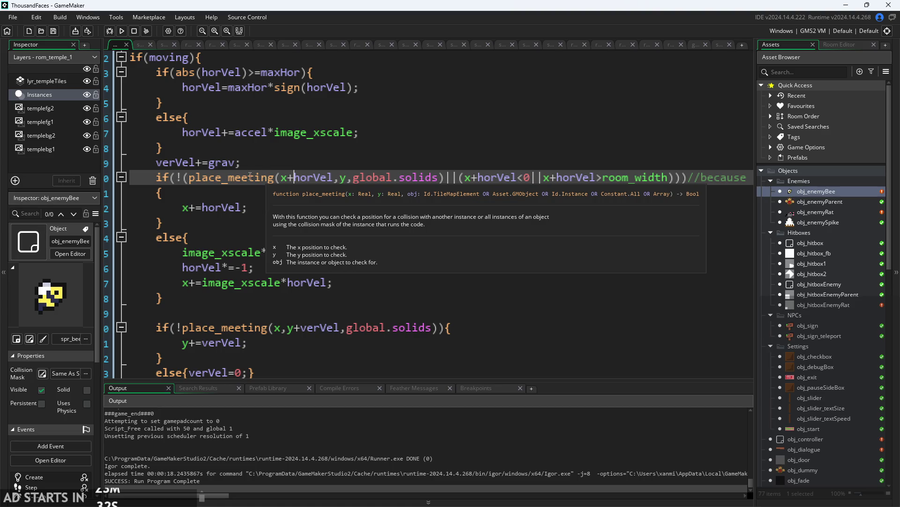
pyautogui.click(339, 192)
pyautogui.press('Up')
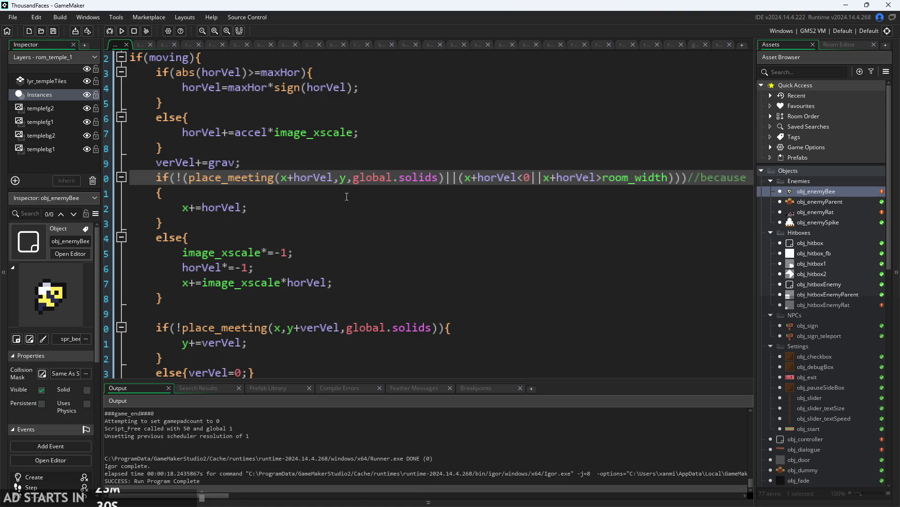
pyautogui.scroll(-1, 339, 196)
pyautogui.scroll(-2, 339, 197)
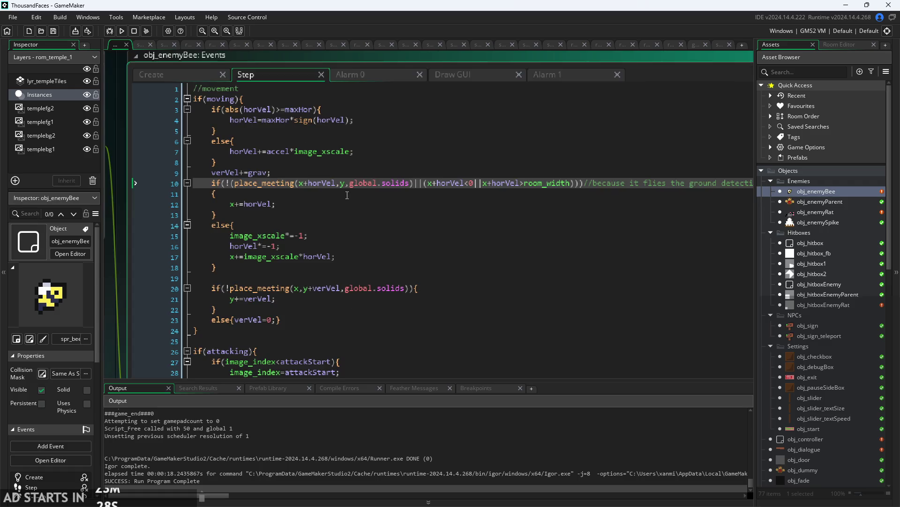
pyautogui.scroll(-1, 444, 196)
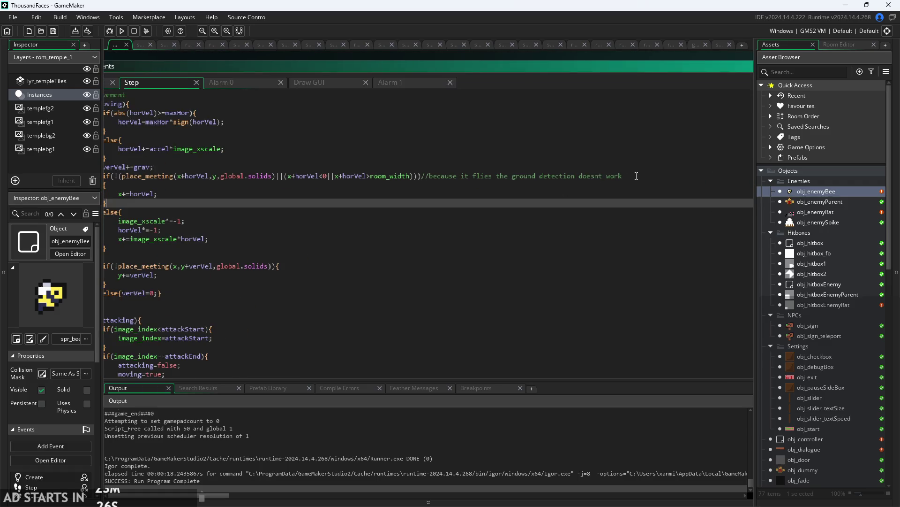
# Delete the trailing comment from the wall-check line 10.
pyautogui.tripleClick(403, 176)
pyautogui.press('Delete')
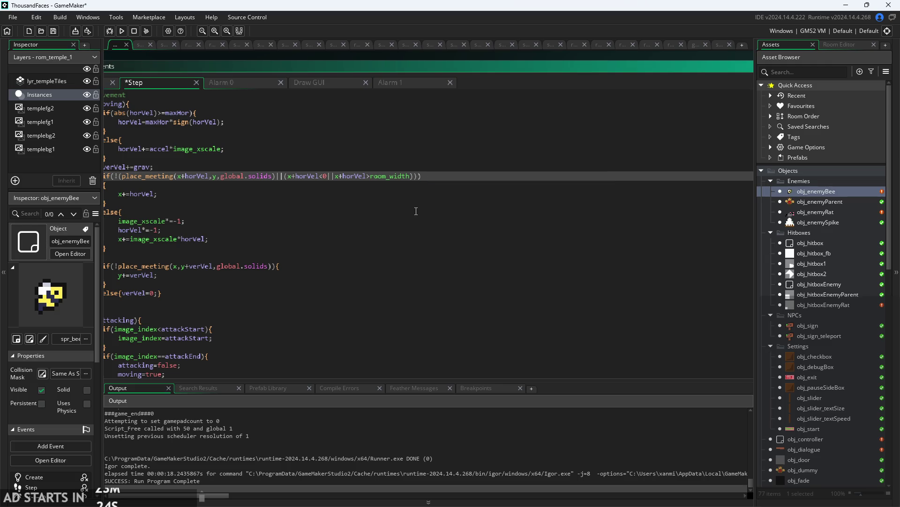
pyautogui.scroll(2, 376, 205)
pyautogui.click(375, 205)
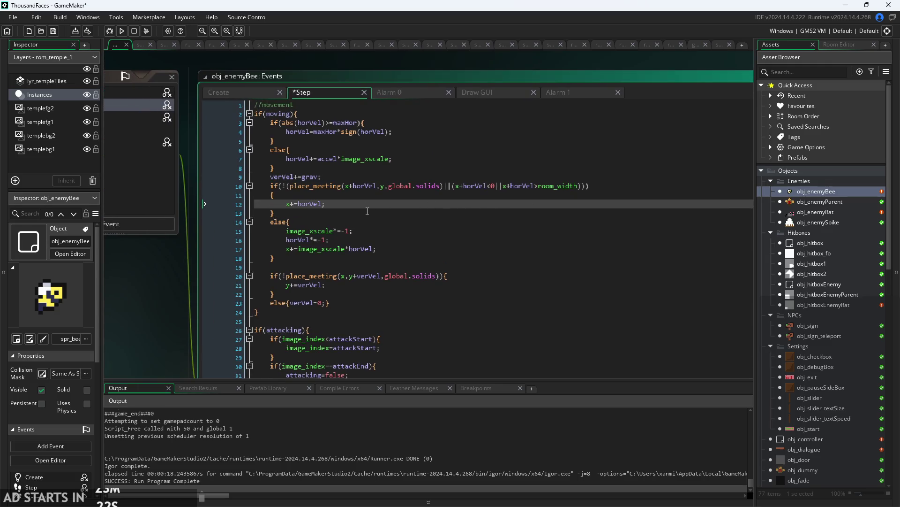
pyautogui.scroll(1, 373, 168)
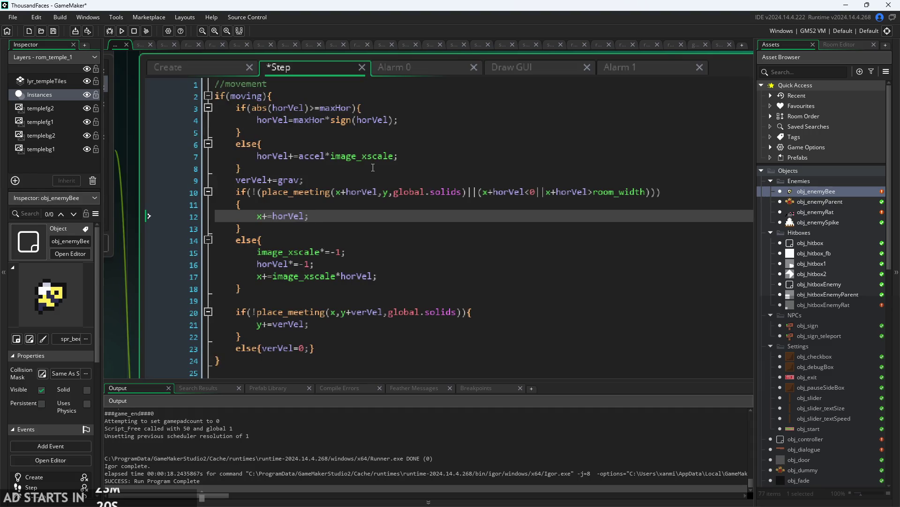
pyautogui.click(394, 165)
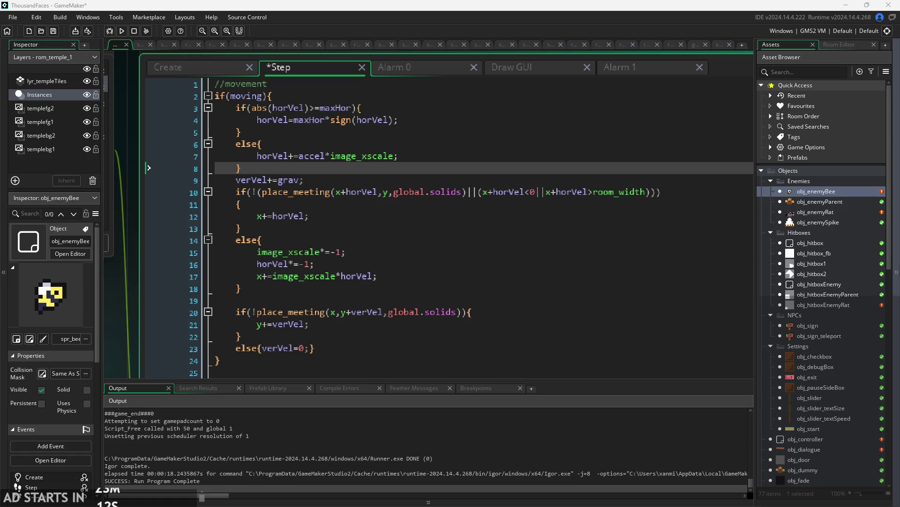
# Check the brace structure of lines 3–9 of the movement code.
pyautogui.click(499, 145)
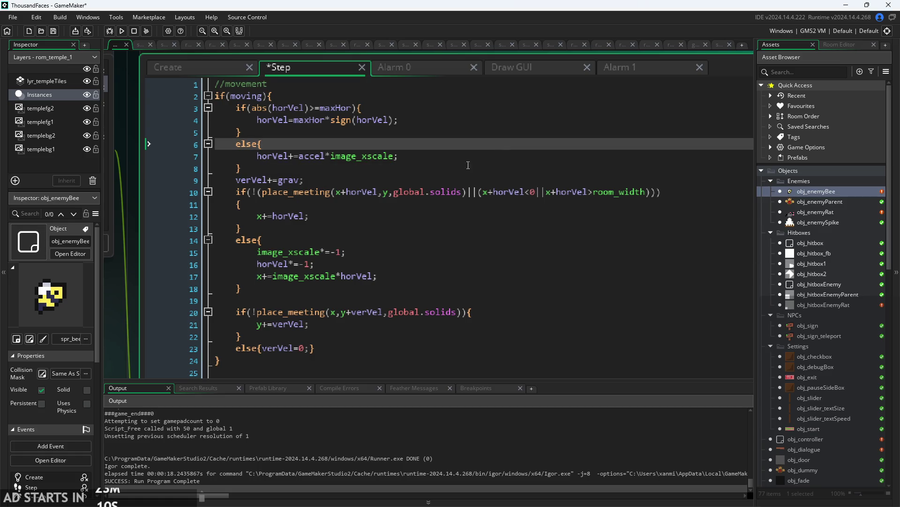
pyautogui.scroll(1, 468, 168)
pyautogui.click(317, 165)
pyautogui.click(338, 142)
pyautogui.click(375, 100)
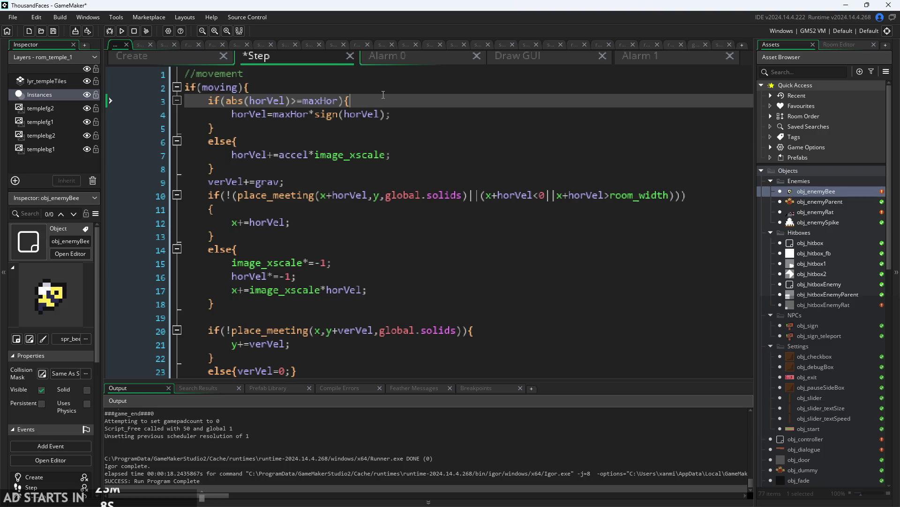
pyautogui.click(405, 117)
pyautogui.click(411, 129)
pyautogui.click(415, 142)
pyautogui.click(417, 129)
pyautogui.click(432, 115)
pyautogui.click(452, 129)
pyautogui.click(459, 141)
pyautogui.click(465, 155)
pyautogui.click(471, 182)
pyautogui.click(477, 167)
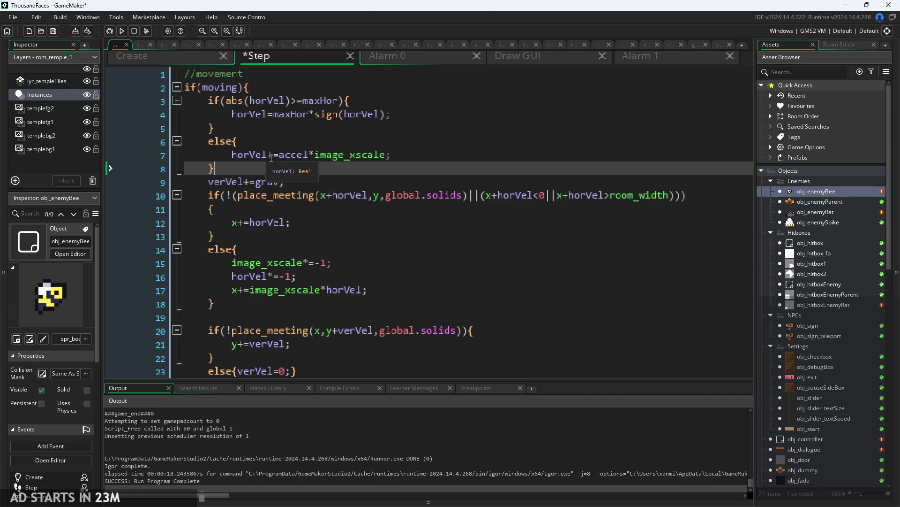
# Insert a blank line after the verVel+=grav; gravity line.
pyautogui.moveTo(340, 158)
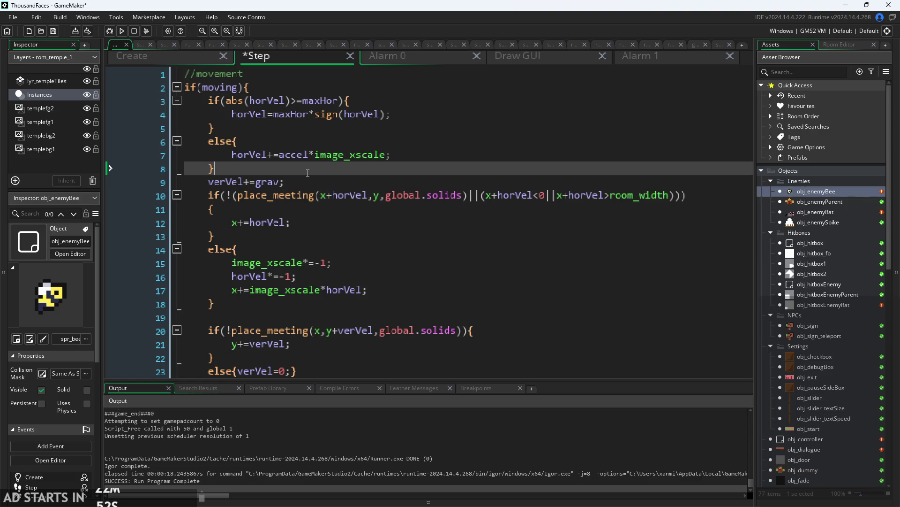
pyautogui.click(266, 183)
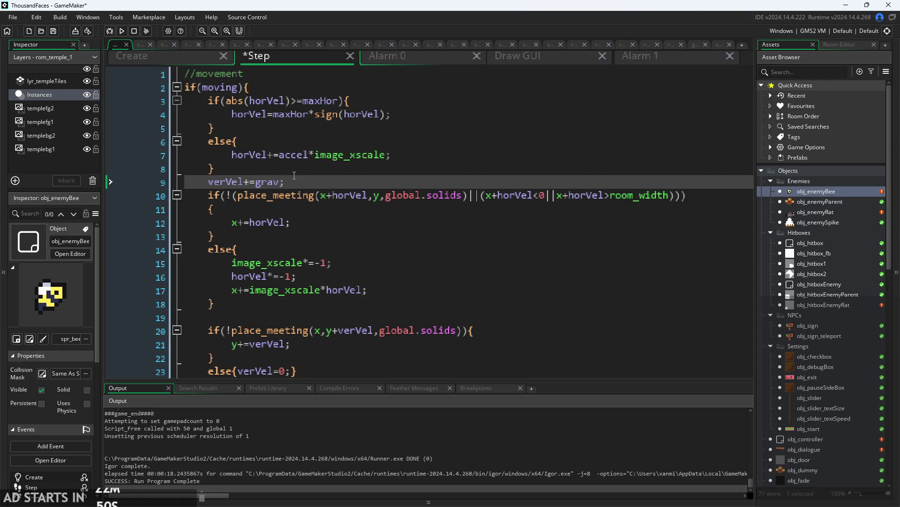
pyautogui.click(323, 209)
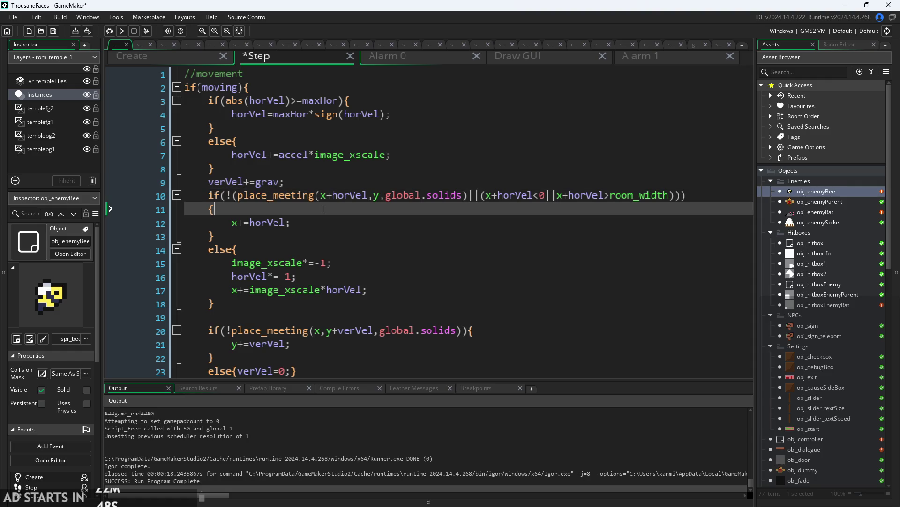
pyautogui.click(323, 182)
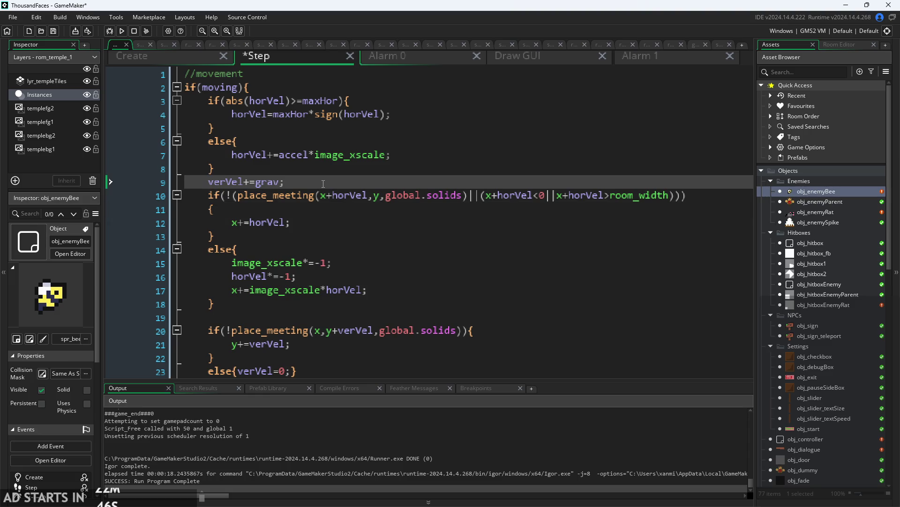
pyautogui.press('Return')
pyautogui.scroll(-2, 350, 227)
pyautogui.scroll(2, 354, 263)
# Rework line 11's wall check, removing the bracket before place_meeting.
pyautogui.click(422, 182)
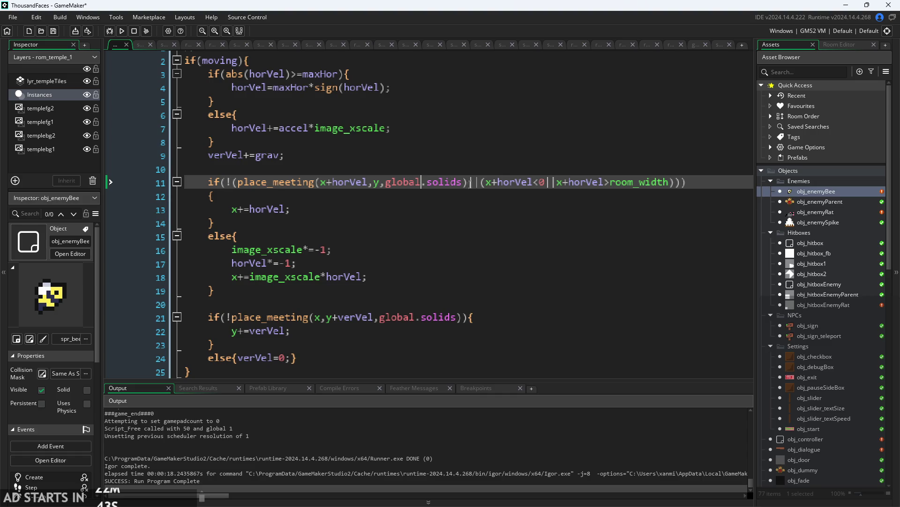
pyautogui.press('Return')
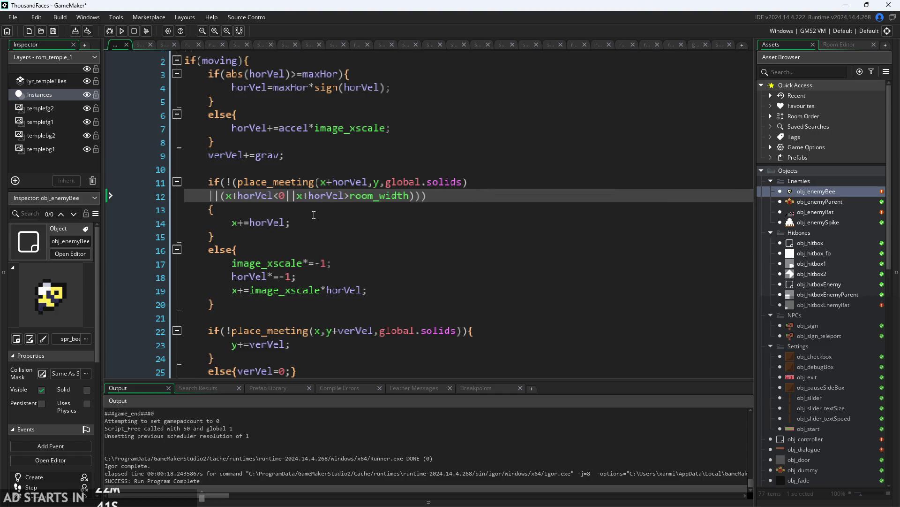
pyautogui.press('BackSpace')
pyautogui.press('Return')
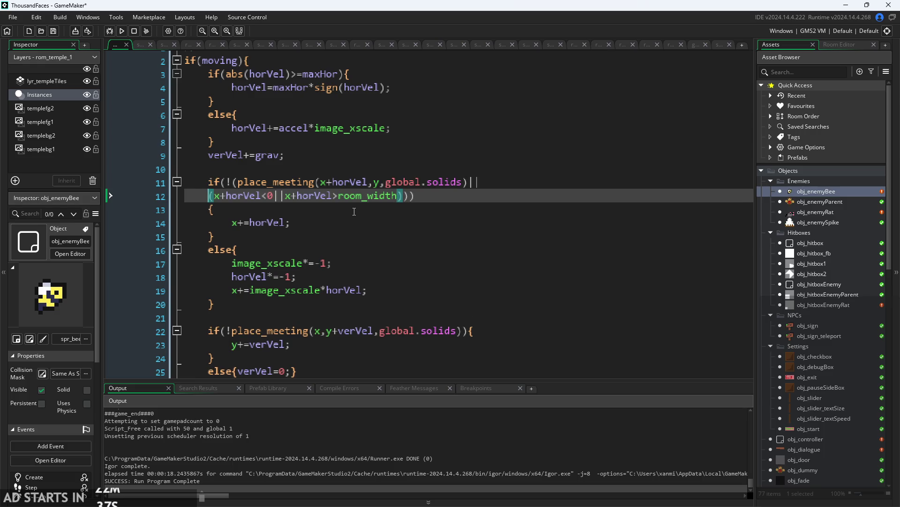
pyautogui.press('BackSpace')
pyautogui.press('Down')
pyautogui.press('Up')
pyautogui.hotkey('ctrl', 'Left')
pyautogui.hotkey('ctrl', 'Left')
pyautogui.hotkey('ctrl', 'Left')
pyautogui.press('BackSpace')
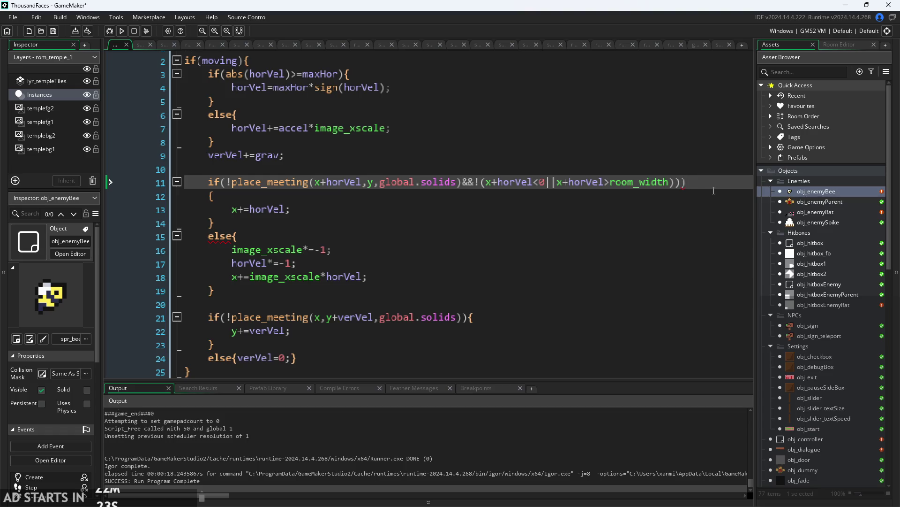
# Change place_meeting's x argument to x+max(1,horVel), then rebuild and run the game.
pyautogui.click(487, 184)
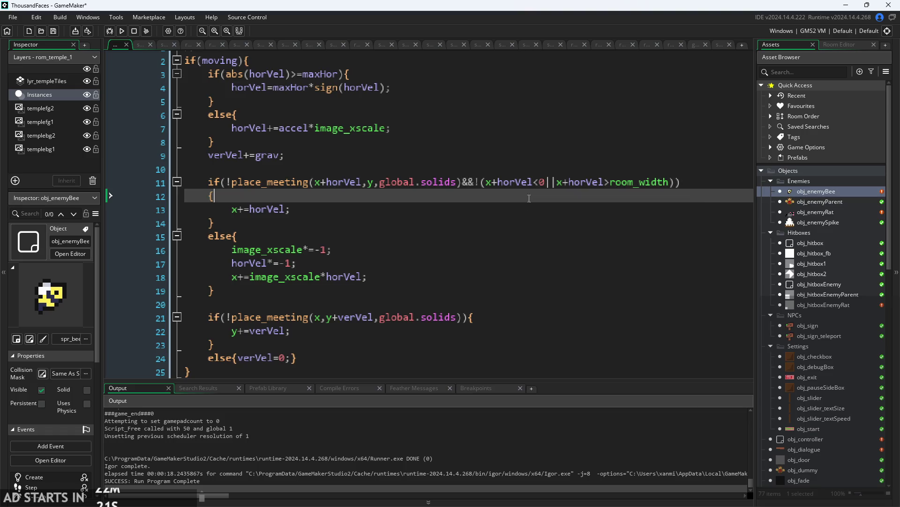
pyautogui.click(594, 194)
pyautogui.click(442, 178)
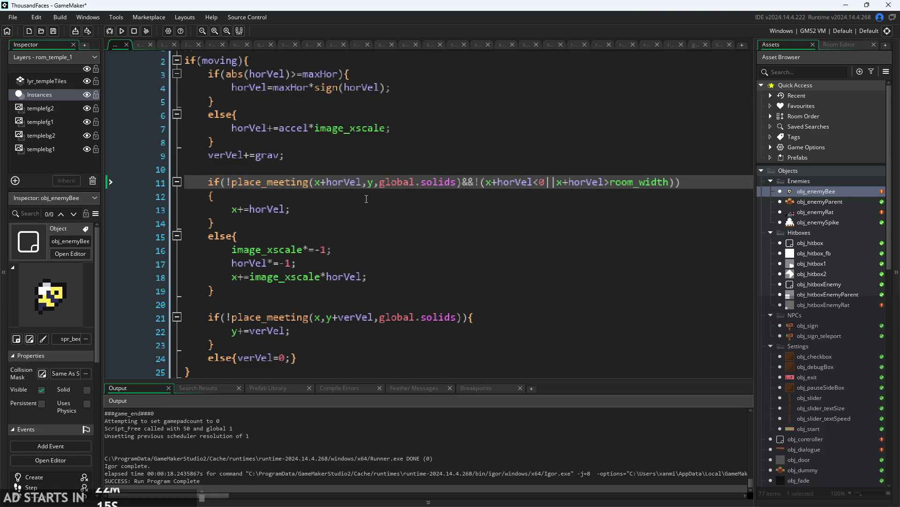
pyautogui.write('max(')
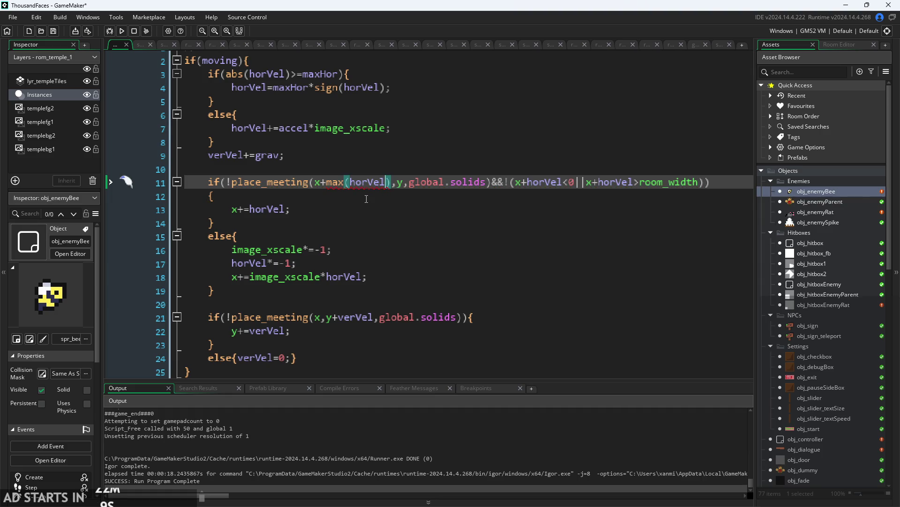
pyautogui.write('1,')
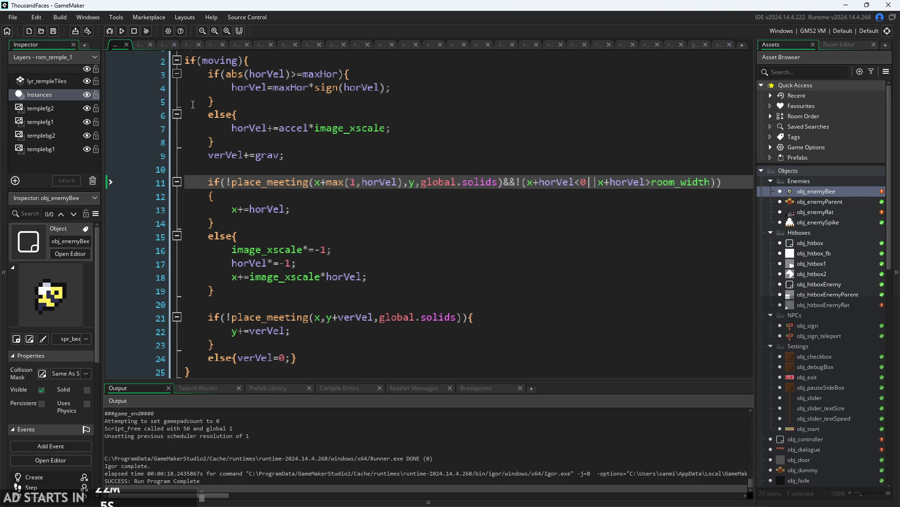
pyautogui.click(121, 31)
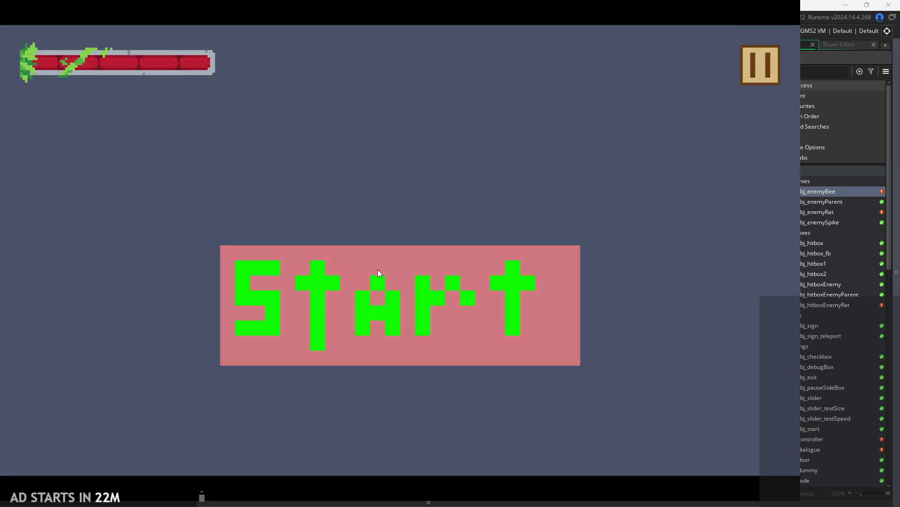
# Start the level, run right and jump three times, then pause and exit the game.
pyautogui.click(378, 269)
pyautogui.press('Right')
pyautogui.press('space')
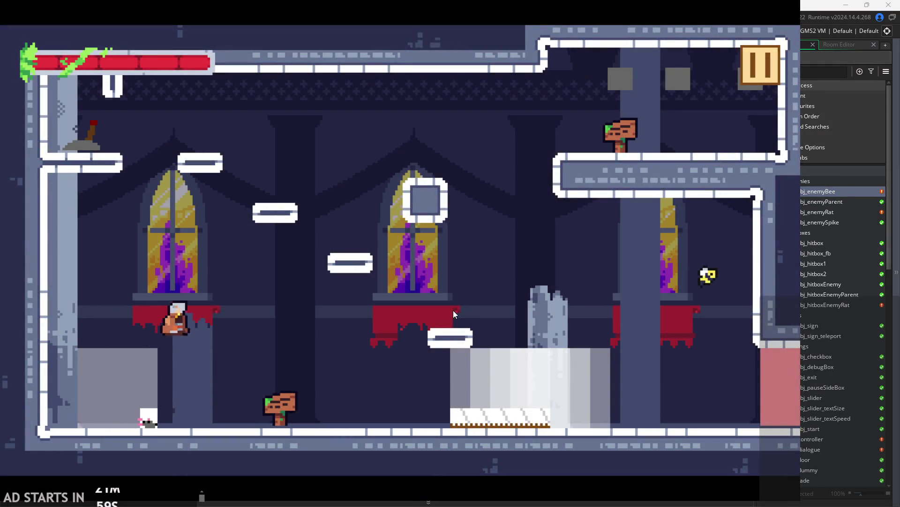
pyautogui.press('space')
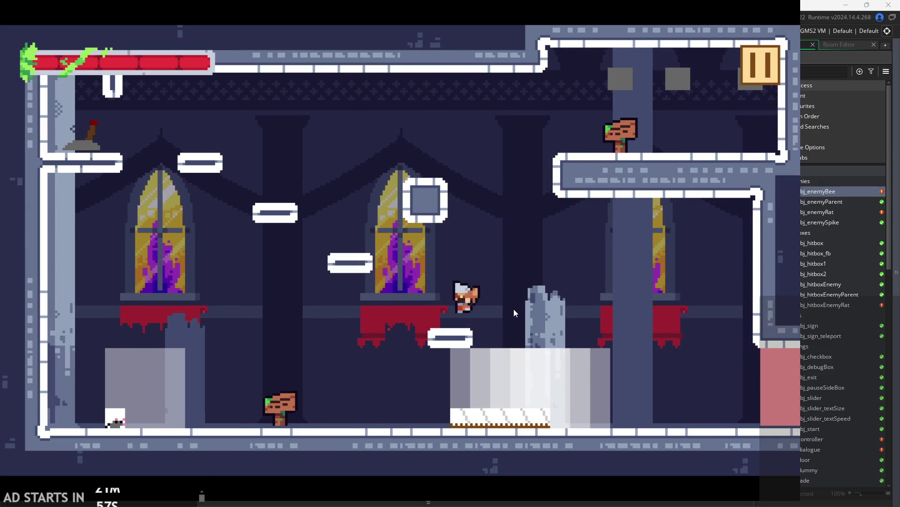
pyautogui.press('space')
pyautogui.click(762, 50)
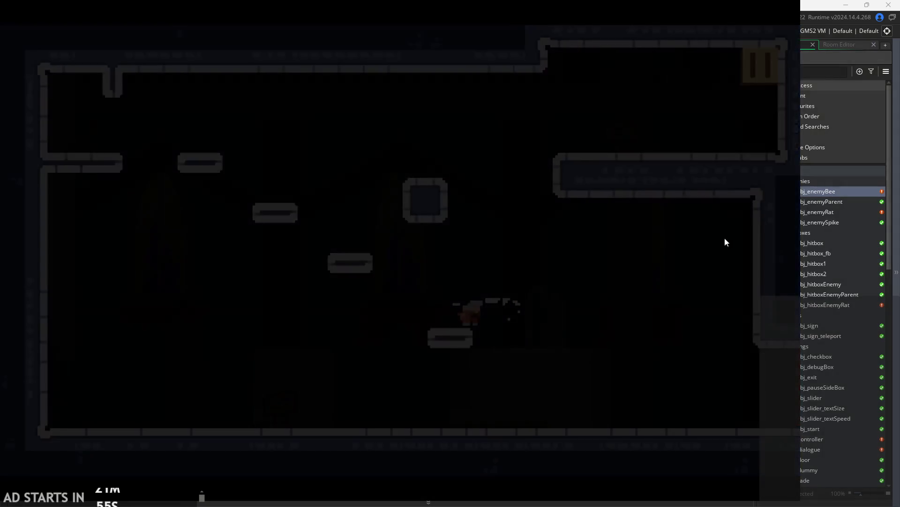
pyautogui.click(614, 440)
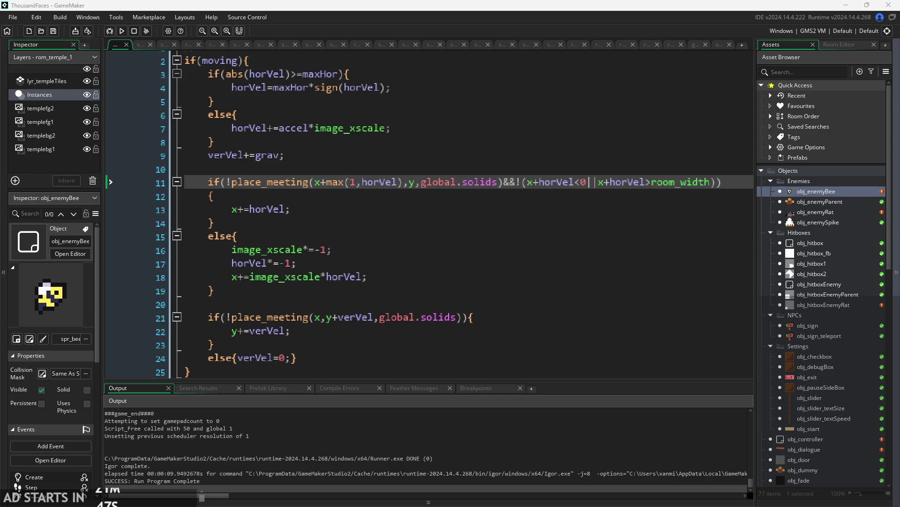
# Remove image_xscale* from line 18 of the Step code so it reads x+=horVel;.
pyautogui.click(375, 249)
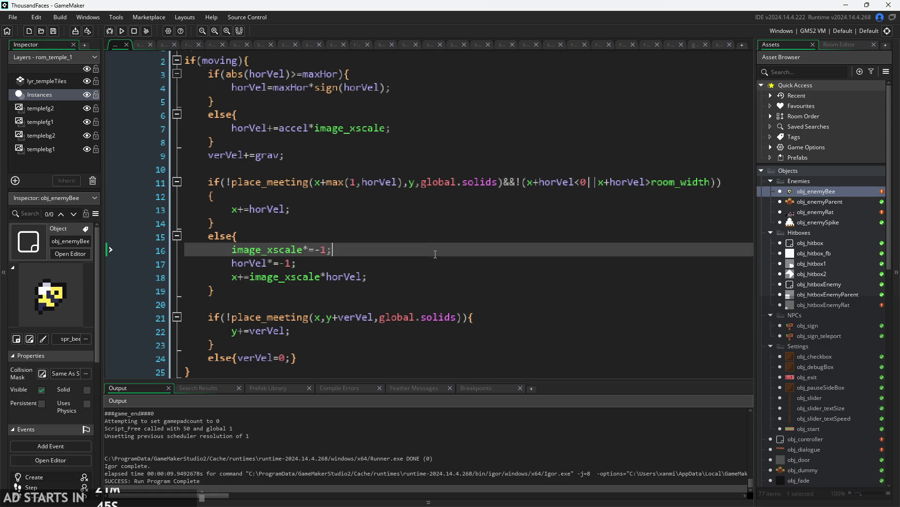
pyautogui.click(375, 242)
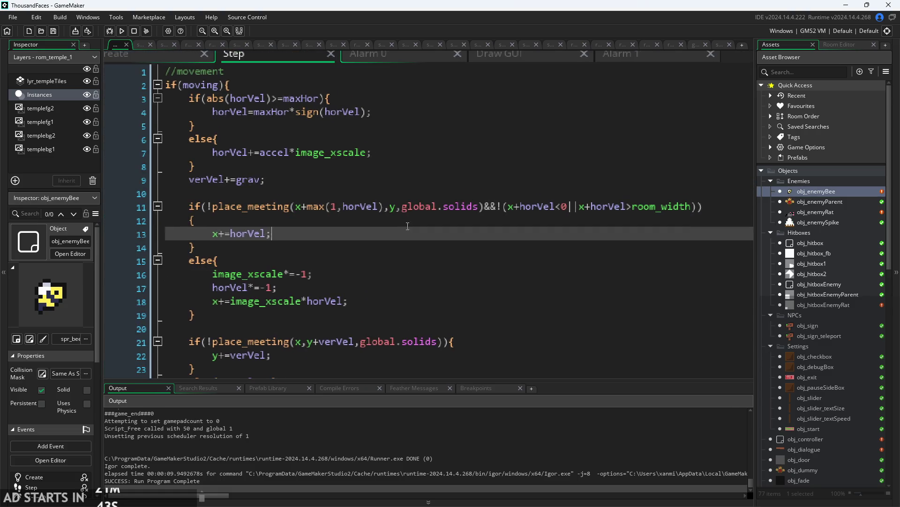
pyautogui.scroll(-2, 394, 241)
pyautogui.click(414, 240)
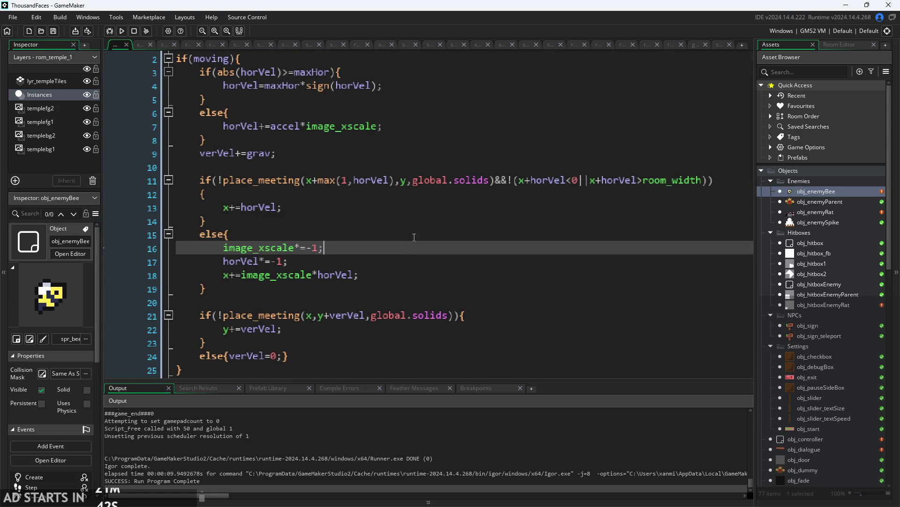
pyautogui.click(427, 205)
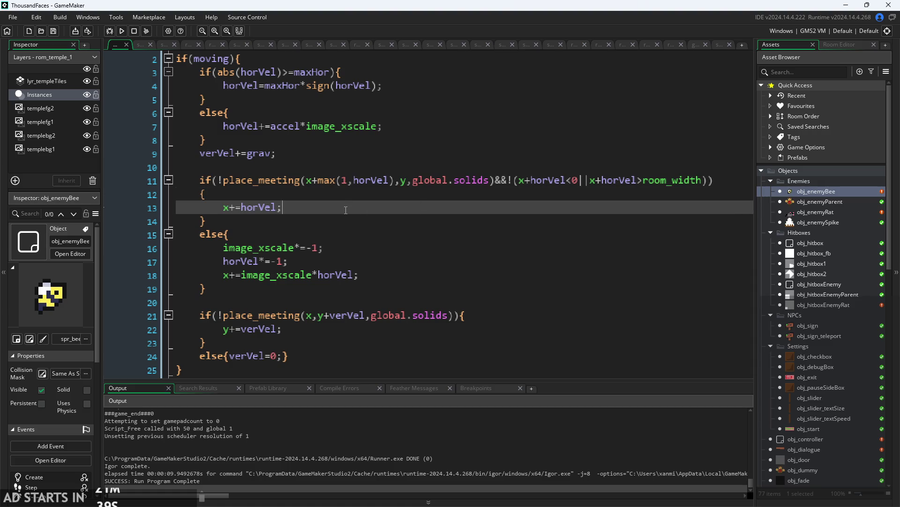
pyautogui.click(376, 261)
pyautogui.click(371, 275)
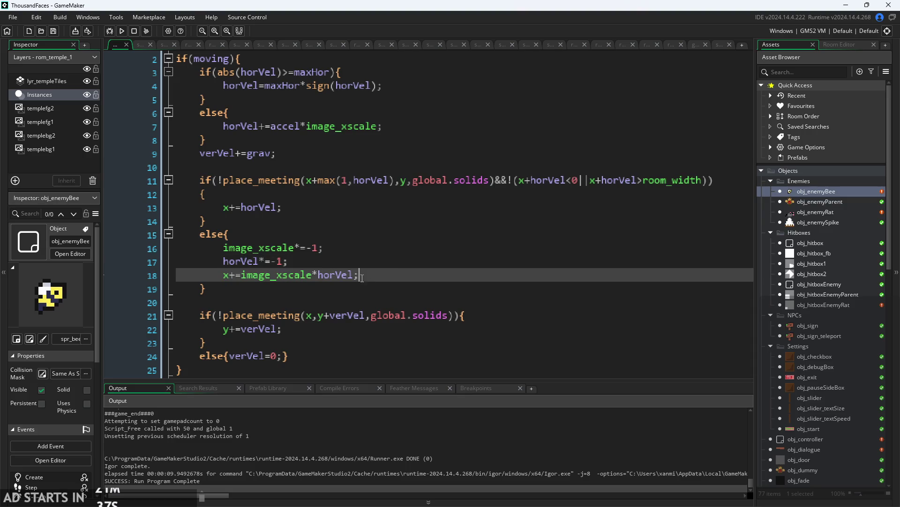
pyautogui.click(332, 247)
pyautogui.click(336, 271)
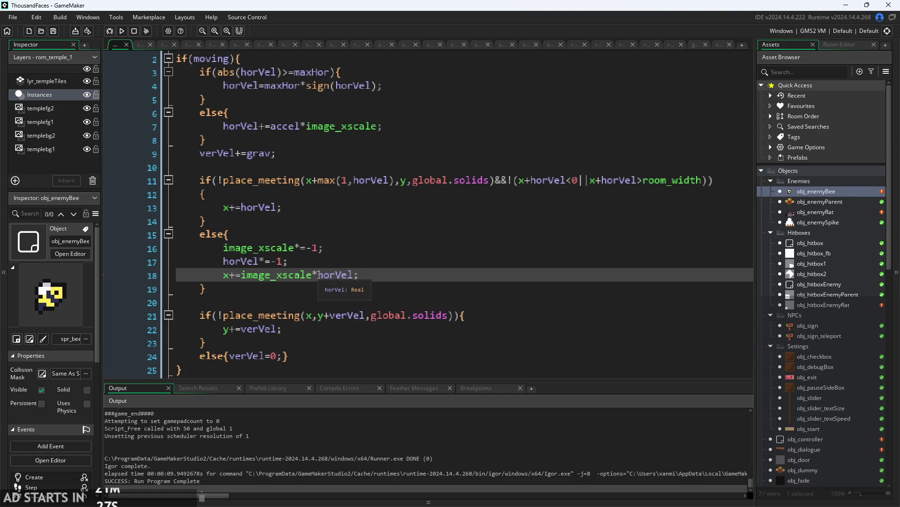
pyautogui.moveTo(318, 274); pyautogui.dragTo(241, 280)
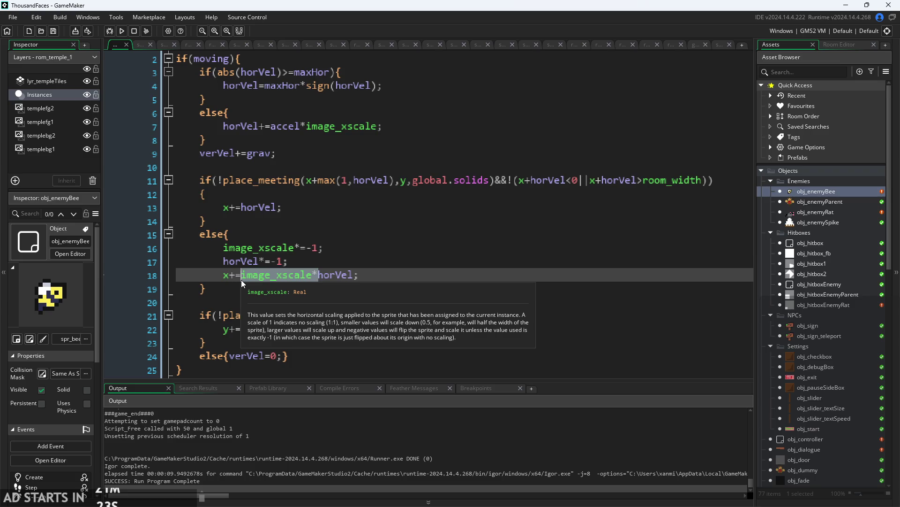
pyautogui.press('BackSpace')
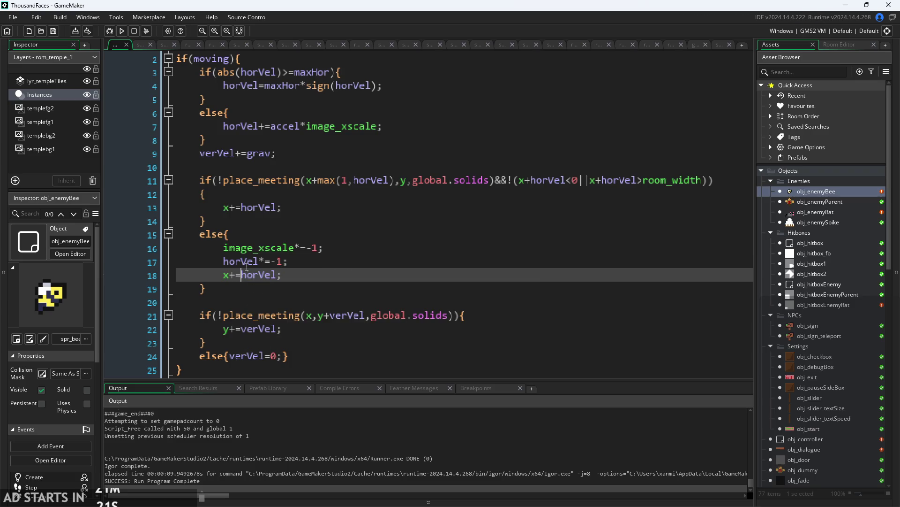
# Run the game and platform through the temple across ledges, pillars and window sills.
pyautogui.click(125, 30)
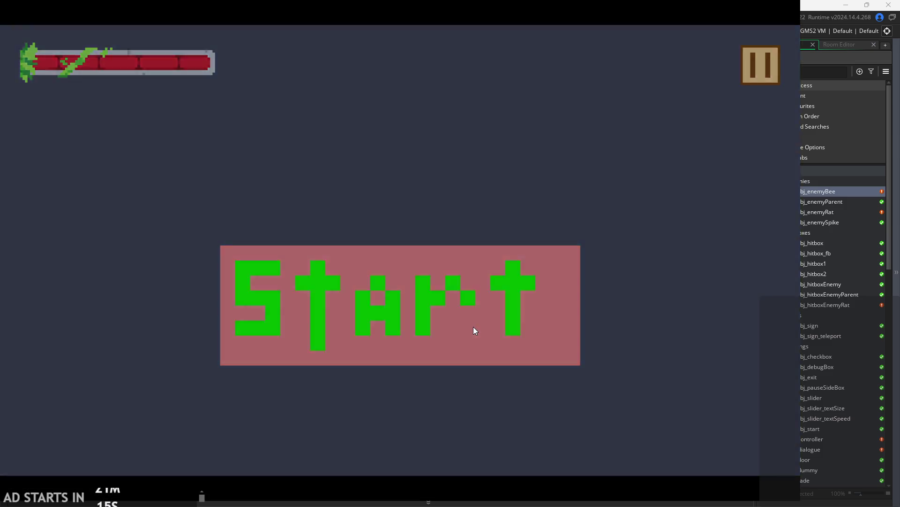
pyautogui.click(473, 327)
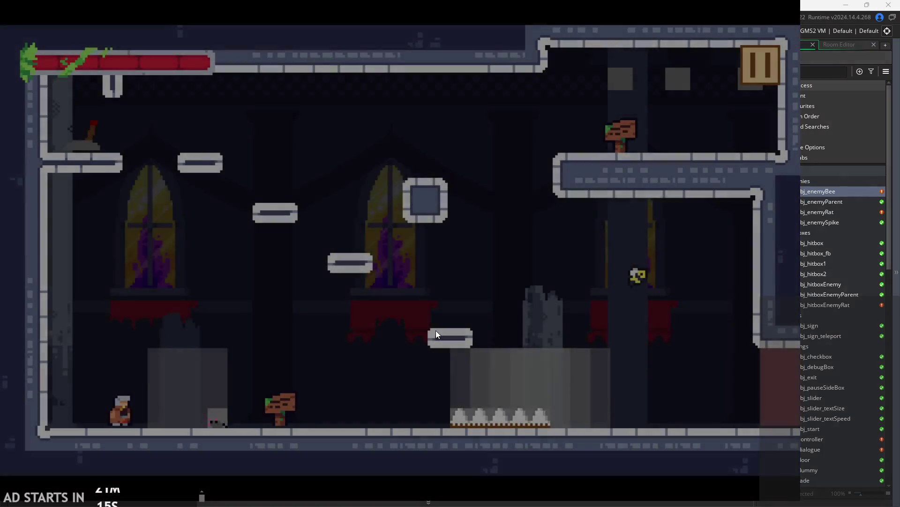
pyautogui.press('Right')
pyautogui.press('space')
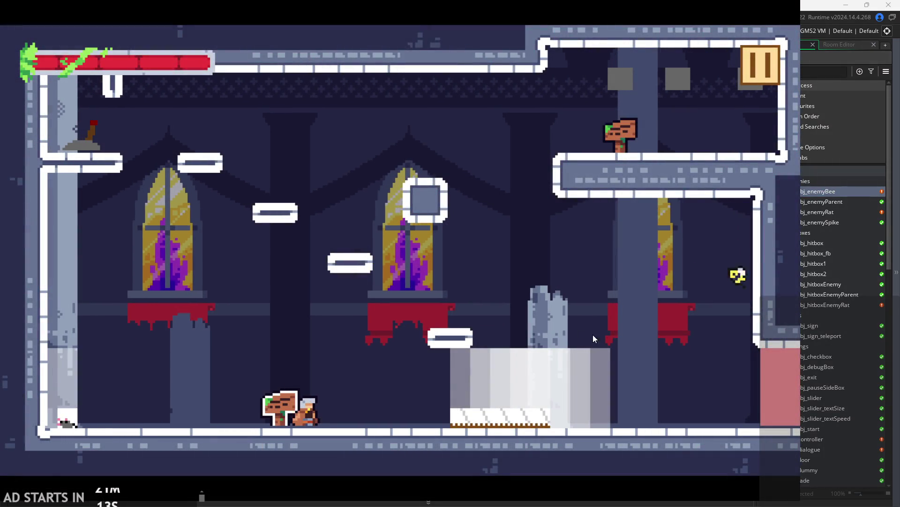
pyautogui.press('space')
pyautogui.press('Right')
pyautogui.press('space')
pyautogui.press('Left')
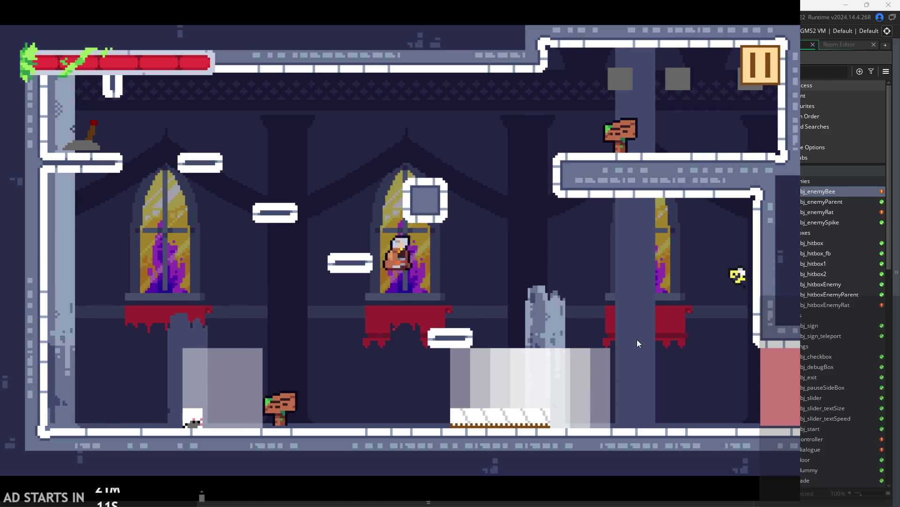
pyautogui.press('Right')
pyautogui.press('space')
pyautogui.press('Right')
pyautogui.press('Left')
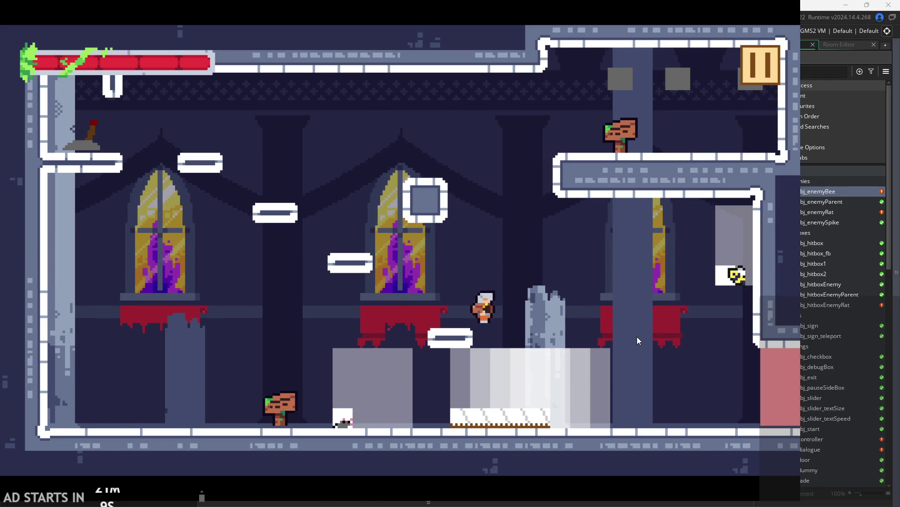
pyautogui.press('Right')
pyautogui.press('space')
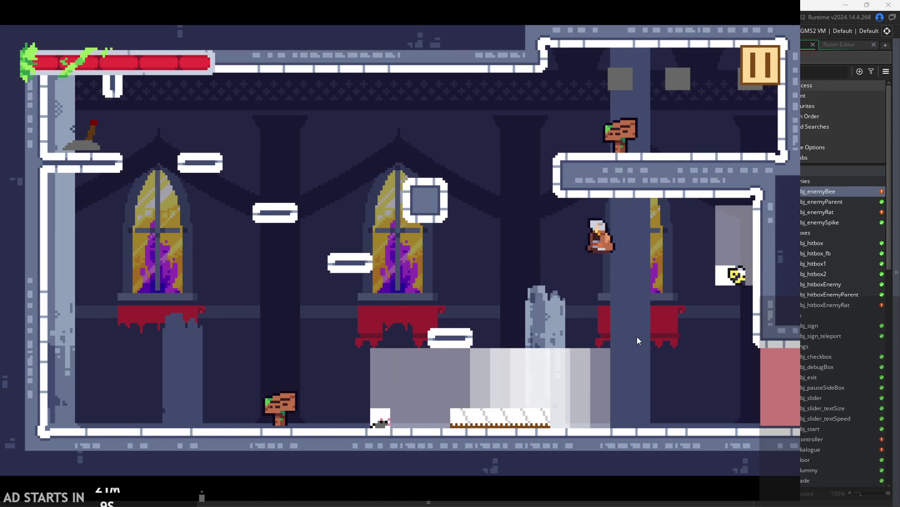
pyautogui.press('Left')
pyautogui.press('space')
pyautogui.press('Right')
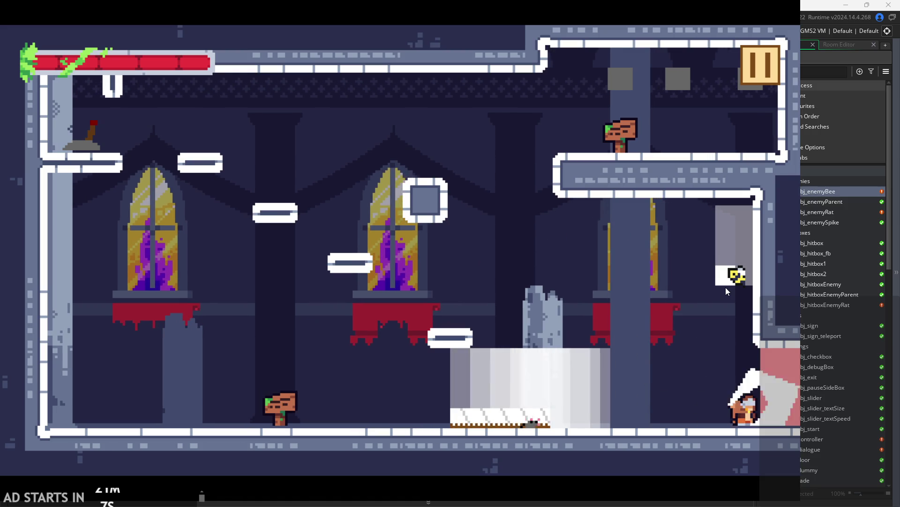
pyautogui.press('Left')
pyautogui.press('space')
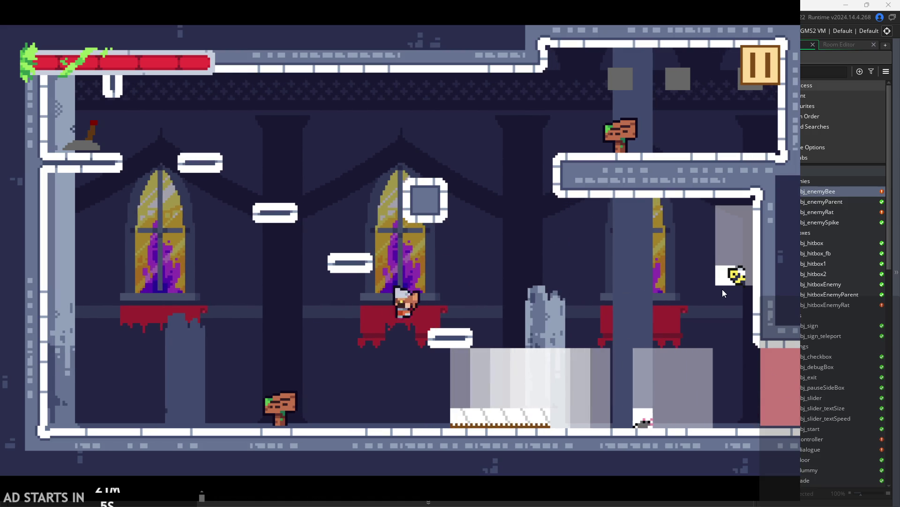
pyautogui.press('space')
pyautogui.press('Left')
pyautogui.press('Right')
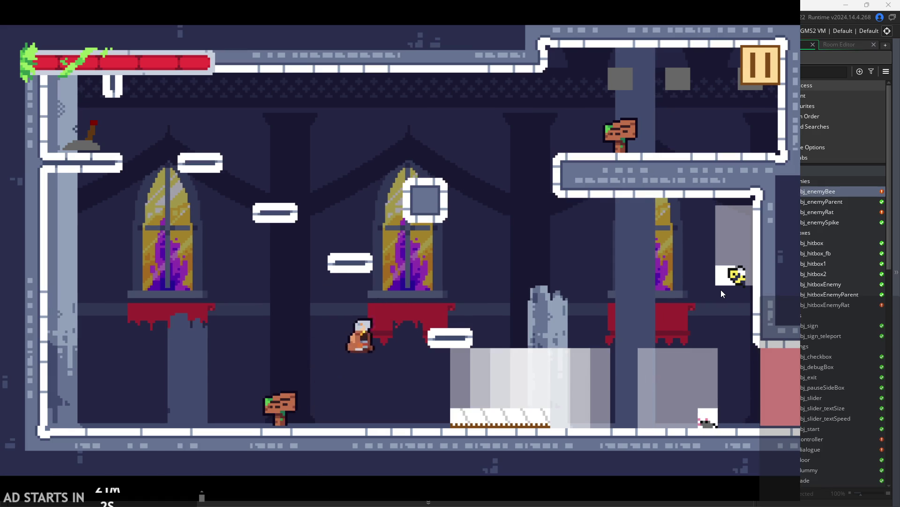
pyautogui.press('space')
pyautogui.press('space')
pyautogui.press('Right')
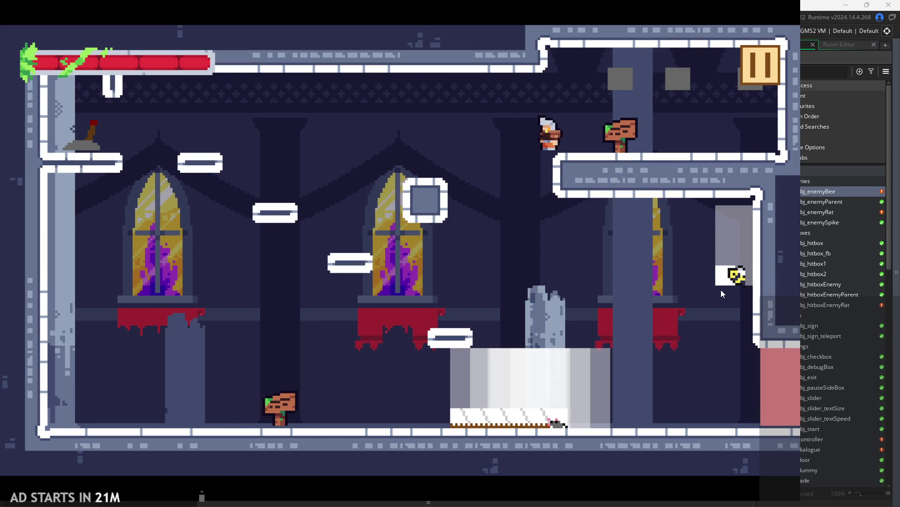
pyautogui.press('Left')
pyautogui.press('Left')
pyautogui.press('Right')
pyautogui.press('space')
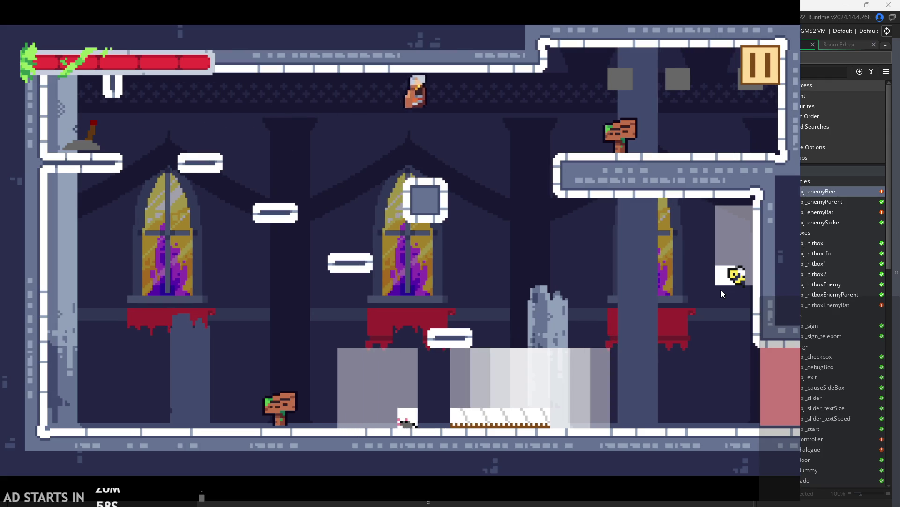
pyautogui.press('Right')
pyautogui.press('space')
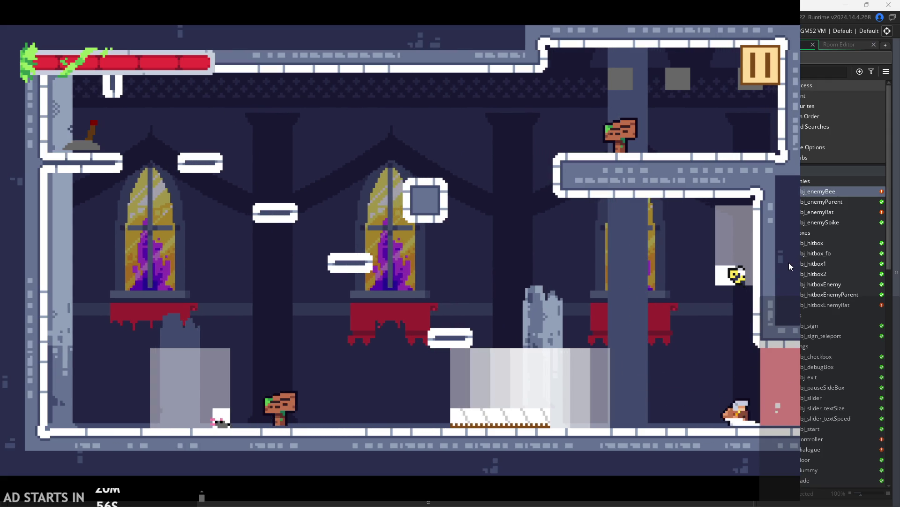
pyautogui.press('Left')
pyautogui.press('space')
pyautogui.press('Right')
pyautogui.press('space')
pyautogui.press('space')
pyautogui.press('Left')
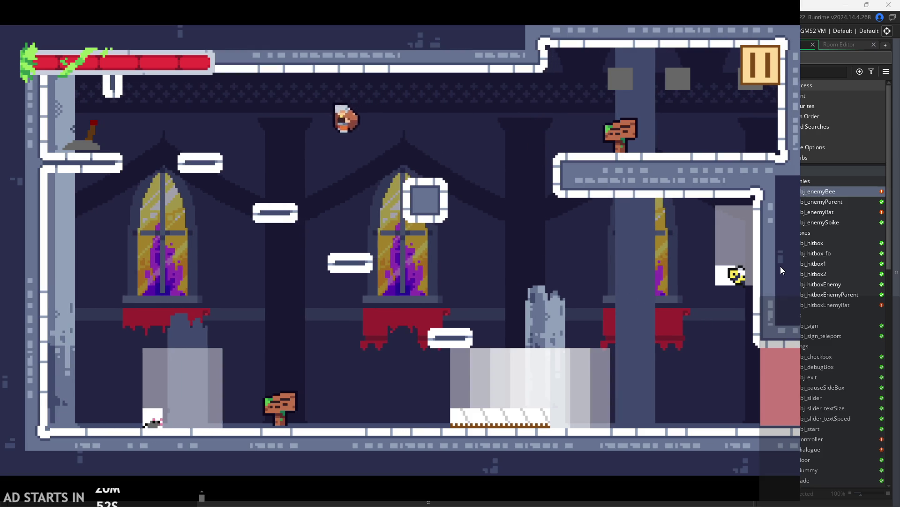
pyautogui.press('Right')
pyautogui.press('space')
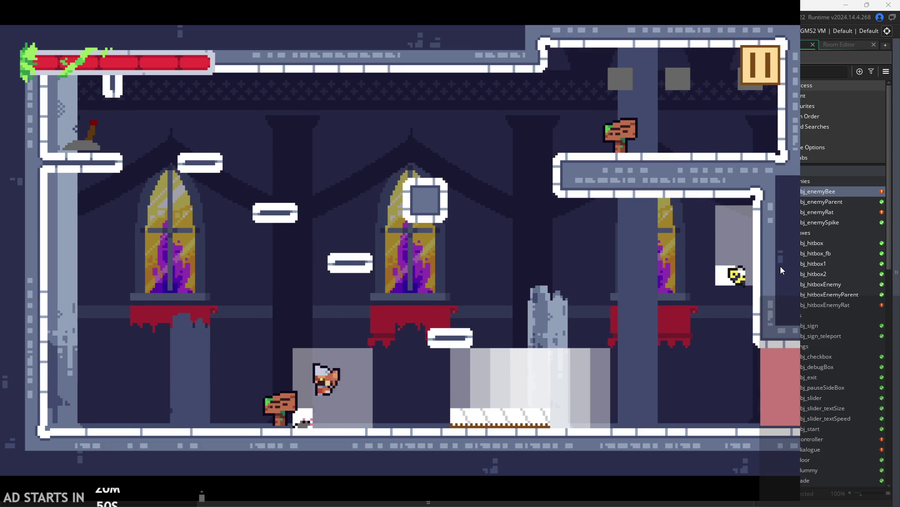
pyautogui.press('Left')
pyautogui.press('space')
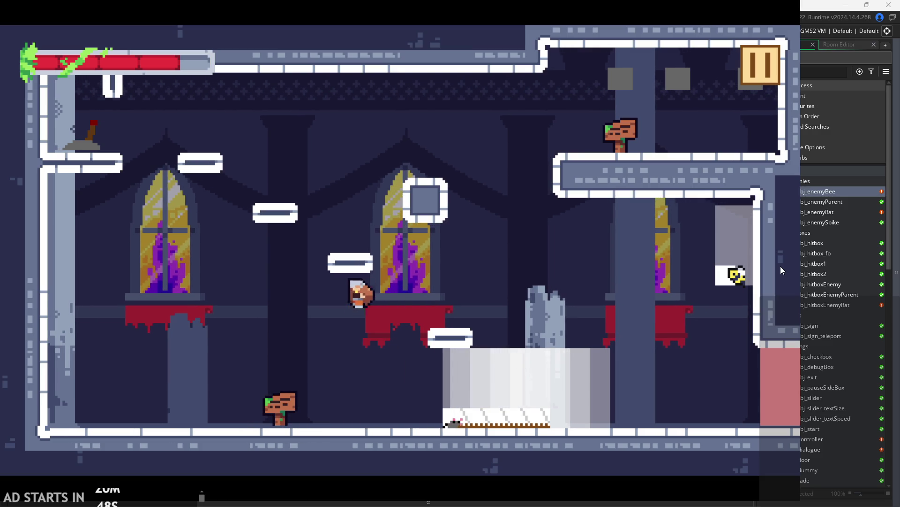
pyautogui.press('space')
pyautogui.press('Right')
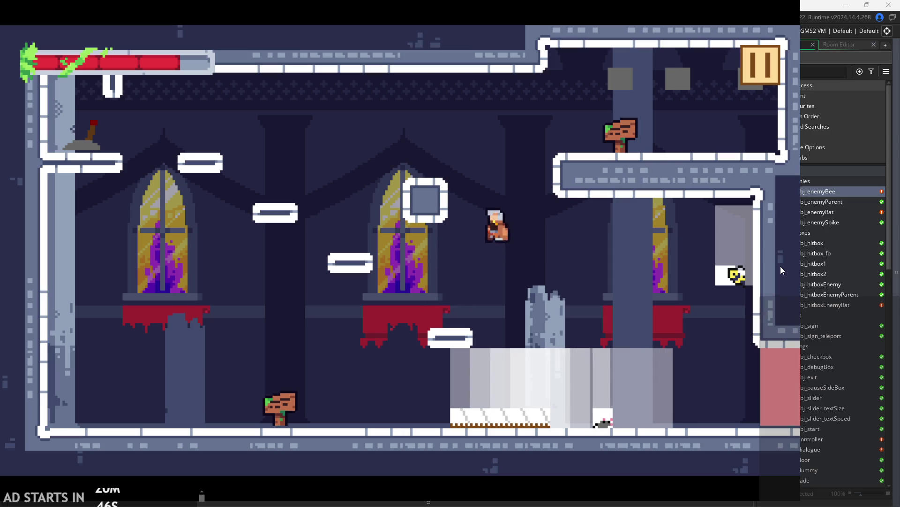
pyautogui.press('Left')
pyautogui.press('space')
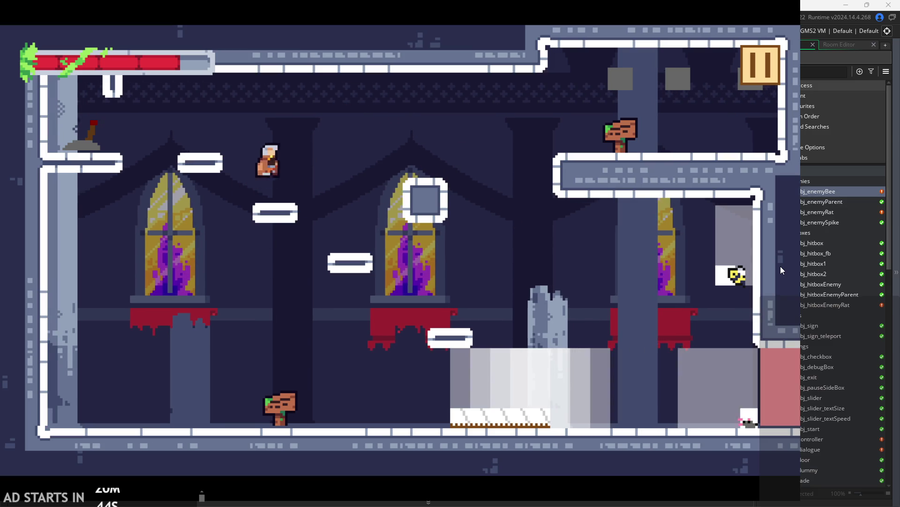
pyautogui.press('Right')
pyautogui.press('Right')
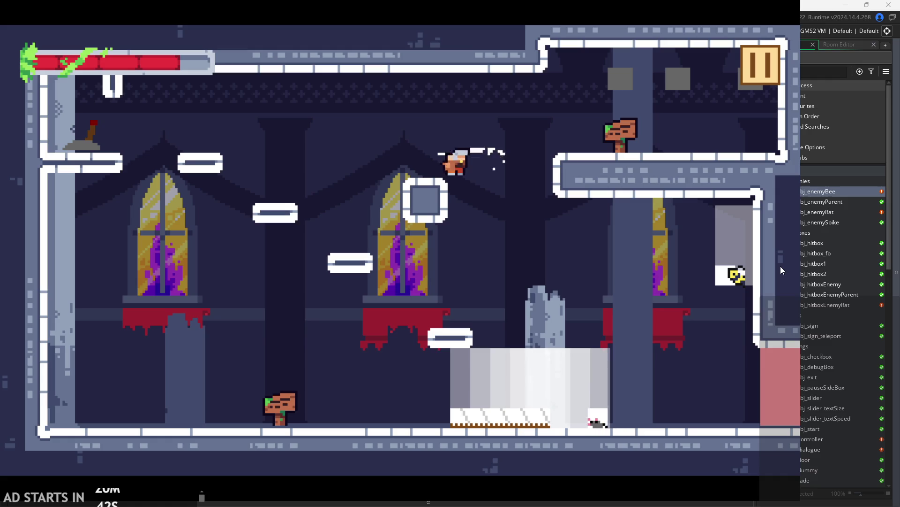
# Dash, jump and slash around the enemies to test their movement.
pyautogui.press('Right')
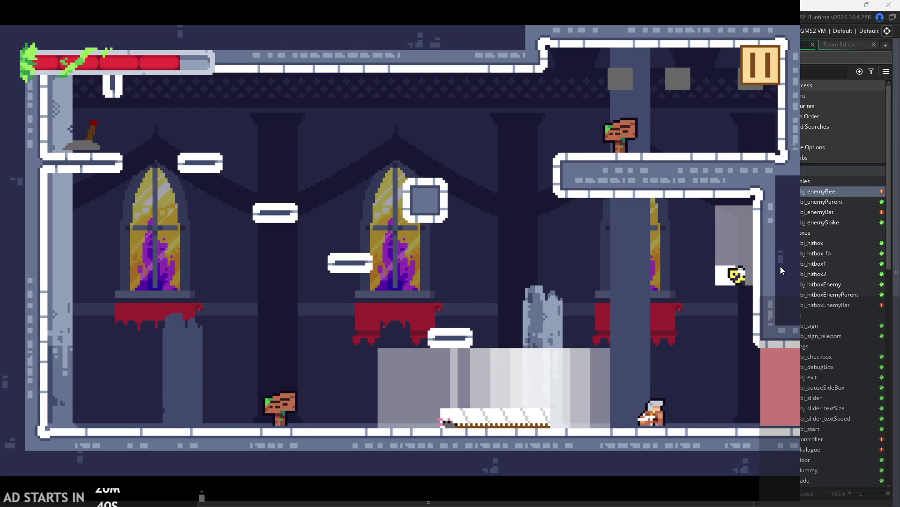
pyautogui.press('space')
pyautogui.press('Left')
pyautogui.press('Right')
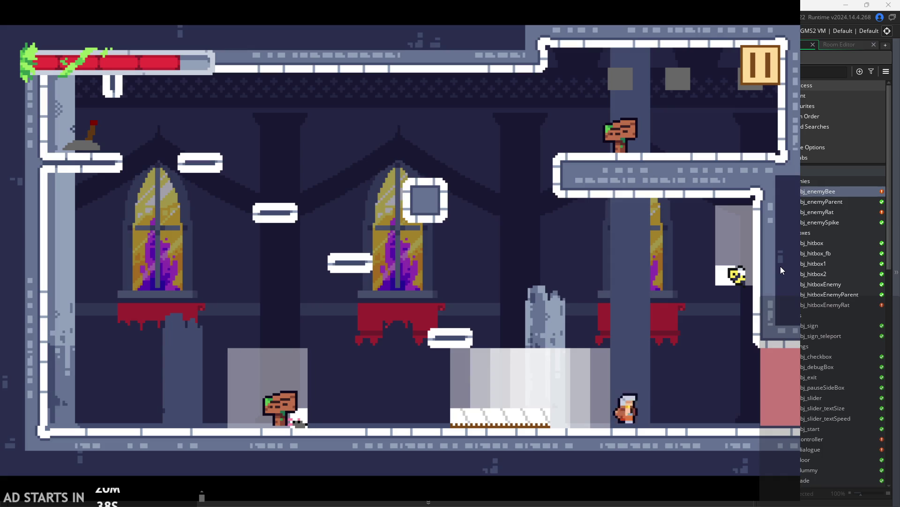
pyautogui.press('space')
pyautogui.press('Left')
pyautogui.press('space')
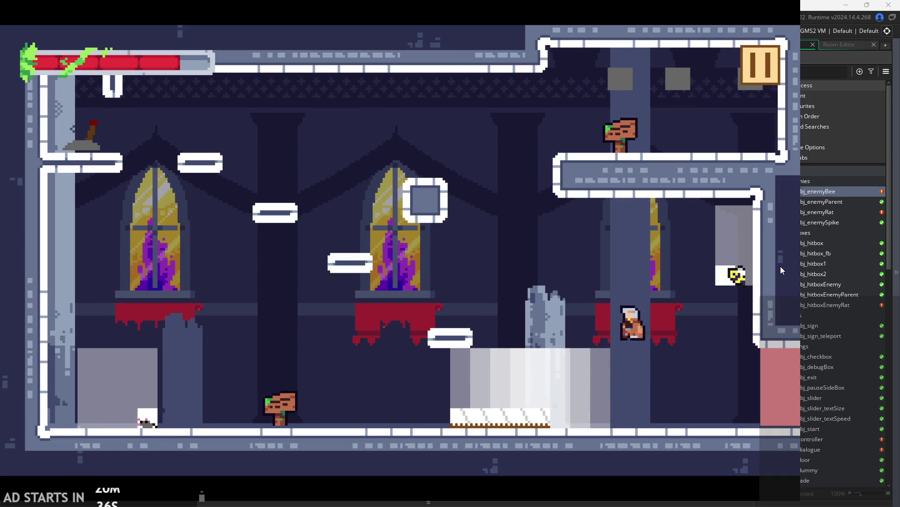
pyautogui.press('Left')
pyautogui.press('Right')
pyautogui.press('space')
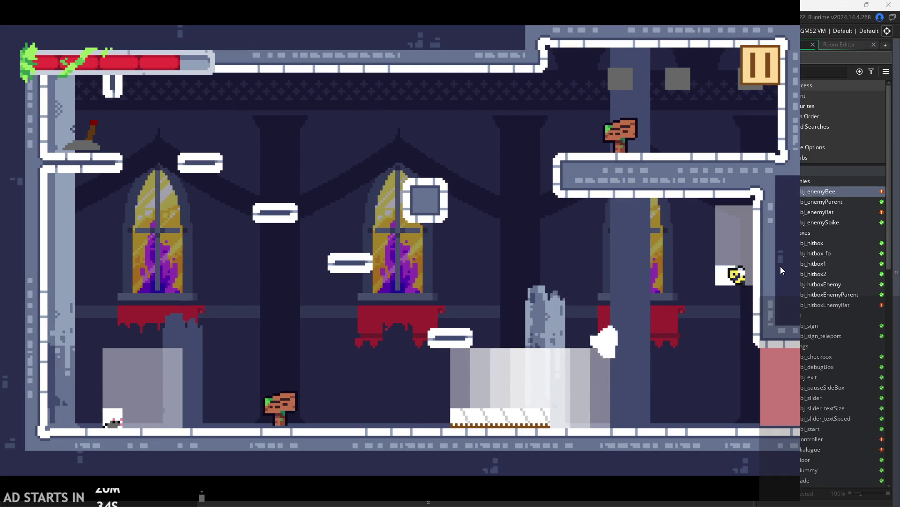
pyautogui.press('Left')
pyautogui.press('space')
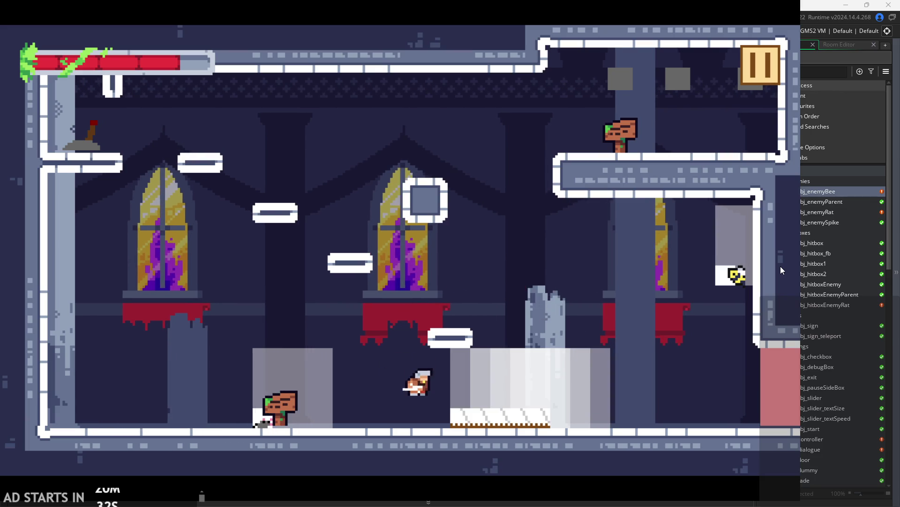
pyautogui.press('space')
pyautogui.press('Left')
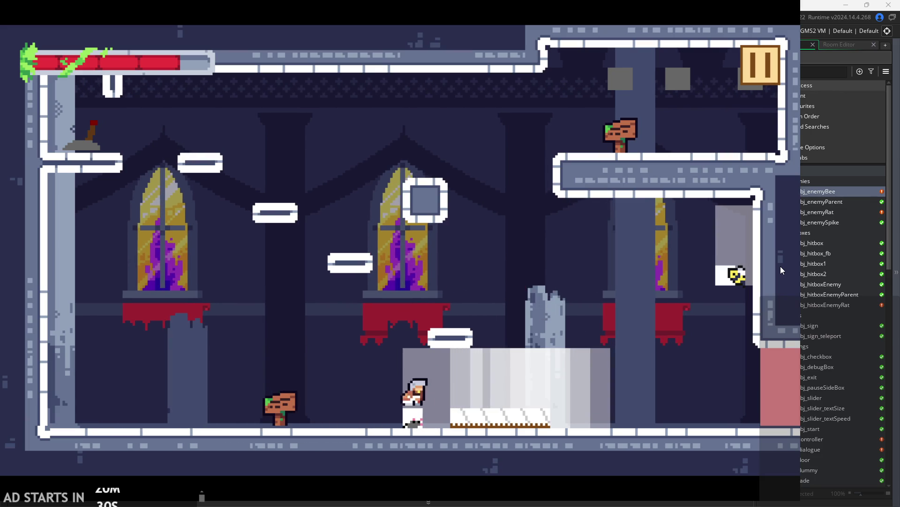
pyautogui.press('Right')
pyautogui.press('space')
pyautogui.press('Left')
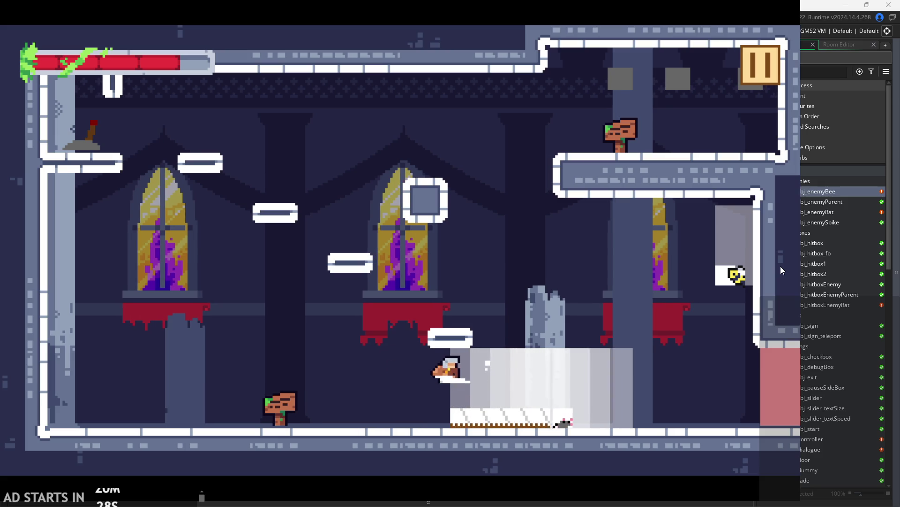
pyautogui.press('space')
pyautogui.press('Left')
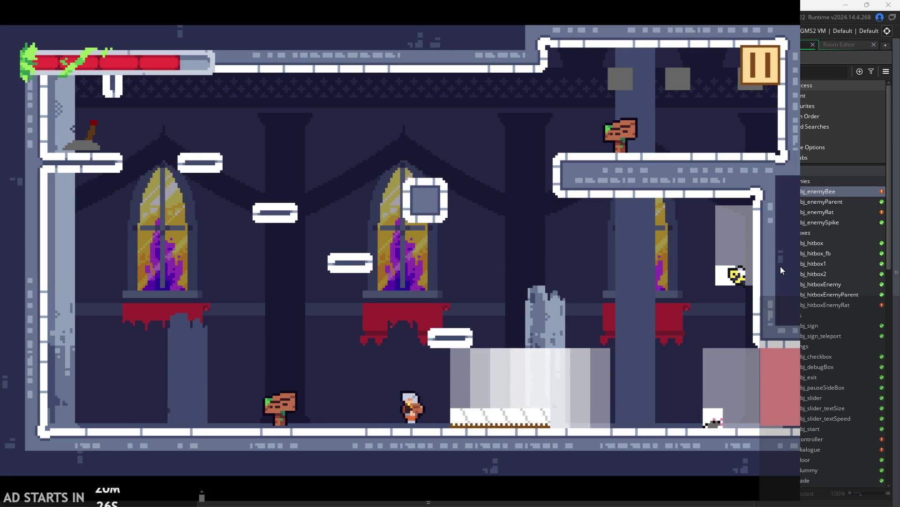
pyautogui.press('space')
pyautogui.press('Right')
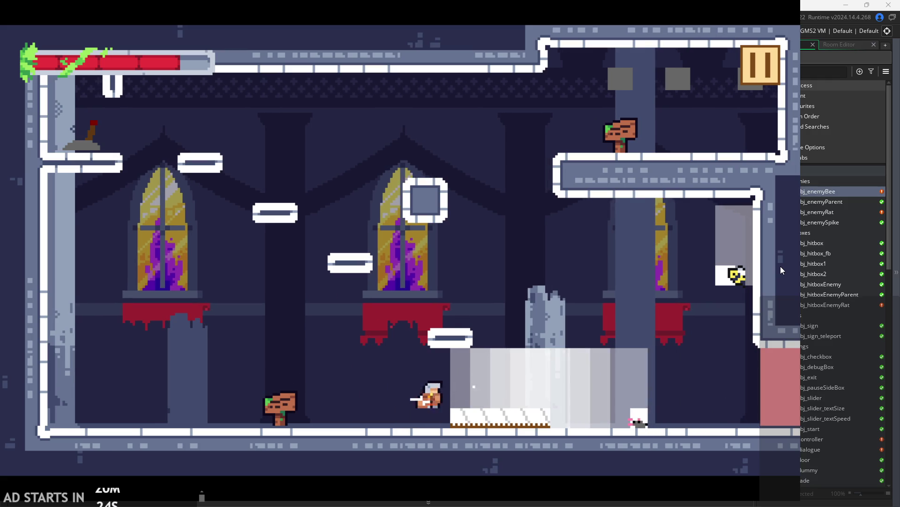
pyautogui.press('Left')
pyautogui.press('space')
pyautogui.press('Right')
pyautogui.press('space')
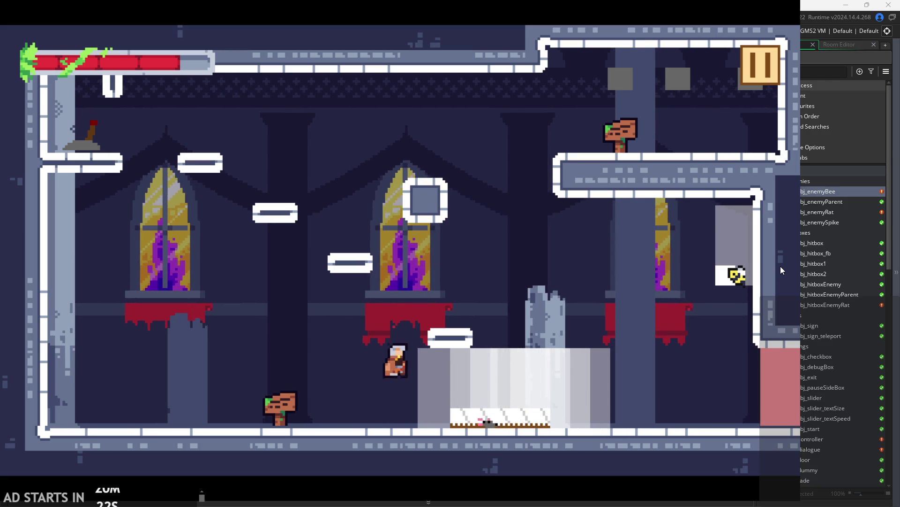
pyautogui.press('space')
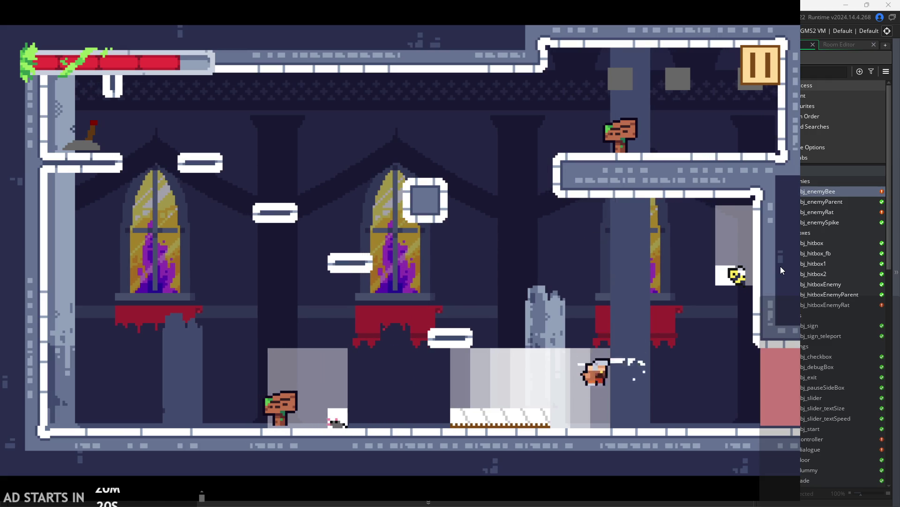
pyautogui.press('Left')
pyautogui.press('space')
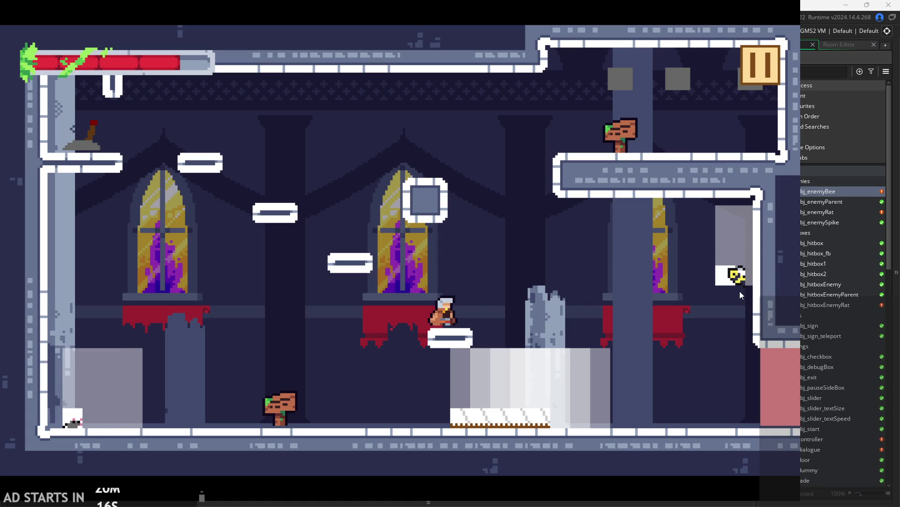
# Exit the test game and bring up obj_enemyBee's object editor.
pyautogui.click(777, 70)
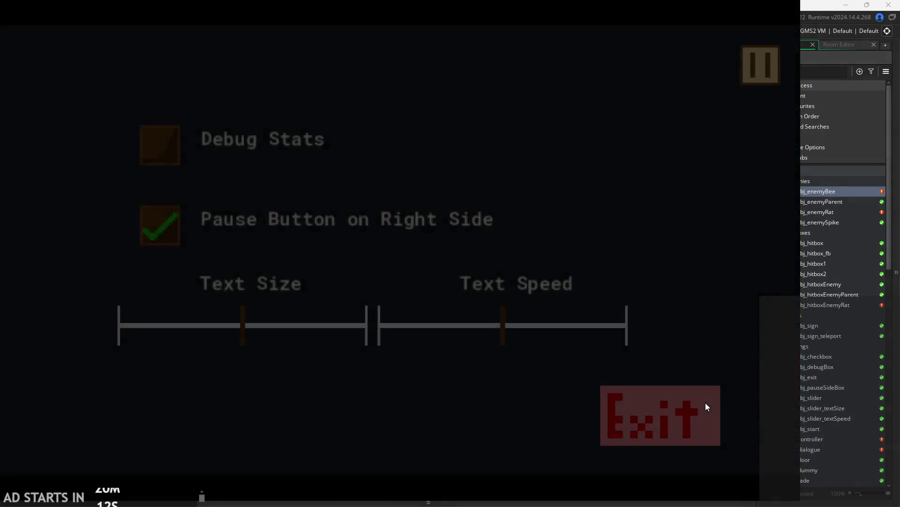
pyautogui.click(706, 403)
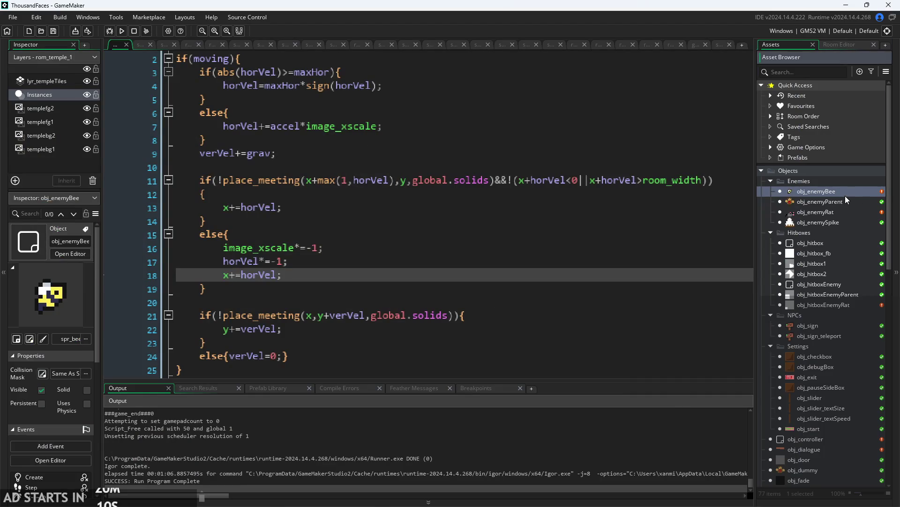
pyautogui.doubleClick(845, 193)
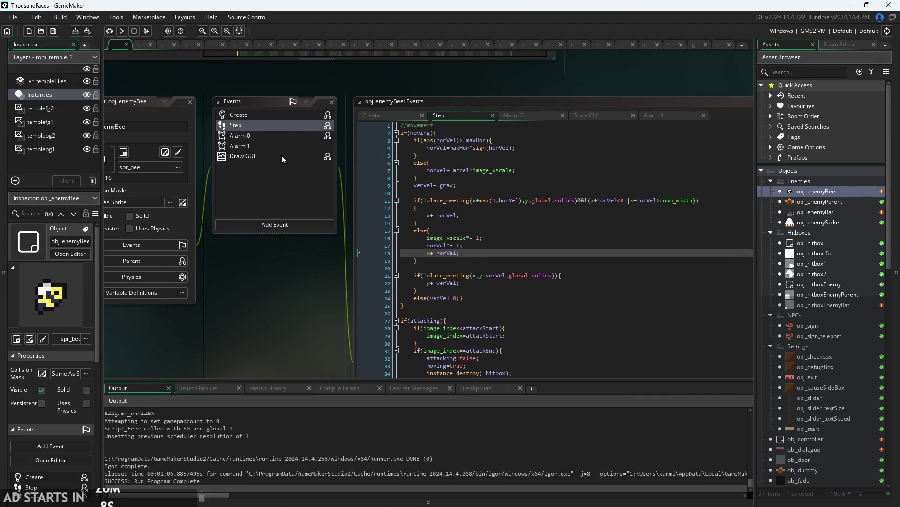
# Show obj_enemyBee's Draw GUI code and select its HP label line for copying.
pyautogui.click(281, 156)
pyautogui.click(674, 181)
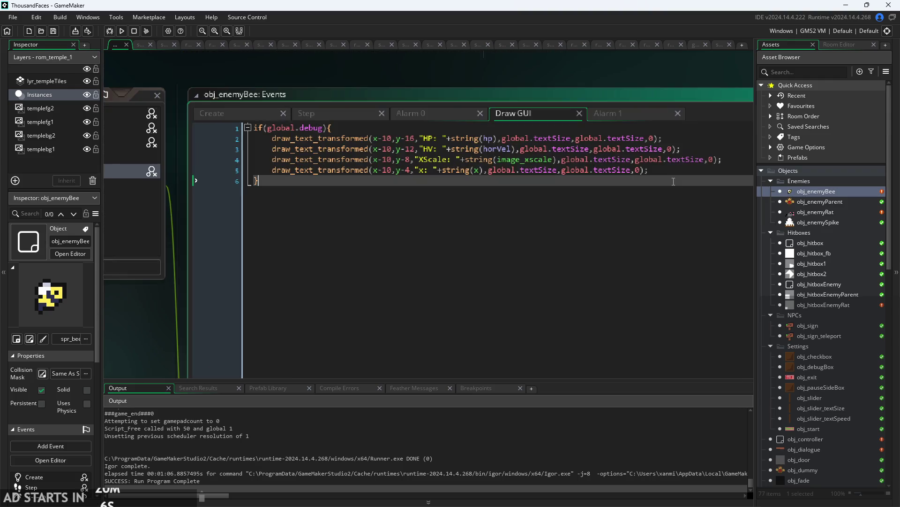
pyautogui.moveTo(646, 169); pyautogui.dragTo(215, 173)
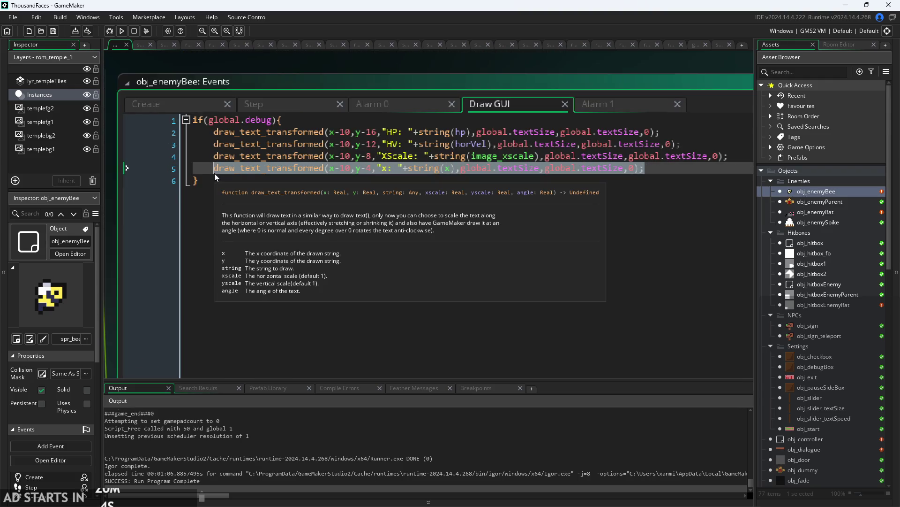
pyautogui.click(693, 168)
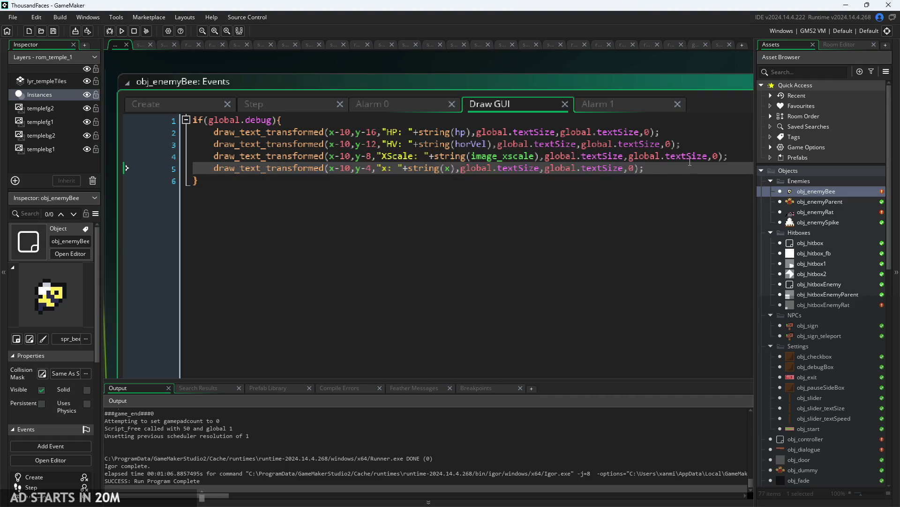
pyautogui.moveTo(660, 132)
pyautogui.mouseDown()
pyautogui.moveTo(244, 142)
pyautogui.moveTo(212, 132)
pyautogui.mouseUp()
pyautogui.hotkey('ctrl', 'c')
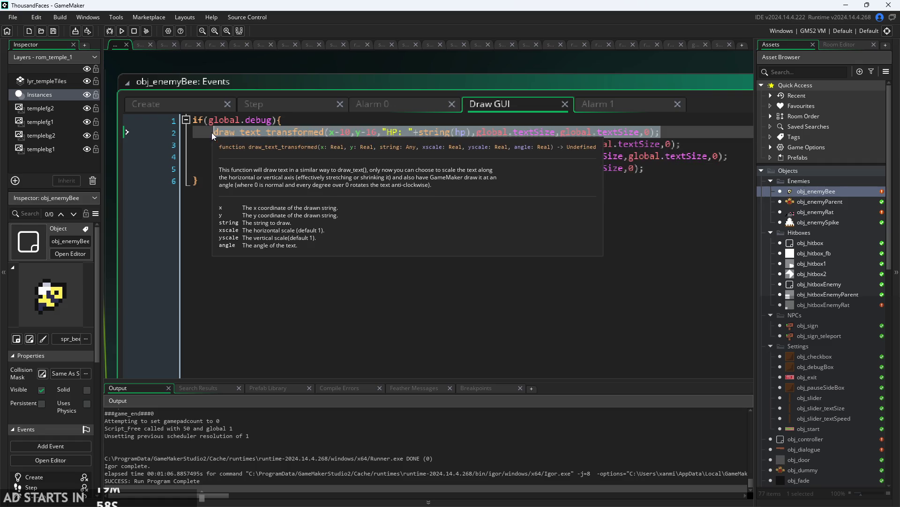
pyautogui.click(332, 121)
# Duplicate the HP line as "Moving: "+string(moving) at y-20, save, and run the game.
pyautogui.press('Return')
pyautogui.hotkey('ctrl', 'v')
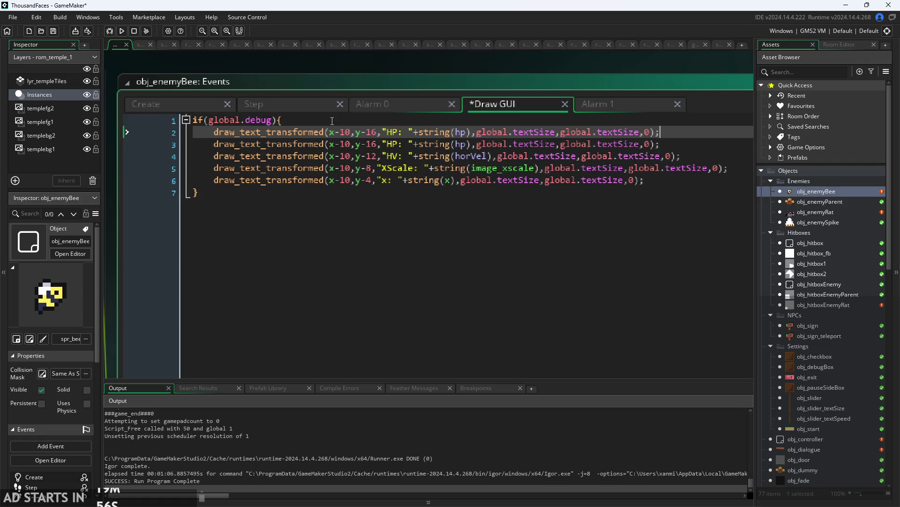
pyautogui.scroll(1, 370, 142)
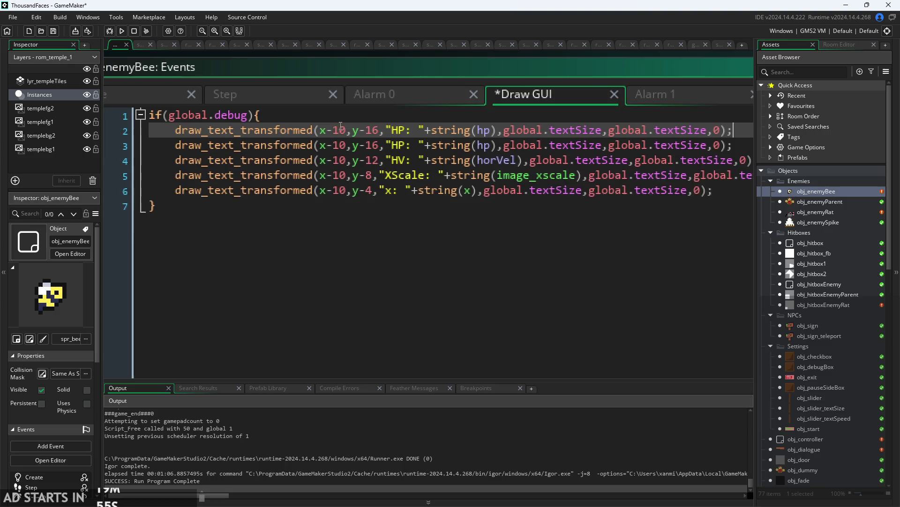
pyautogui.doubleClick(372, 130)
pyautogui.press('BackSpace')
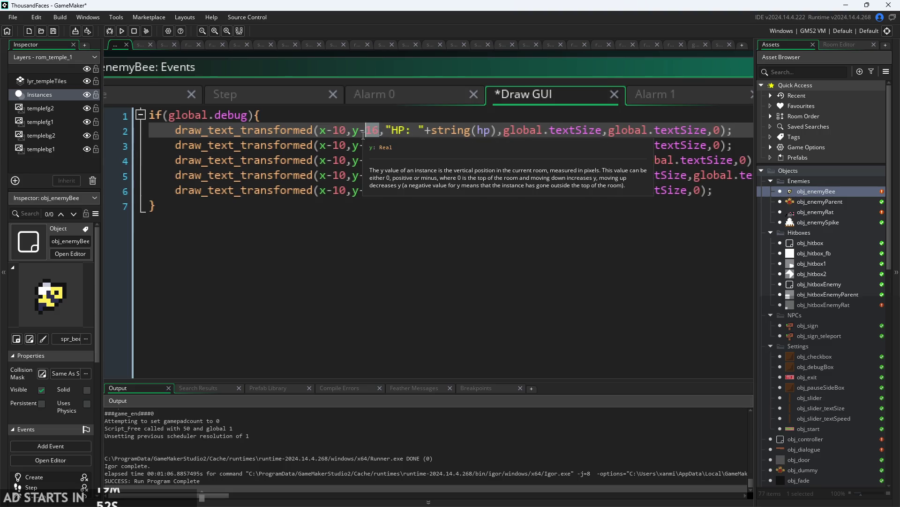
pyautogui.write('20')
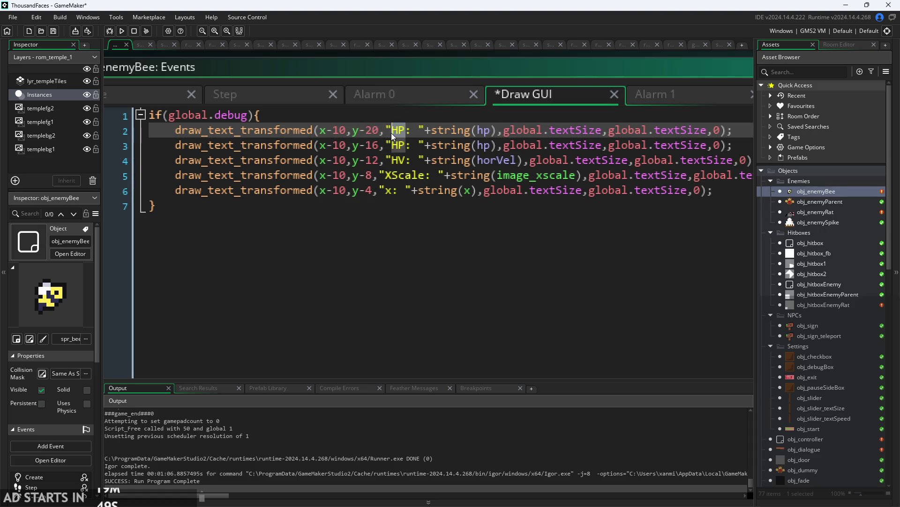
pyautogui.write('Moving')
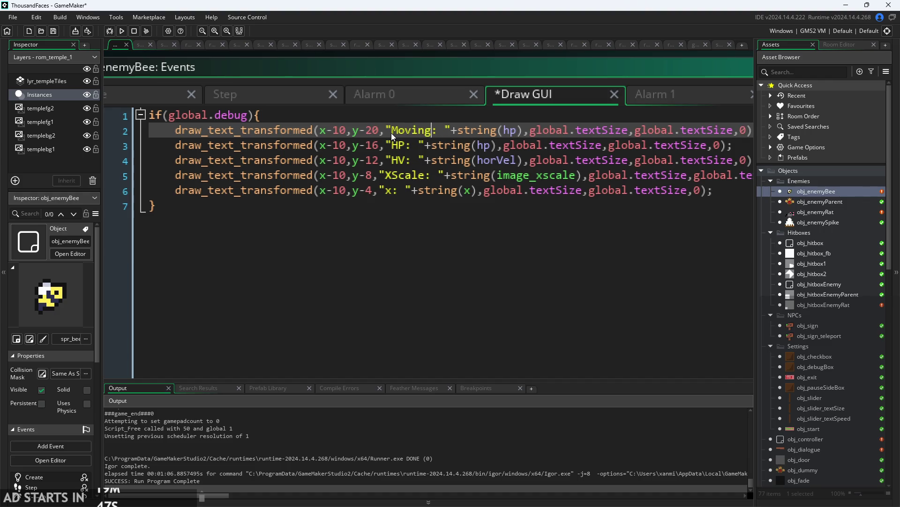
pyautogui.write('mov')
pyautogui.press('Down')
pyautogui.press('Down')
pyautogui.press('Return')
pyautogui.hotkey('ctrl', 's')
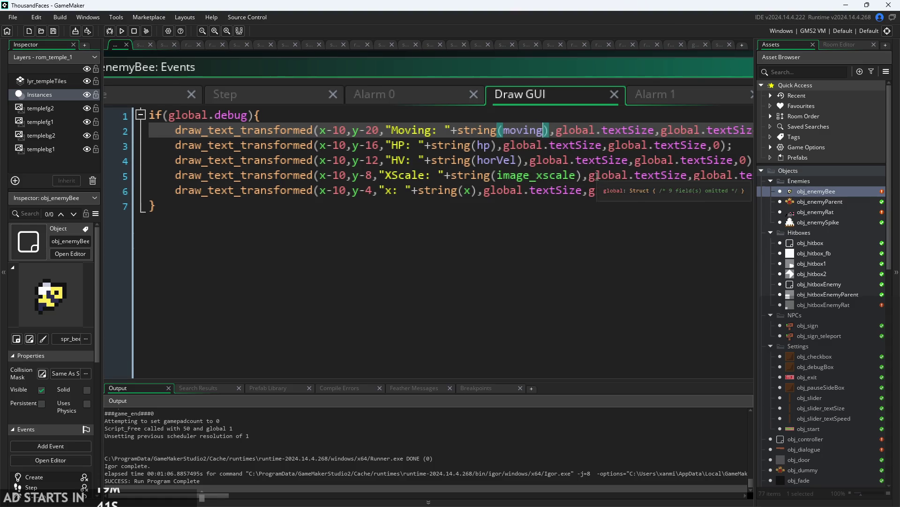
pyautogui.click(122, 30)
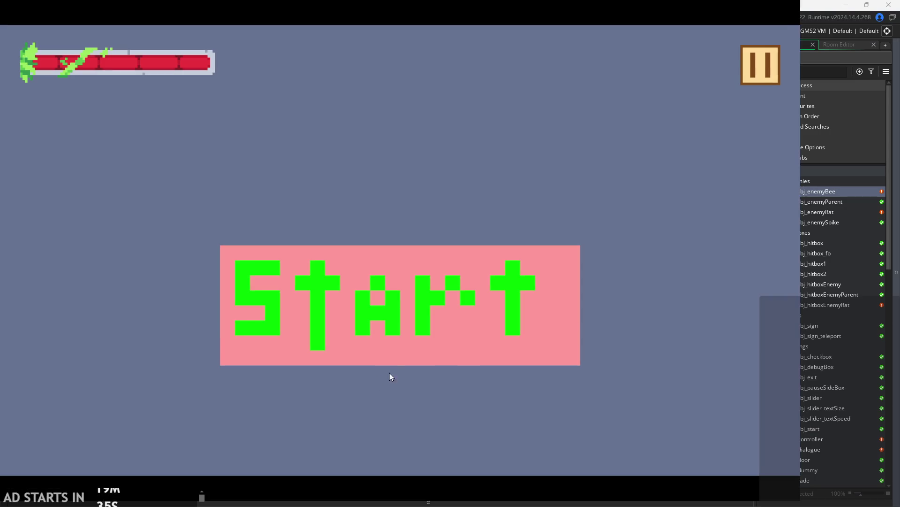
pyautogui.click(472, 317)
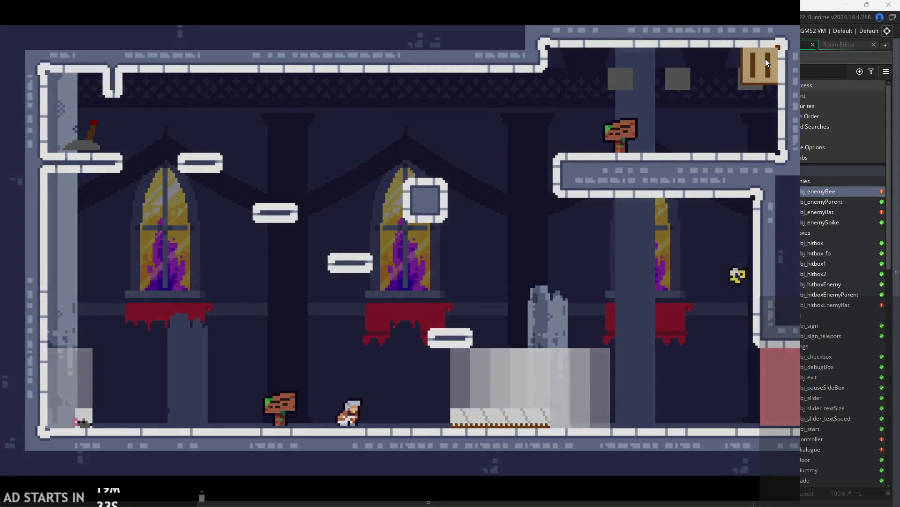
pyautogui.click(761, 65)
pyautogui.click(161, 155)
pyautogui.click(736, 64)
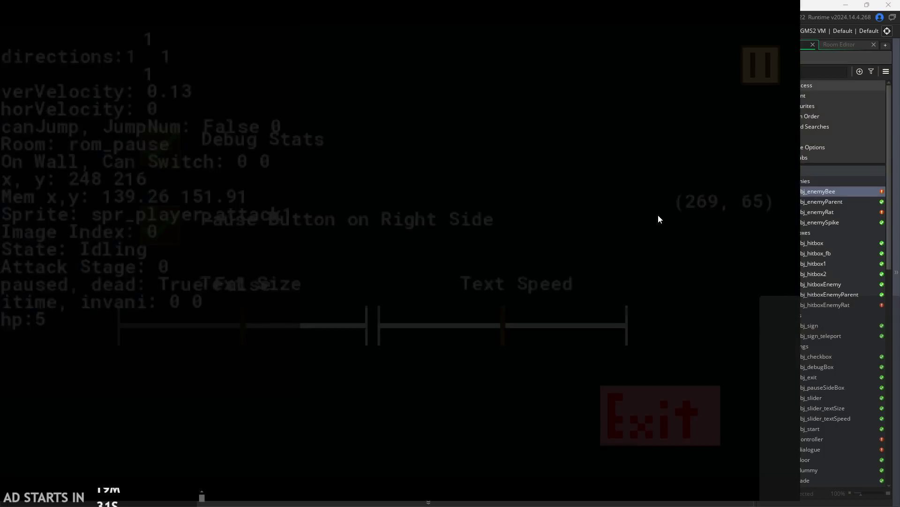
pyautogui.press('Right')
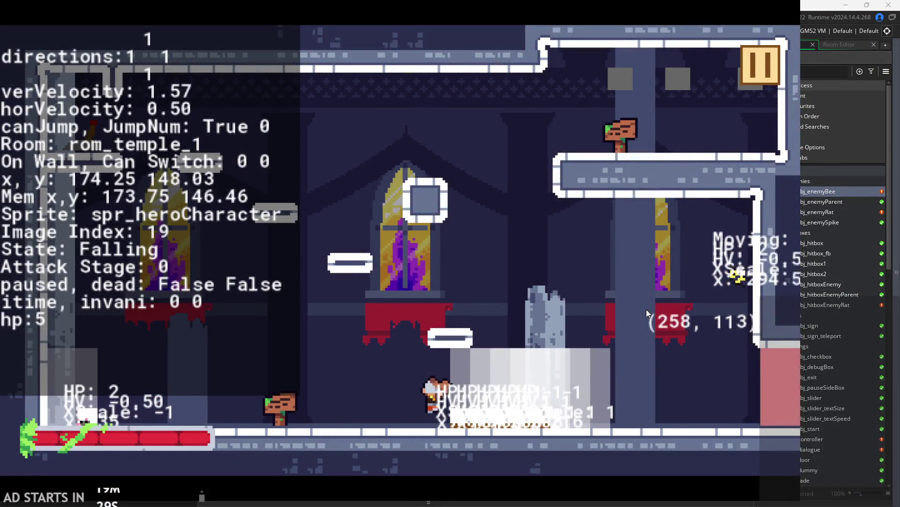
pyautogui.press('space')
pyautogui.press('space')
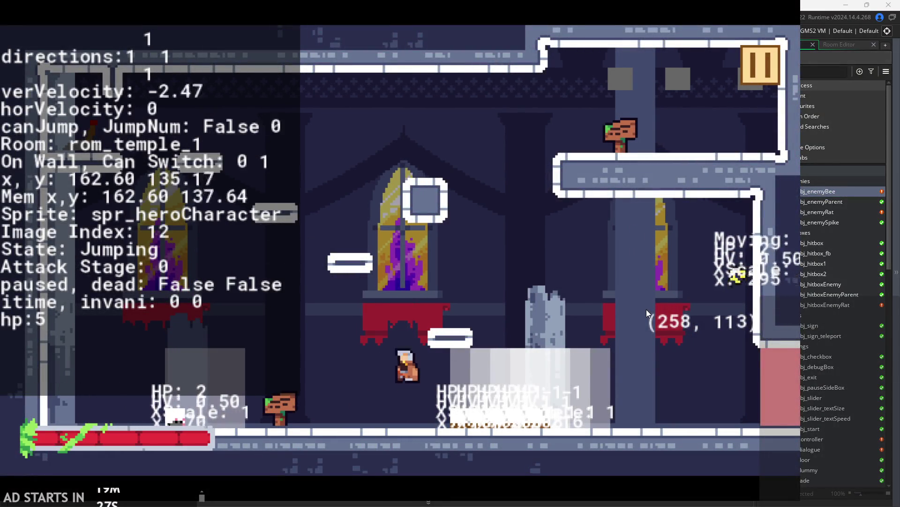
pyautogui.press('Left')
pyautogui.press('Right')
pyautogui.press('space')
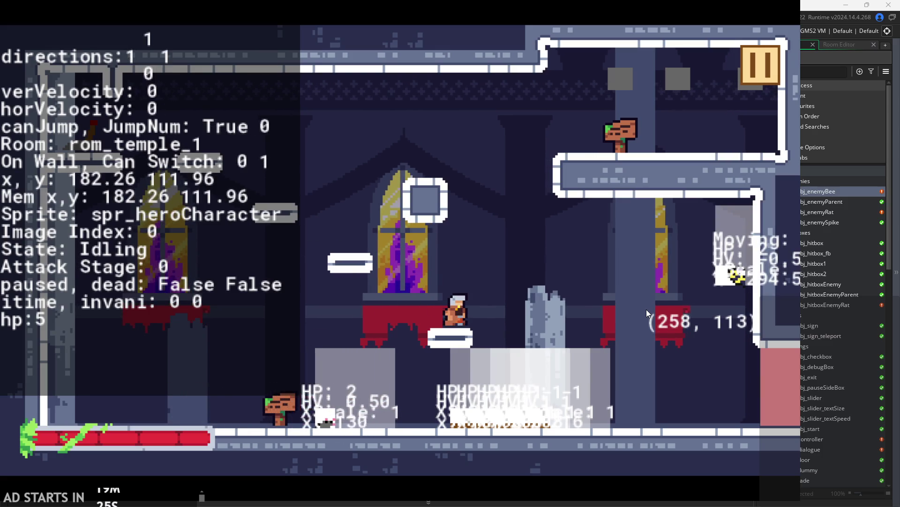
pyautogui.click(764, 56)
pyautogui.click(687, 397)
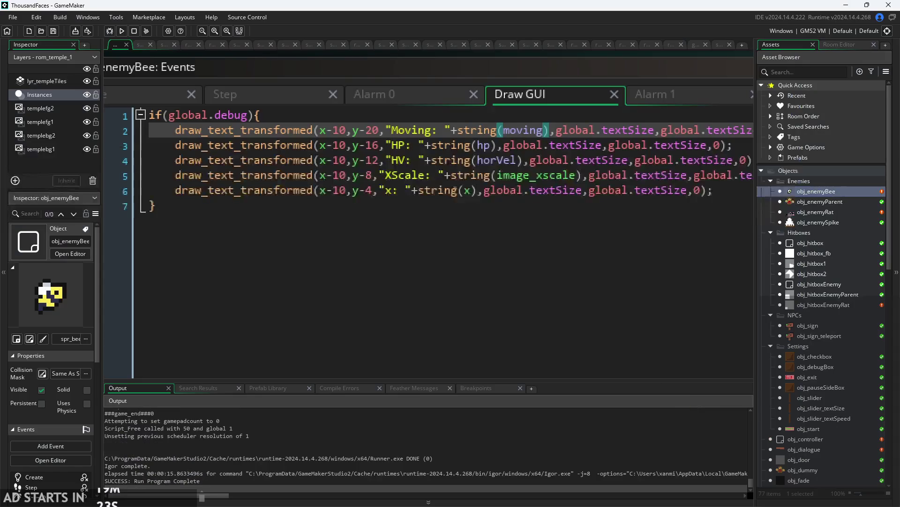
# Change the Moving label's x-10 to x-20, save, and rebuild the game.
pyautogui.click(348, 135)
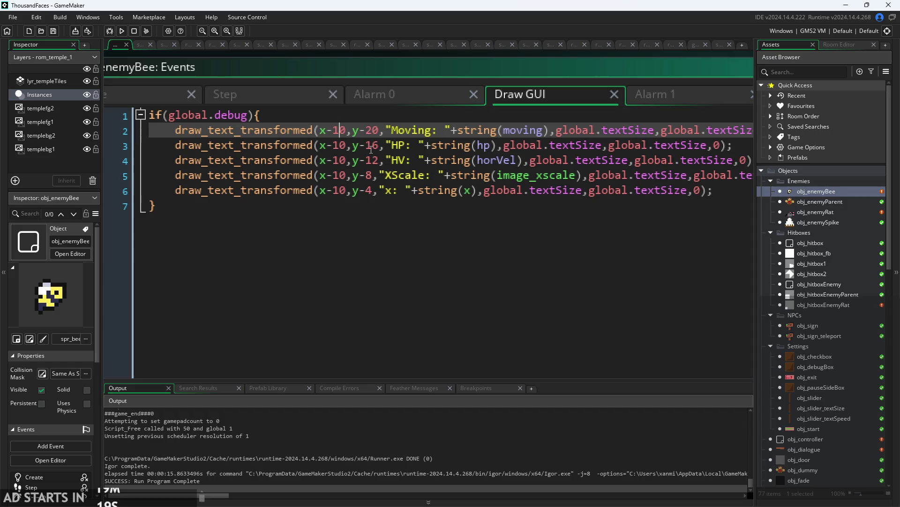
pyautogui.press('BackSpace')
pyautogui.write('2')
pyautogui.hotkey('ctrl', 's')
pyautogui.click(121, 31)
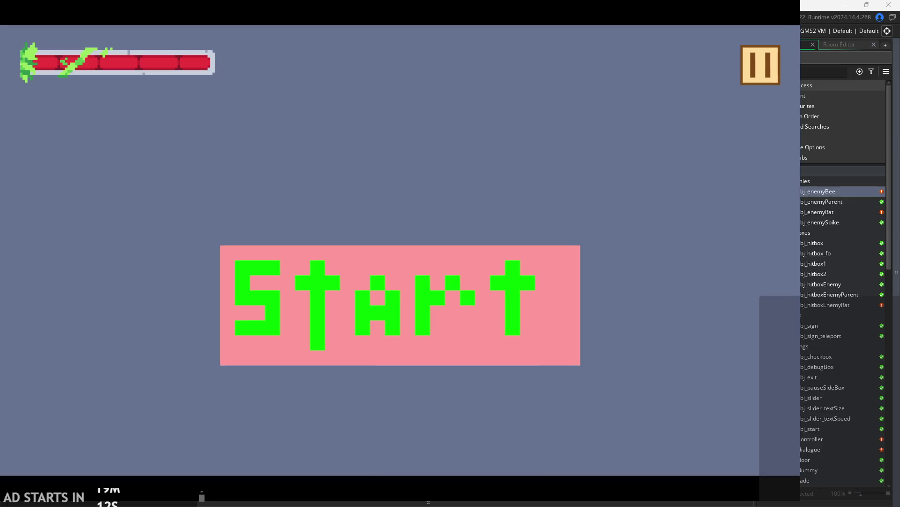
# Start the game and turn on Debug Stats in the pause options.
pyautogui.click(522, 289)
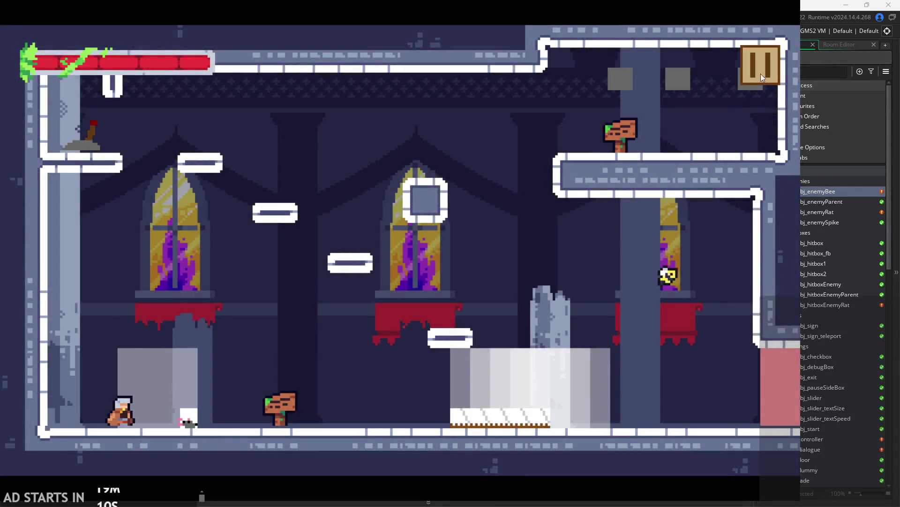
pyautogui.click(760, 75)
pyautogui.click(168, 145)
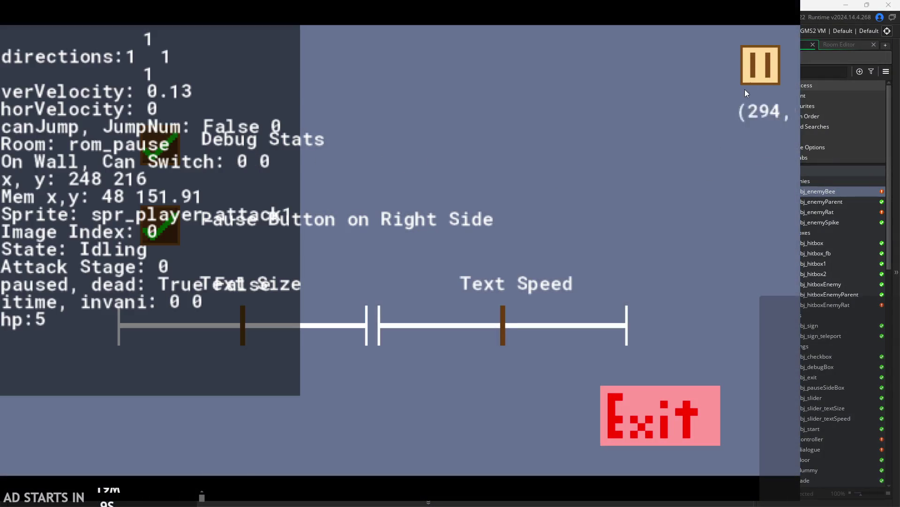
pyautogui.click(767, 63)
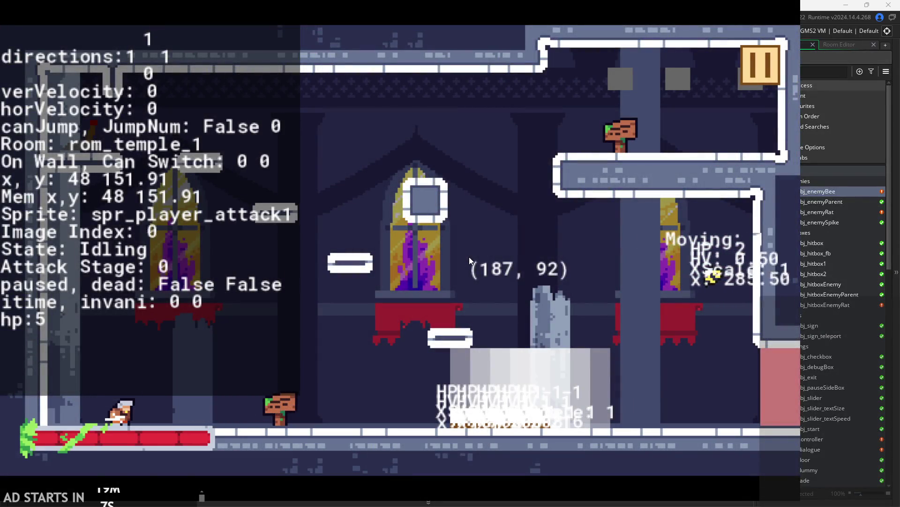
# Run and wall-jump the hero rightward past the bee, then quit the game.
pyautogui.press('Right')
pyautogui.press('Right')
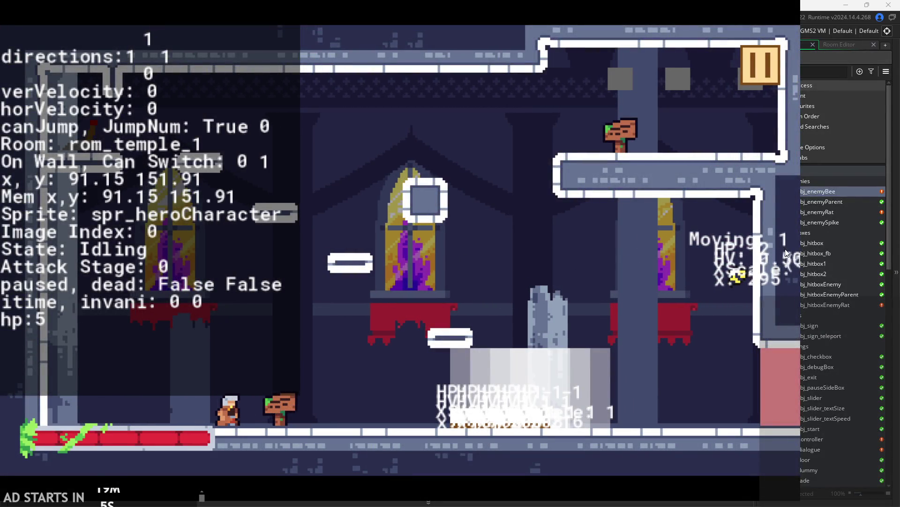
pyautogui.press('Right')
pyautogui.press('Right')
pyautogui.press('space')
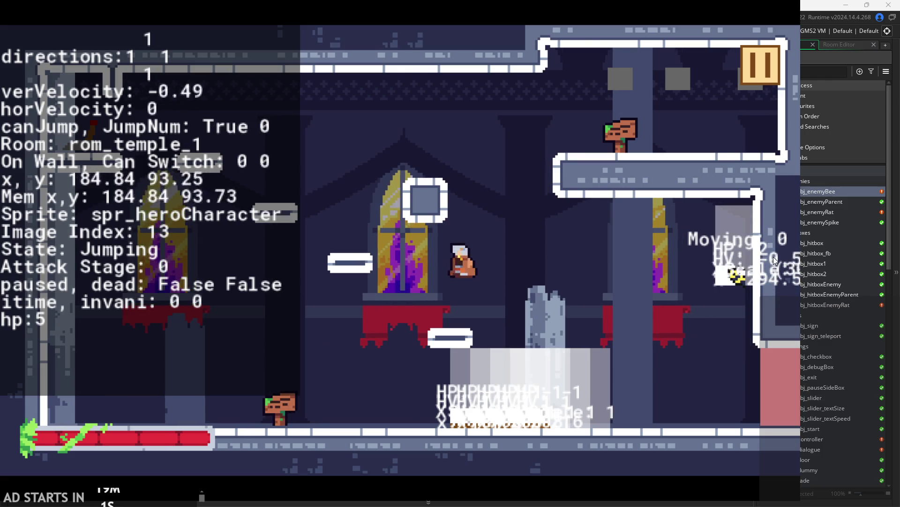
pyautogui.press('space')
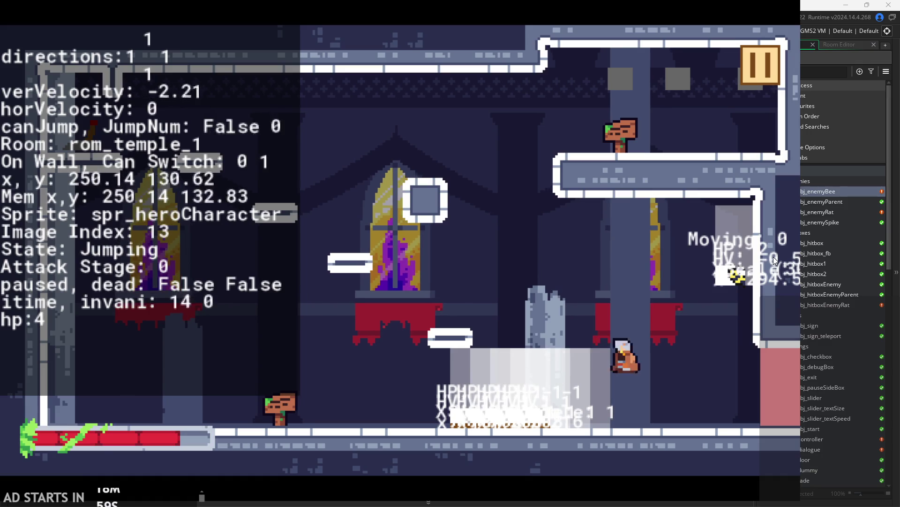
pyautogui.press('space')
pyautogui.press('space')
pyautogui.press('space')
pyautogui.press('Right')
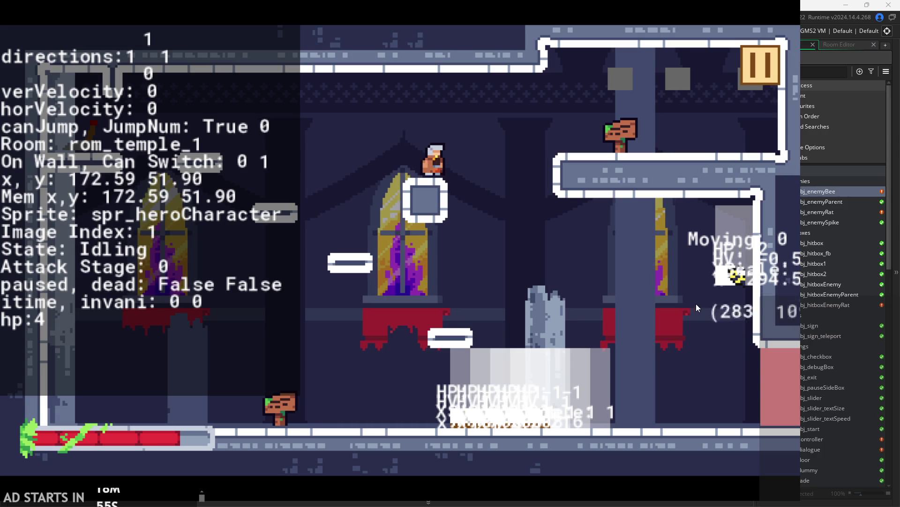
pyautogui.click(764, 67)
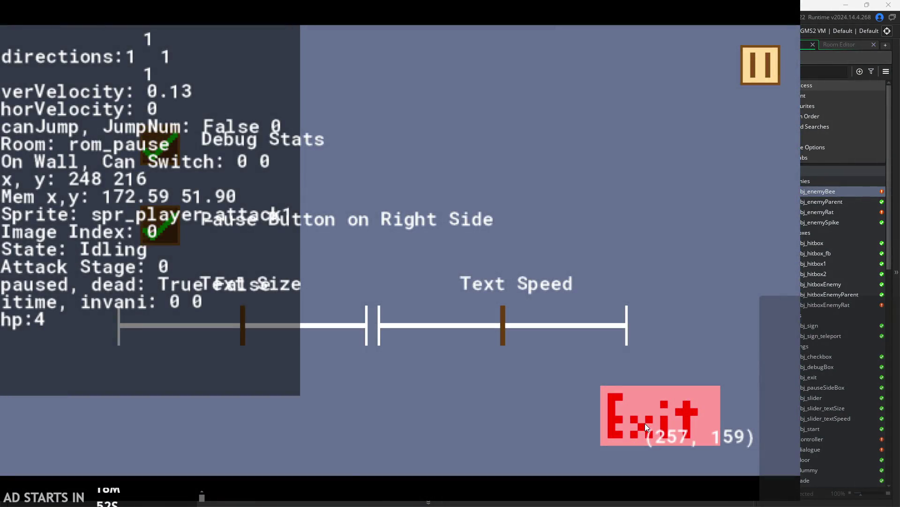
pyautogui.click(645, 423)
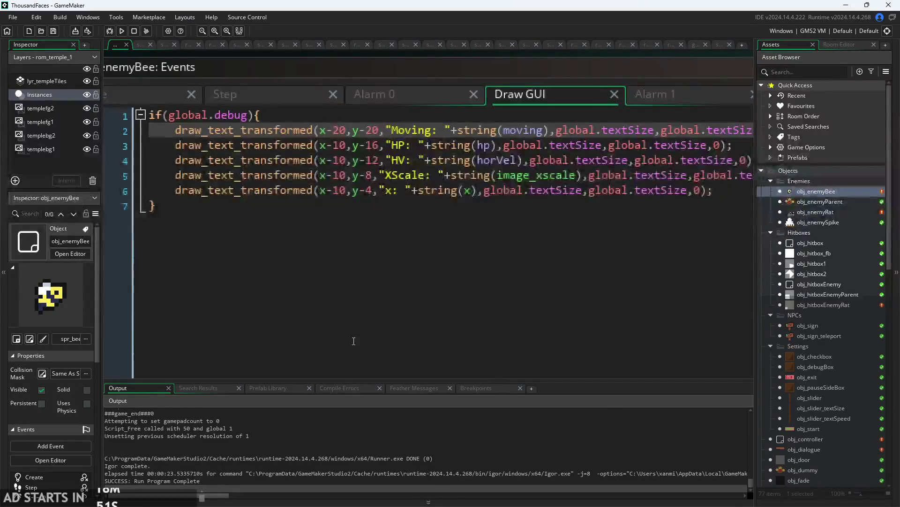
# Pan the workspace to the editors and open obj_hitboxEnemyRat.
pyautogui.hscroll(-10, 368, 266)
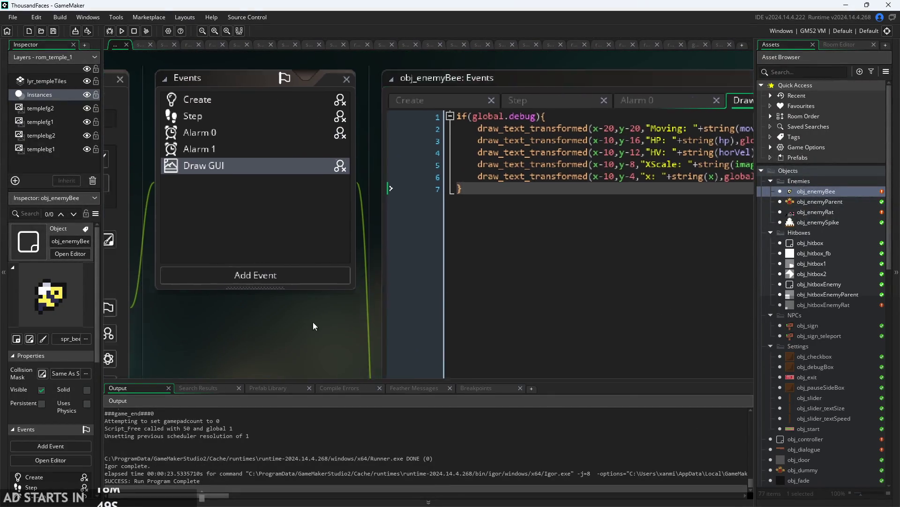
pyautogui.moveTo(506, 294)
pyautogui.mouseDown()
pyautogui.moveTo(387, 295)
pyautogui.moveTo(415, 269)
pyautogui.mouseUp()
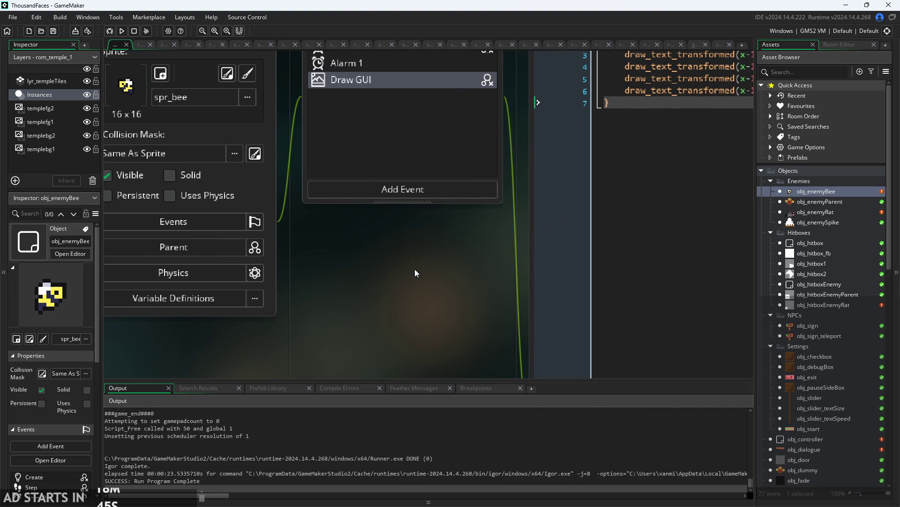
pyautogui.hscroll(-3, 465, 281)
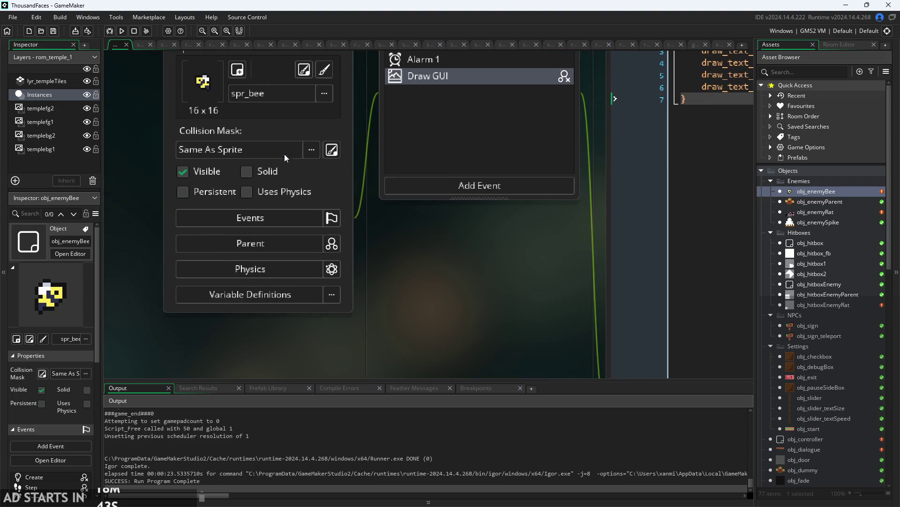
pyautogui.moveTo(503, 233); pyautogui.dragTo(403, 207)
pyautogui.doubleClick(827, 306)
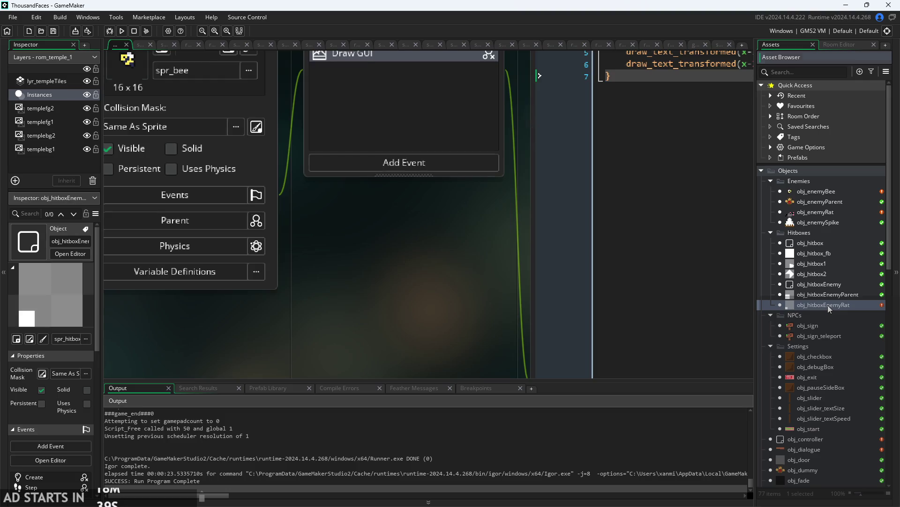
# Inspect spr_hitboxEnemyRat in the HitboxSprites folder, then return to obj_hitboxEnemyRat.
pyautogui.scroll(-15, 850, 324)
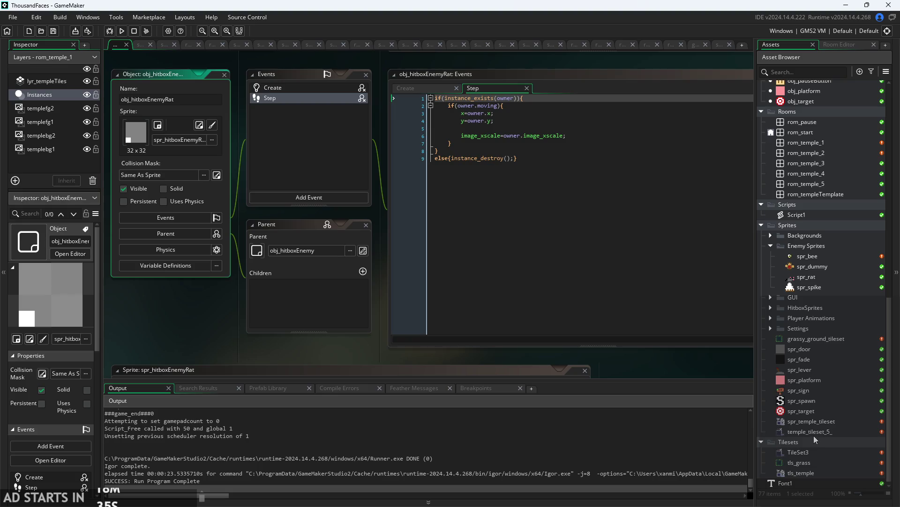
pyautogui.click(771, 307)
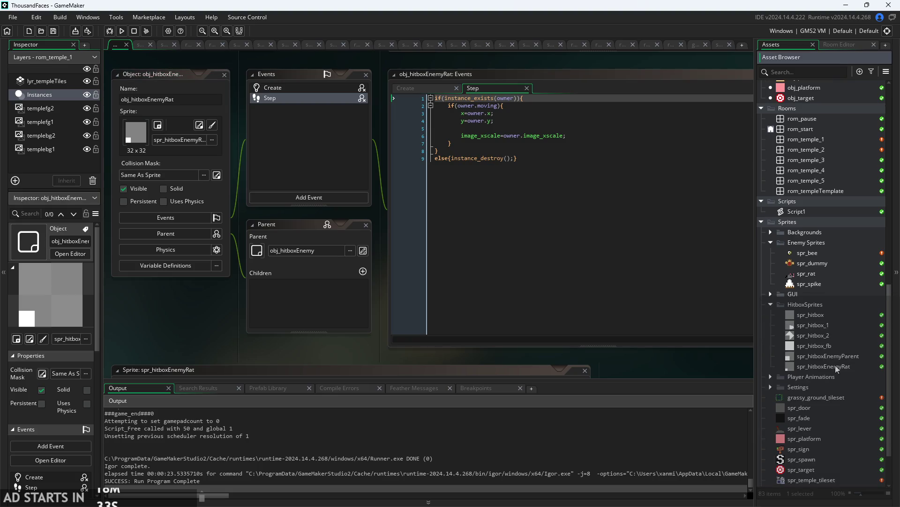
pyautogui.doubleClick(835, 366)
pyautogui.scroll(10, 812, 243)
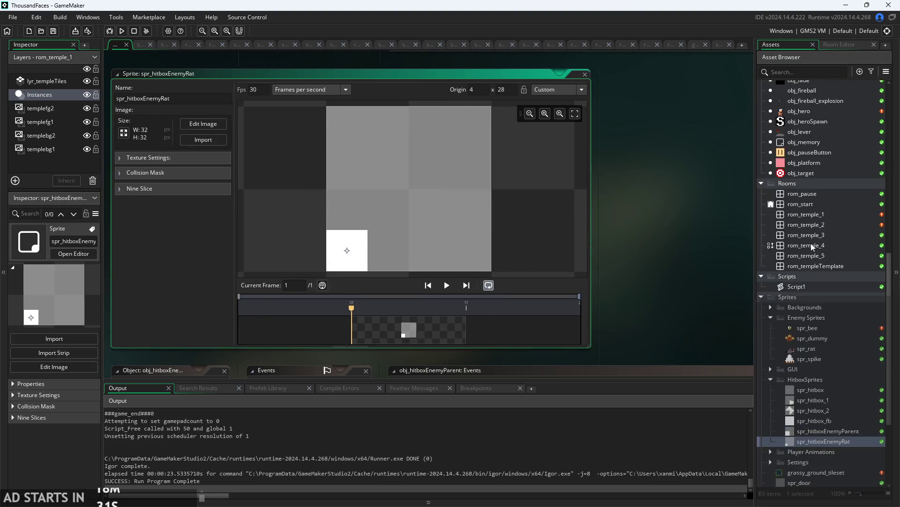
pyautogui.doubleClick(816, 264)
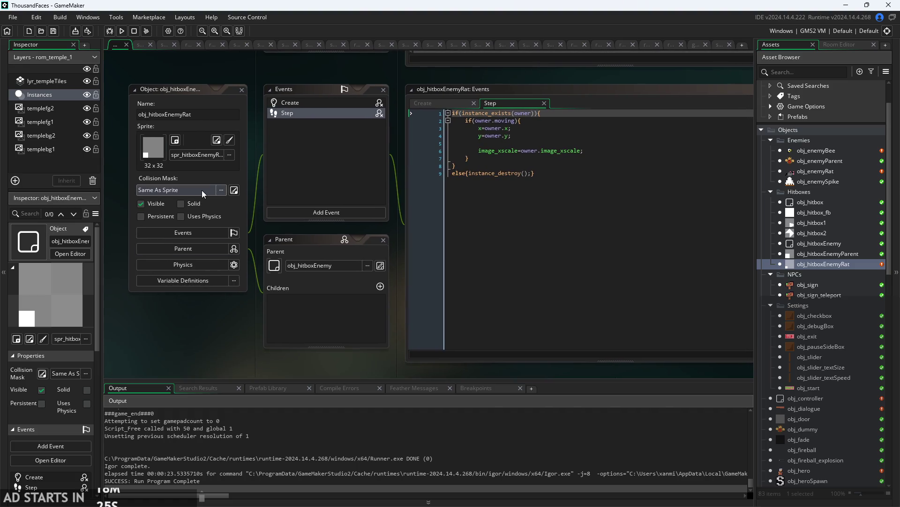
# Set obj_hitboxEnemyRat's collision mask to spr_hitboxEnemyRat from the HitboxSprites folder.
pyautogui.click(442, 103)
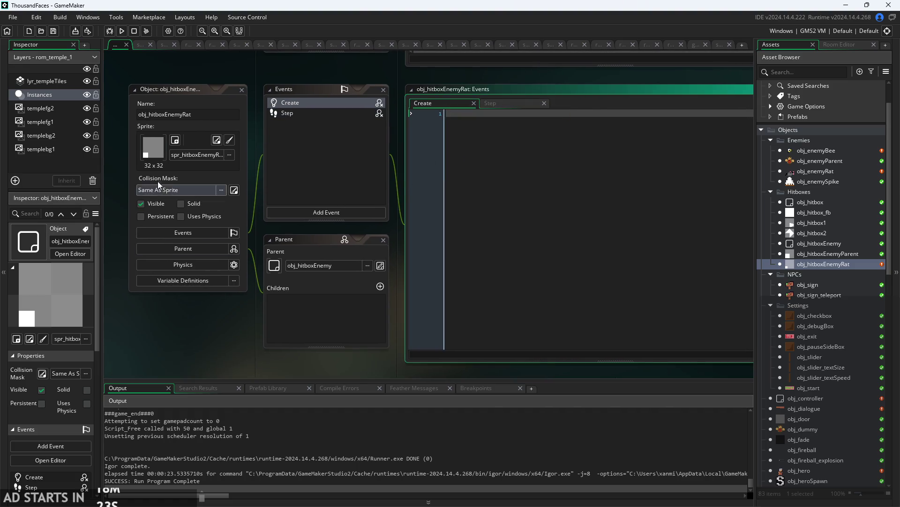
pyautogui.click(175, 191)
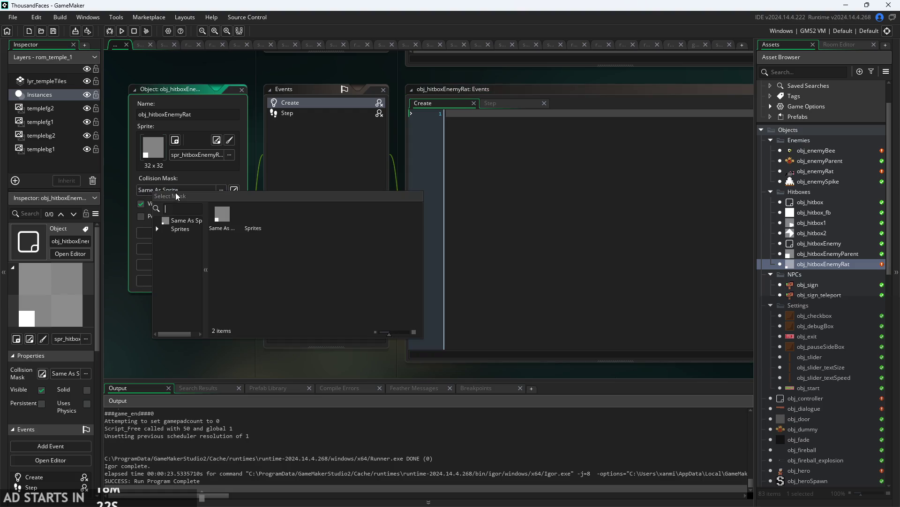
pyautogui.click(174, 230)
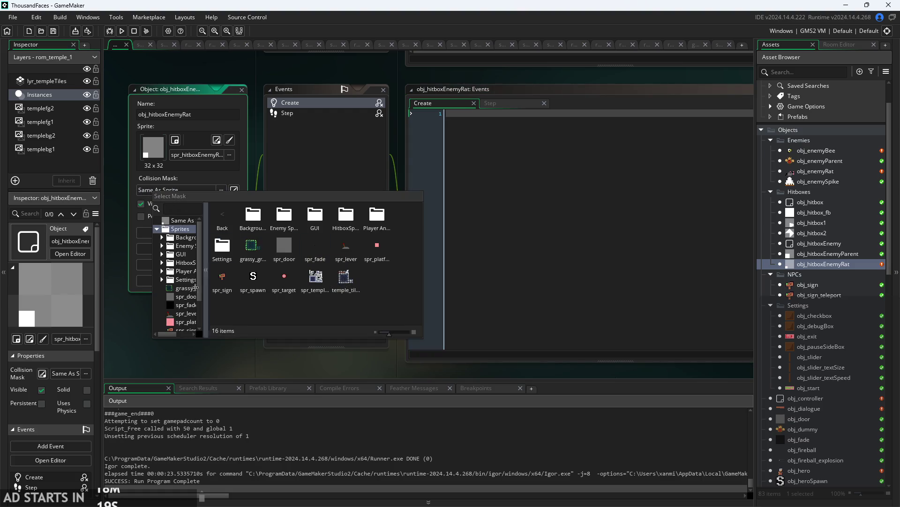
pyautogui.click(161, 264)
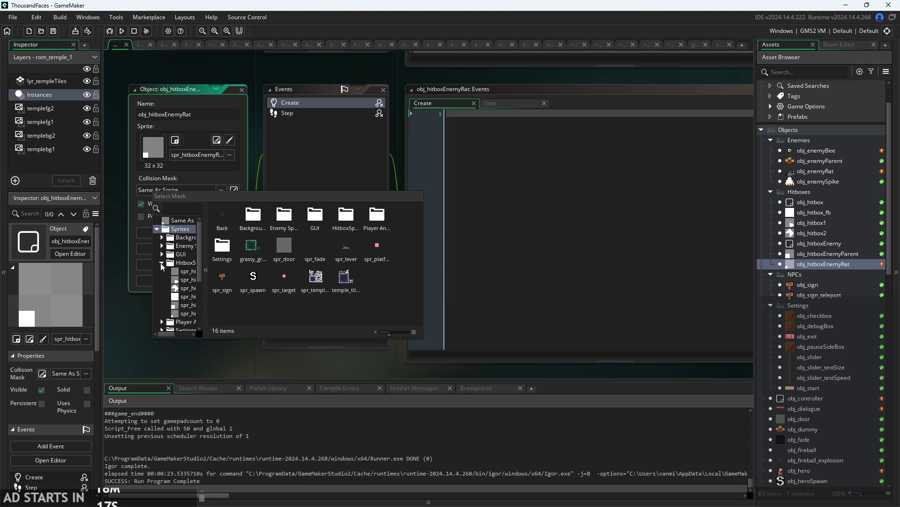
pyautogui.doubleClick(178, 314)
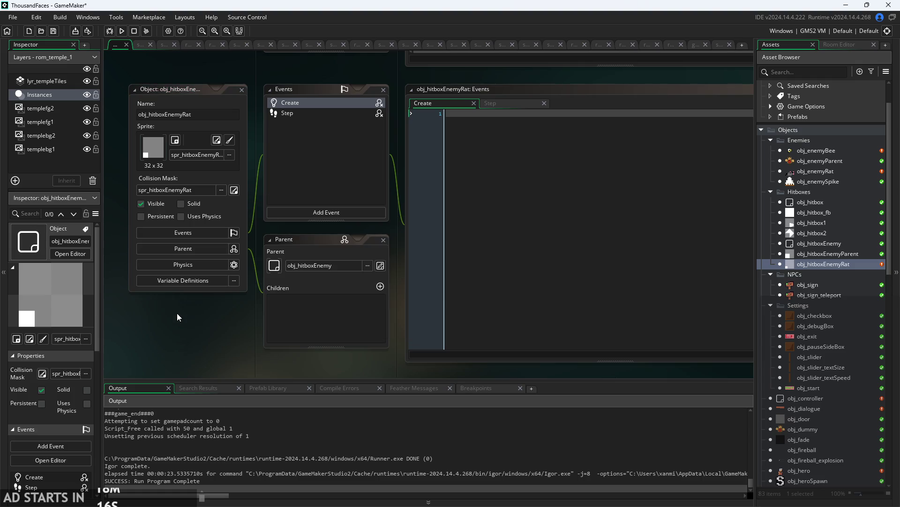
# Reset obj_hitboxEnemyRat's collision mask to Same As Sprite and open obj_enemyBee.
pyautogui.click(153, 187)
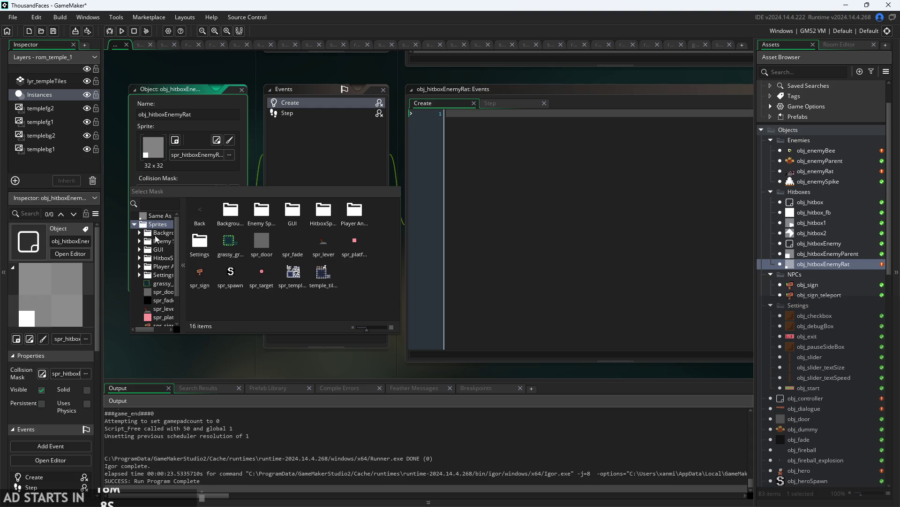
pyautogui.click(116, 253)
pyautogui.click(190, 190)
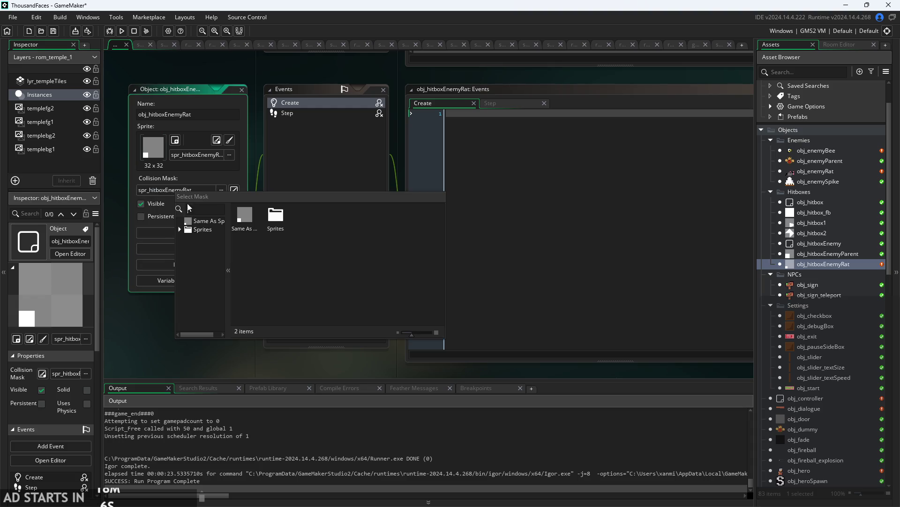
pyautogui.click(185, 220)
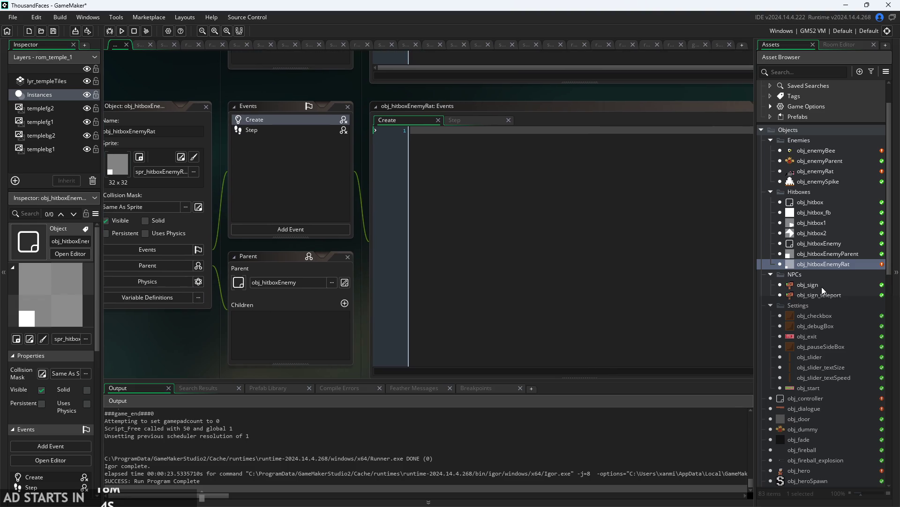
pyautogui.doubleClick(816, 191)
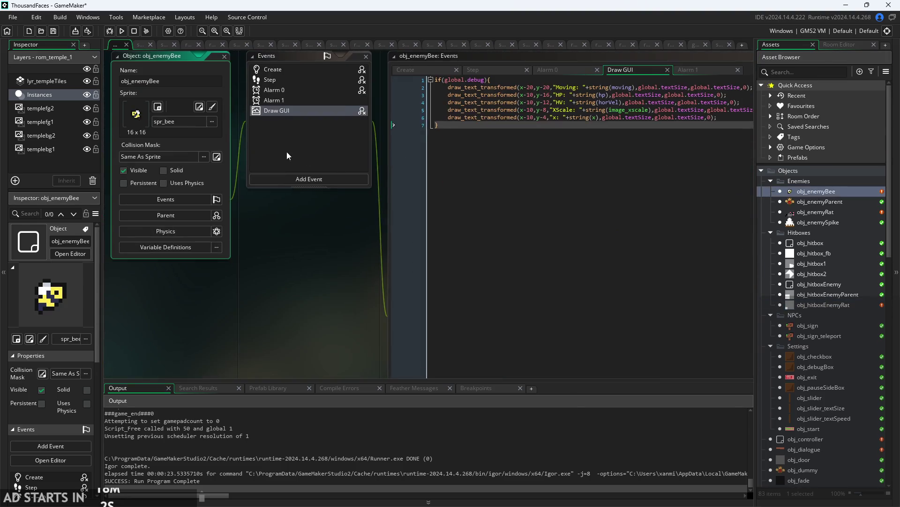
# Give obj_enemyBee the spr_hitboxEnemyRat collision mask and build and run the game.
pyautogui.click(170, 156)
pyautogui.click(178, 191)
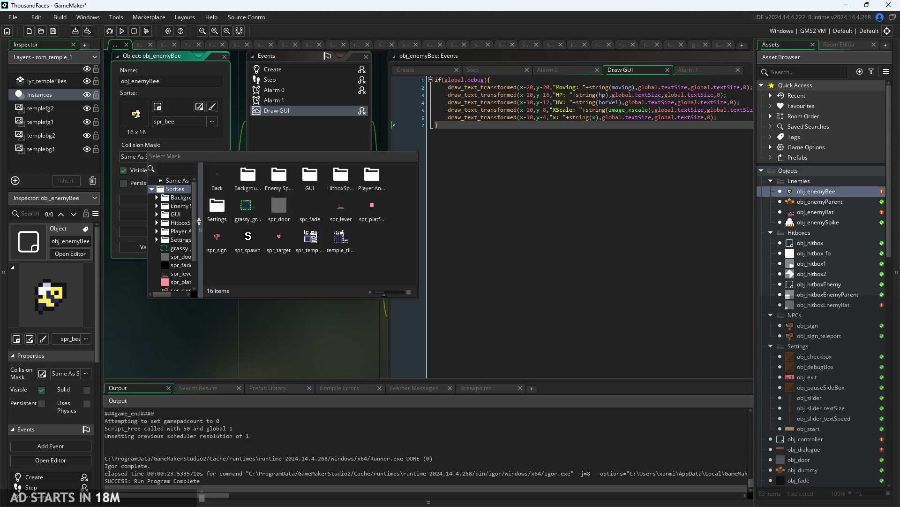
pyautogui.click(157, 206)
pyautogui.click(157, 187)
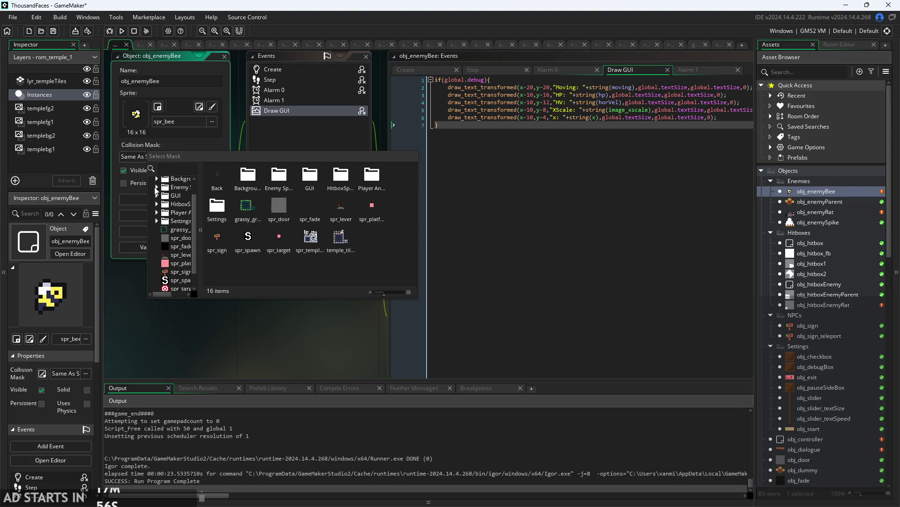
pyautogui.click(165, 205)
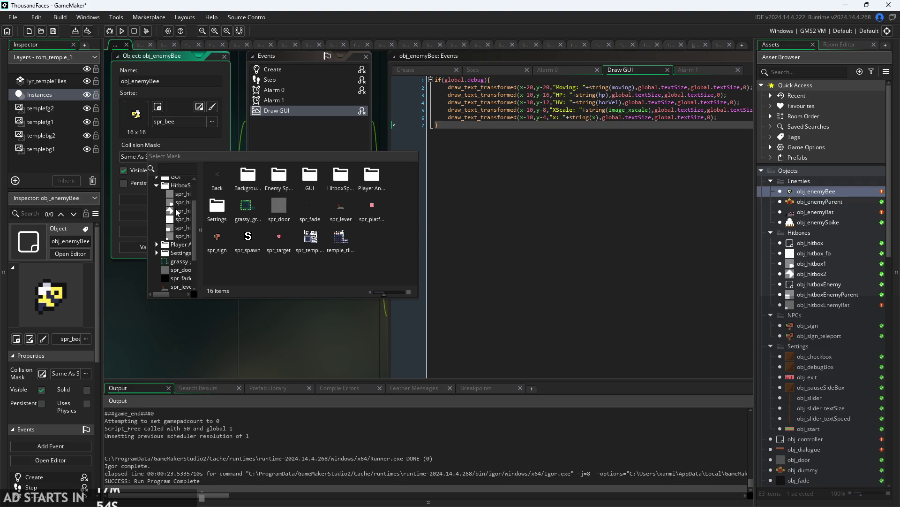
pyautogui.click(178, 236)
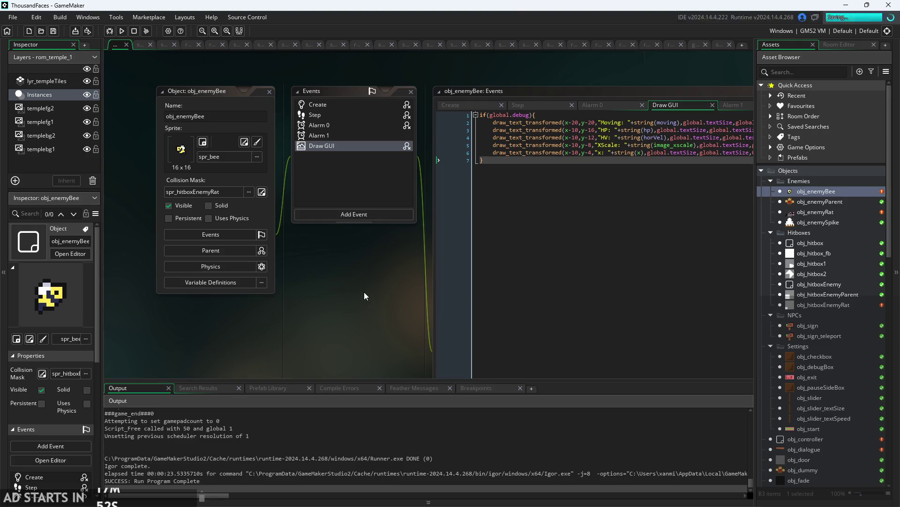
pyautogui.click(120, 31)
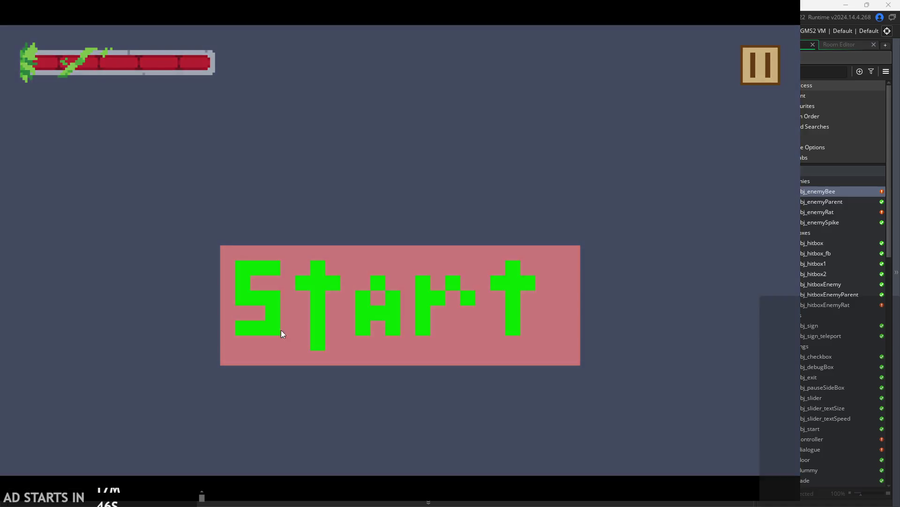
# Start the game and move the hero right, jump, and land on the platform.
pyautogui.click(280, 331)
pyautogui.press('Right')
pyautogui.press('space')
pyautogui.press('Left')
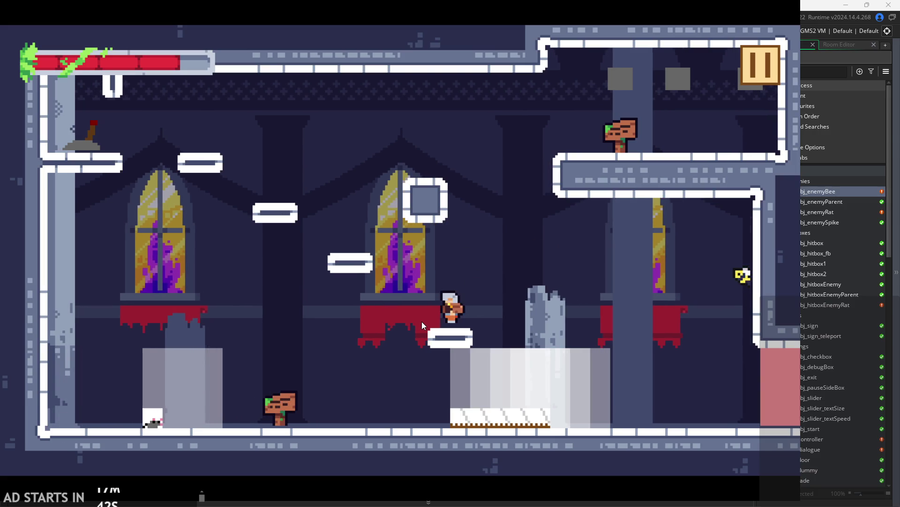
# Enable Debug Stats from the pause menu, resume, and jump the hero toward the bee.
pyautogui.click(759, 68)
pyautogui.click(160, 151)
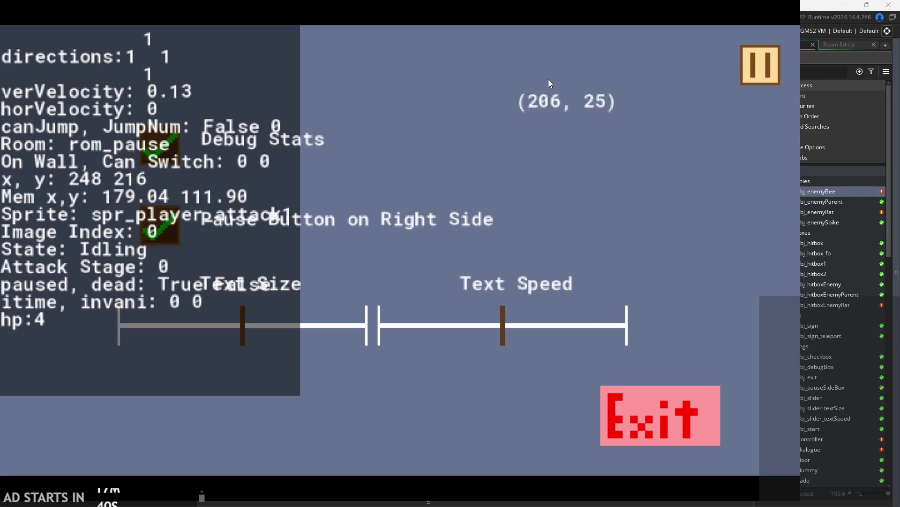
pyautogui.click(762, 62)
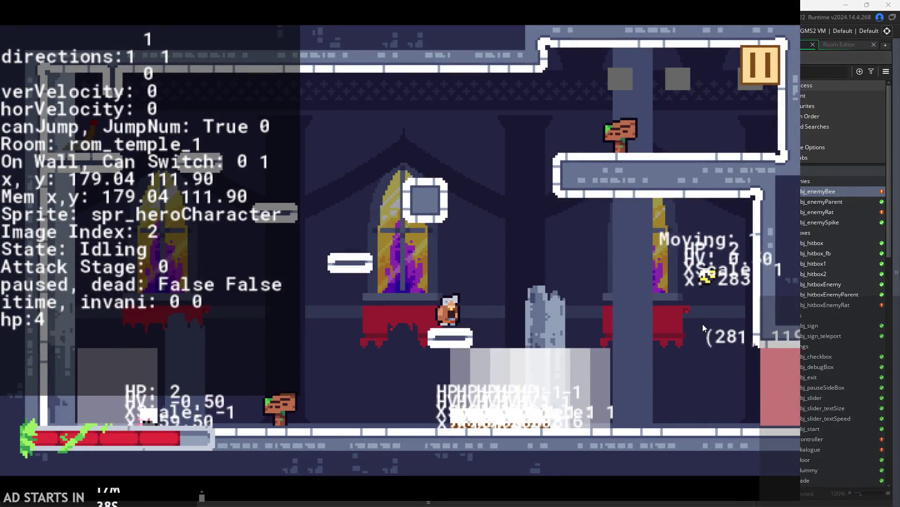
pyautogui.press('space')
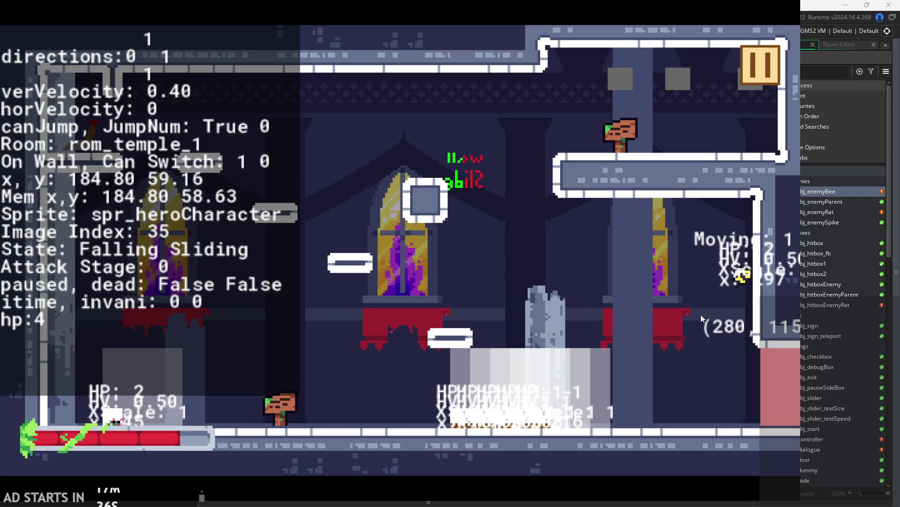
pyautogui.press('space')
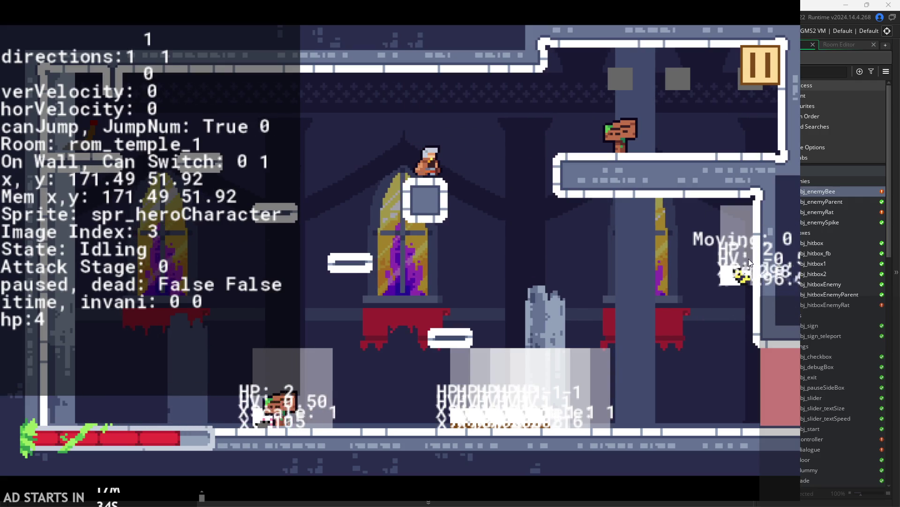
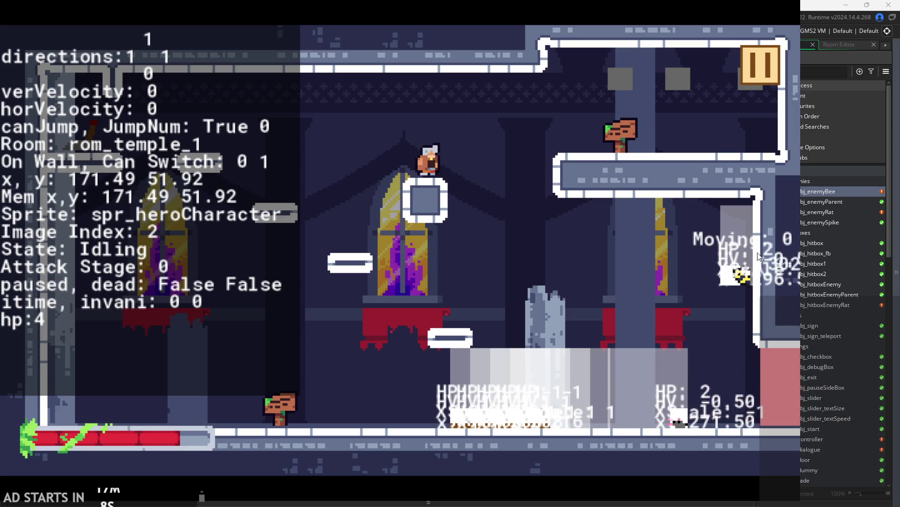
# Pause and exit the running playtest, then widen the code editor so full lines show.
pyautogui.click(765, 60)
pyautogui.click(713, 408)
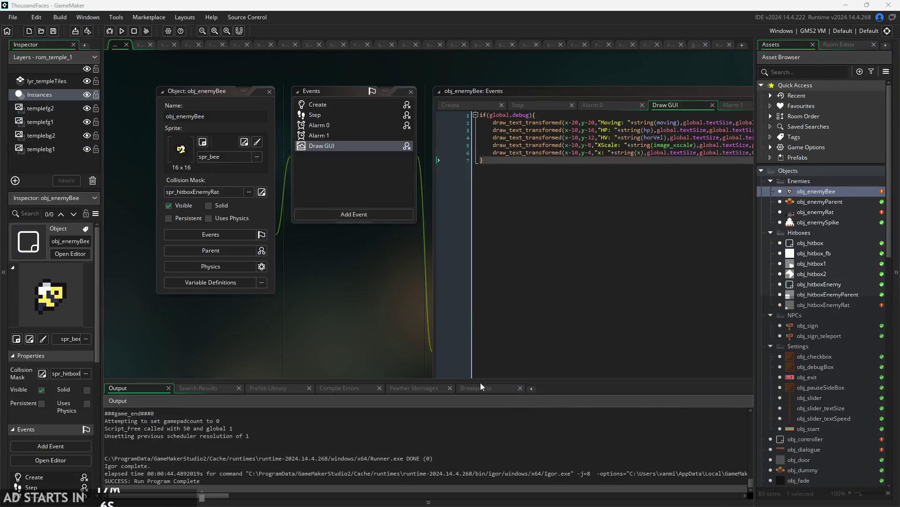
pyautogui.moveTo(370, 301); pyautogui.dragTo(247, 305)
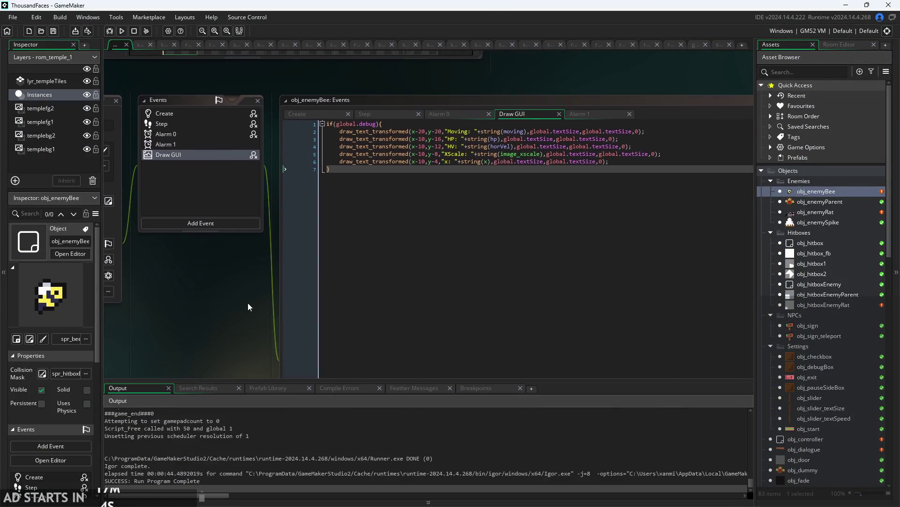
# Review obj_enemyBee's HV debug line and Alarm 0 code, then bring up its Step movement code.
pyautogui.scroll(1, 461, 144)
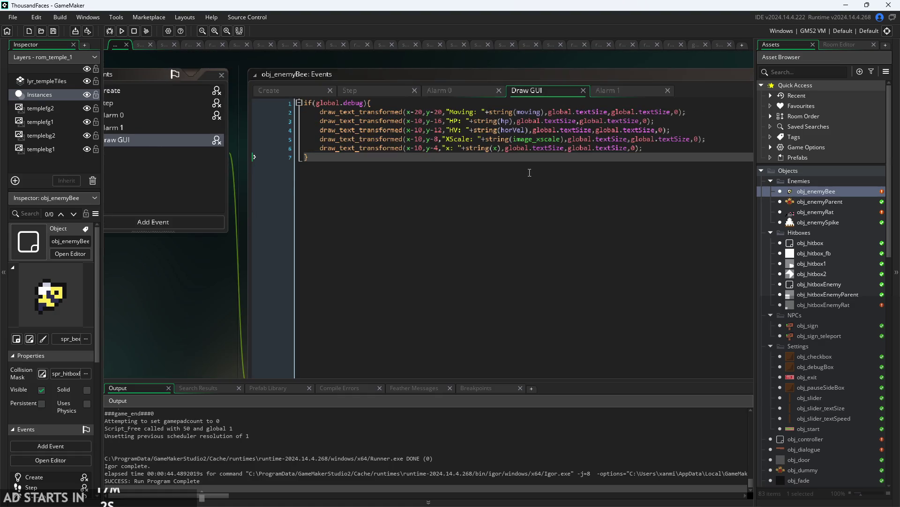
pyautogui.click(657, 133)
pyautogui.scroll(1, 620, 172)
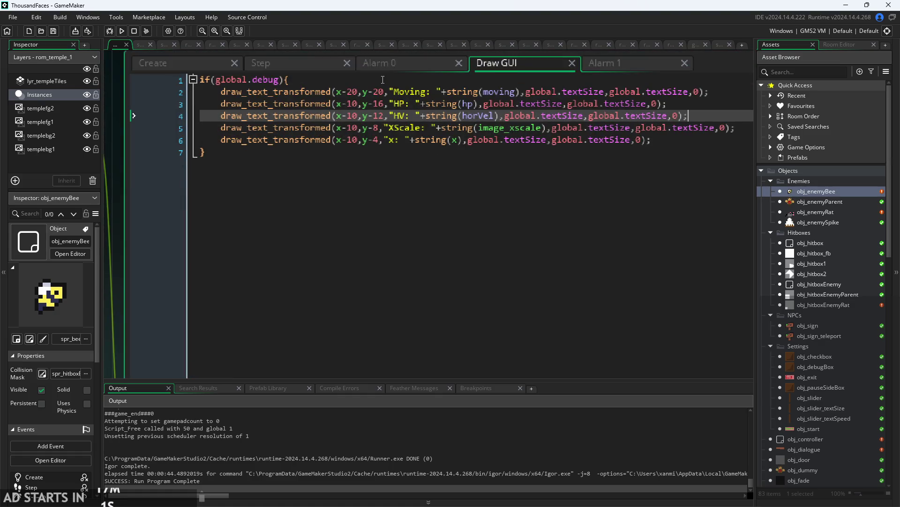
pyautogui.click(401, 61)
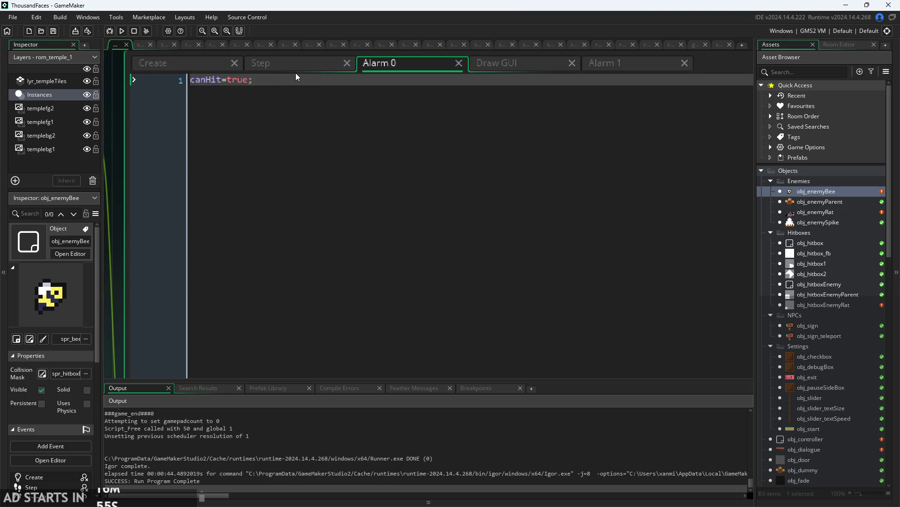
pyautogui.click(288, 64)
# Replace max(1,horVel) with horVel in line 11's place_meeting check.
pyautogui.moveTo(343, 146)
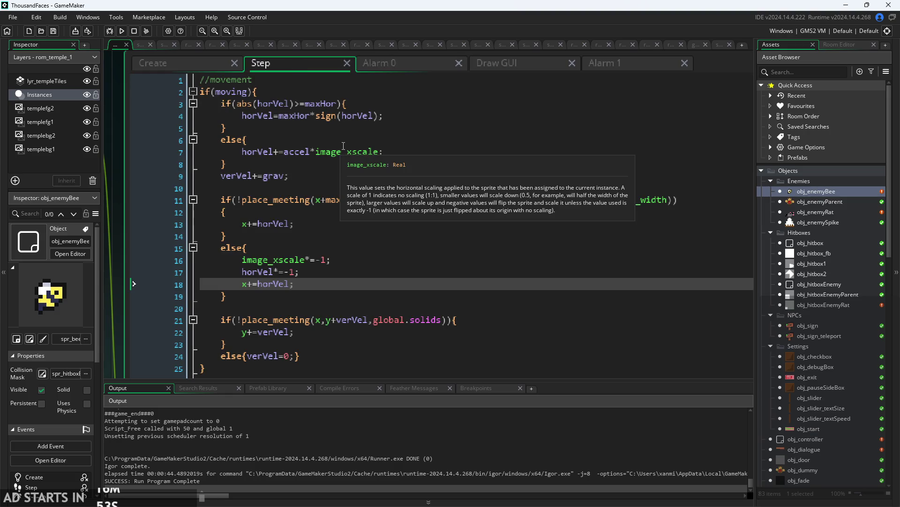
pyautogui.click(384, 102)
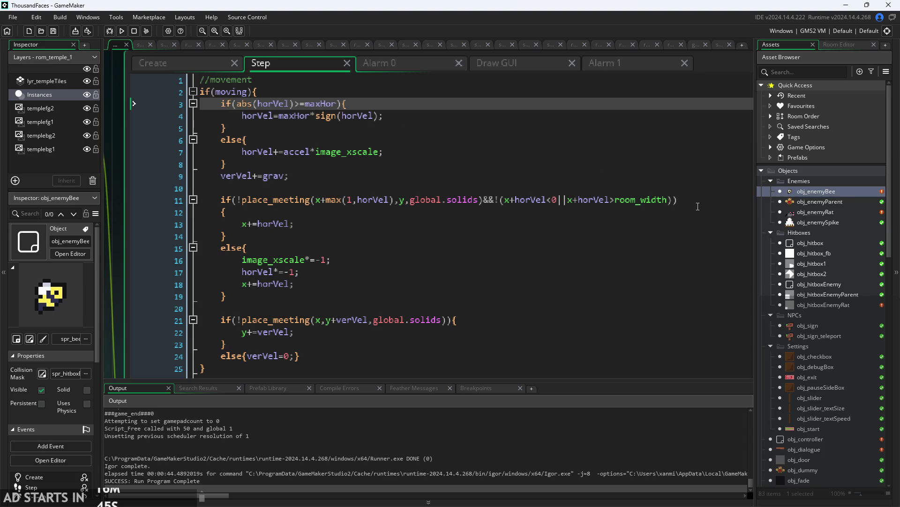
pyautogui.press('Down')
pyautogui.press('Down')
pyautogui.press('Down')
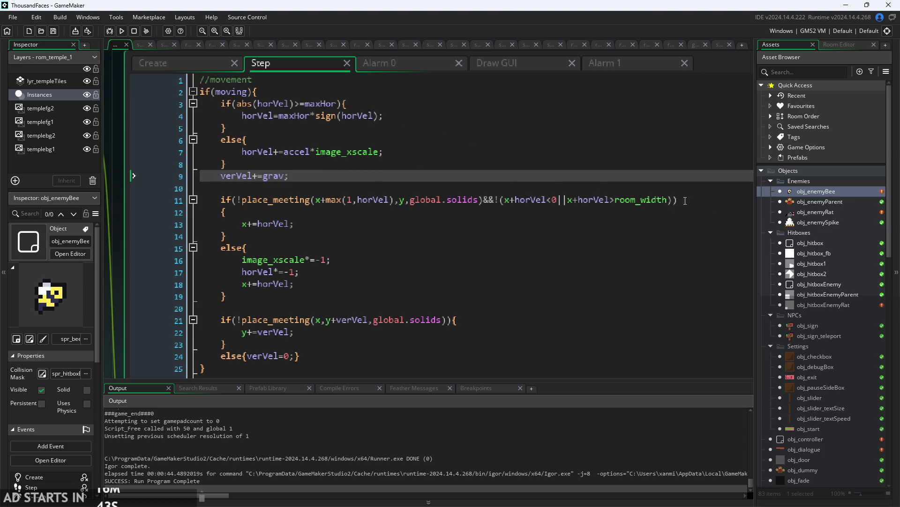
pyautogui.press('Down')
pyautogui.press('Down')
pyautogui.press('Up')
pyautogui.scroll(2, 371, 201)
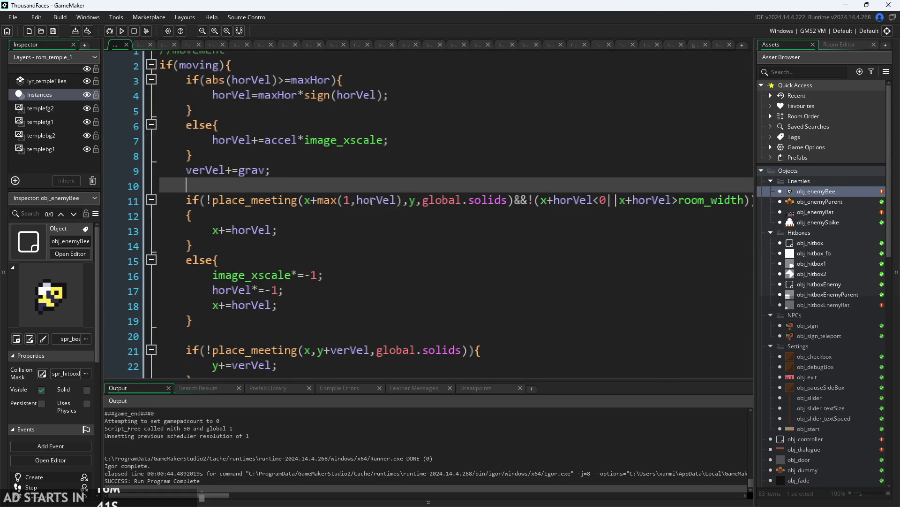
pyautogui.click(332, 201)
pyautogui.moveTo(318, 201); pyautogui.dragTo(400, 202)
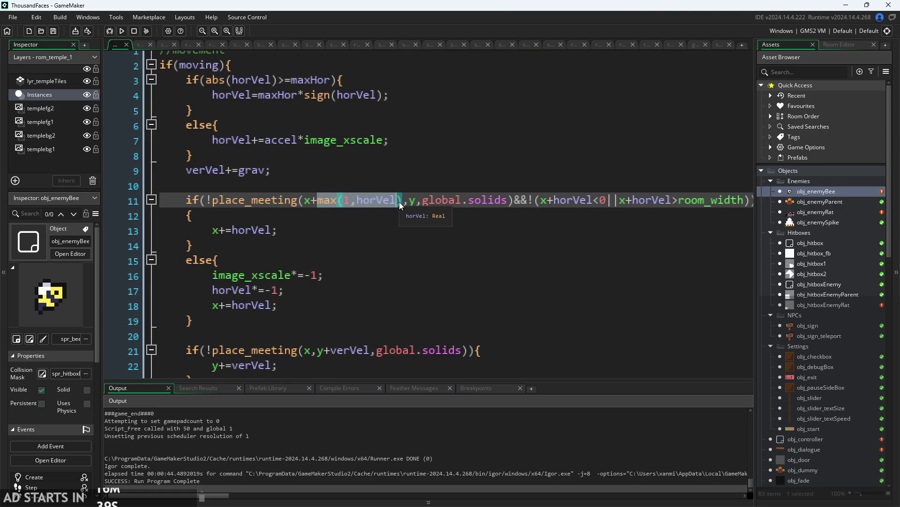
pyautogui.write('ho')
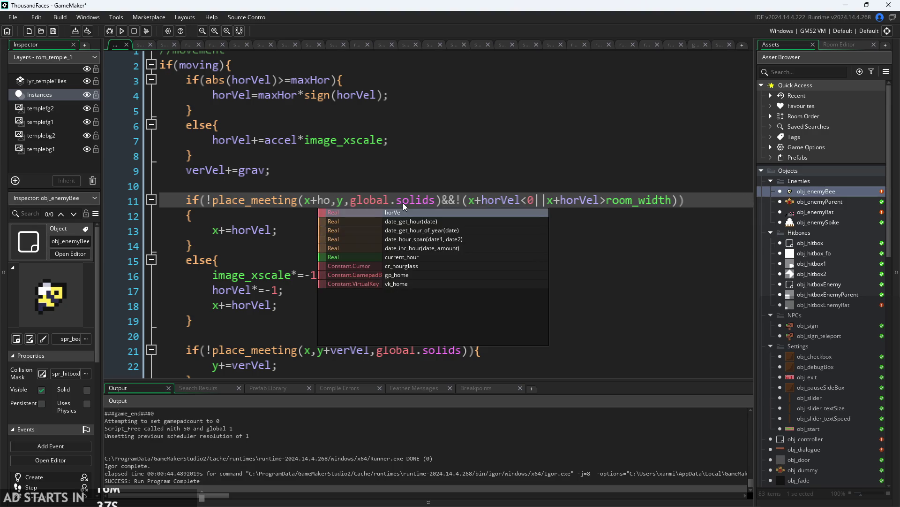
pyautogui.click(401, 214)
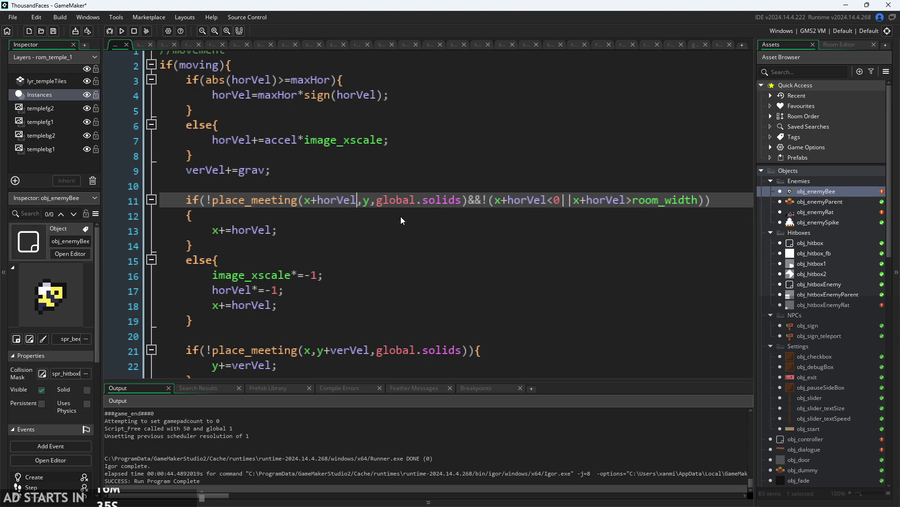
# Insert an opening parenthesis after &&! on line 11 to begin the room-bounds check.
pyautogui.scroll(-1, 370, 211)
pyautogui.click(465, 202)
pyautogui.write('(')
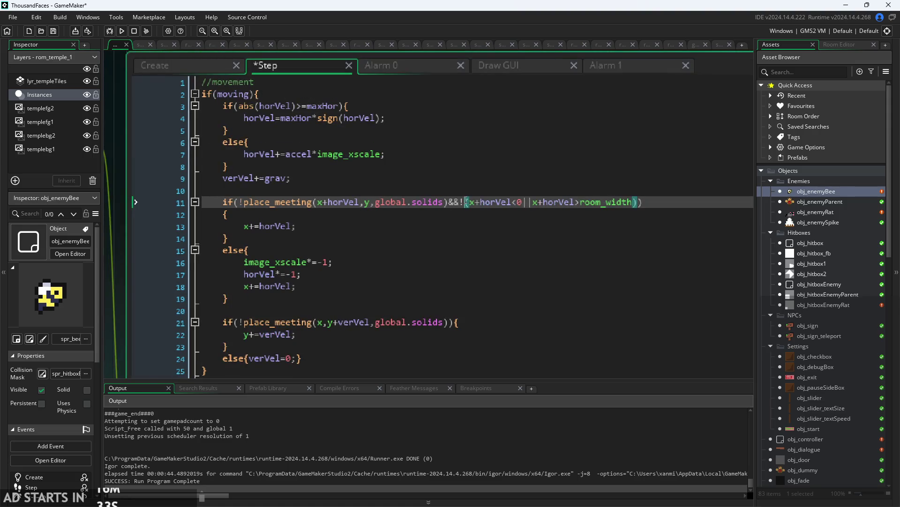
pyautogui.scroll(1, 466, 202)
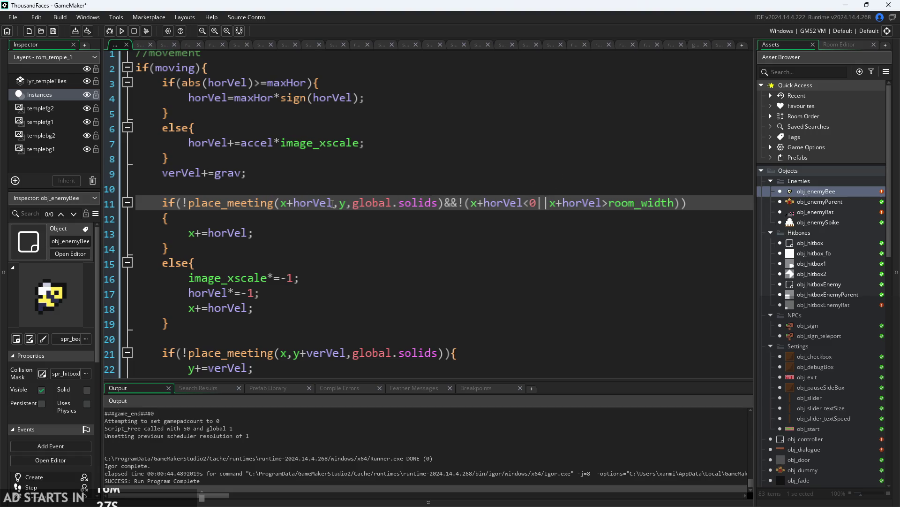
pyautogui.click(253, 202)
pyautogui.moveTo(291, 205)
pyautogui.click(563, 203)
pyautogui.click(451, 203)
pyautogui.moveTo(450, 203); pyautogui.dragTo(675, 203)
pyautogui.click(698, 214)
pyautogui.click(453, 205)
pyautogui.moveTo(445, 202); pyautogui.dragTo(220, 203)
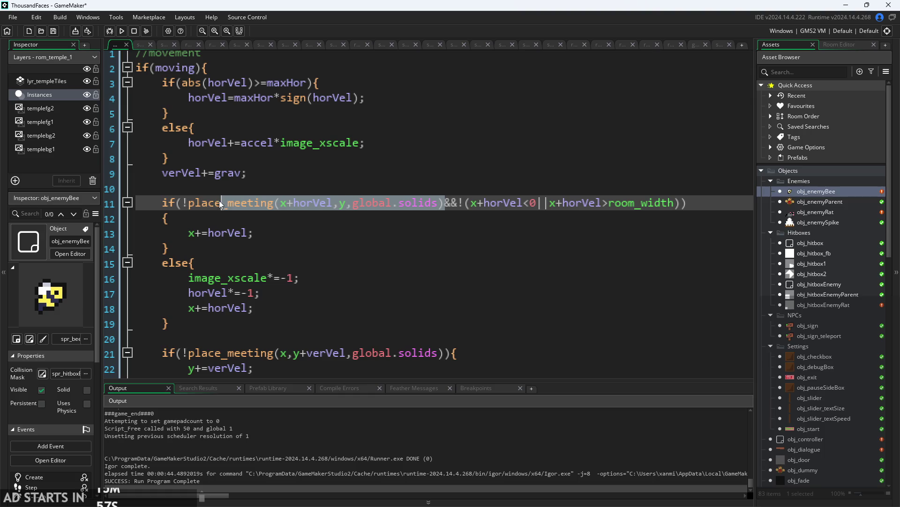
pyautogui.click(183, 203)
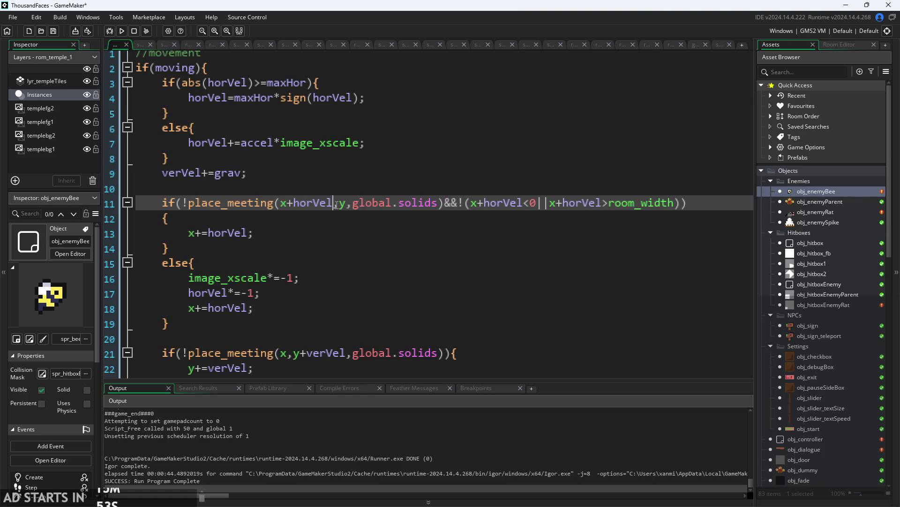
pyautogui.moveTo(342, 205)
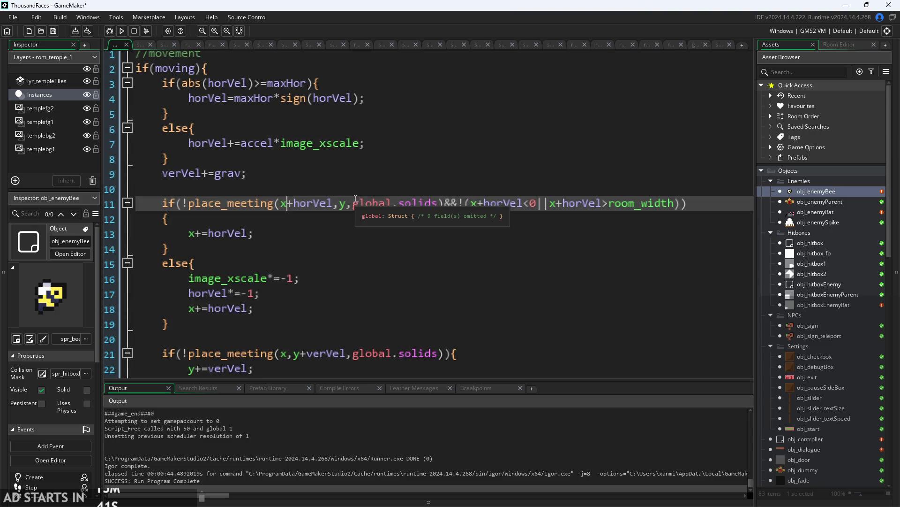
# Look over the wall-collision else branch and horVel flip on lines 11–17.
pyautogui.scroll(-1, 342, 162)
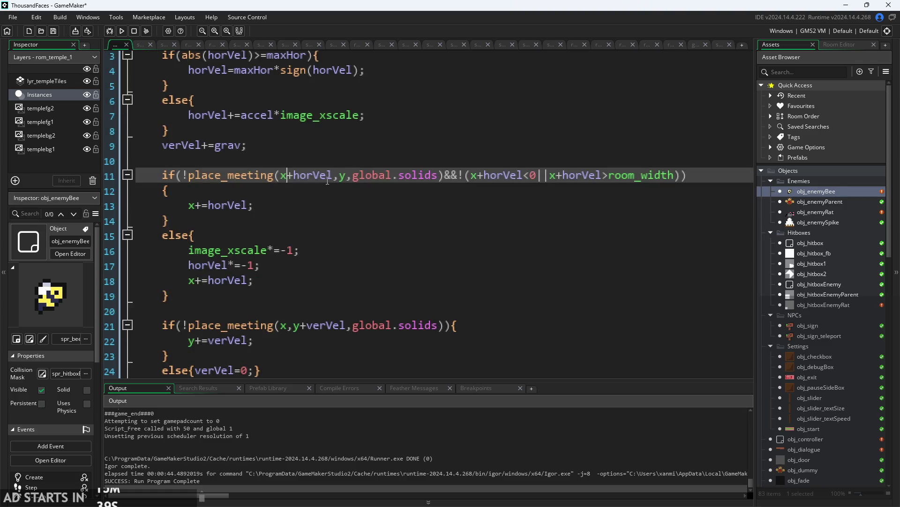
pyautogui.click(259, 206)
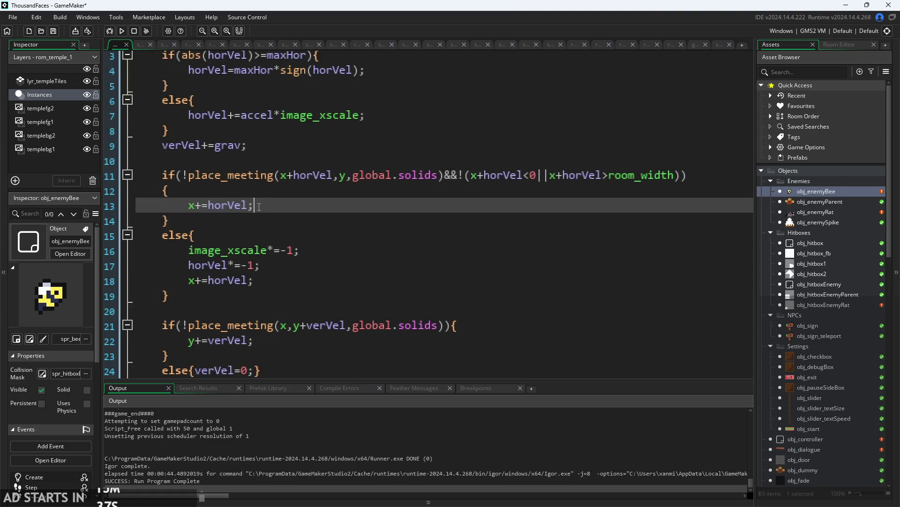
pyautogui.scroll(-1, 255, 207)
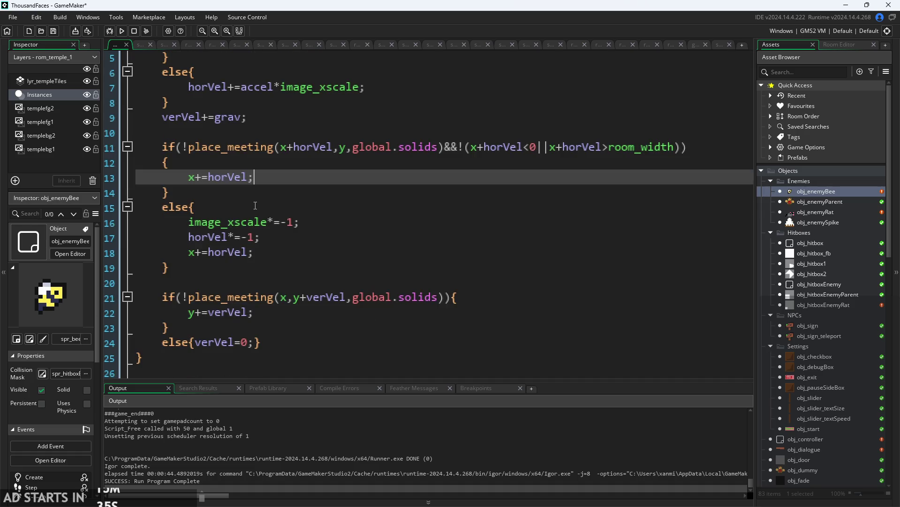
pyautogui.scroll(-1, 261, 188)
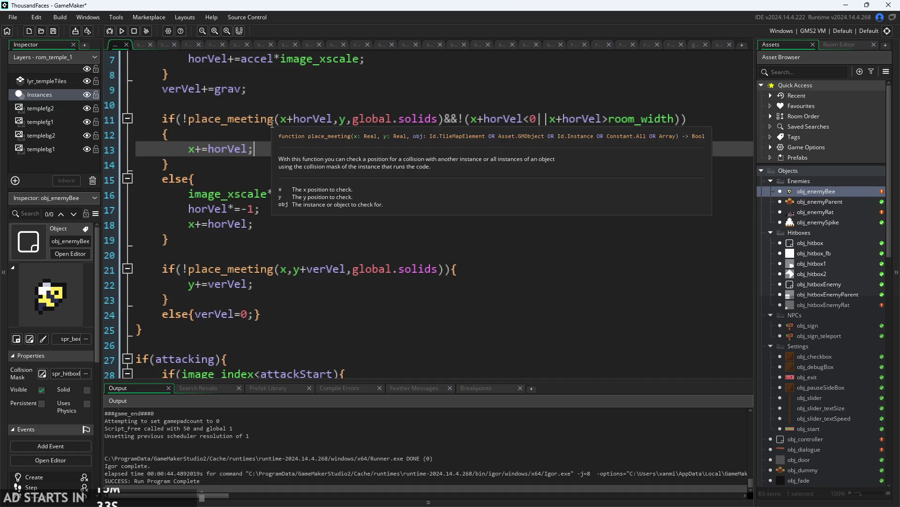
pyautogui.click(272, 124)
pyautogui.click(272, 184)
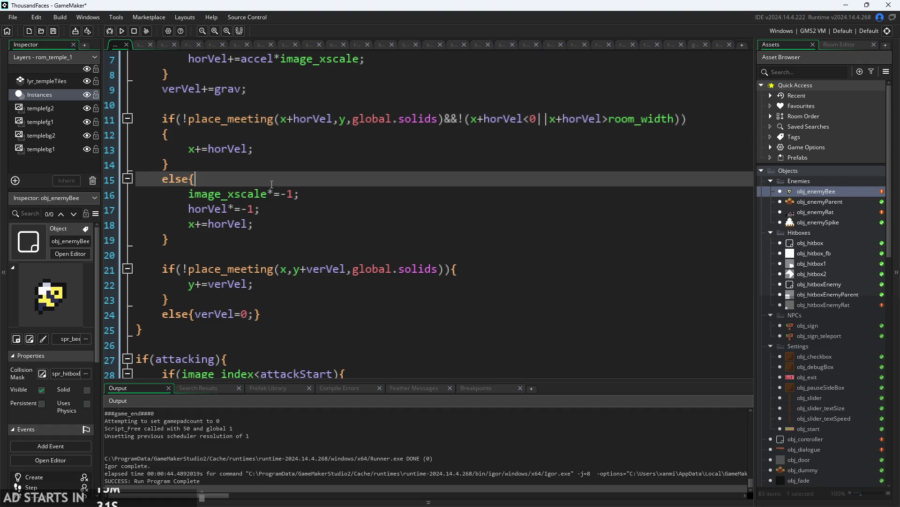
pyautogui.click(273, 117)
pyautogui.click(318, 209)
pyautogui.click(319, 197)
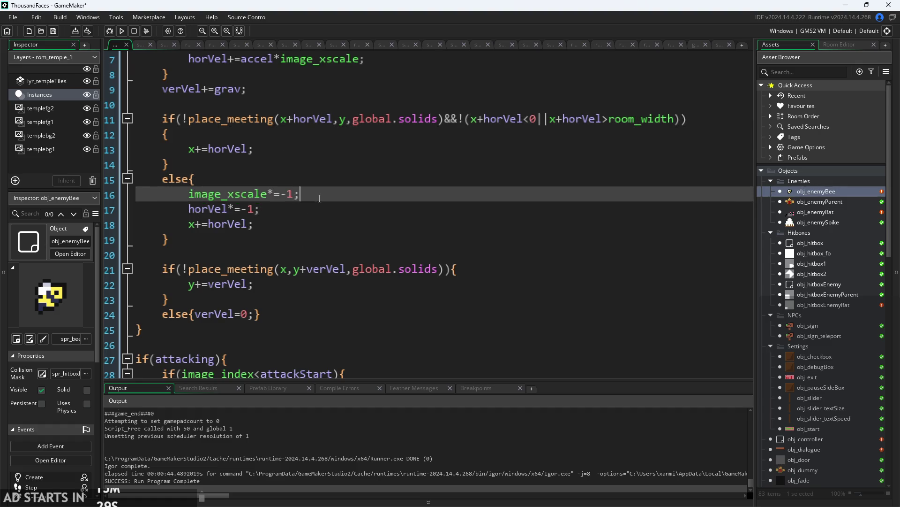
pyautogui.keyDown('ctrl'); pyautogui.scroll(-5, 319, 198); pyautogui.keyUp('ctrl')
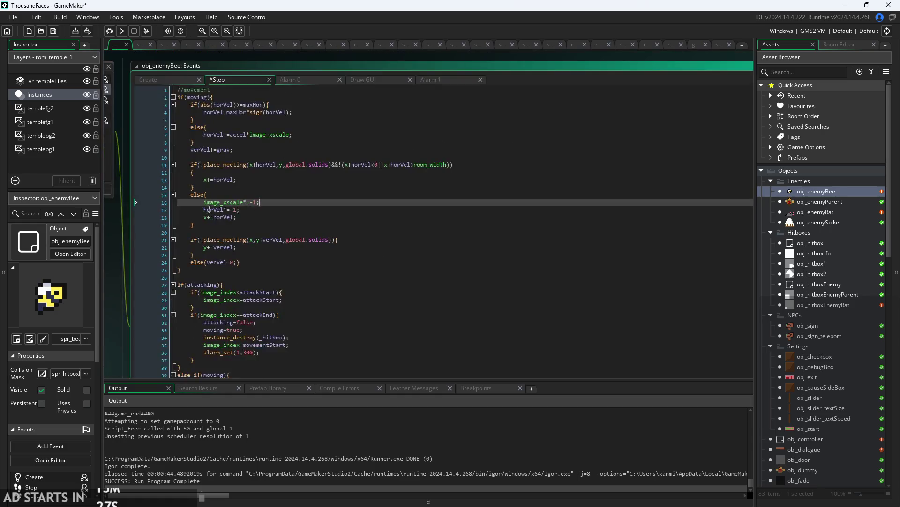
pyautogui.click(264, 211)
pyautogui.keyDown('ctrl'); pyautogui.scroll(-2, 339, 214); pyautogui.keyUp('ctrl')
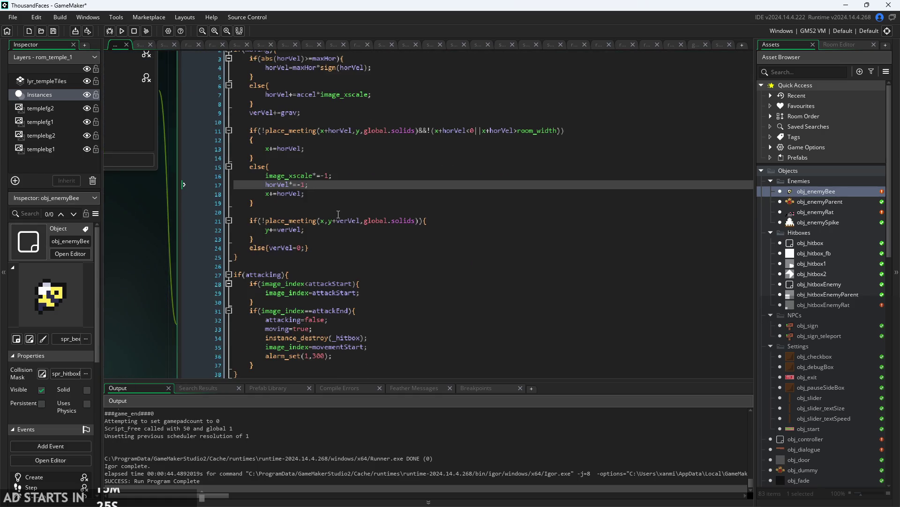
pyautogui.scroll(-2, 338, 214)
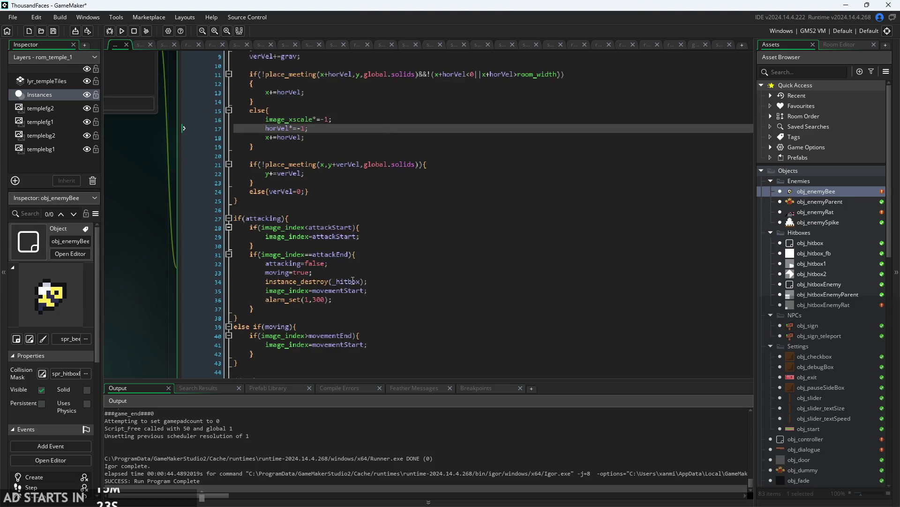
pyautogui.scroll(-6, 387, 304)
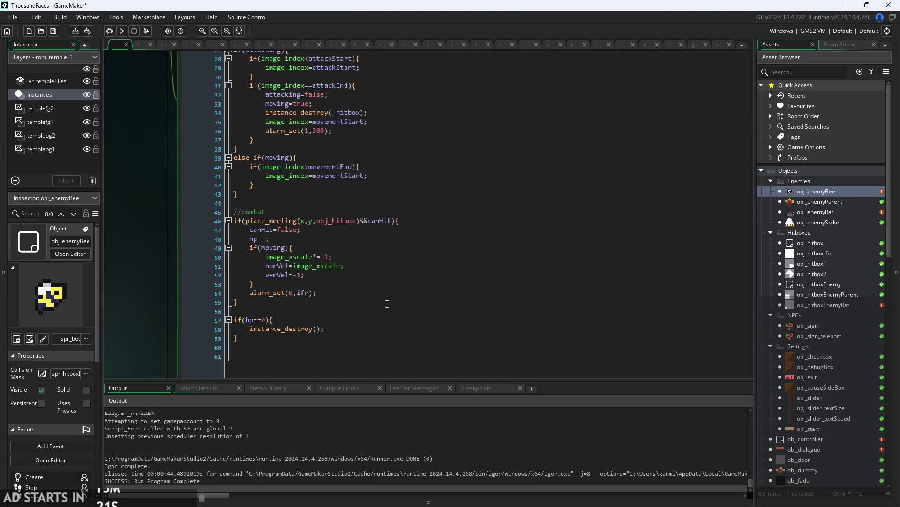
# Examine the image_xscale flip in the combat hit code near line 50, then return to //movement.
pyautogui.keyDown('ctrl'); pyautogui.scroll(3, 325, 260); pyautogui.keyUp('ctrl')
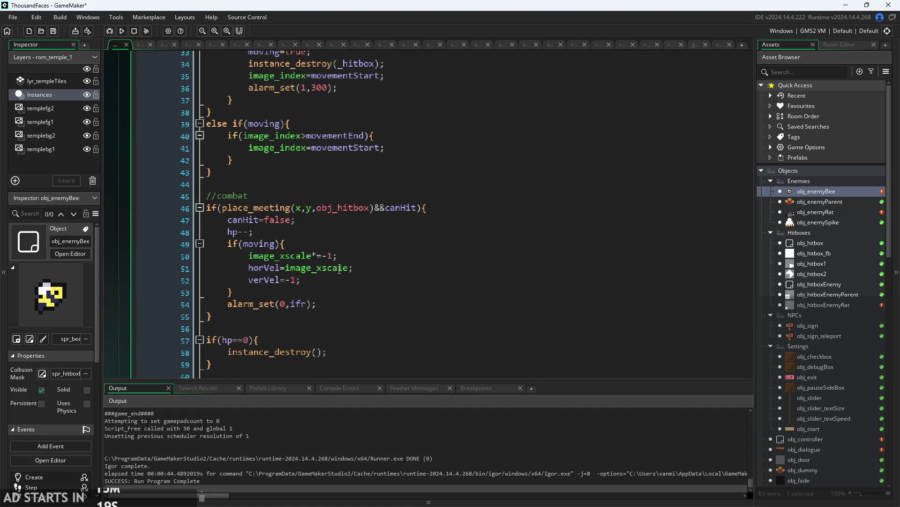
pyautogui.keyDown('ctrl'); pyautogui.scroll(1, 339, 269); pyautogui.keyUp('ctrl')
pyautogui.click(300, 252)
pyautogui.click(352, 267)
pyautogui.click(367, 251)
pyautogui.moveTo(367, 250); pyautogui.dragTo(121, 255)
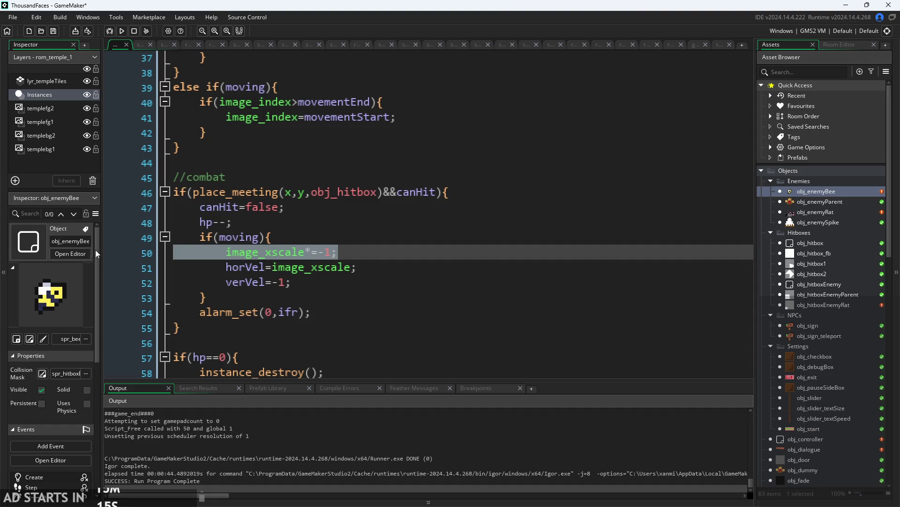
pyautogui.click(252, 258)
pyautogui.click(351, 267)
pyautogui.click(347, 254)
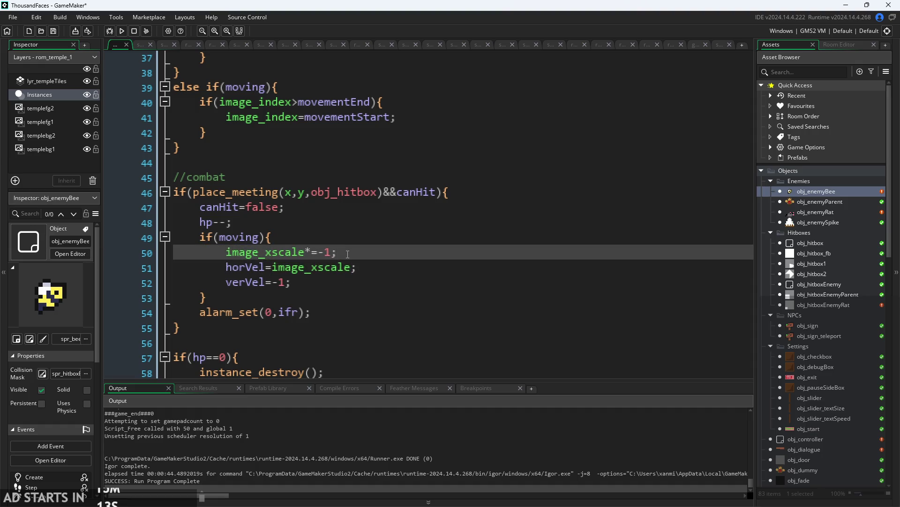
pyautogui.keyDown('ctrl'); pyautogui.scroll(-2, 348, 254); pyautogui.keyUp('ctrl')
pyautogui.moveTo(349, 248); pyautogui.dragTo(281, 257)
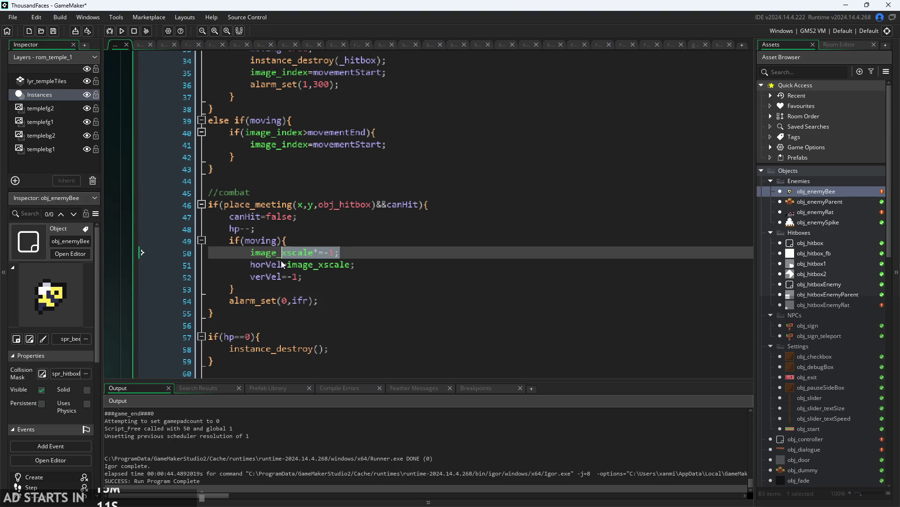
pyautogui.scroll(15, 357, 265)
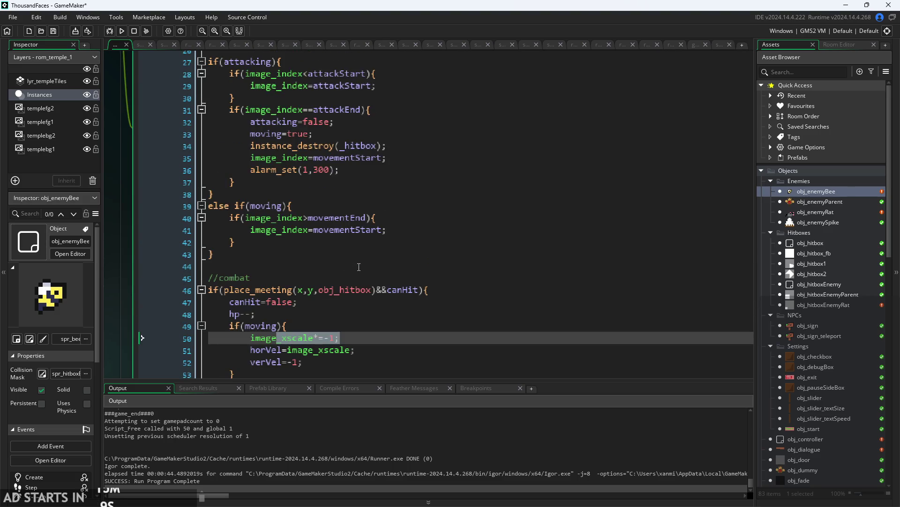
pyautogui.click(261, 203)
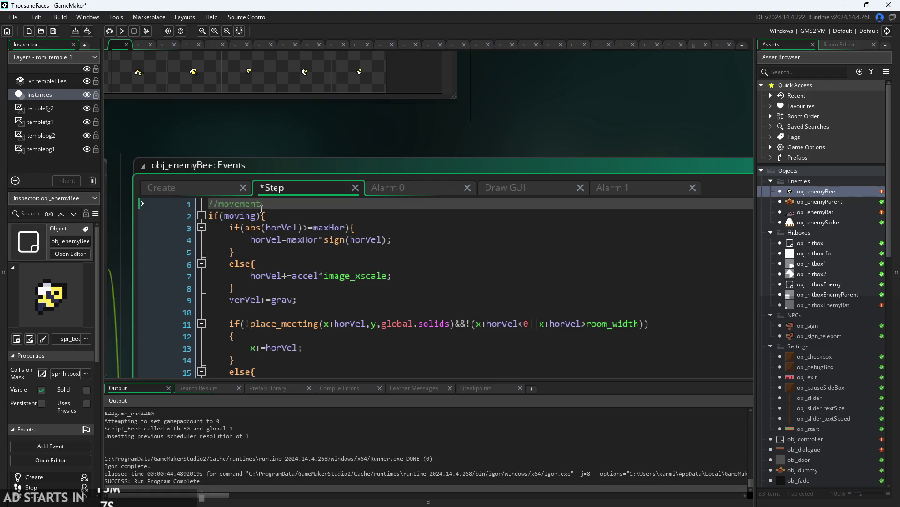
# Add the line image_xscale=sign(horVel) under the //movement comment.
pyautogui.press('Return')
pyautogui.write('imag')
pyautogui.press('Down')
pyautogui.press('Down')
pyautogui.press('Down')
pyautogui.press('Return')
pyautogui.write('=')
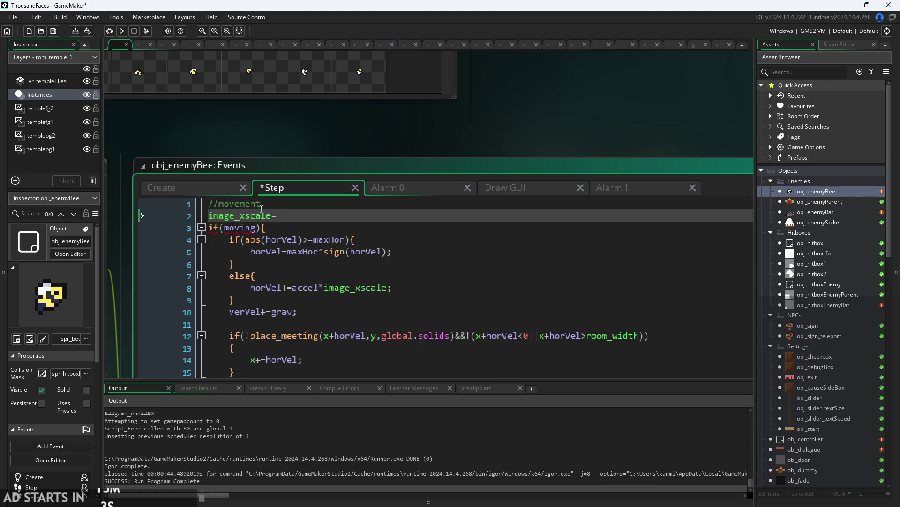
pyautogui.write('sign')
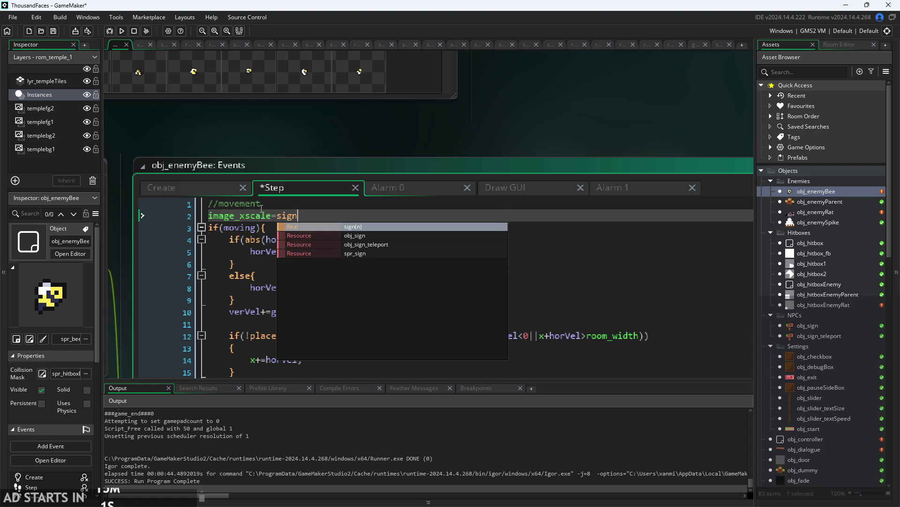
pyautogui.press('Return')
pyautogui.press('Down')
pyautogui.write('horVel')
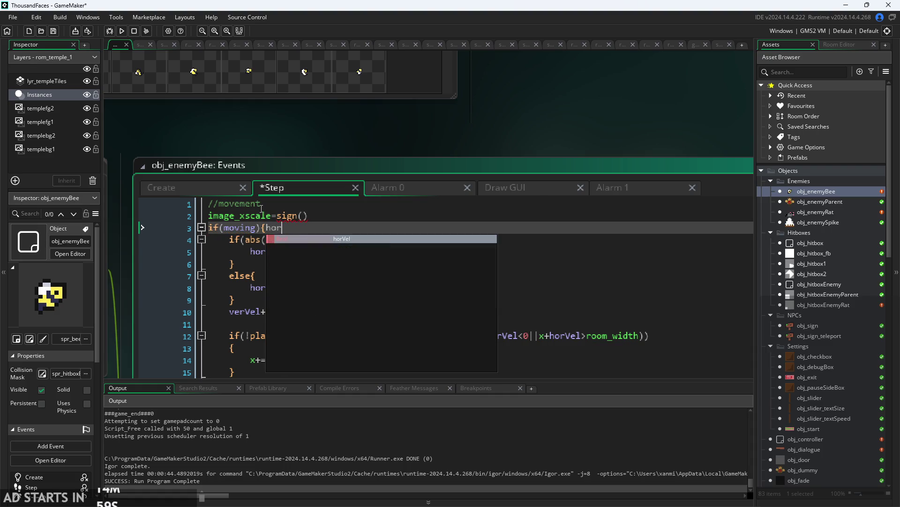
pyautogui.press('Down')
pyautogui.press('Up')
pyautogui.press('BackSpace')
pyautogui.press('BackSpace')
pyautogui.press('BackSpace')
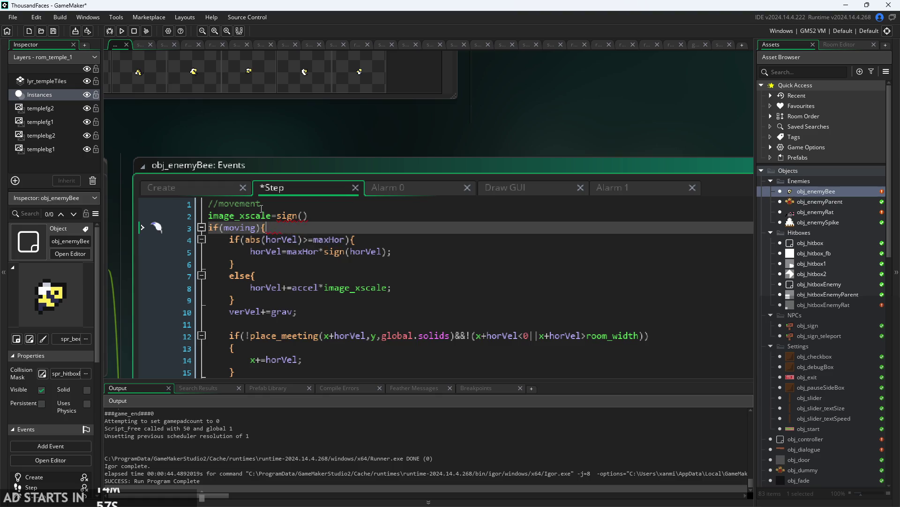
pyautogui.press('Up')
pyautogui.press('End')
pyautogui.press('BackSpace')
pyautogui.press('BackSpace')
pyautogui.write('(horVel')
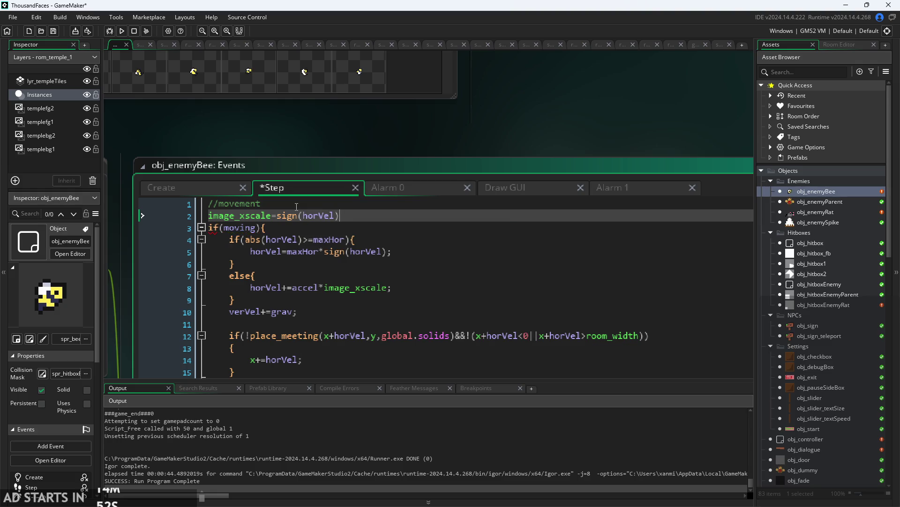
pyautogui.press('Down')
pyautogui.press('Down')
pyautogui.press('Down')
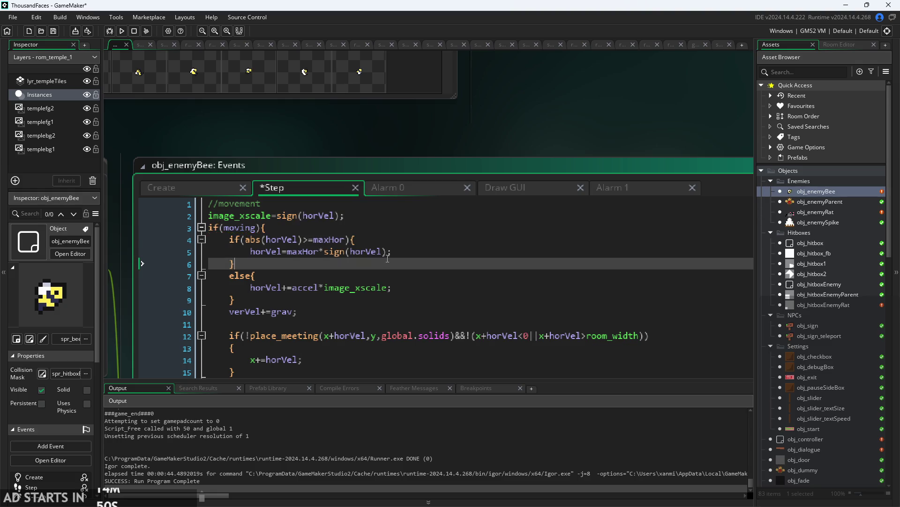
# Delete the image_xscale flip from the wall-bounce code, leaving horVel*=-1.
pyautogui.scroll(-2, 394, 239)
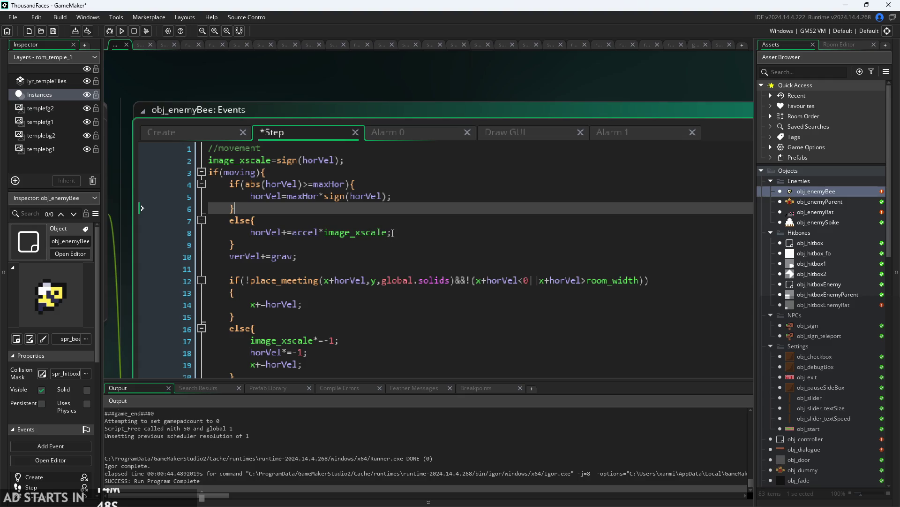
pyautogui.scroll(-5, 391, 233)
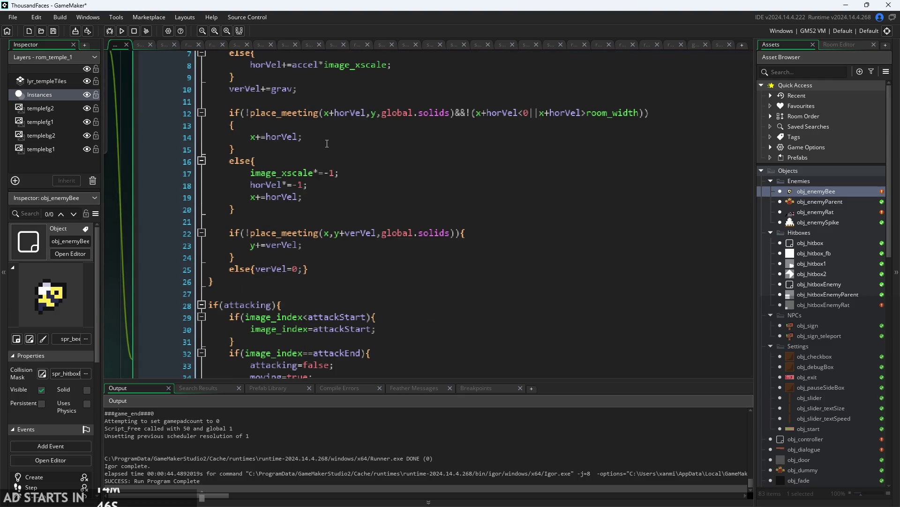
pyautogui.click(321, 129)
pyautogui.click(322, 137)
pyautogui.click(323, 187)
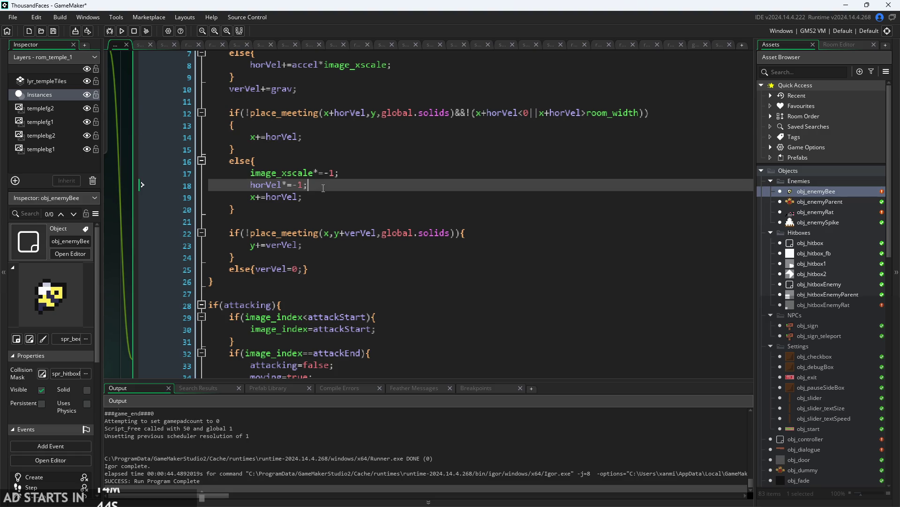
pyautogui.scroll(2, 323, 188)
pyautogui.moveTo(346, 167); pyautogui.dragTo(165, 167)
pyautogui.press('BackSpace')
pyautogui.press('BackSpace')
pyautogui.click(328, 168)
# In the hit code, remove horVel=image_xscale and make the flip negate horVel instead.
pyautogui.scroll(-3, 379, 175)
pyautogui.scroll(-5, 379, 175)
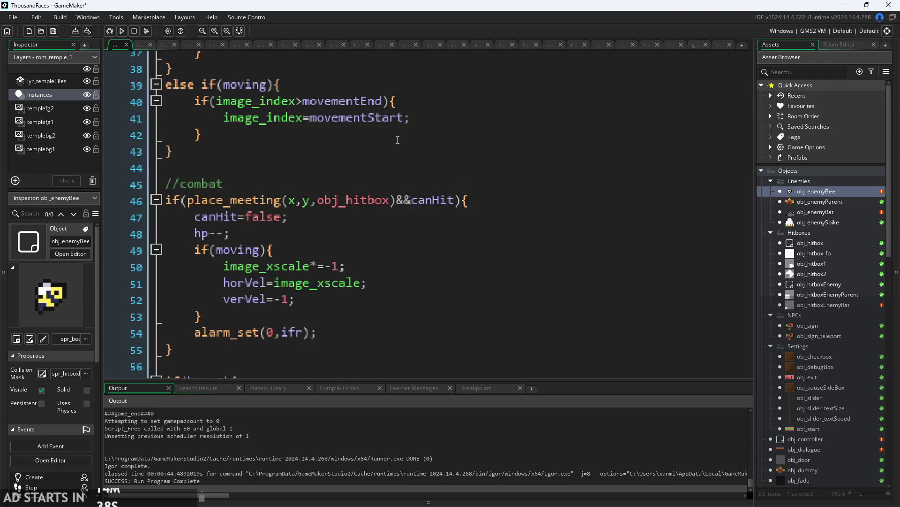
pyautogui.scroll(-2, 402, 147)
pyautogui.click(362, 167)
pyautogui.hotkey('shift', 'Home')
pyautogui.press('BackSpace')
pyautogui.press('BackSpace')
pyautogui.doubleClick(237, 158)
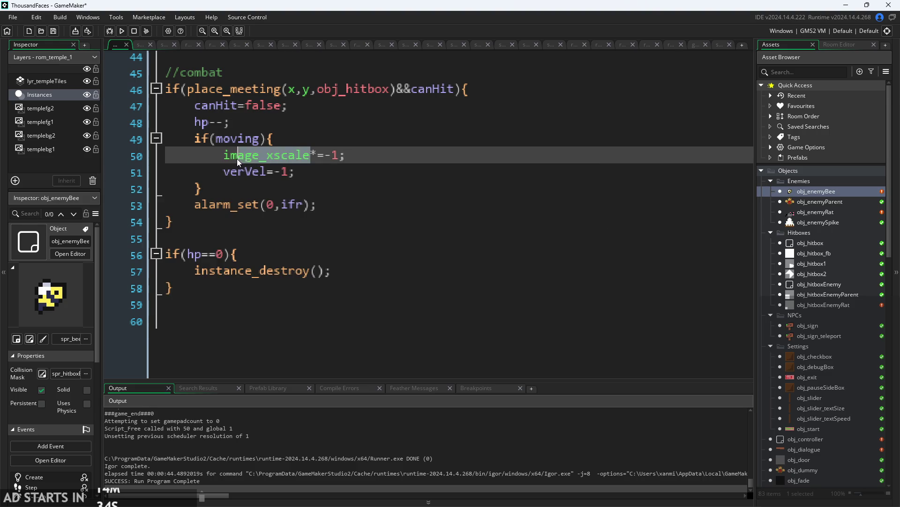
pyautogui.write('horVel')
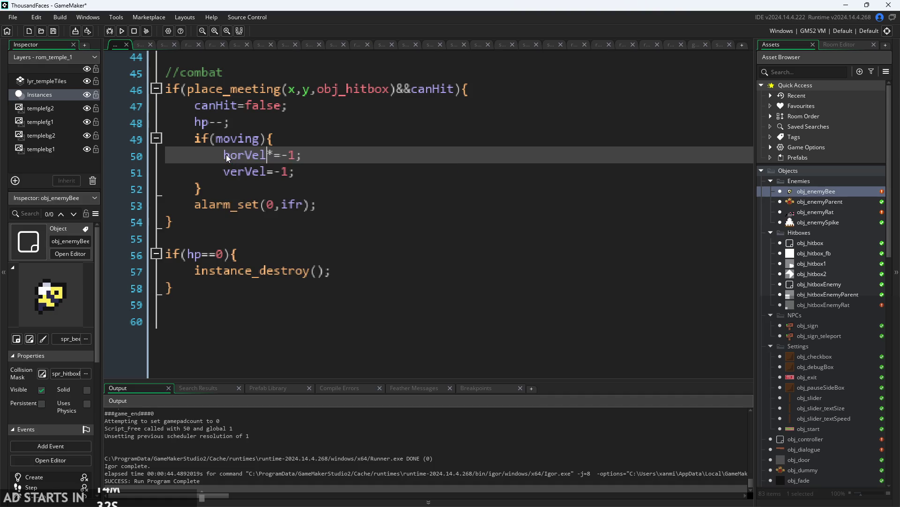
pyautogui.click(339, 170)
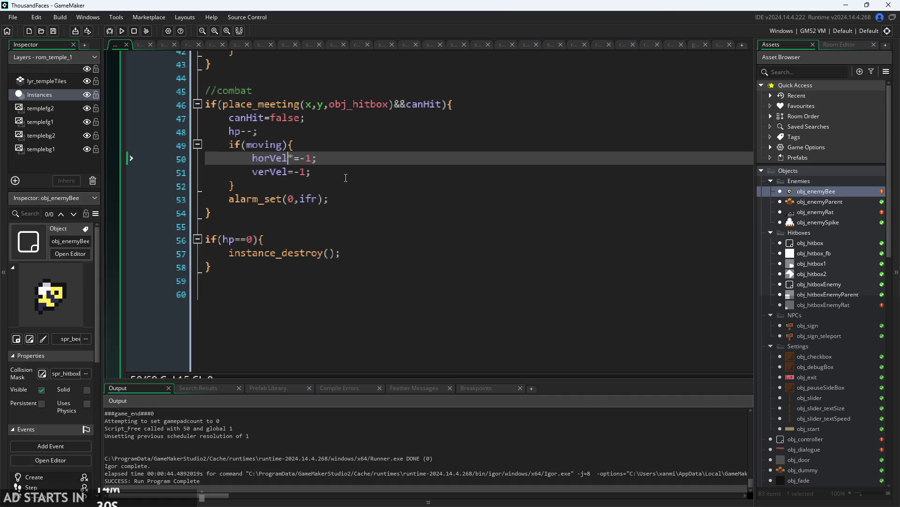
# Comment out the verVel=-1 line in the hit code.
pyautogui.scroll(-3, 339, 169)
pyautogui.press('Down')
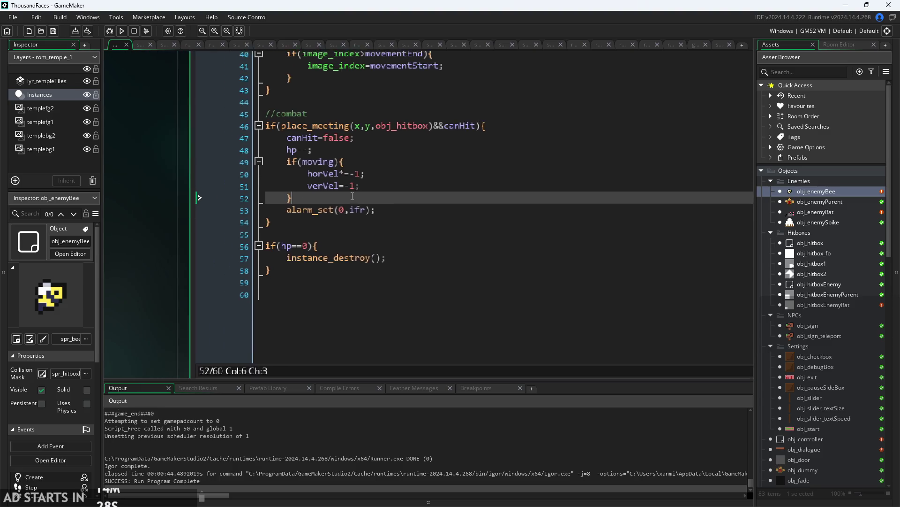
pyautogui.scroll(2, 379, 195)
pyautogui.click(202, 190)
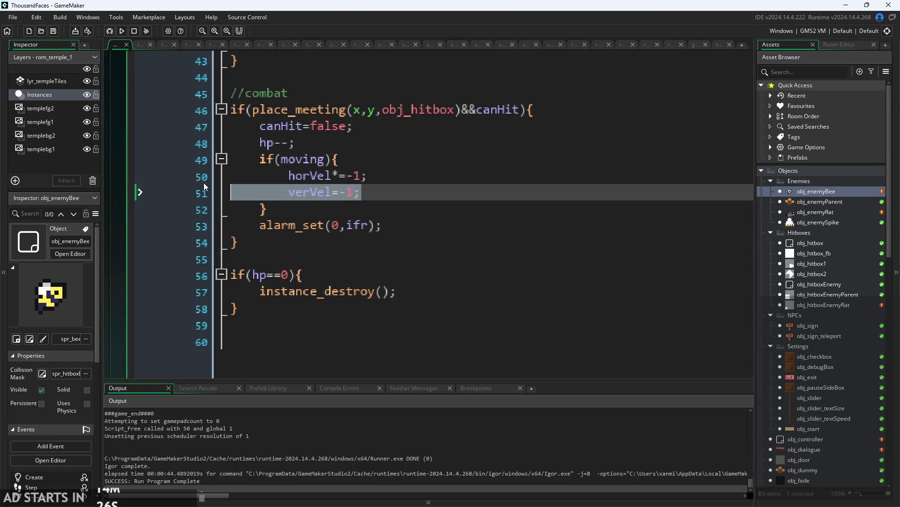
pyautogui.click(288, 193)
pyautogui.write('//')
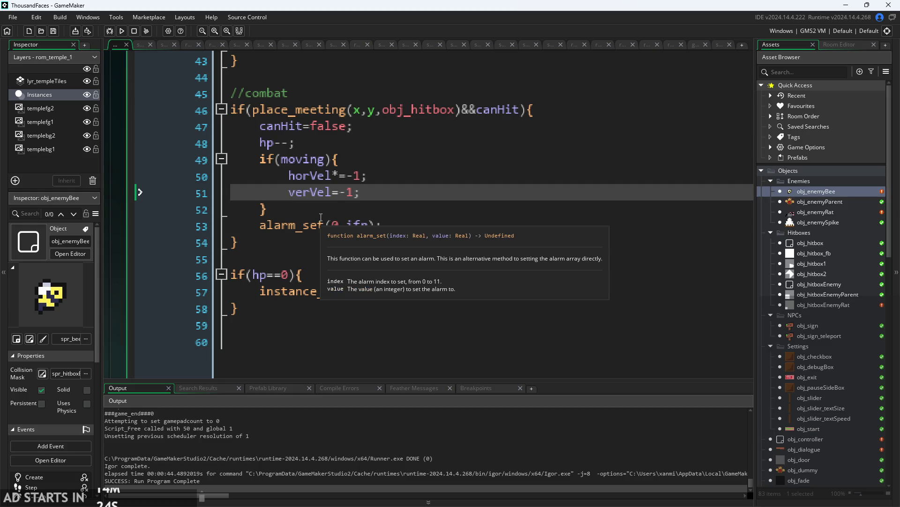
pyautogui.click(429, 192)
# Move the image_xscale=sign(horVel) line to the end of the Step script.
pyautogui.scroll(-1, 428, 192)
pyautogui.scroll(2, 183, 215)
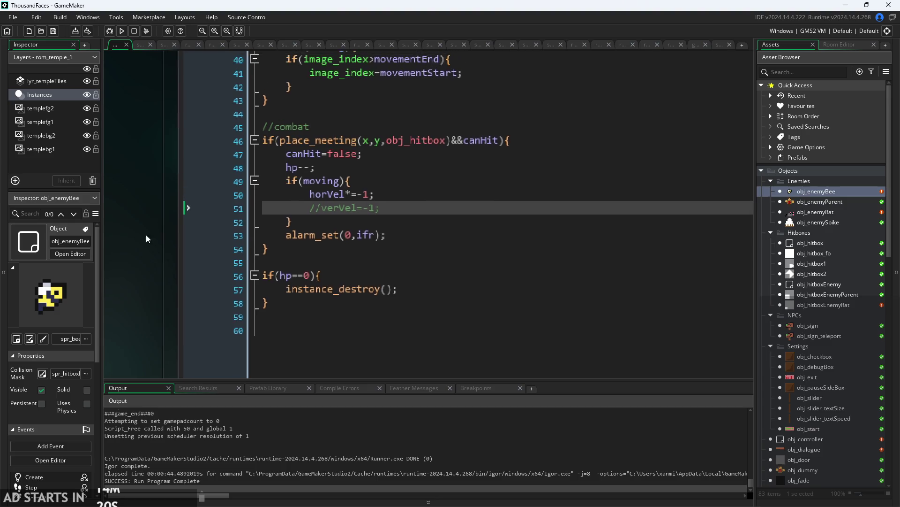
pyautogui.scroll(-1, 402, 247)
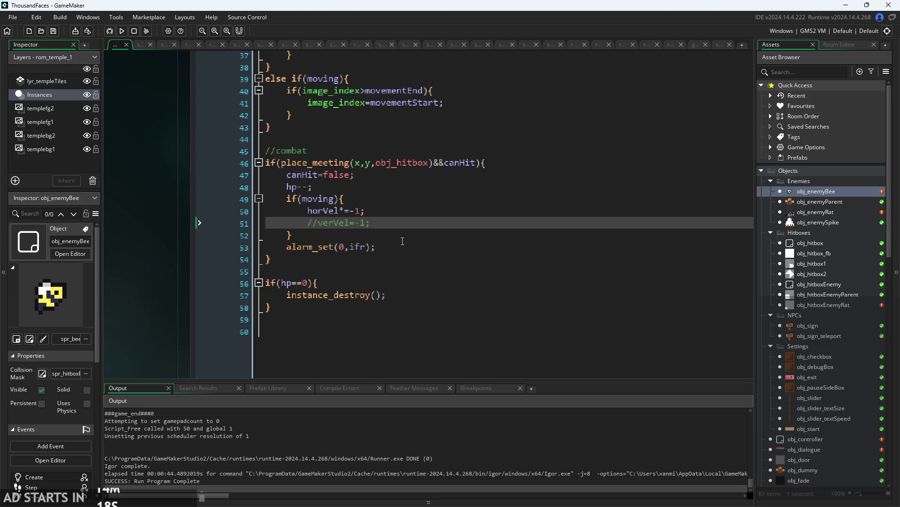
pyautogui.scroll(15, 406, 276)
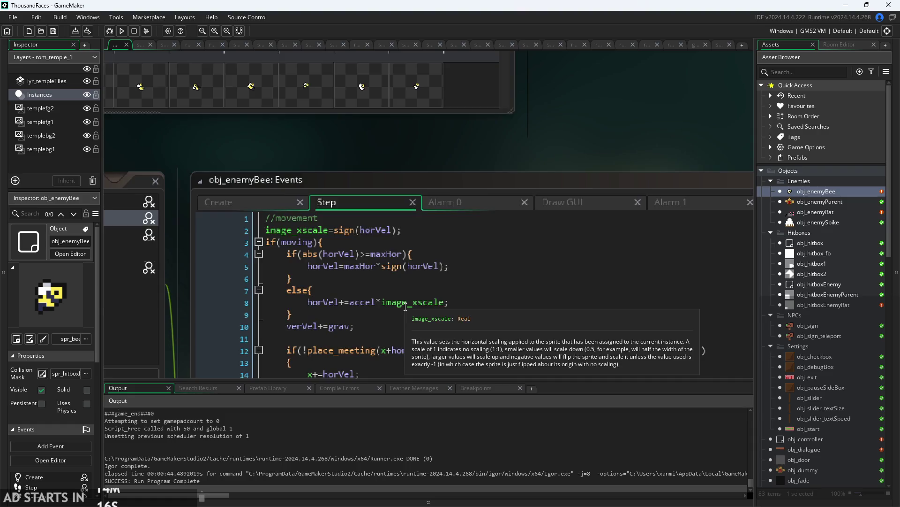
pyautogui.scroll(-5, 411, 217)
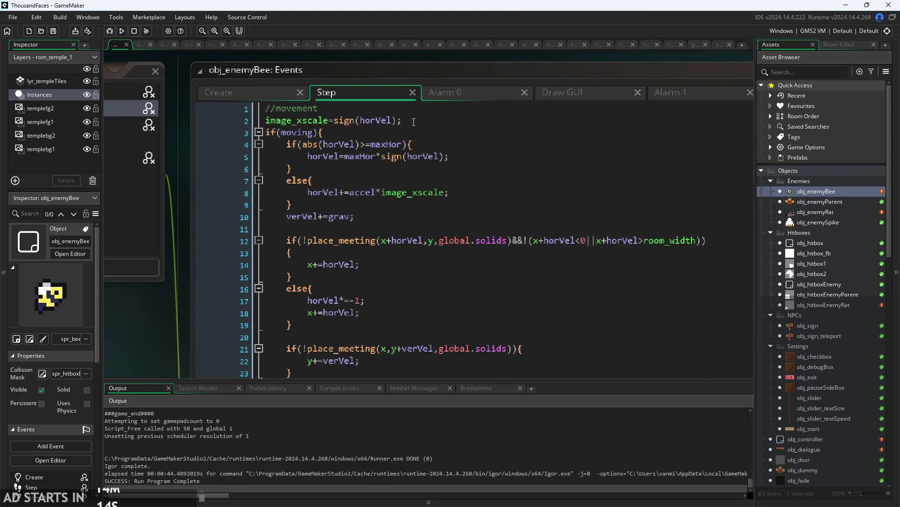
pyautogui.click(211, 122)
pyautogui.press('BackSpace')
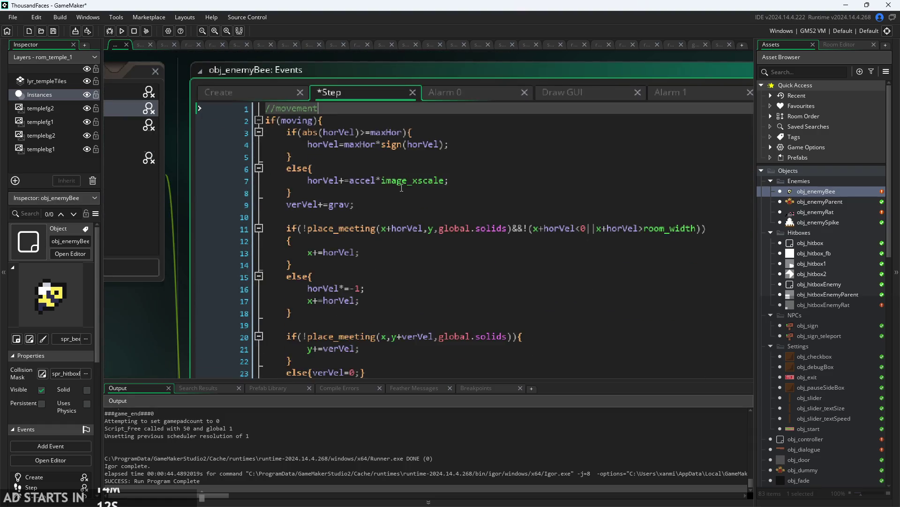
pyautogui.scroll(-20, 401, 187)
pyautogui.click(358, 160)
pyautogui.write('image_xscale=sign(horVel);')
# Run the game and start it from the title screen.
pyautogui.scroll(3, 140, 122)
pyautogui.click(125, 35)
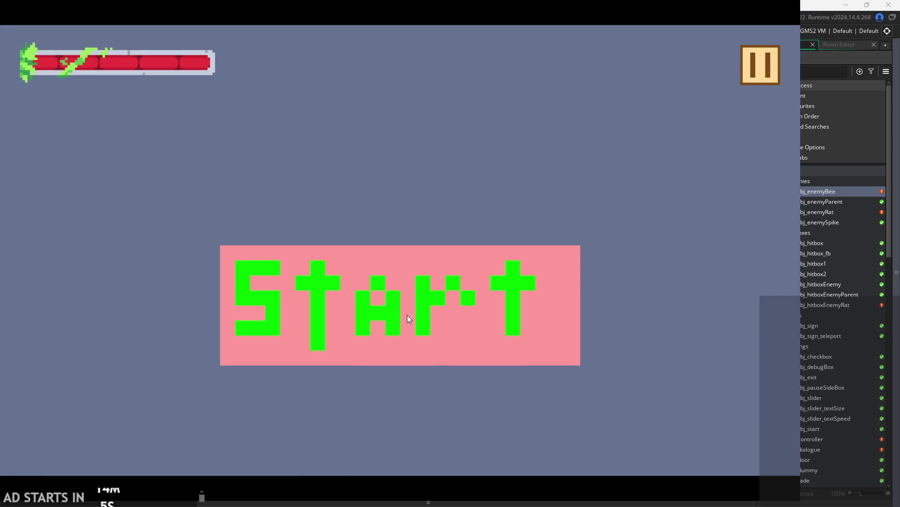
pyautogui.click(407, 315)
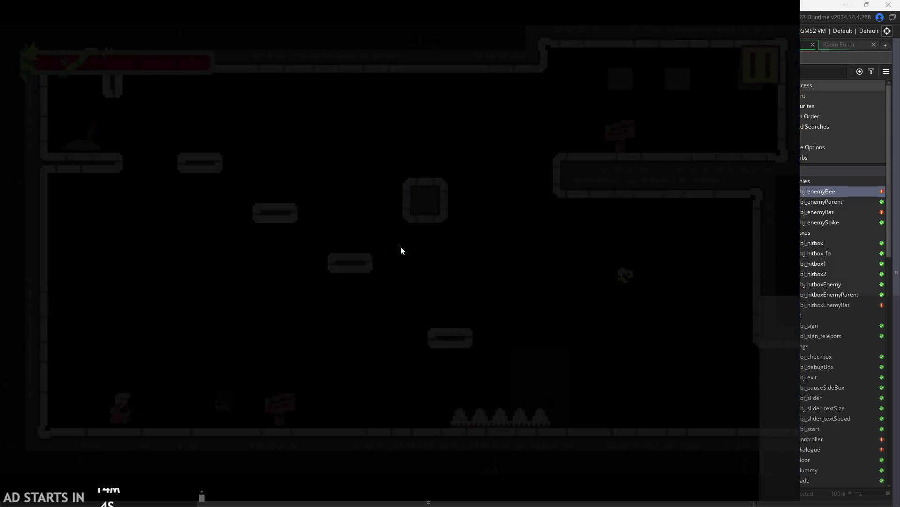
# Walk the hero right past the spikes, back left, then jump toward the bee.
pyautogui.press('Right')
pyautogui.press('space')
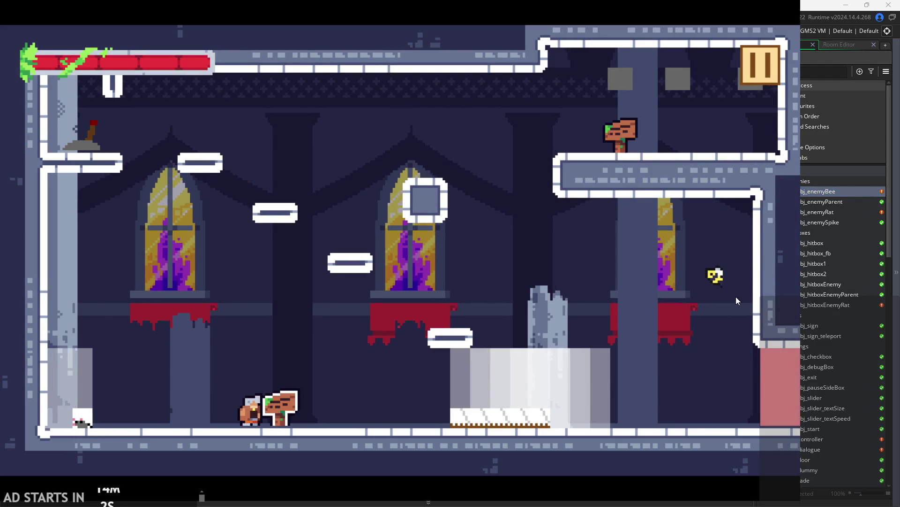
pyautogui.press('Right')
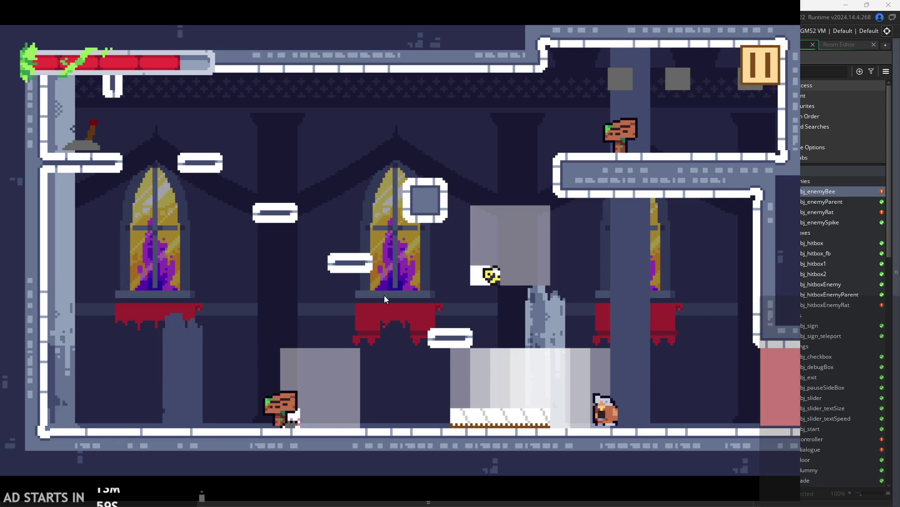
pyautogui.press('Right')
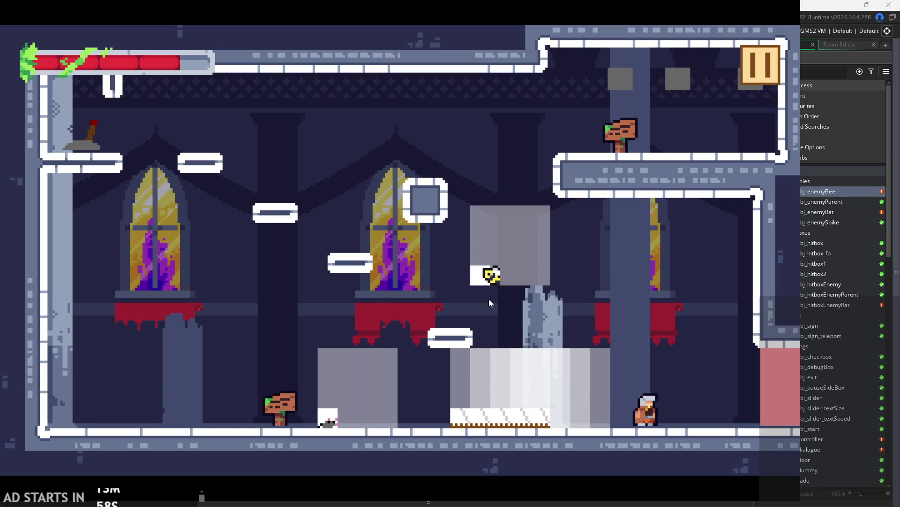
pyautogui.press('Right')
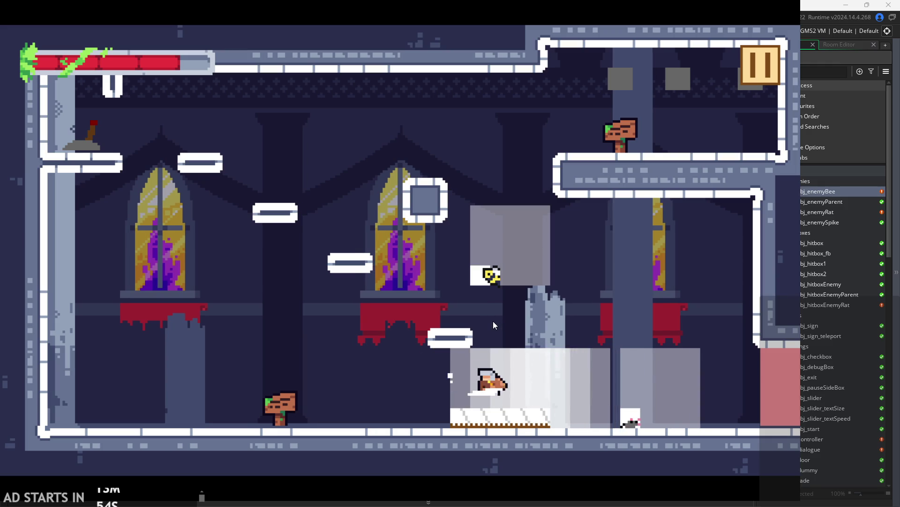
pyautogui.press('Left')
pyautogui.press('space')
pyautogui.press('Left')
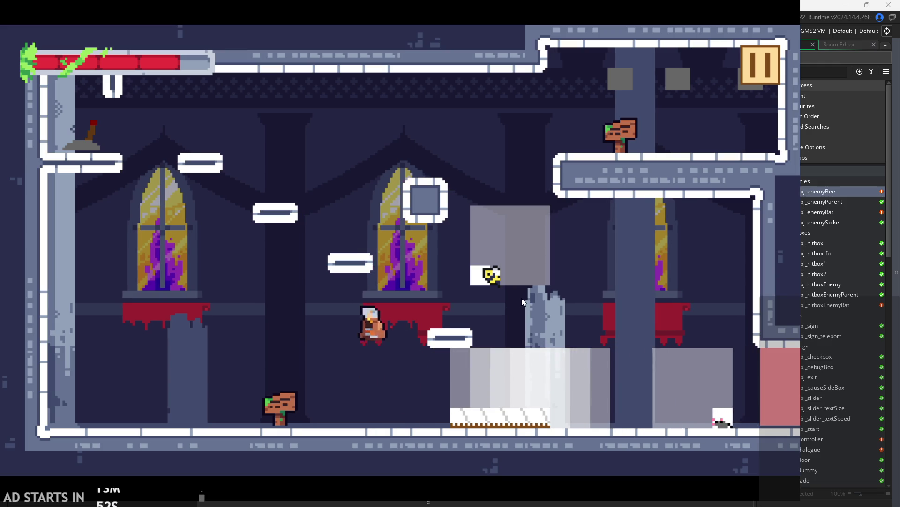
pyautogui.press('Up')
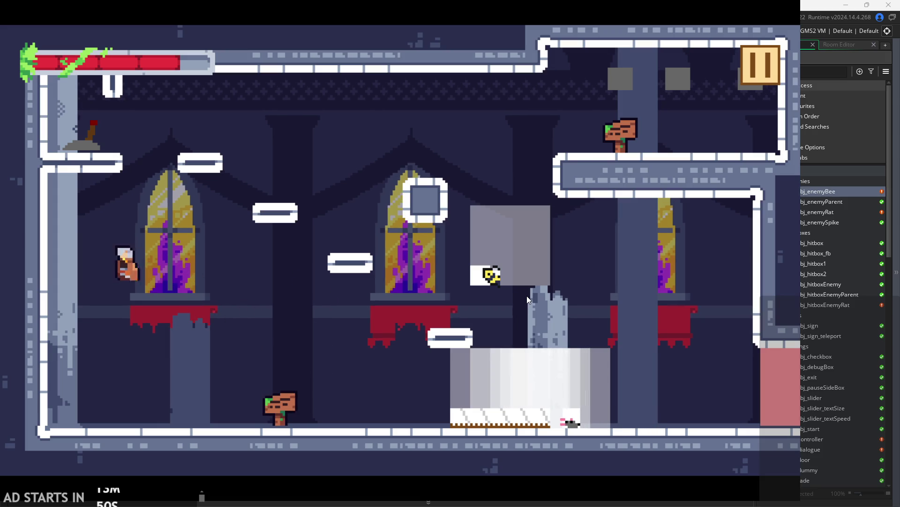
pyautogui.press('Right')
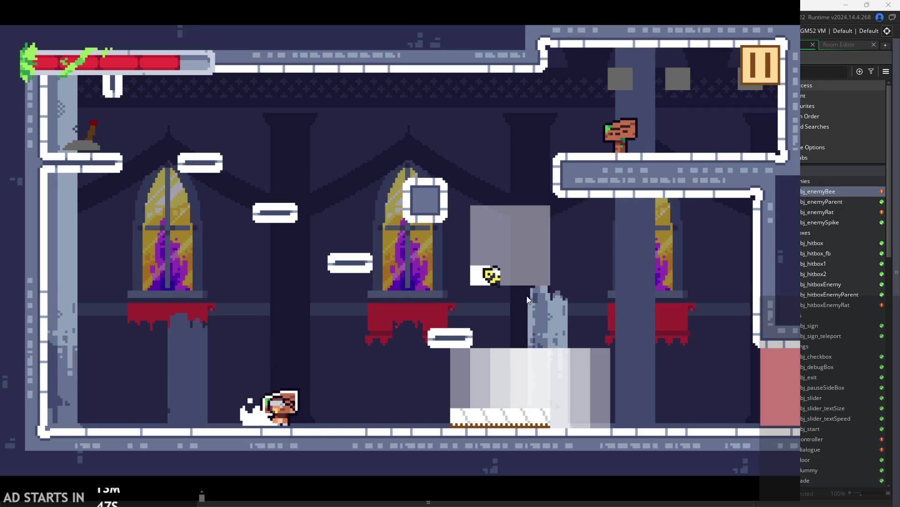
pyautogui.press('space')
pyautogui.press('Right')
# Jump the hero repeatedly into the bee's hitbox, then pause and exit the game.
pyautogui.press('Right')
pyautogui.press('space')
pyautogui.press('Right')
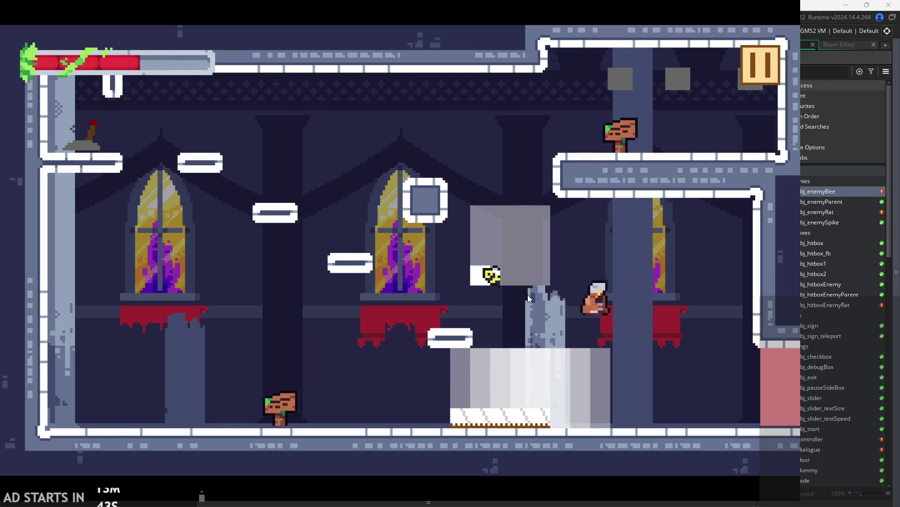
pyautogui.press('space')
pyautogui.press('Left')
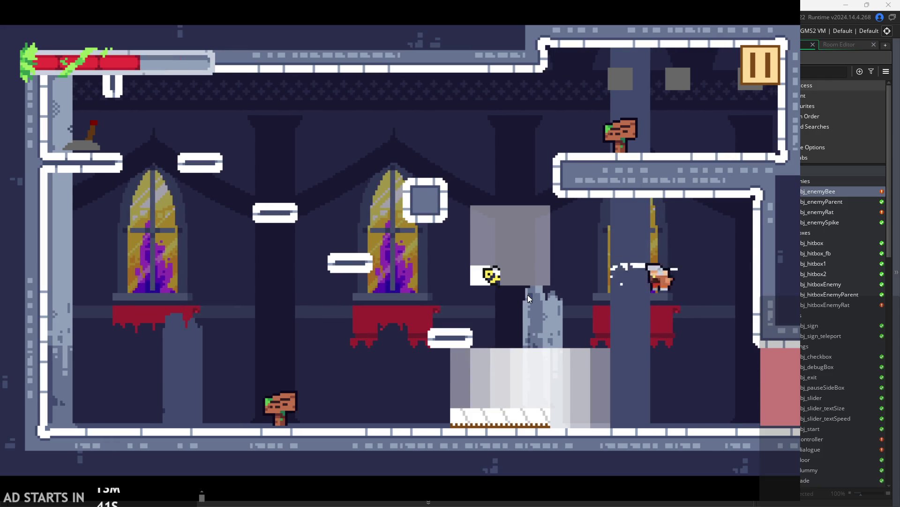
pyautogui.press('space')
pyautogui.press('Right')
pyautogui.press('Left')
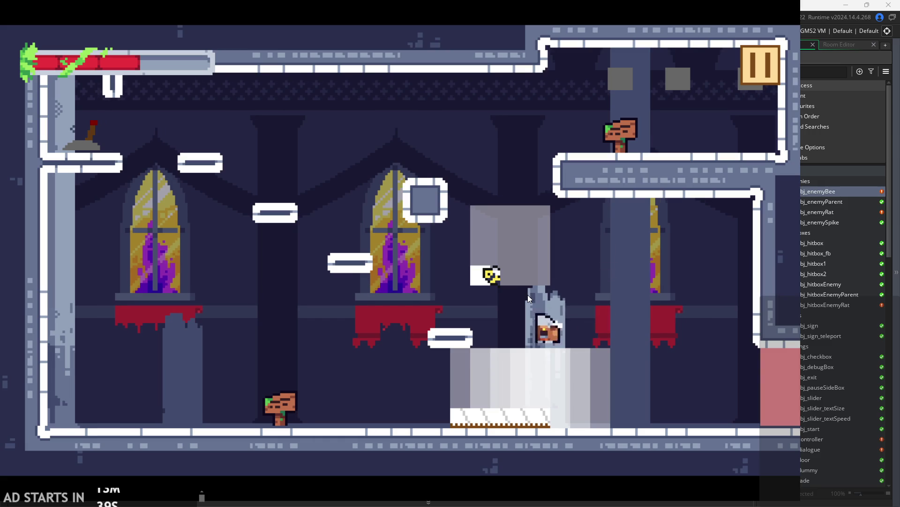
pyautogui.press('space')
pyautogui.press('Left')
pyautogui.click(761, 81)
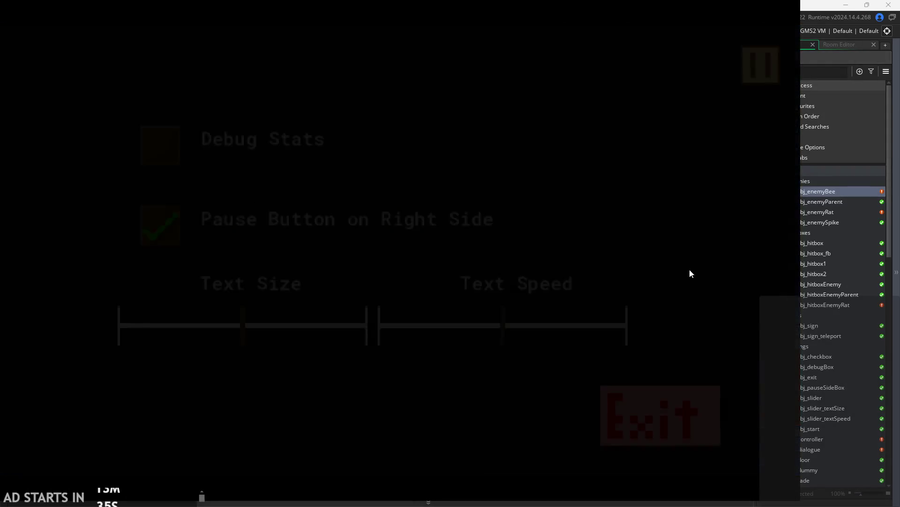
pyautogui.click(646, 435)
# Review the bee's combat code, including the if(moving) check and the horVel reversal line.
pyautogui.scroll(-3, 256, 277)
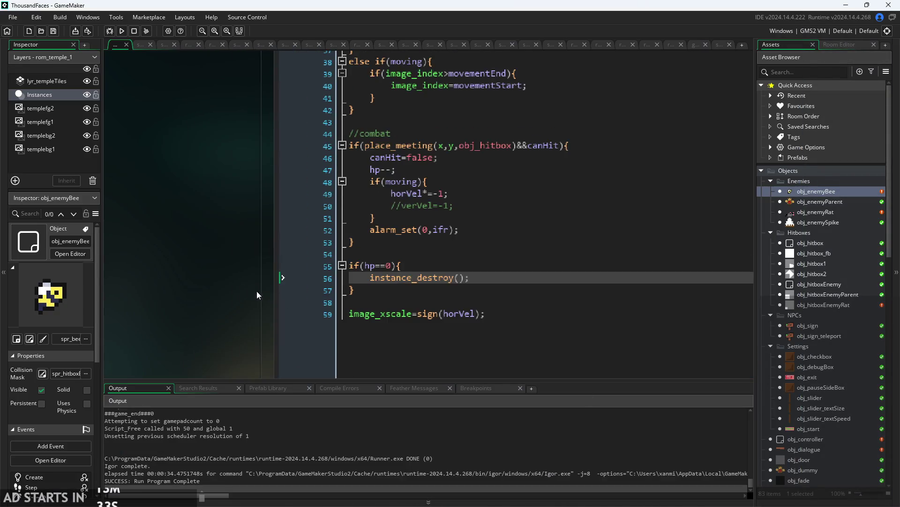
pyautogui.scroll(2, 181, 269)
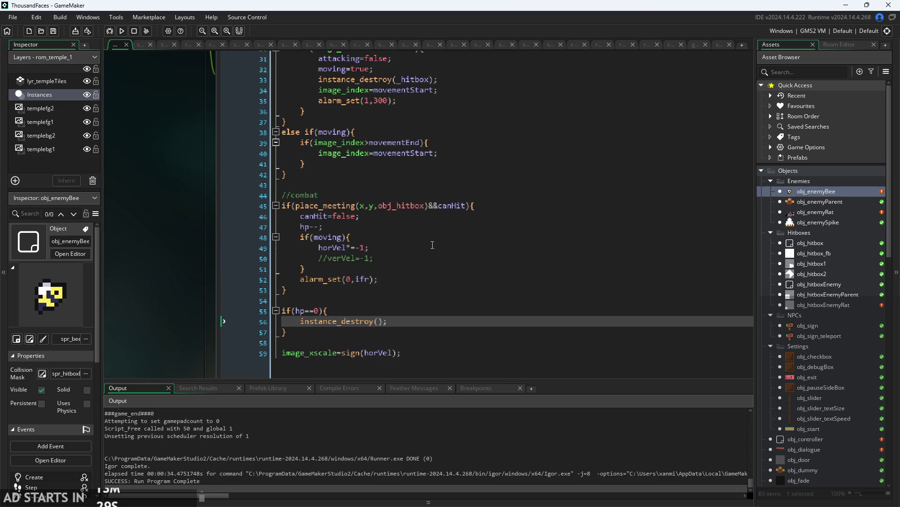
pyautogui.click(444, 239)
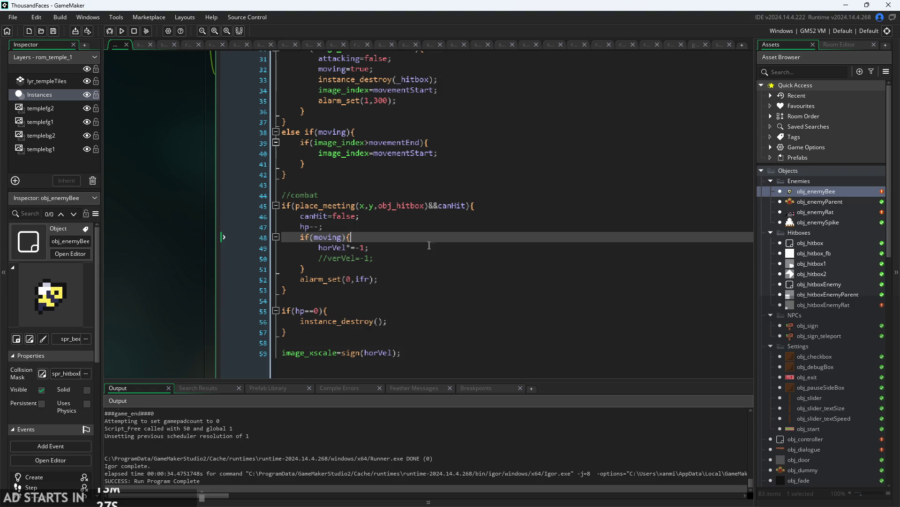
pyautogui.click(421, 249)
pyautogui.scroll(-1, 142, 190)
pyautogui.scroll(3, 142, 191)
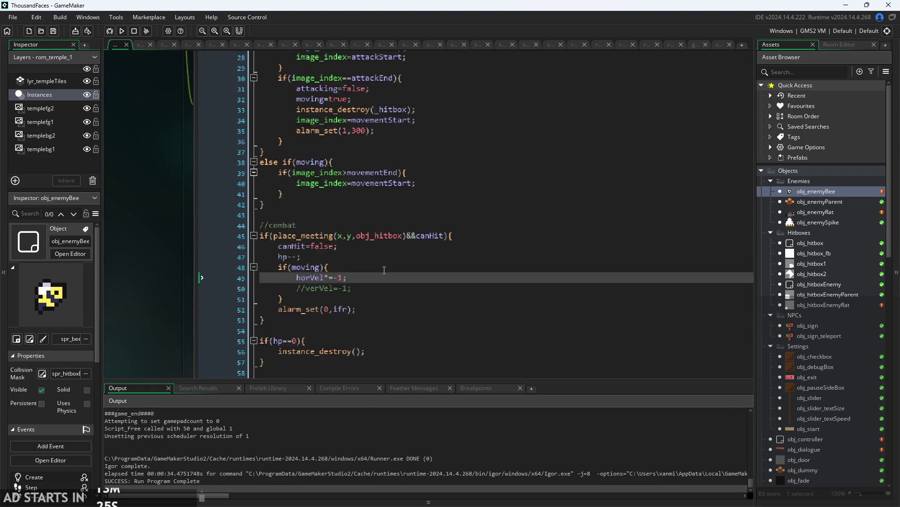
pyautogui.scroll(-2, 193, 242)
pyautogui.click(212, 280)
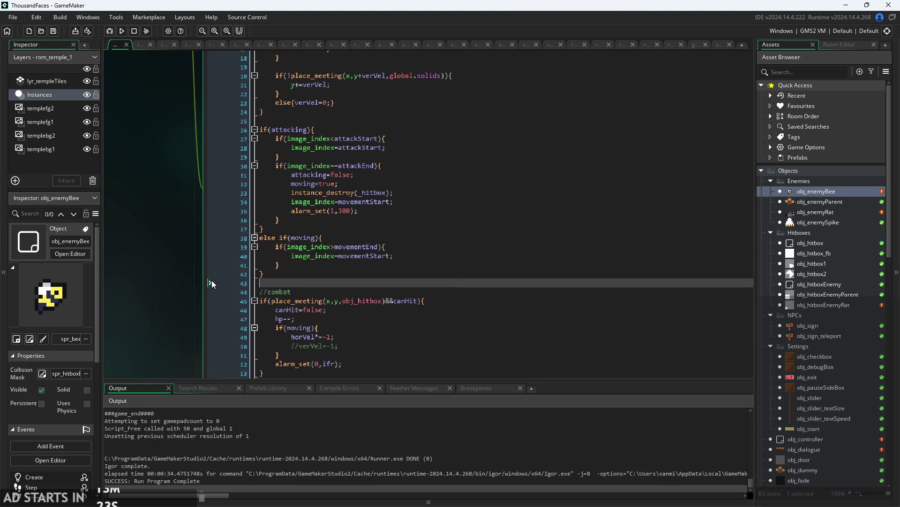
pyautogui.scroll(5, 193, 299)
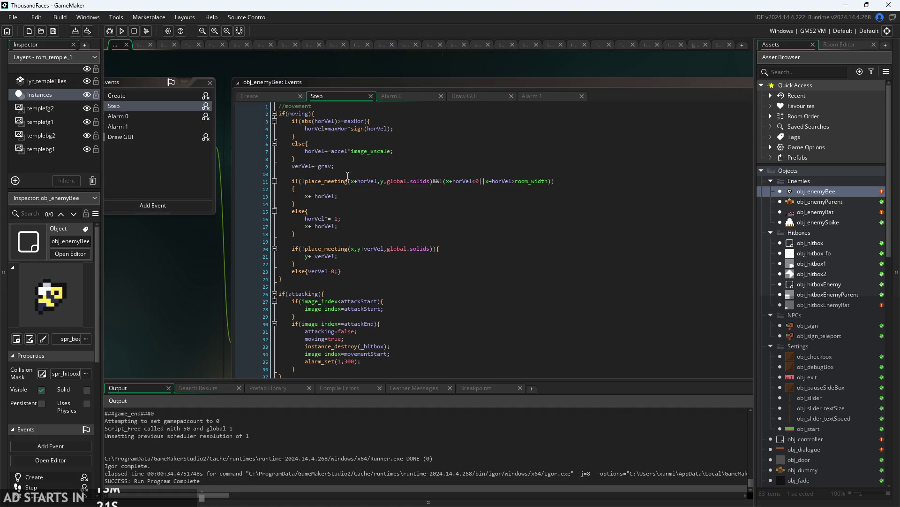
# Duplicate the Moving debug text line in the bee's Draw GUI event.
pyautogui.click(461, 96)
pyautogui.scroll(3, 461, 98)
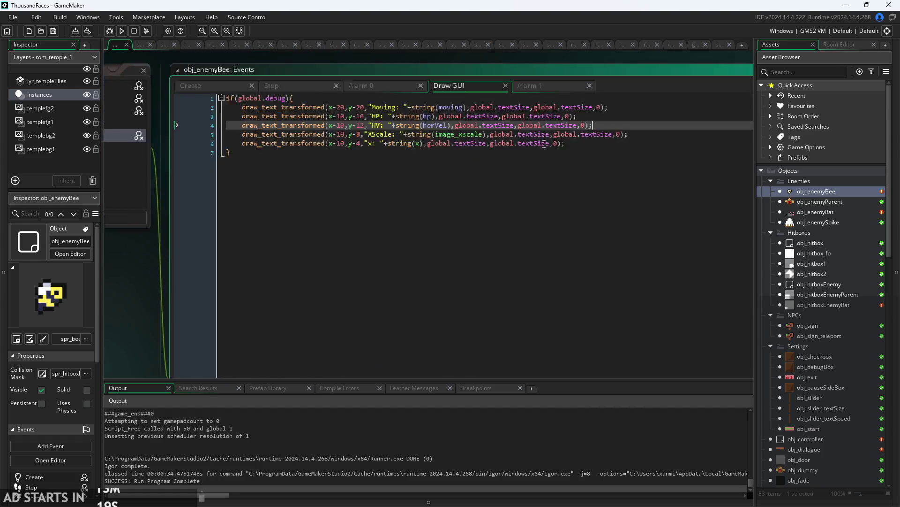
pyautogui.moveTo(621, 97); pyautogui.dragTo(127, 103)
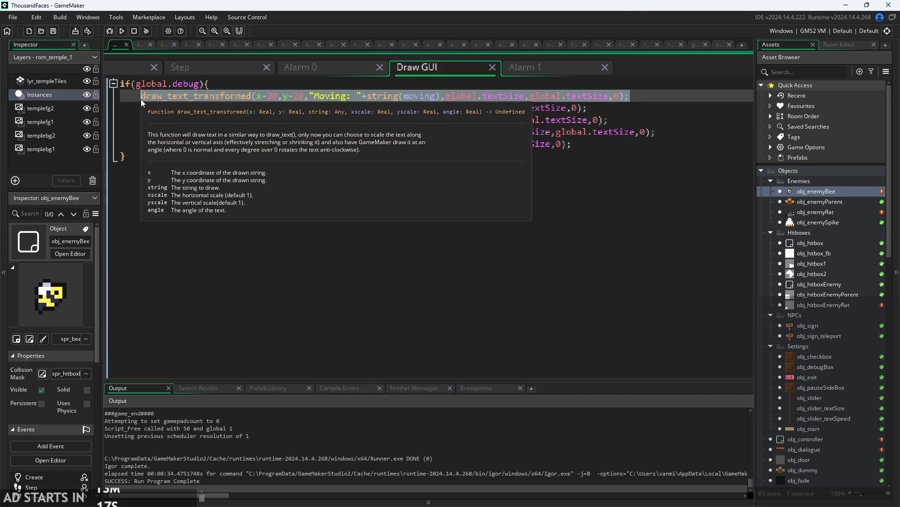
pyautogui.hotkey('ctrl', 'c')
pyautogui.click(224, 85)
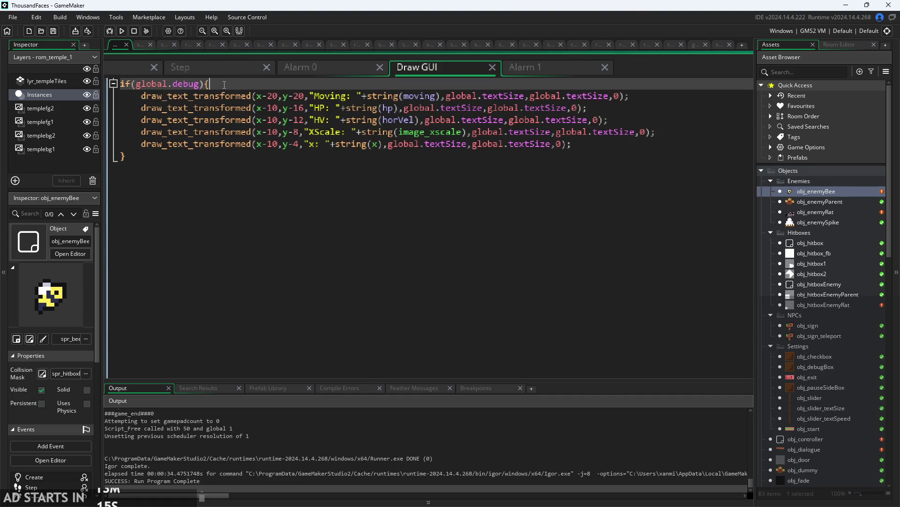
pyautogui.press('Return')
pyautogui.hotkey('ctrl', 'v')
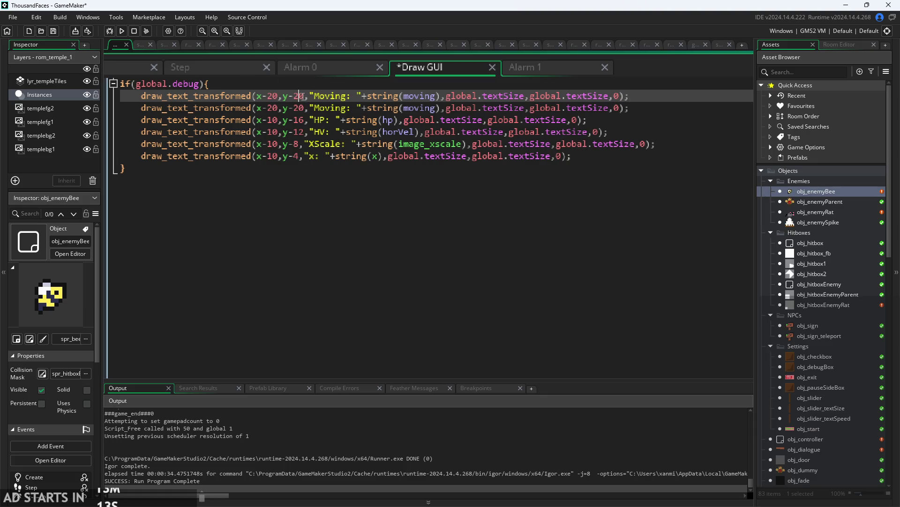
# Edit the copy to draw "Attacking: "+string(attacking) at y-24, and save.
pyautogui.press('BackSpace')
pyautogui.write('4')
pyautogui.hotkey('shift', 'Right')
pyautogui.hotkey('shift', 'Right')
pyautogui.hotkey('shift', 'Right')
pyautogui.write('Attacking')
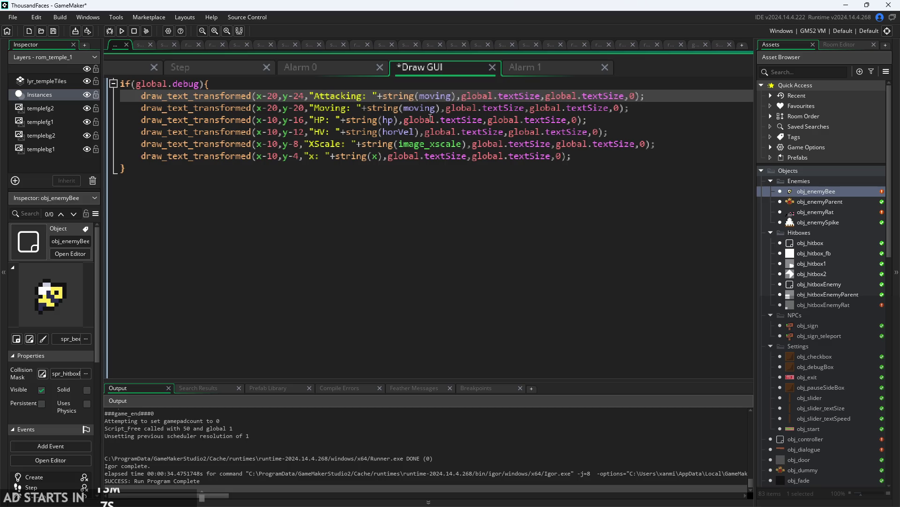
pyautogui.doubleClick(451, 95)
pyautogui.write('a')
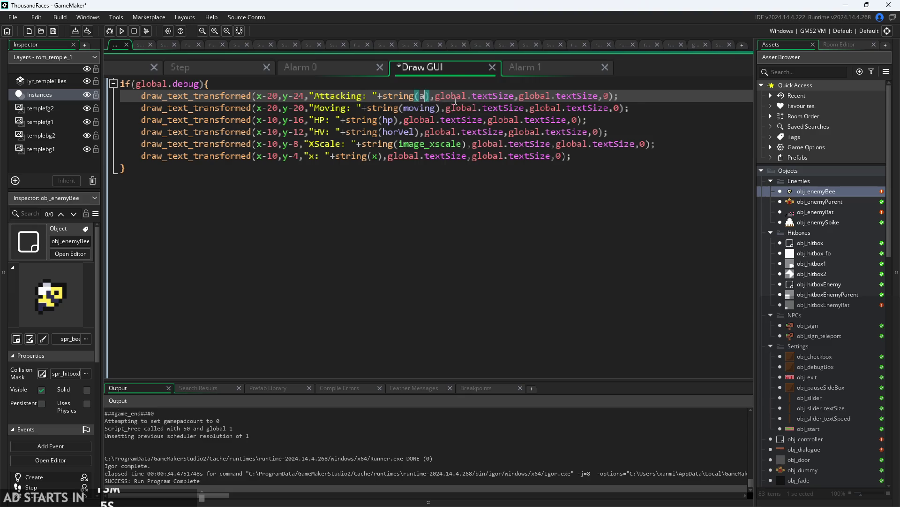
pyautogui.write('tt')
pyautogui.doubleClick(494, 124)
pyautogui.hotkey('ctrl', 's')
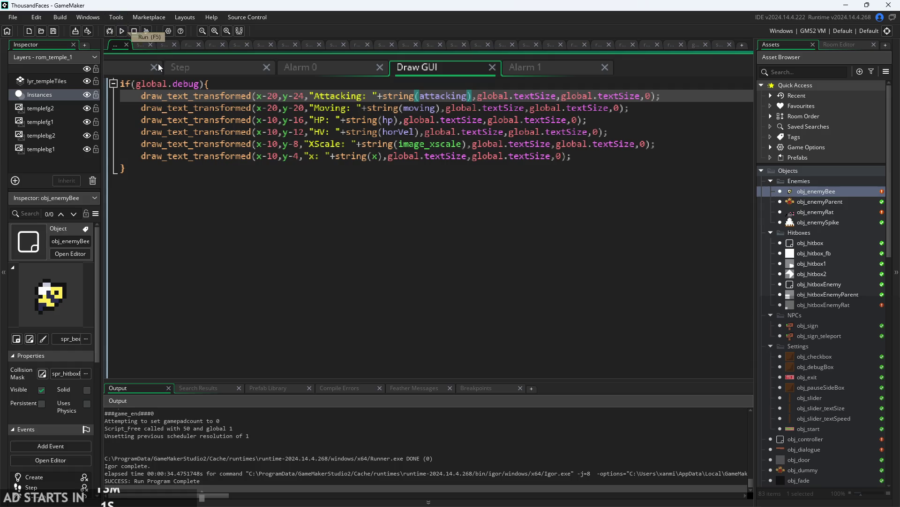
pyautogui.click(171, 72)
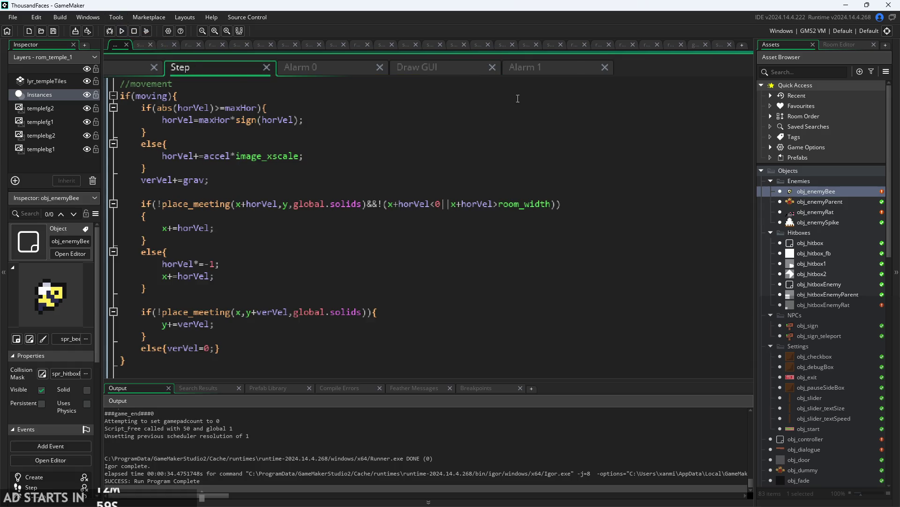
# Review the bee's Create event code.
pyautogui.scroll(-3, 347, 157)
pyautogui.click(283, 67)
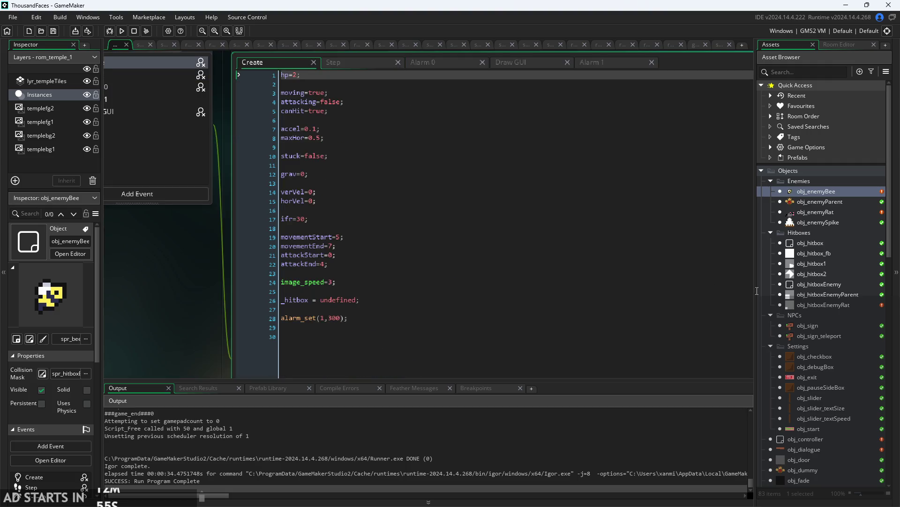
pyautogui.scroll(-5, 756, 290)
pyautogui.scroll(-15, 845, 317)
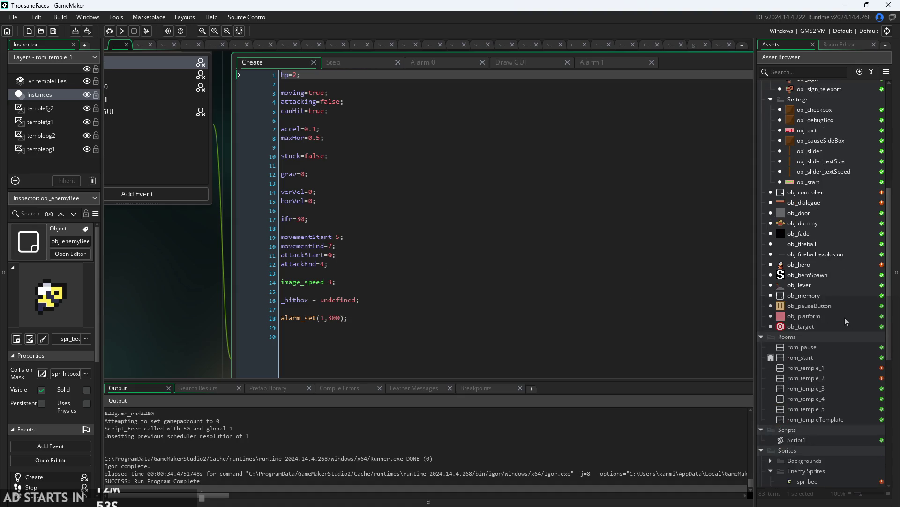
# Open the spr_bee sprite, then build, run and start the game.
pyautogui.doubleClick(816, 200)
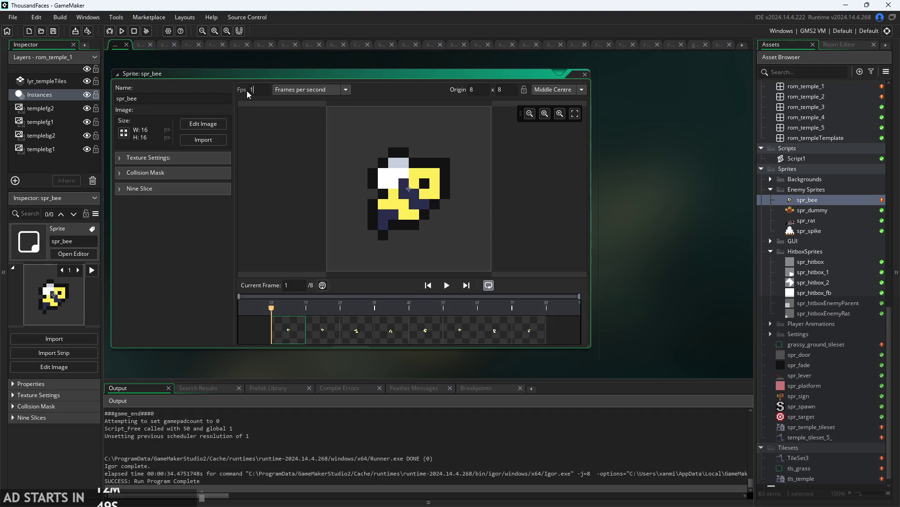
pyautogui.click(122, 31)
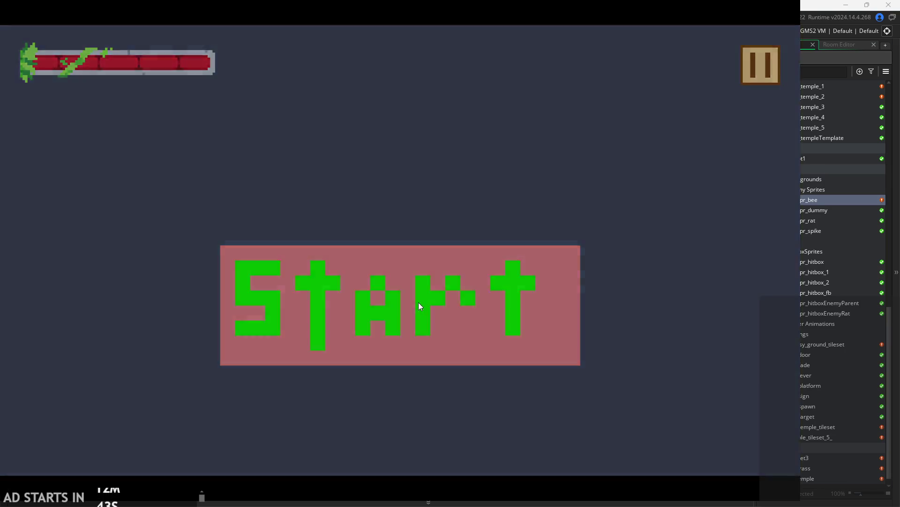
pyautogui.click(419, 302)
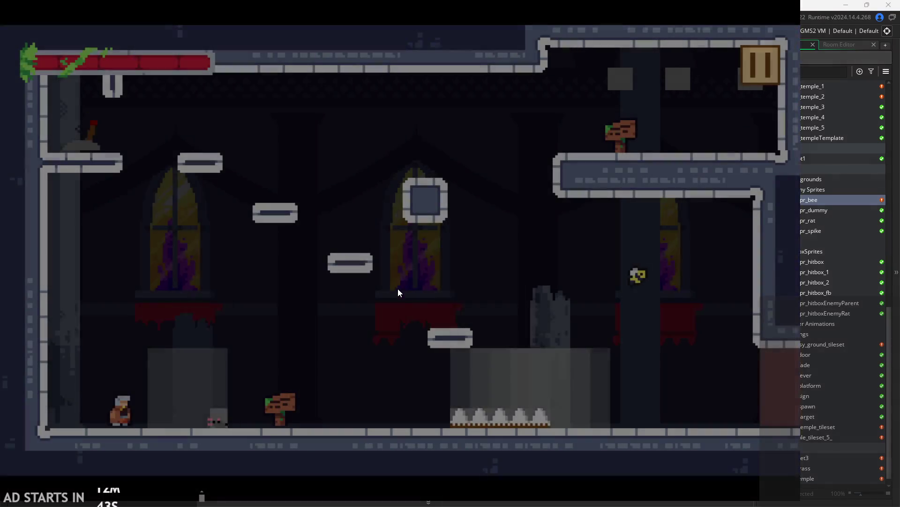
# Jump and run the hero across the temple room, over the middle ledge and past the bee.
pyautogui.press('space')
pyautogui.press('Right')
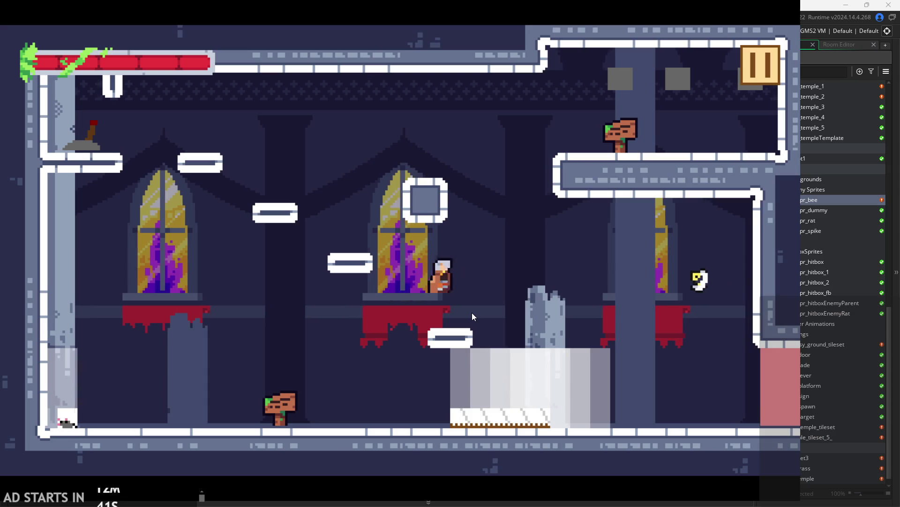
pyautogui.press('Right')
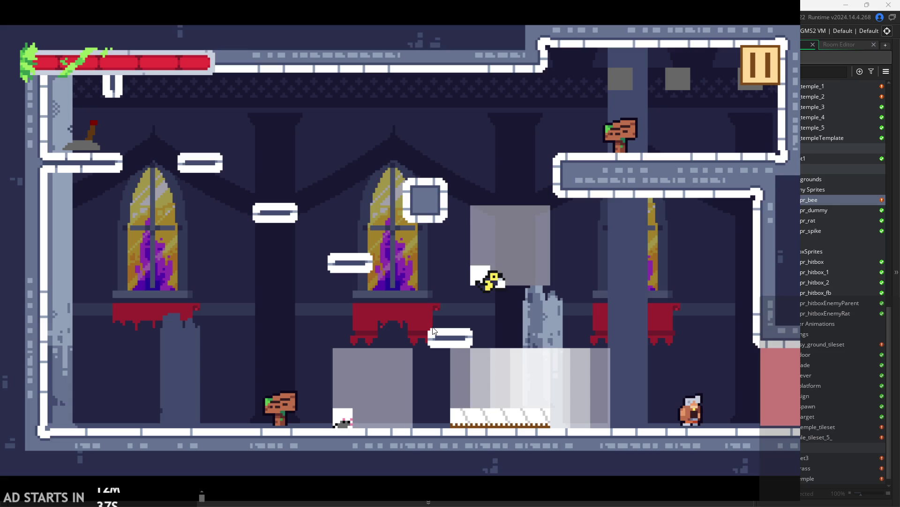
pyautogui.press('space')
pyautogui.press('Left')
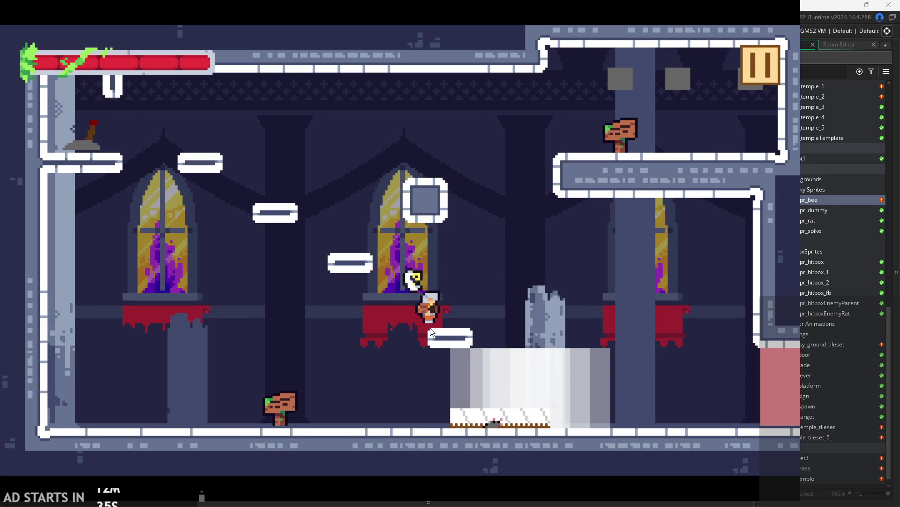
pyautogui.press('Right')
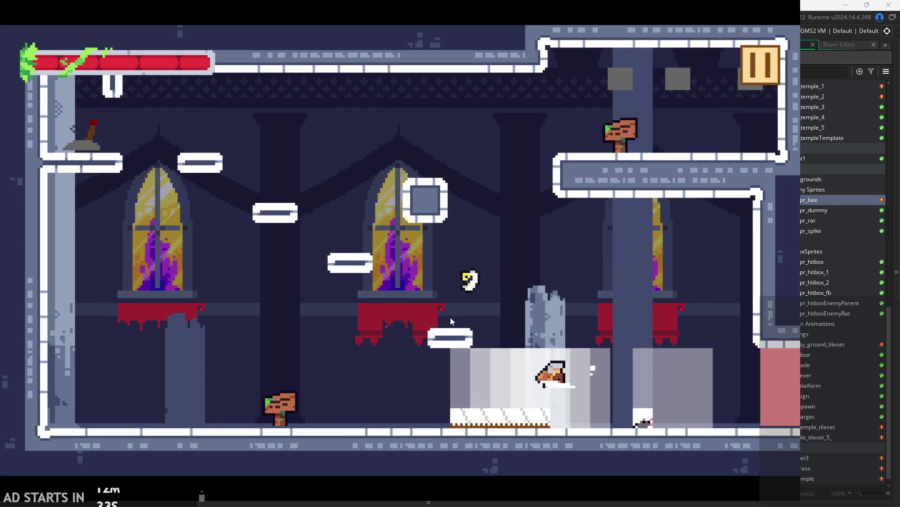
pyautogui.press('Left')
pyautogui.press('space')
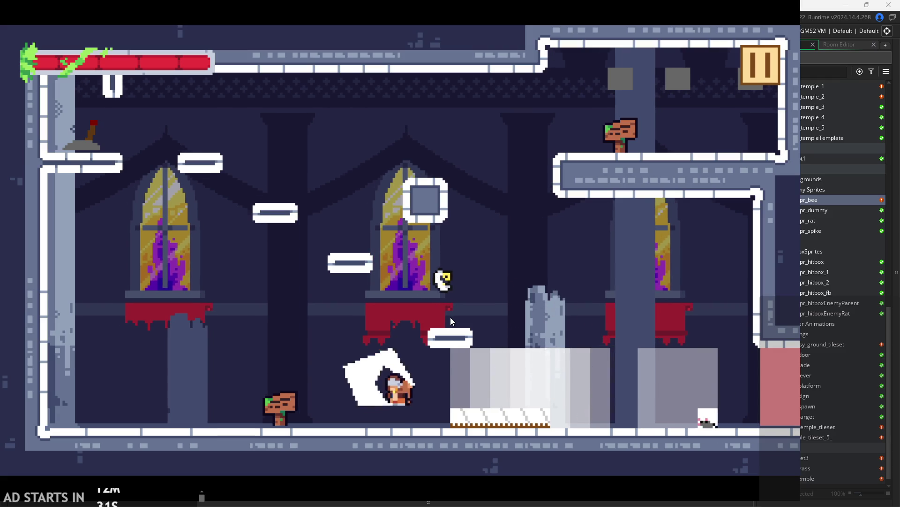
pyautogui.press('Right')
pyautogui.press('space')
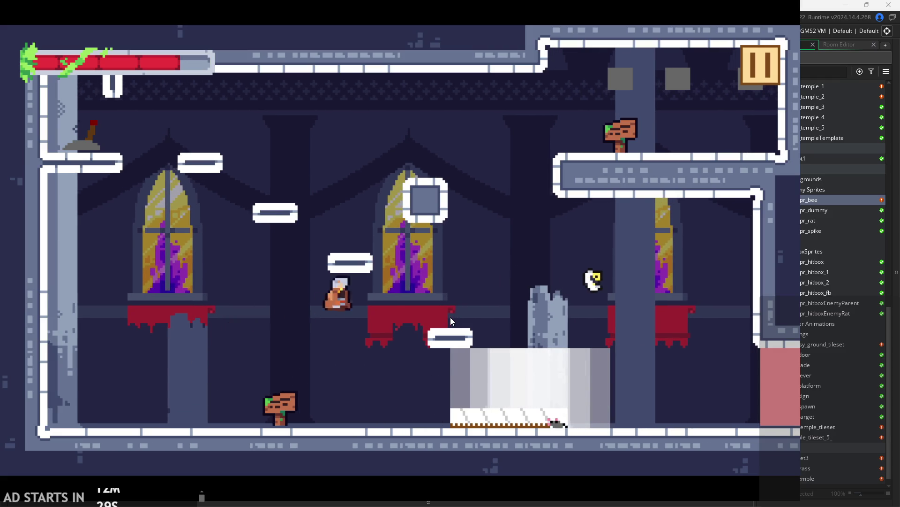
pyautogui.press('Right')
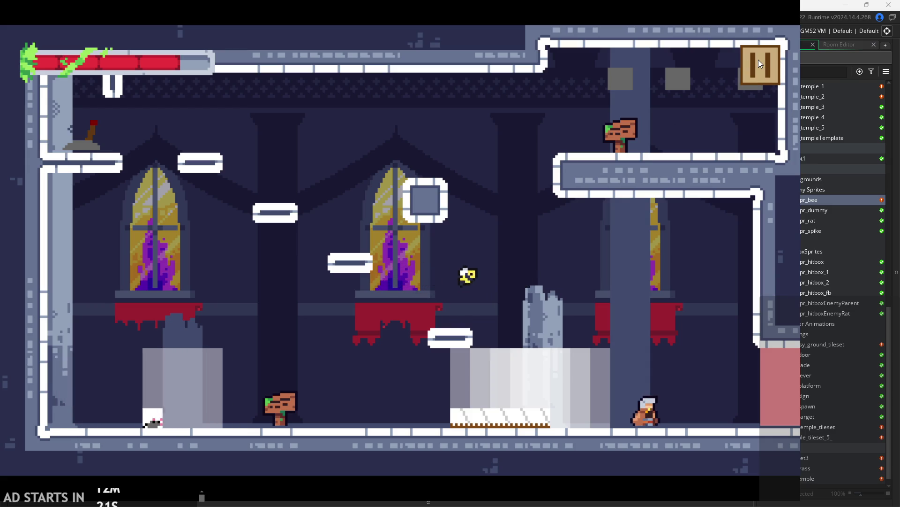
# Run the hero left toward the rat, then jump up past the window and pillar.
pyautogui.press('Left')
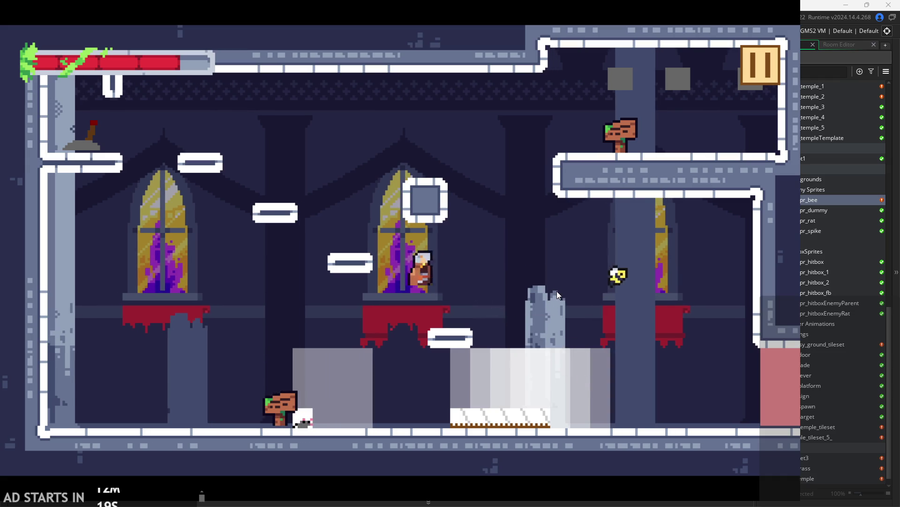
pyautogui.press('Left')
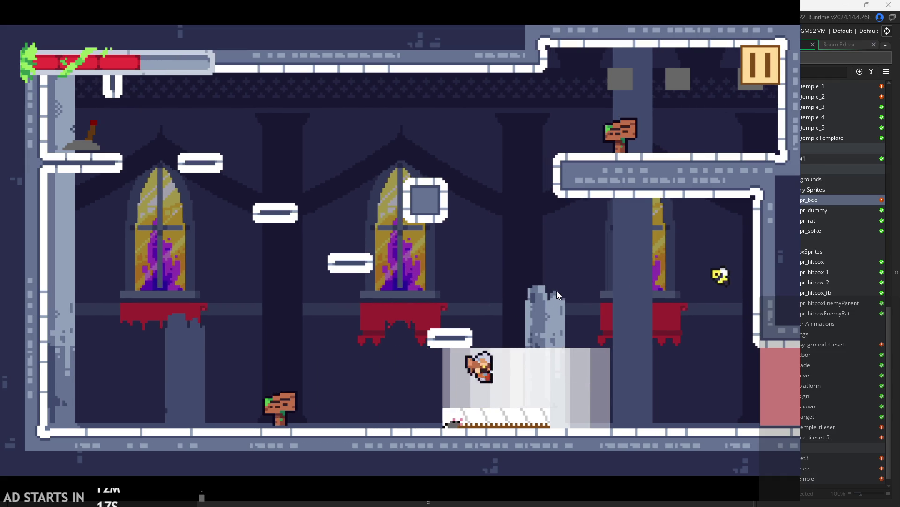
pyautogui.press('Left')
pyautogui.press('space')
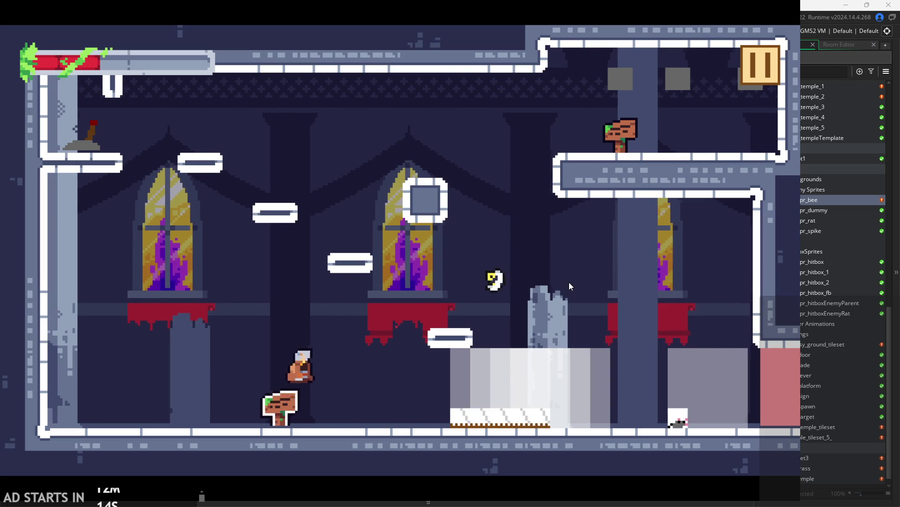
pyautogui.press('Right')
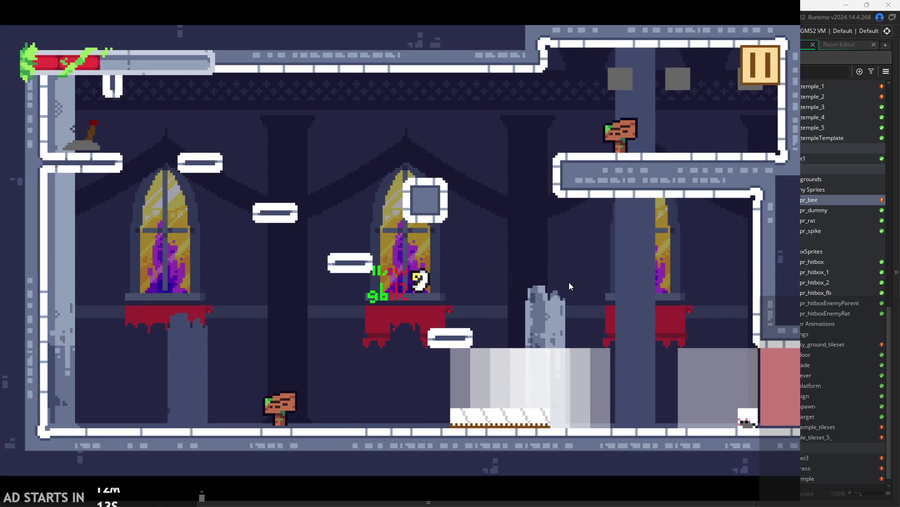
pyautogui.press('space')
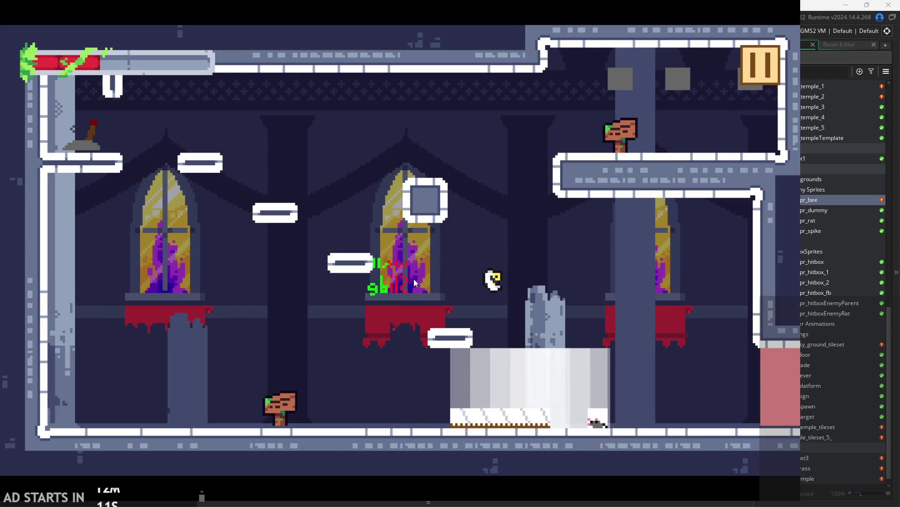
pyautogui.press('Right')
pyautogui.press('Right')
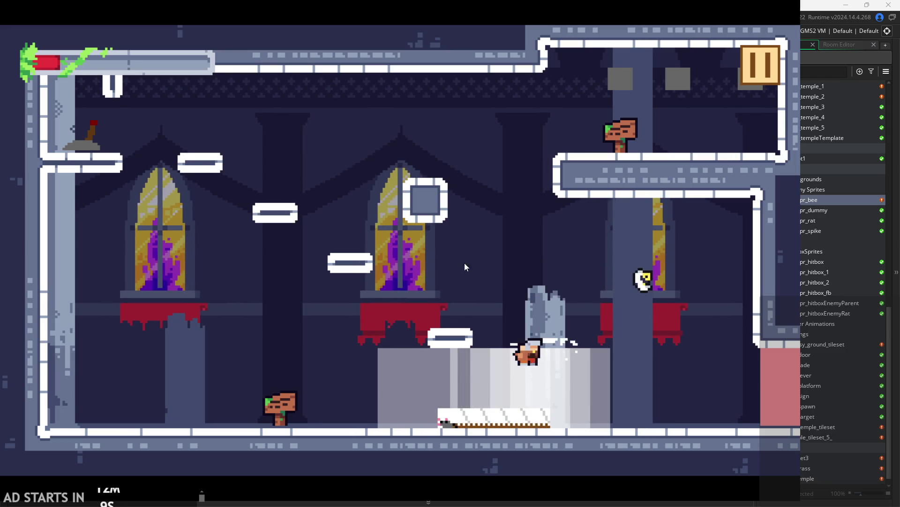
pyautogui.press('space')
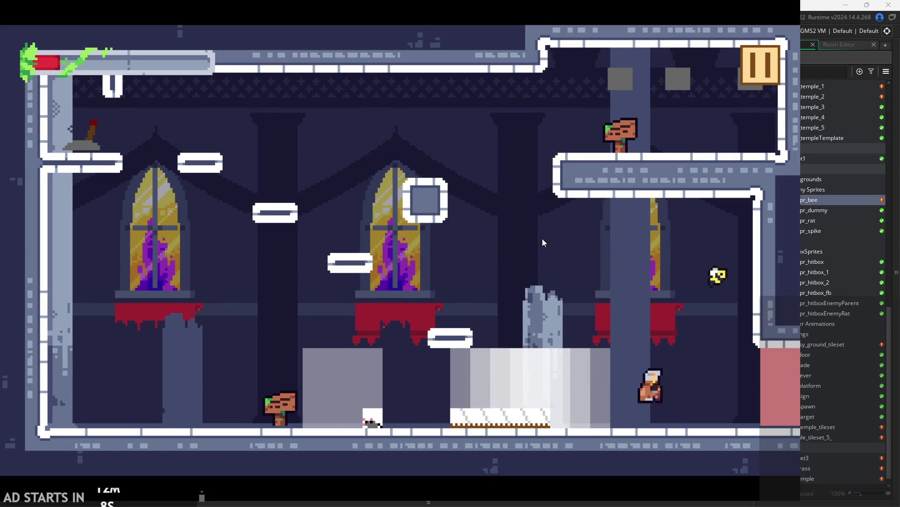
pyautogui.press('Right')
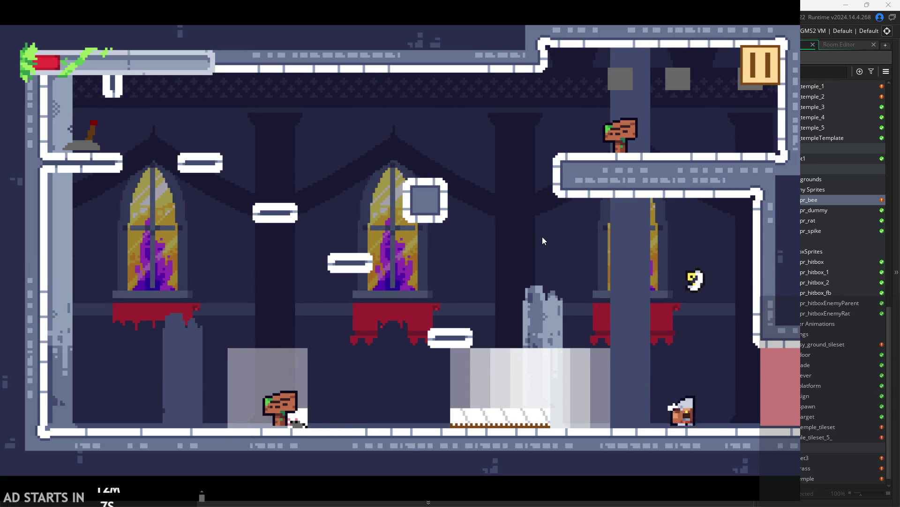
pyautogui.press('space')
pyautogui.press('Left')
pyautogui.press('Left')
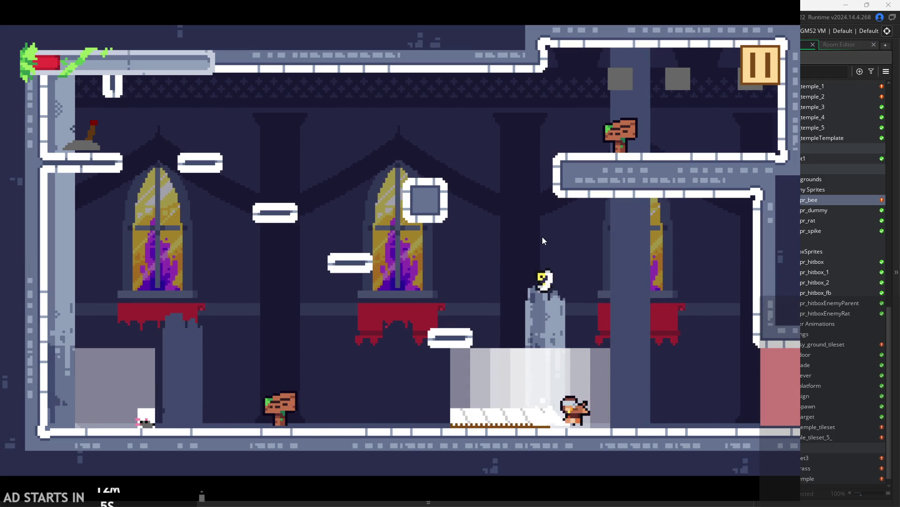
pyautogui.press('space')
pyautogui.press('Left')
# Slash and jump around the broken pillar, then pause the game.
pyautogui.press('x')
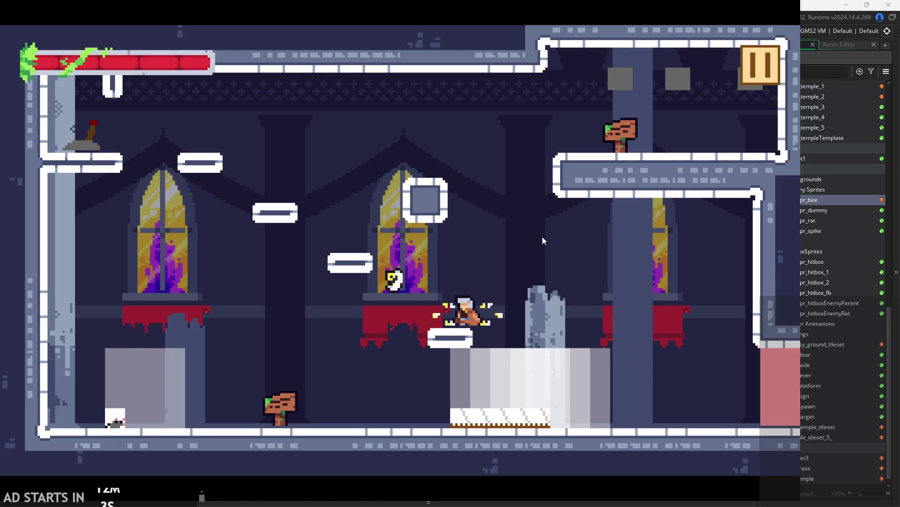
pyautogui.press('space')
pyautogui.press('space')
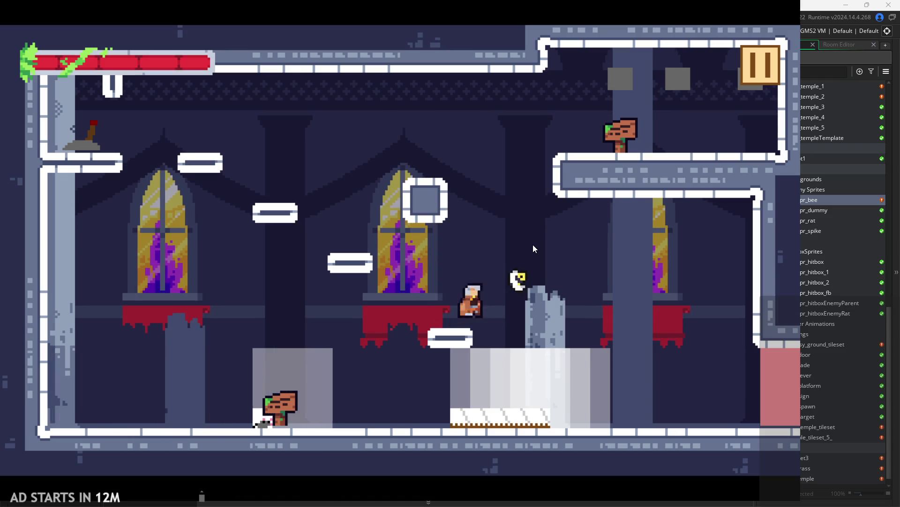
pyautogui.press('Right')
pyautogui.press('x')
pyautogui.press('space')
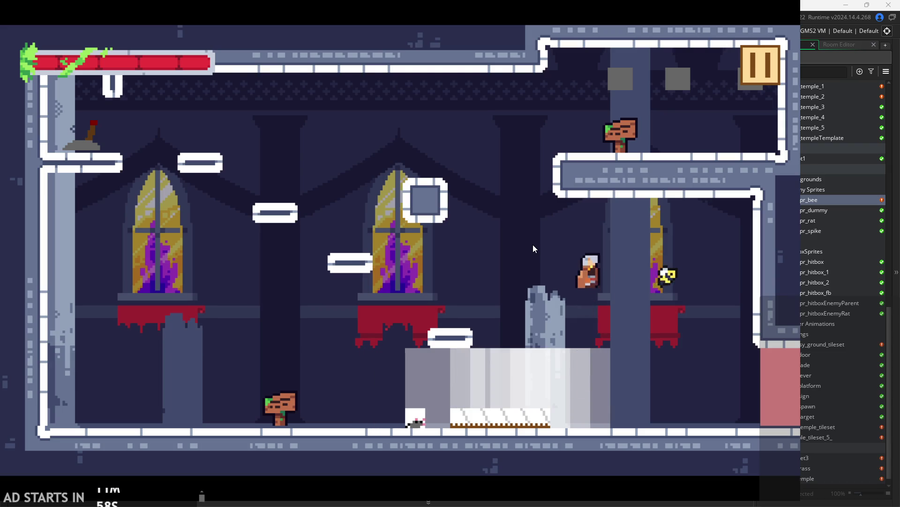
pyautogui.press('Right')
pyautogui.press('space')
pyautogui.press('Left')
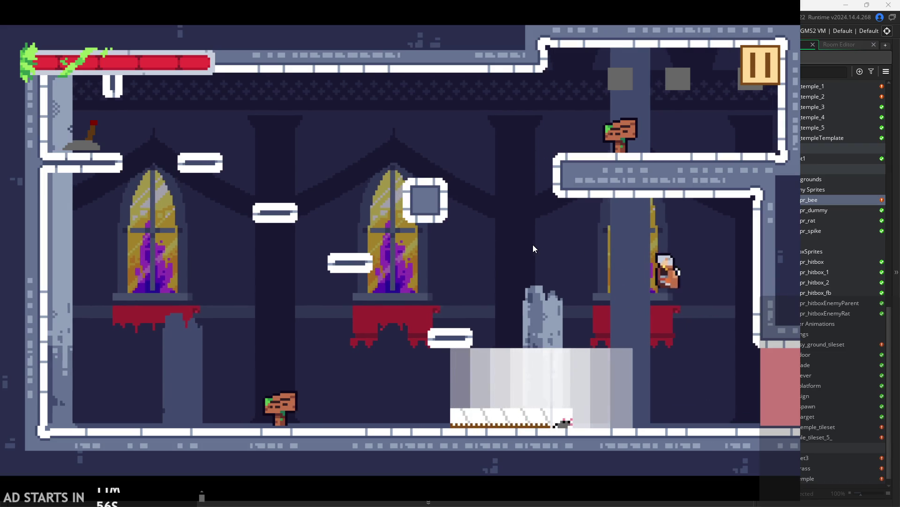
pyautogui.press('Right')
pyautogui.click(734, 64)
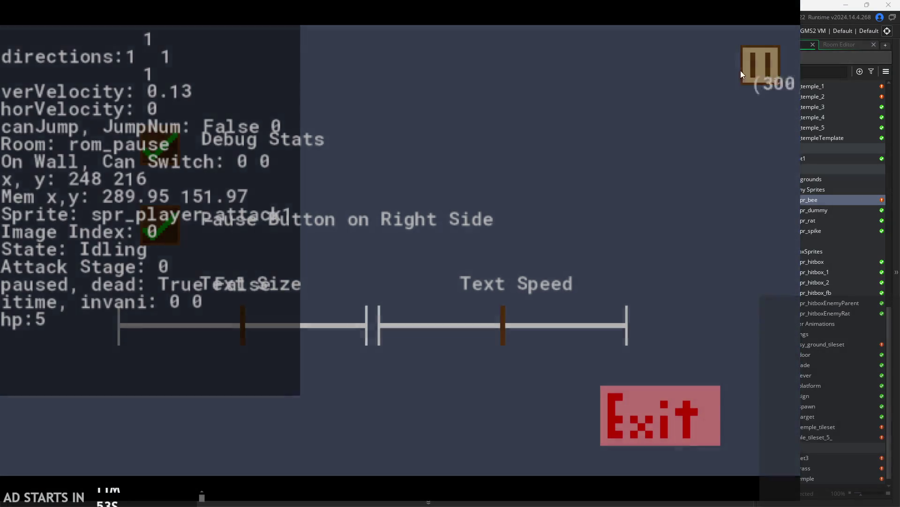
# Resume the game, then jump, double-jump and attack up onto the stone ledge.
pyautogui.click(753, 68)
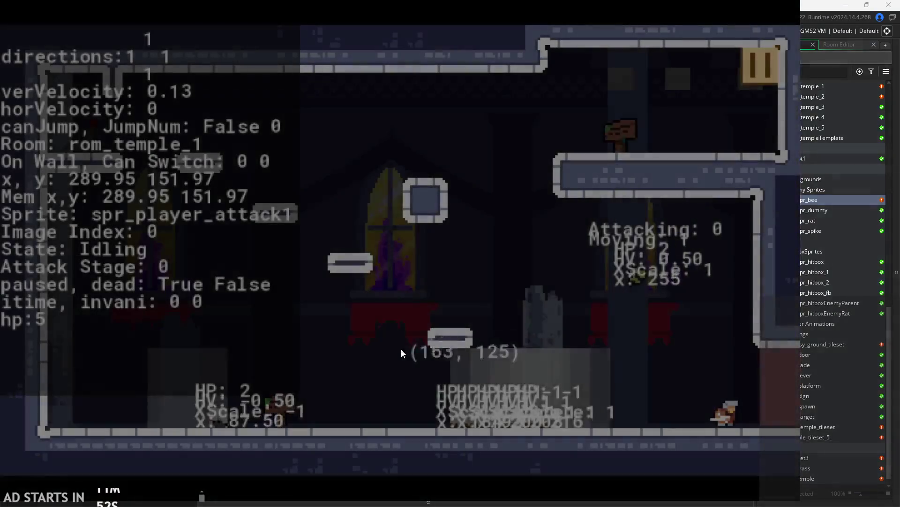
pyautogui.press('space')
pyautogui.press('Left')
pyautogui.press('space')
pyautogui.press('Right')
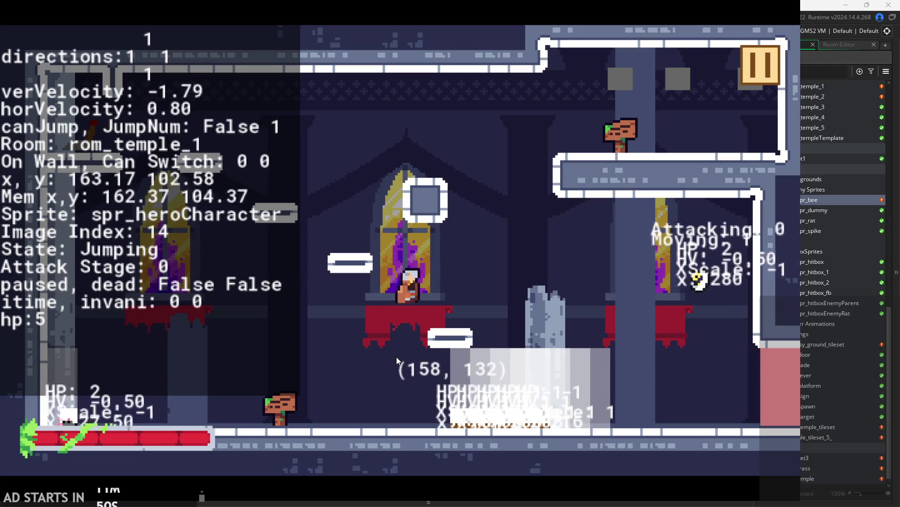
pyautogui.press('Left')
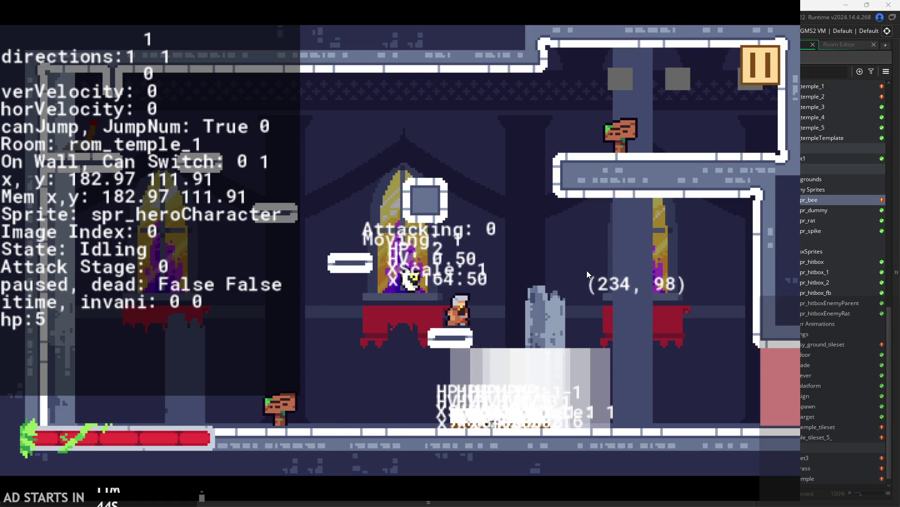
pyautogui.press('space')
pyautogui.press('x')
pyautogui.press('Right')
pyautogui.press('x')
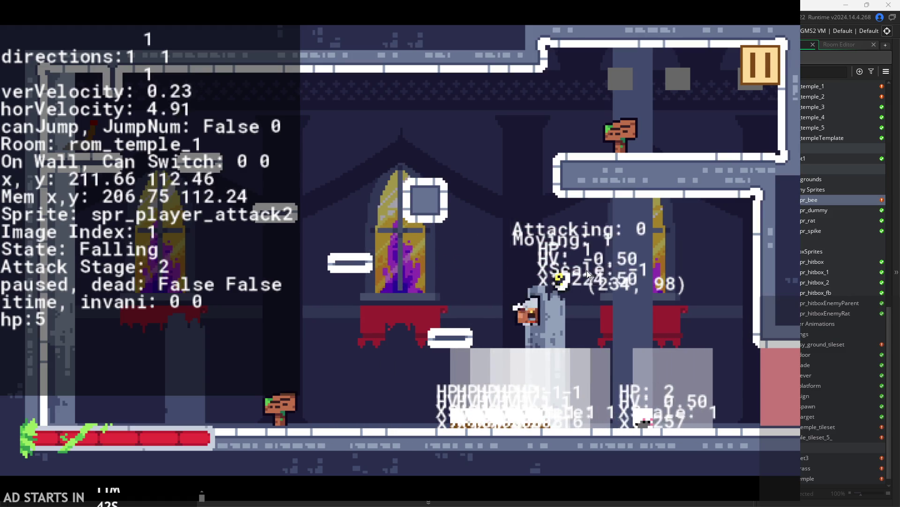
pyautogui.press('space')
# Jump back left with a mid-air attack, then hop twice further left.
pyautogui.press('Right')
pyautogui.press('space')
pyautogui.press('Left')
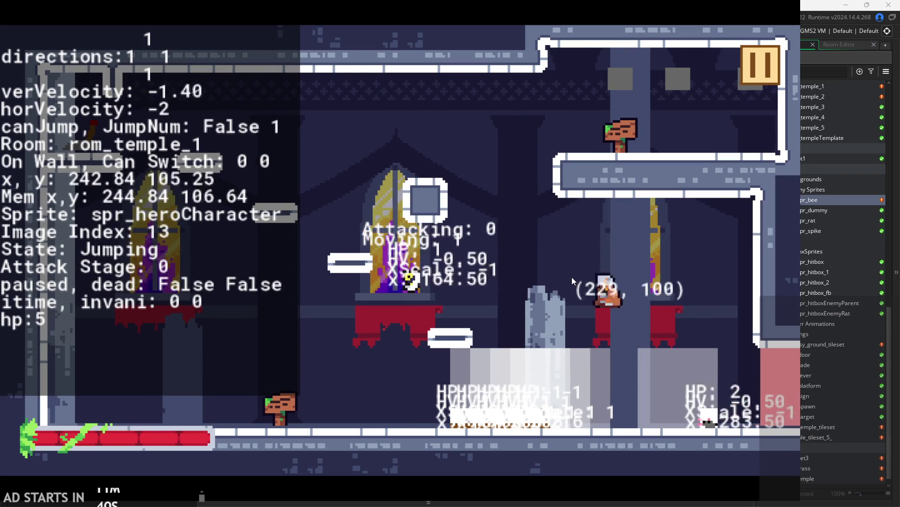
pyautogui.press('x')
pyautogui.press('x')
pyautogui.press('Left')
pyautogui.press('space')
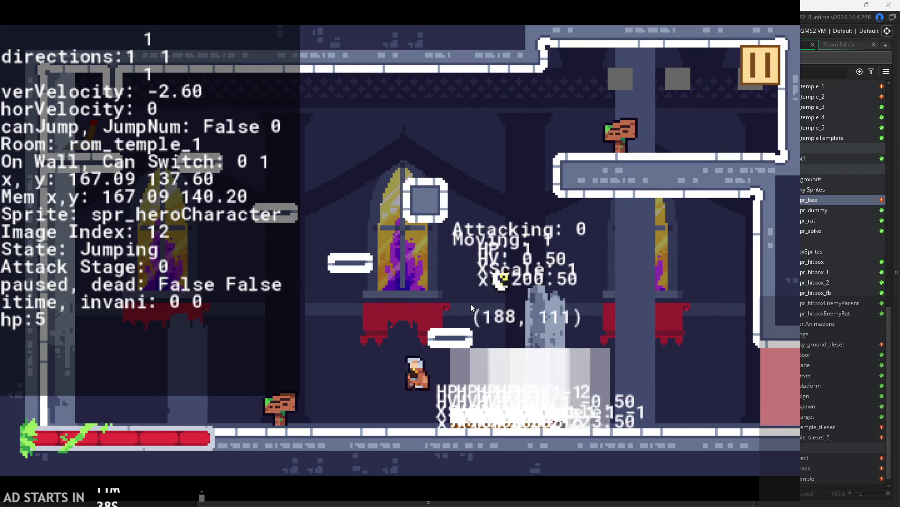
pyautogui.press('Left')
pyautogui.press('space')
# Wall-jump and hop back and forth, ending facing right.
pyautogui.press('Right')
pyautogui.press('Left')
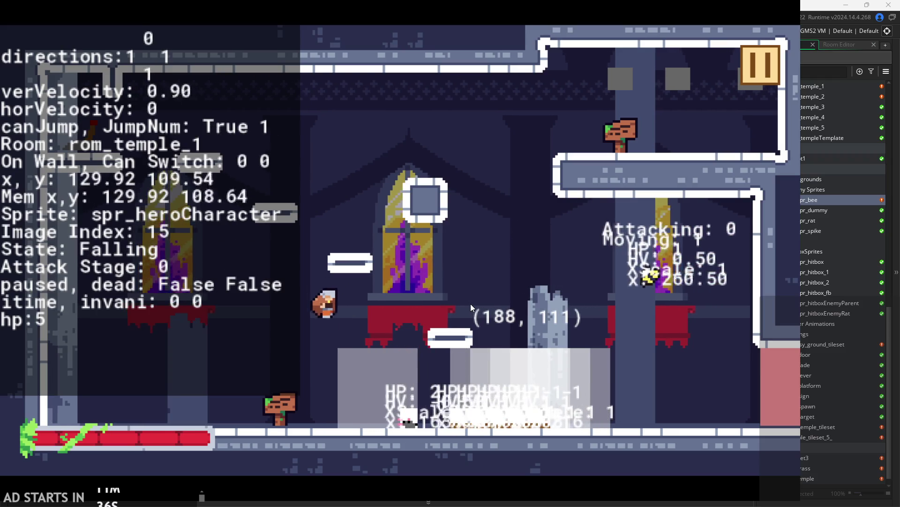
pyautogui.press('space')
pyautogui.press('Right')
pyautogui.press('Left')
pyautogui.press('space')
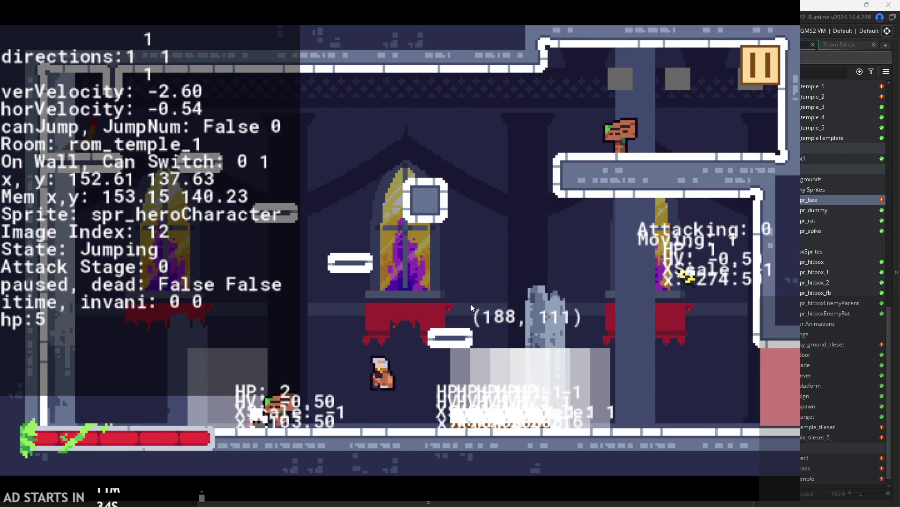
pyautogui.press('Right')
pyautogui.press('space')
# Charge the bee repeatedly, jumping and swinging attacks at it.
pyautogui.press('Left')
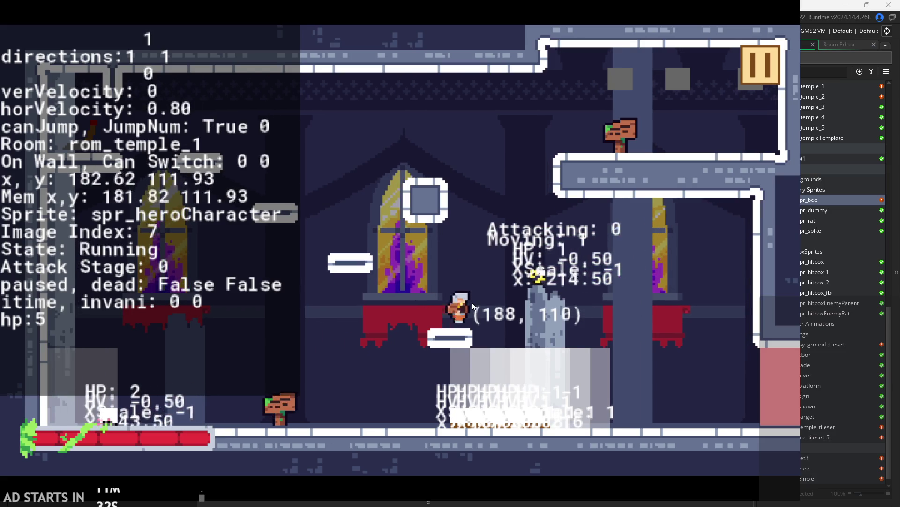
pyautogui.press('Right')
pyautogui.press('space')
pyautogui.press('x')
pyautogui.press('x')
pyautogui.press('Right')
pyautogui.press('space')
pyautogui.press('Left')
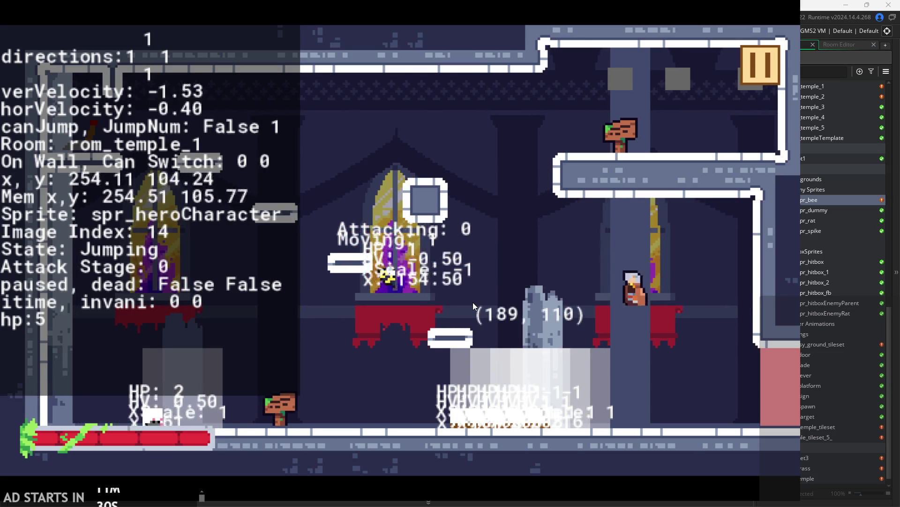
pyautogui.press('x')
pyautogui.press('x')
pyautogui.press('Right')
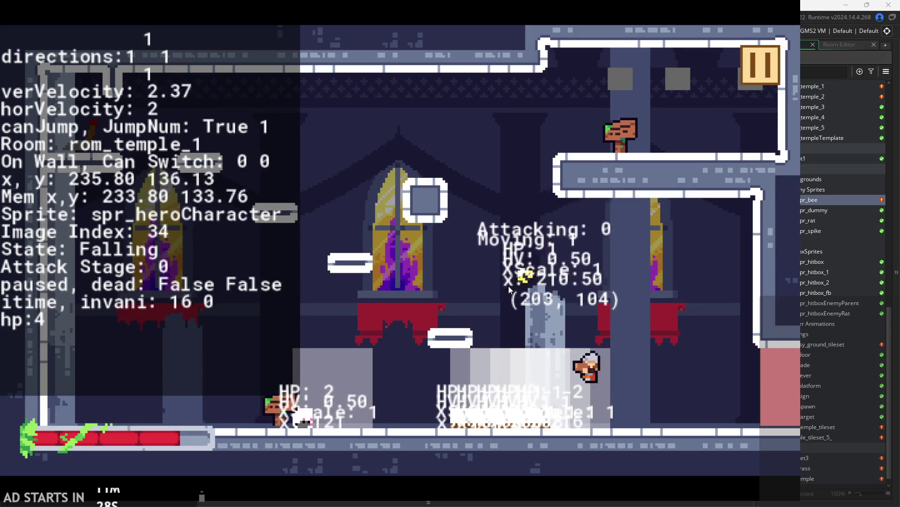
pyautogui.press('space')
pyautogui.press('Left')
pyautogui.press('x')
pyautogui.press('x')
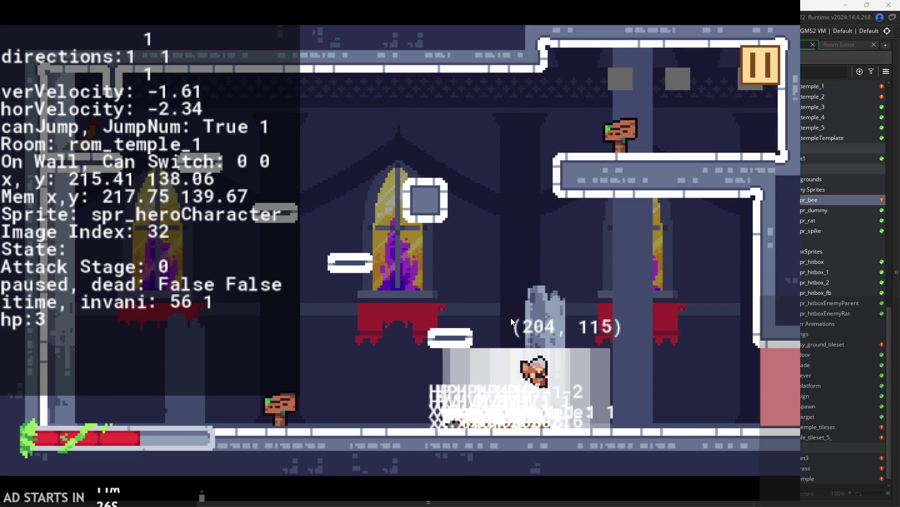
pyautogui.press('Right')
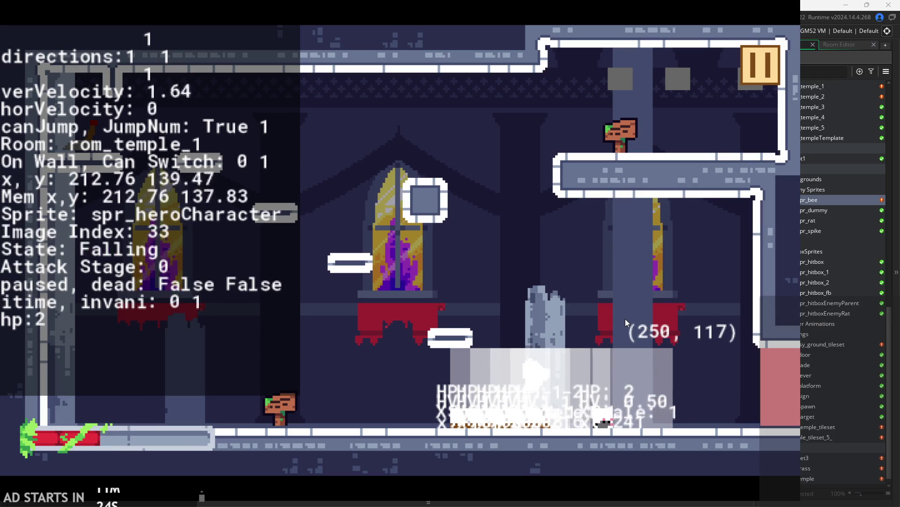
pyautogui.press('Right')
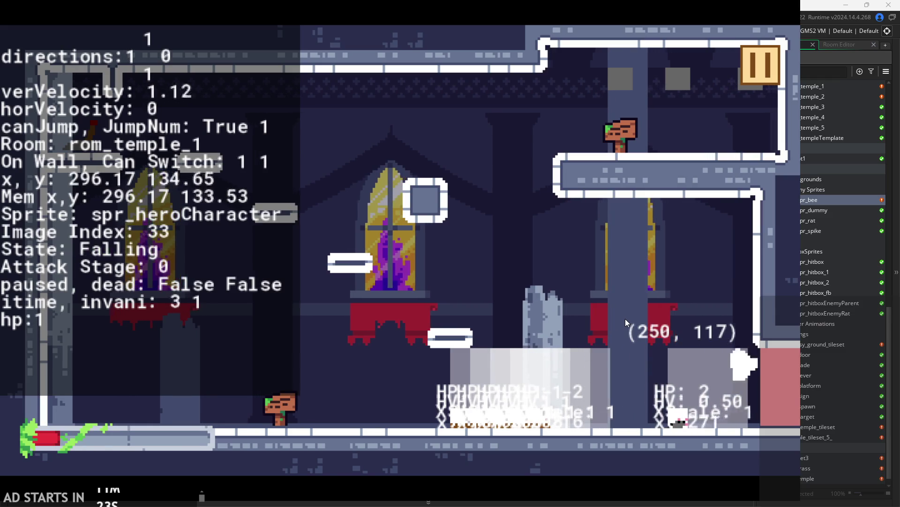
# Attack twice, then jump through the room and land the hero on the window top.
pyautogui.press('x')
pyautogui.press('x')
pyautogui.press('Left')
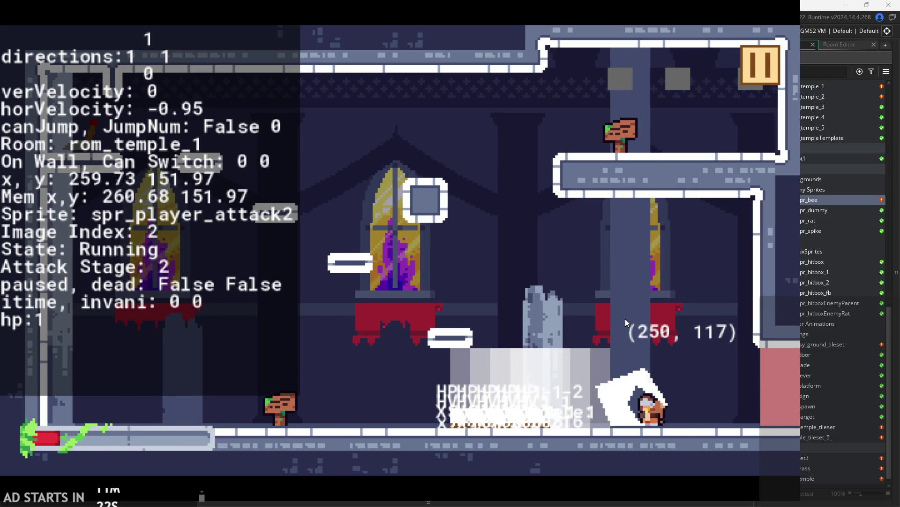
pyautogui.press('space')
pyautogui.press('Left')
pyautogui.press('space')
pyautogui.press('Right')
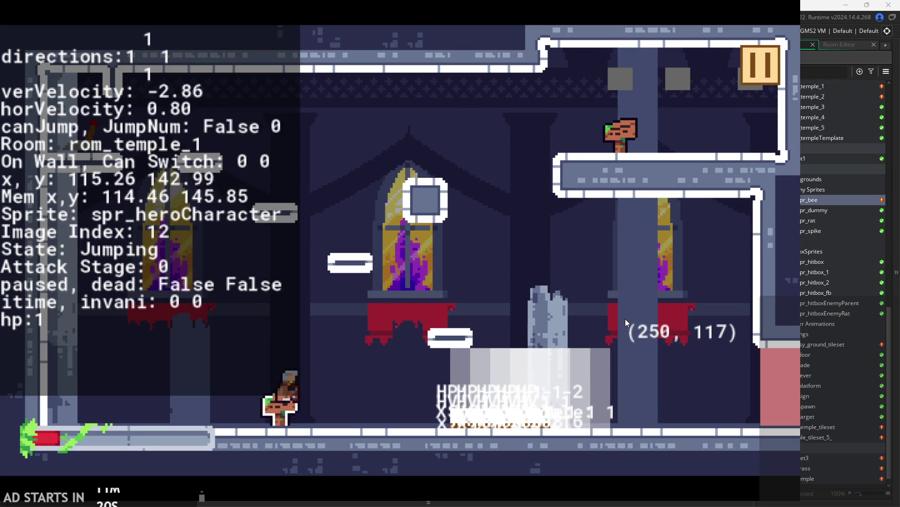
pyautogui.press('space')
pyautogui.press('Right')
pyautogui.press('Left')
# Pause and exit the game, returning to the editor.
pyautogui.press('Right')
pyautogui.click(762, 66)
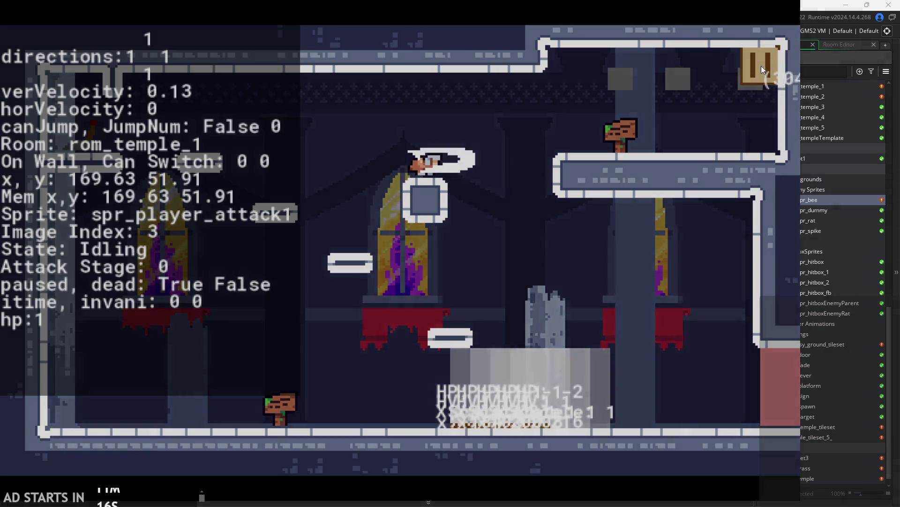
pyautogui.click(703, 406)
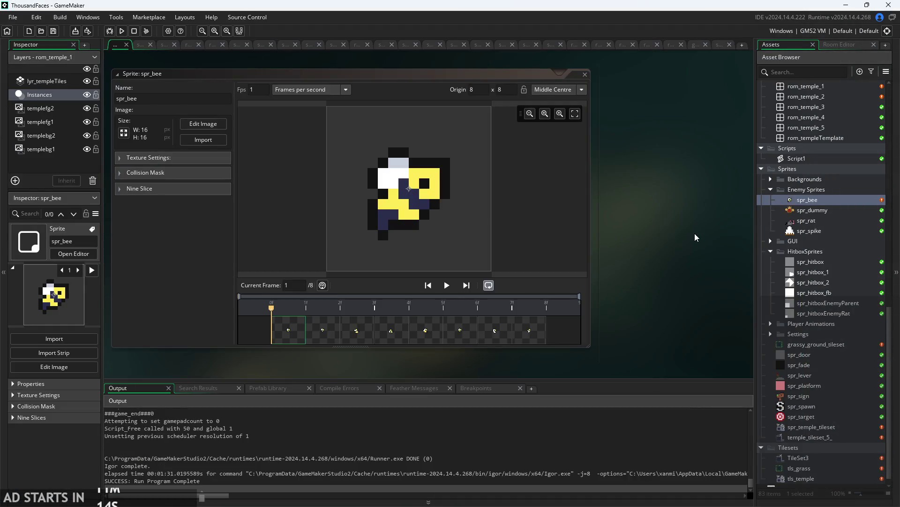
# Open obj_enemyBee's Create event code from the Asset Browser.
pyautogui.scroll(15, 787, 379)
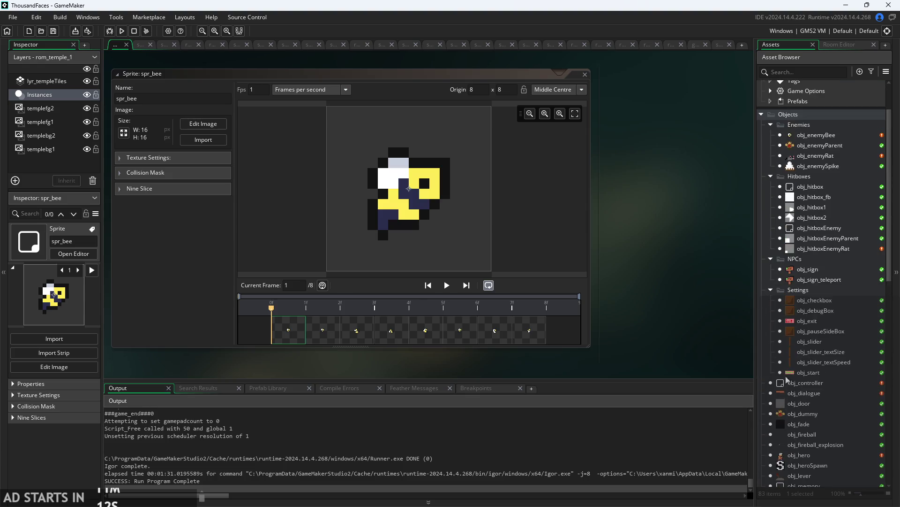
pyautogui.scroll(2, 787, 379)
pyautogui.doubleClick(829, 172)
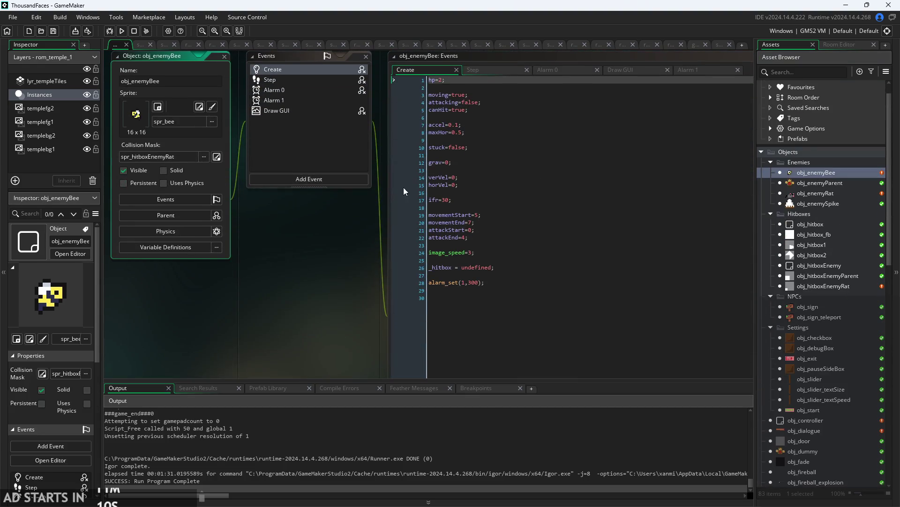
pyautogui.scroll(3, 373, 261)
# Add image_index=movementStart; on a new line after image_speed=3;.
pyautogui.click(524, 230)
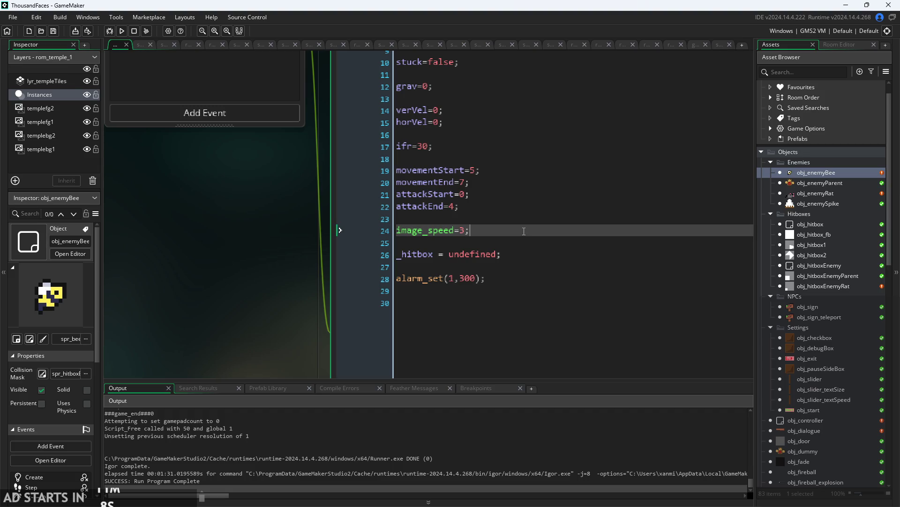
pyautogui.press('Return')
pyautogui.write('image')
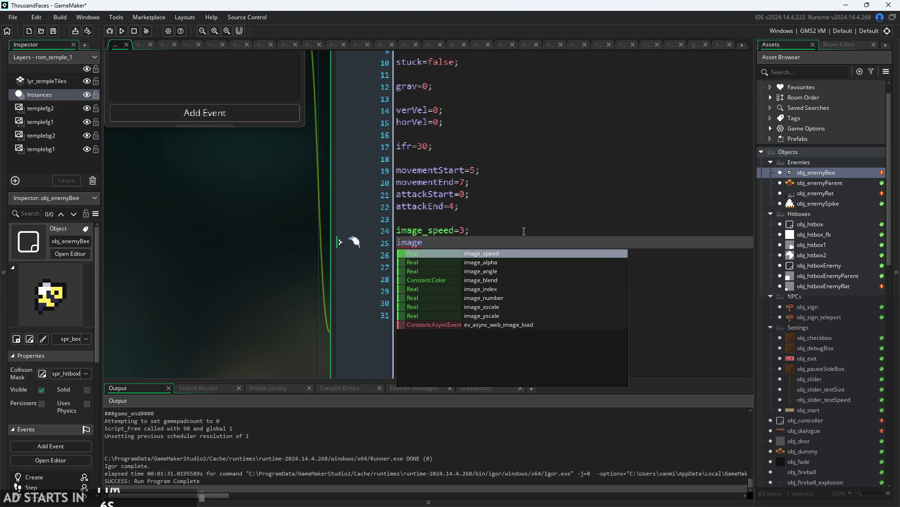
pyautogui.press('Down')
pyautogui.press('Down')
pyautogui.press('Return')
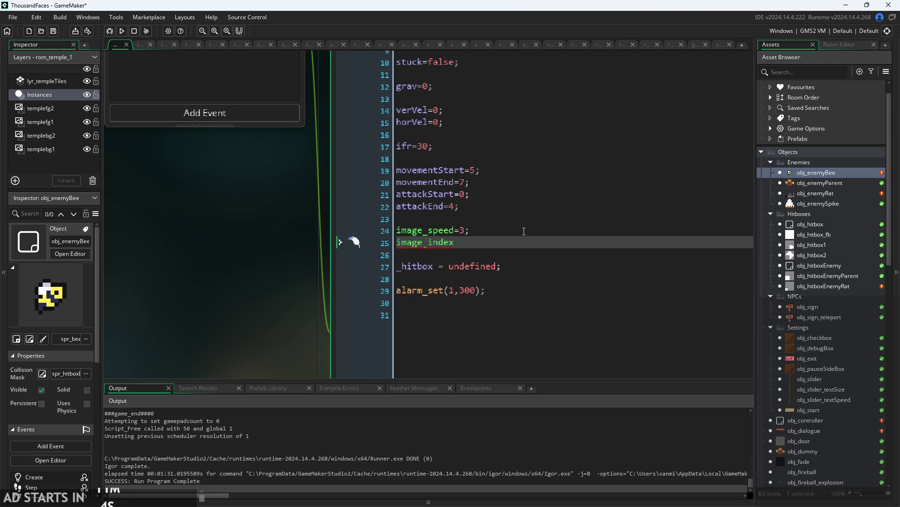
pyautogui.write('=mov')
pyautogui.press('Return')
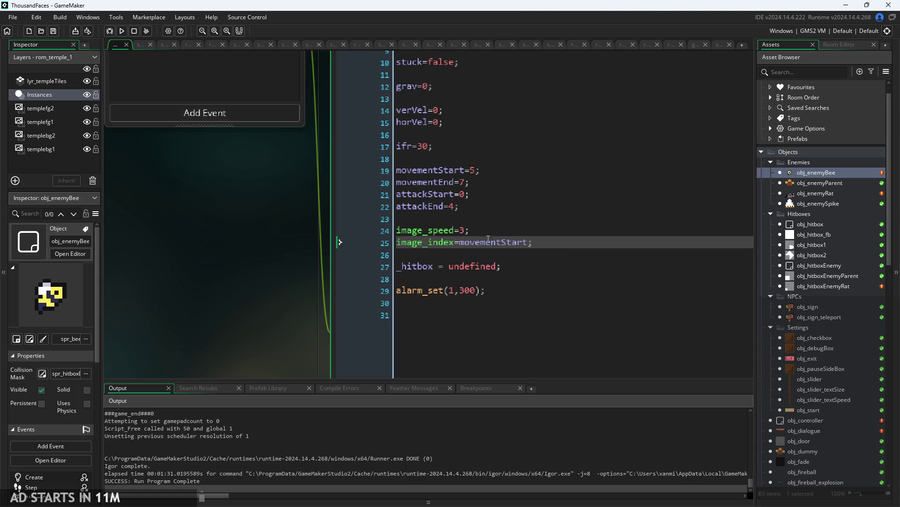
pyautogui.scroll(-5, 193, 255)
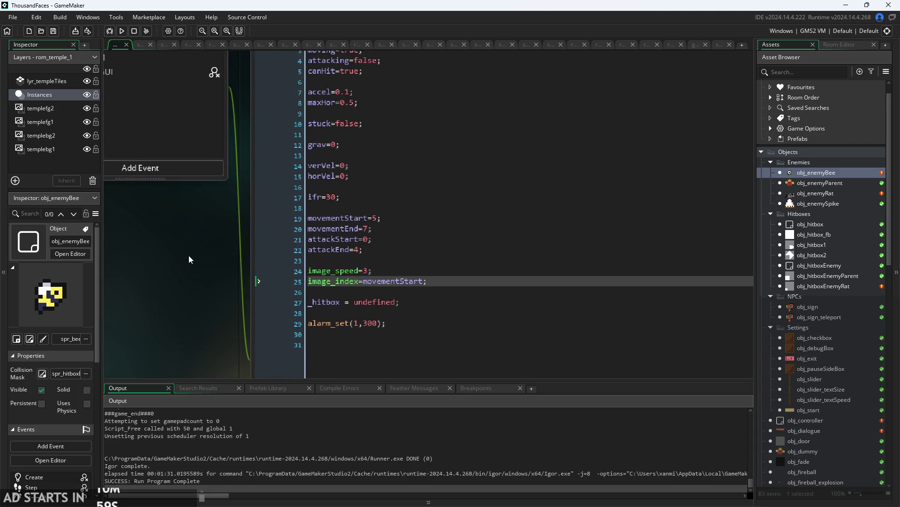
pyautogui.click(303, 85)
# Change line 35 of the bee's Step event to alarm_set(1,60), then bring up the Alarm 1 code.
pyautogui.click(429, 148)
pyautogui.scroll(-10, 421, 191)
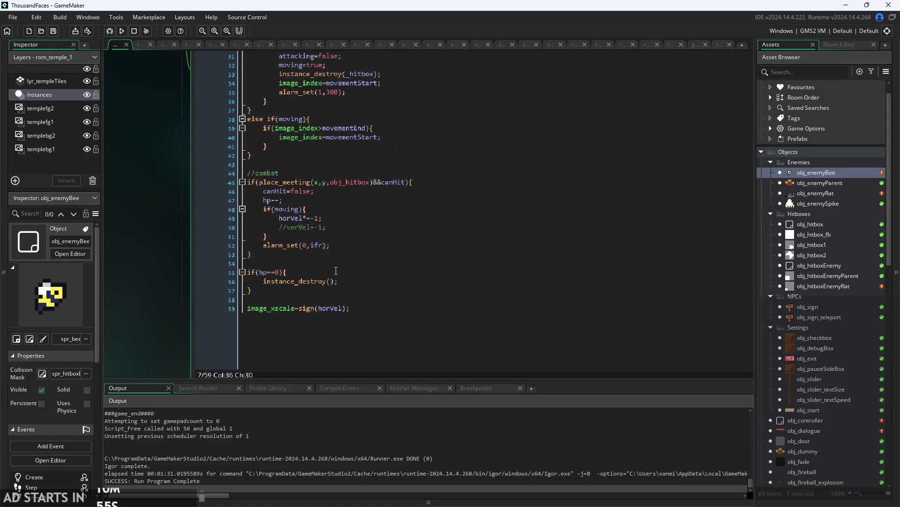
pyautogui.click(346, 237)
pyautogui.scroll(4, 346, 237)
pyautogui.click(345, 233)
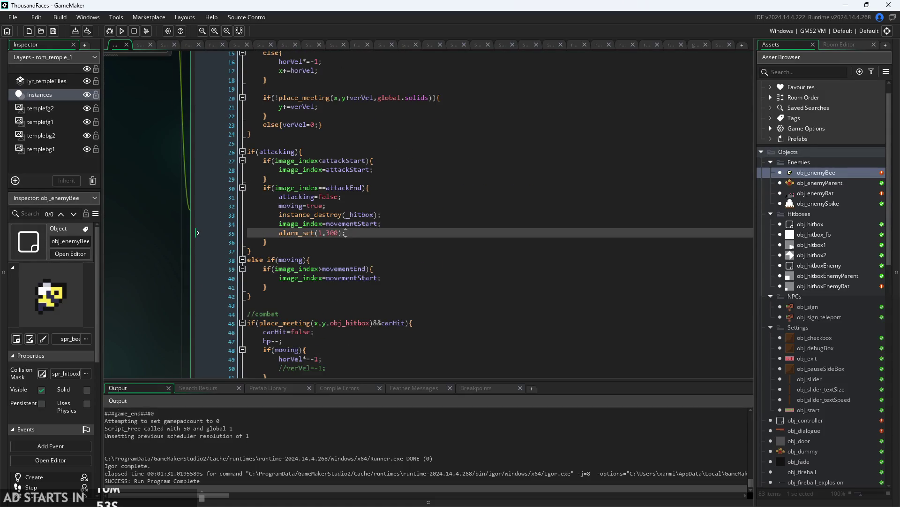
pyautogui.scroll(1, 345, 233)
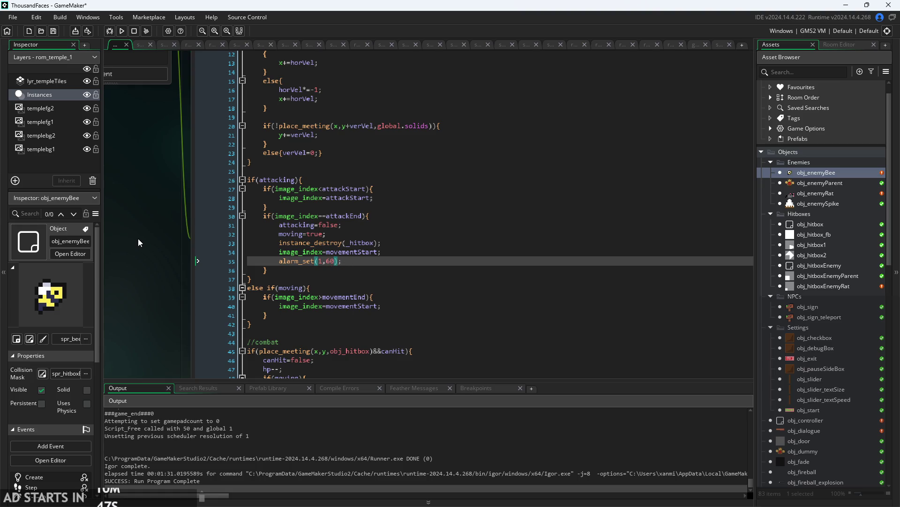
pyautogui.scroll(-2, 148, 198)
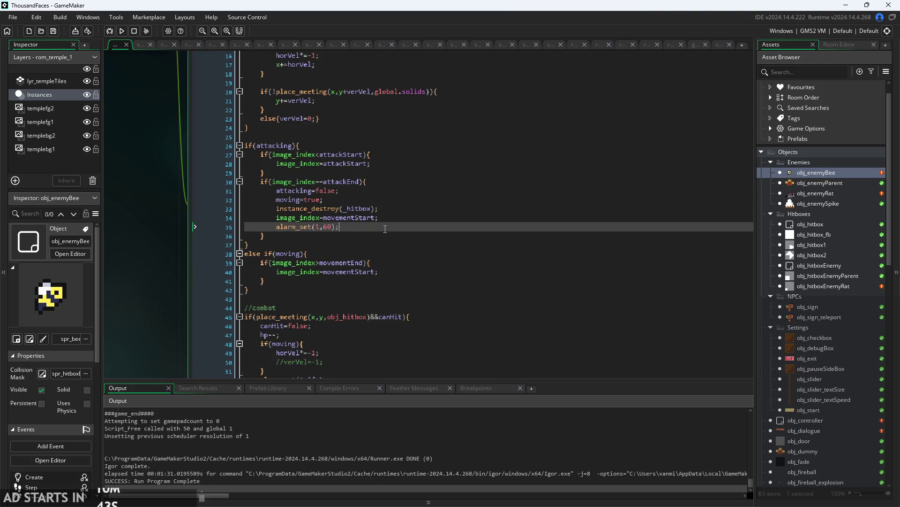
pyautogui.scroll(2, 385, 229)
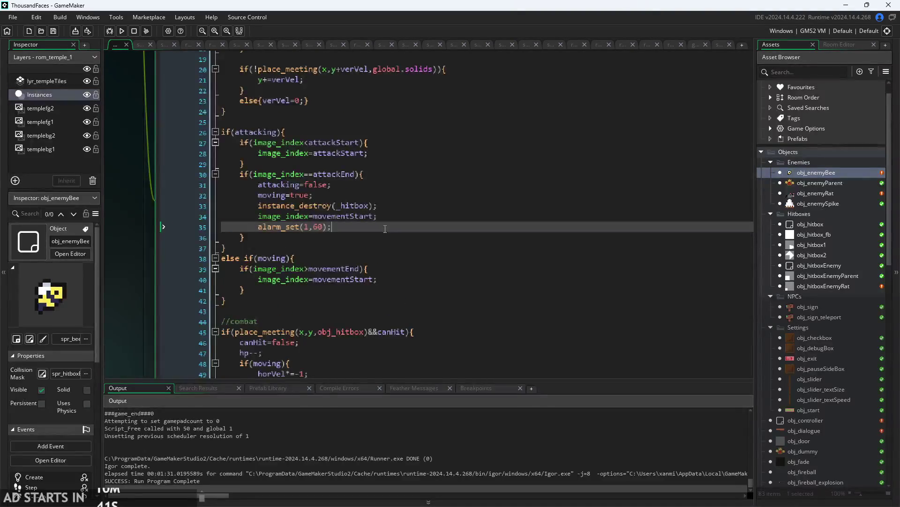
pyautogui.scroll(-1, 385, 228)
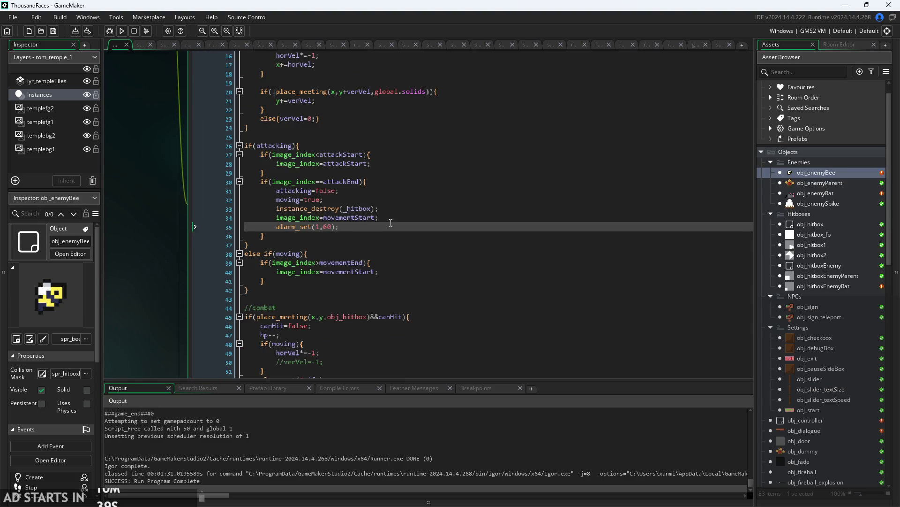
pyautogui.scroll(-2, 155, 272)
pyautogui.click(403, 89)
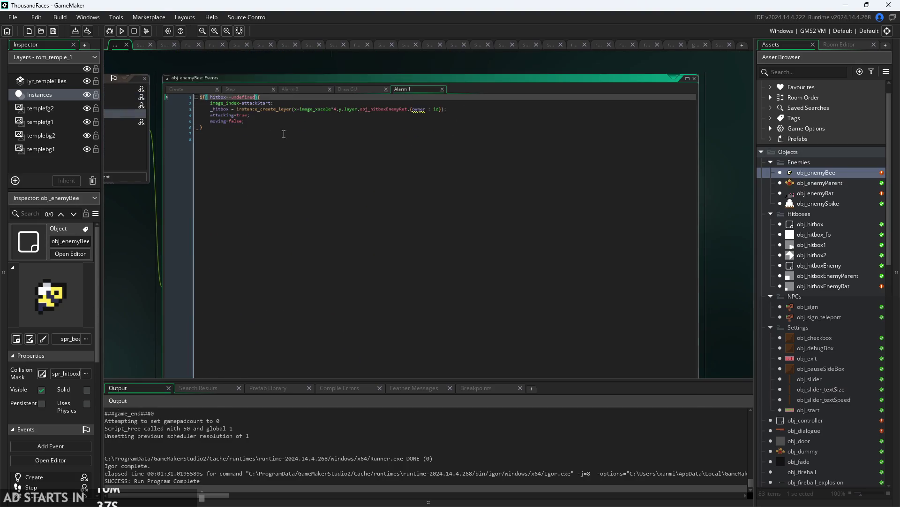
# Remove the if(_hitbox==undefined) check from Alarm 1 so its body runs unconditionally.
pyautogui.scroll(2, 286, 86)
pyautogui.moveTo(273, 84); pyautogui.dragTo(106, 72)
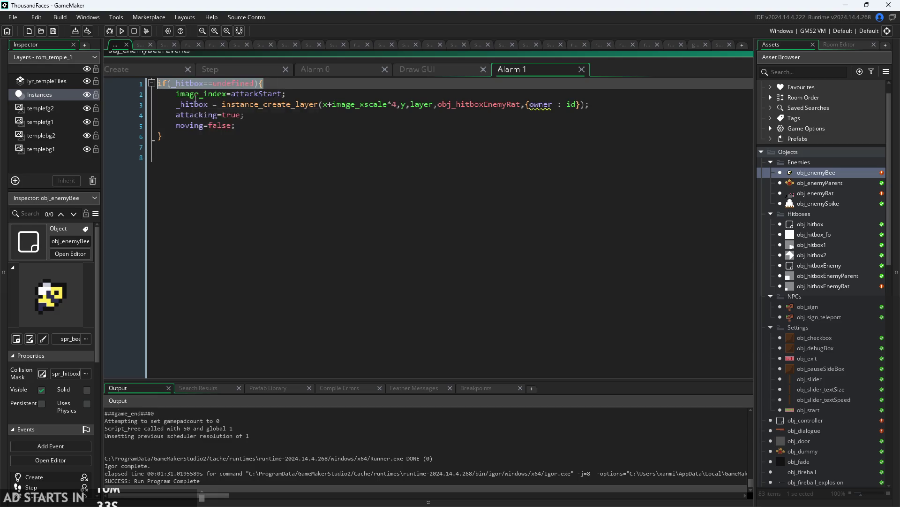
pyautogui.press('BackSpace')
pyautogui.hotkey('ctrl', 'z')
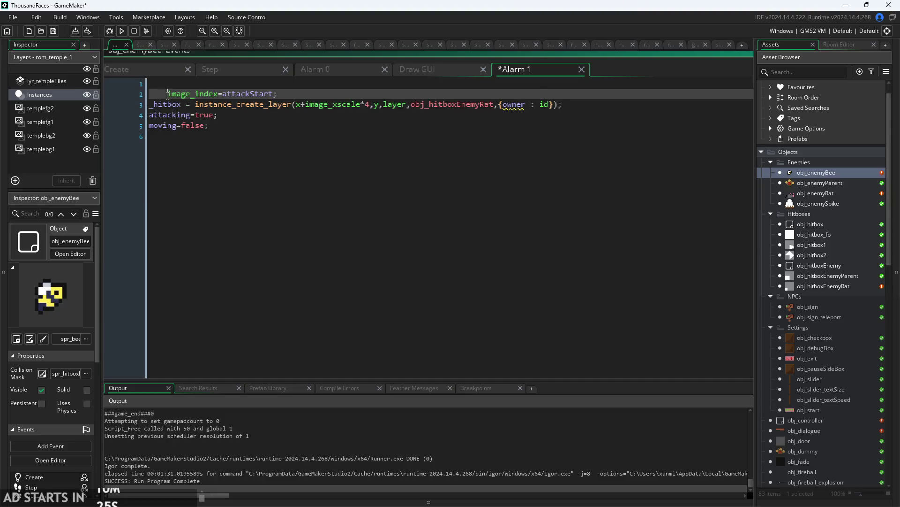
pyautogui.press('BackSpace')
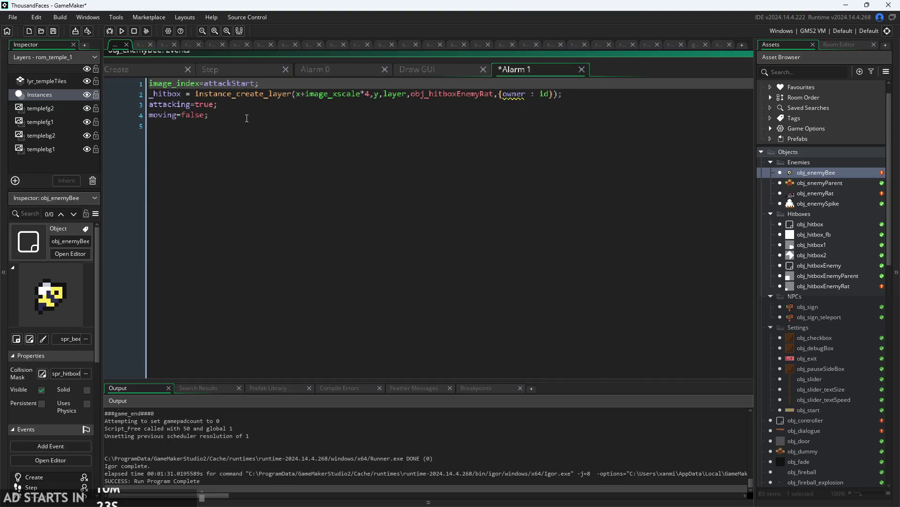
# Review the hitbox creation, attacking=true and moving=false lines, then return to the Step event.
pyautogui.click(246, 115)
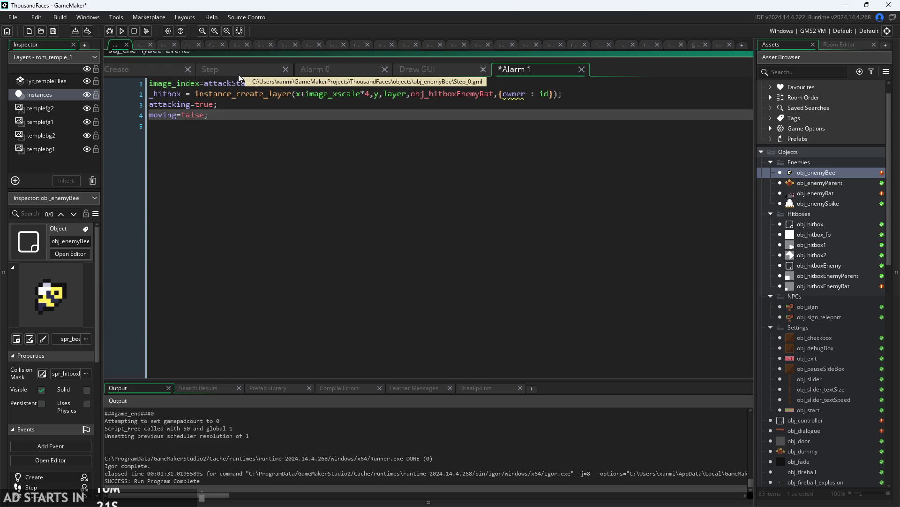
pyautogui.click(283, 86)
pyautogui.click(265, 105)
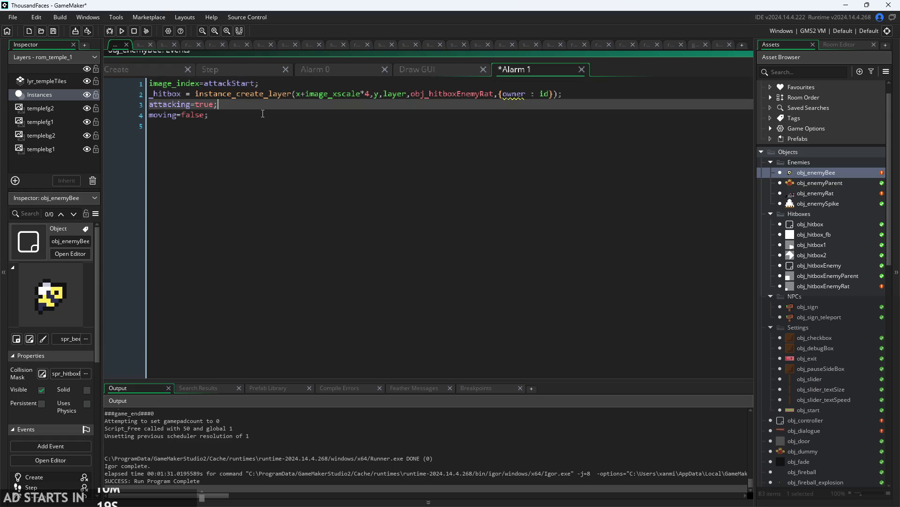
pyautogui.click(264, 119)
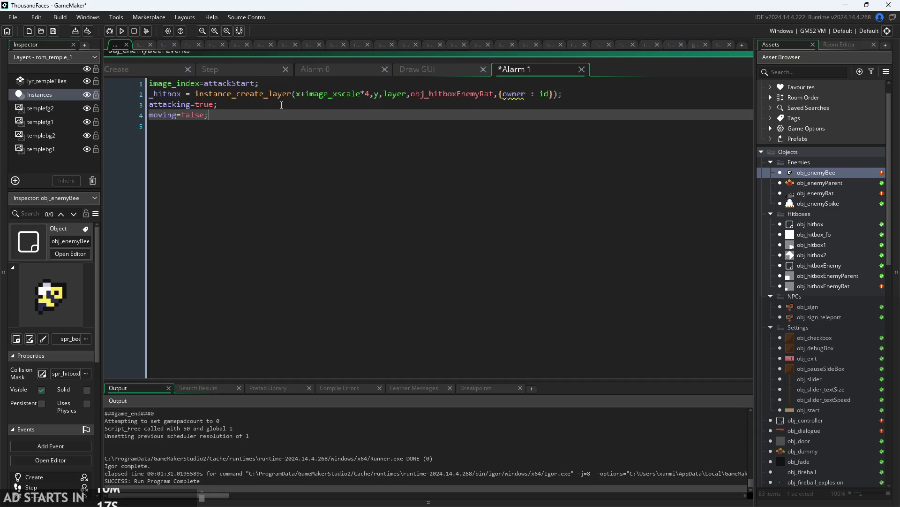
pyautogui.click(300, 84)
pyautogui.click(333, 96)
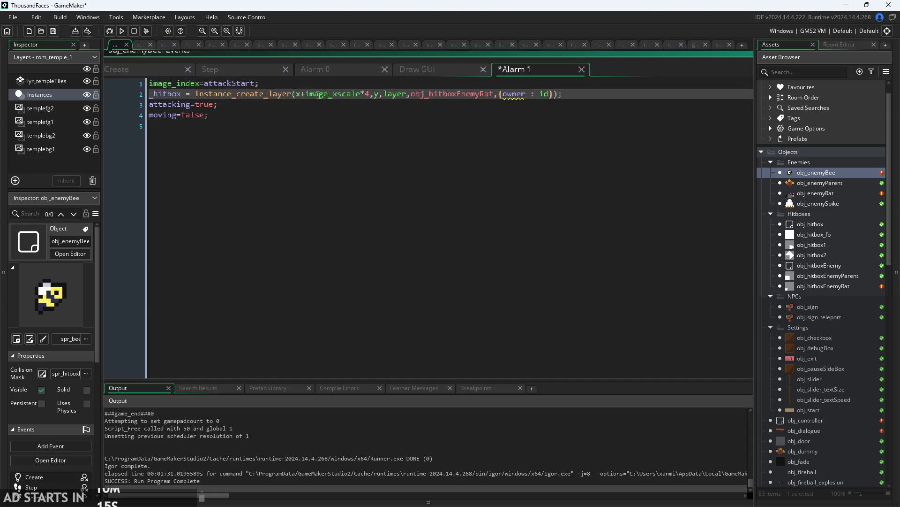
pyautogui.click(516, 125)
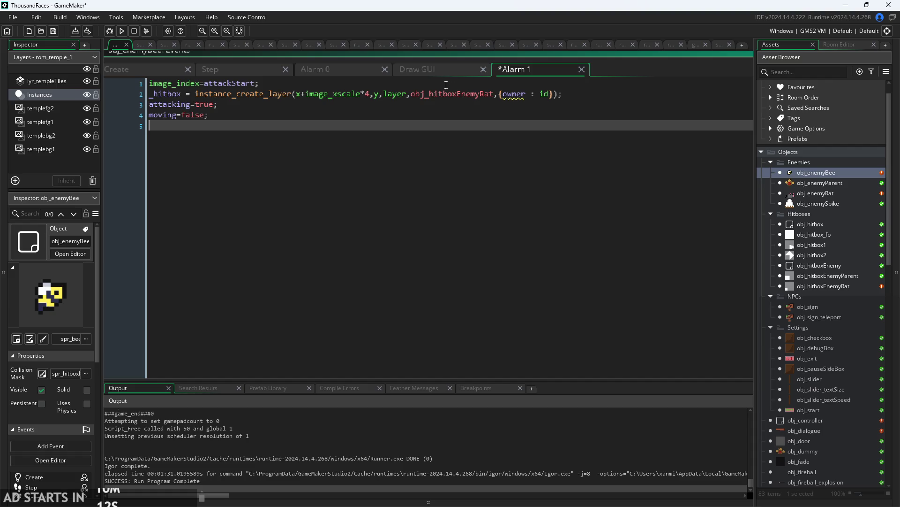
pyautogui.click(345, 75)
pyautogui.click(254, 69)
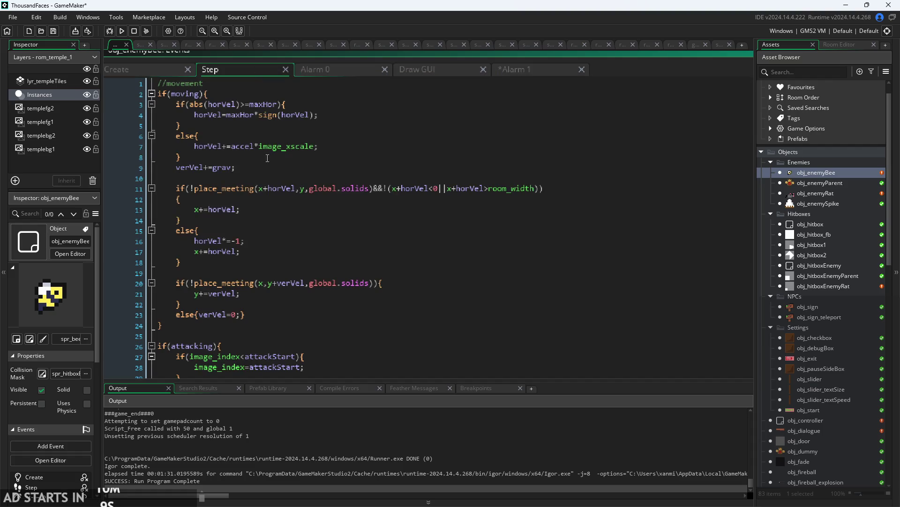
# Review the Step event's attacking block, including the attackStart, attackEnd and canHit checks.
pyautogui.scroll(-6, 268, 158)
pyautogui.click(263, 107)
pyautogui.click(269, 124)
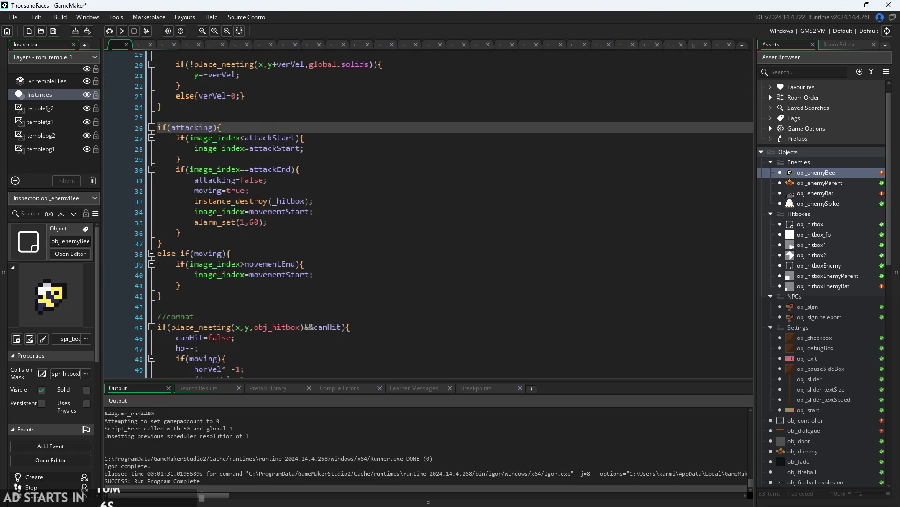
pyautogui.click(310, 140)
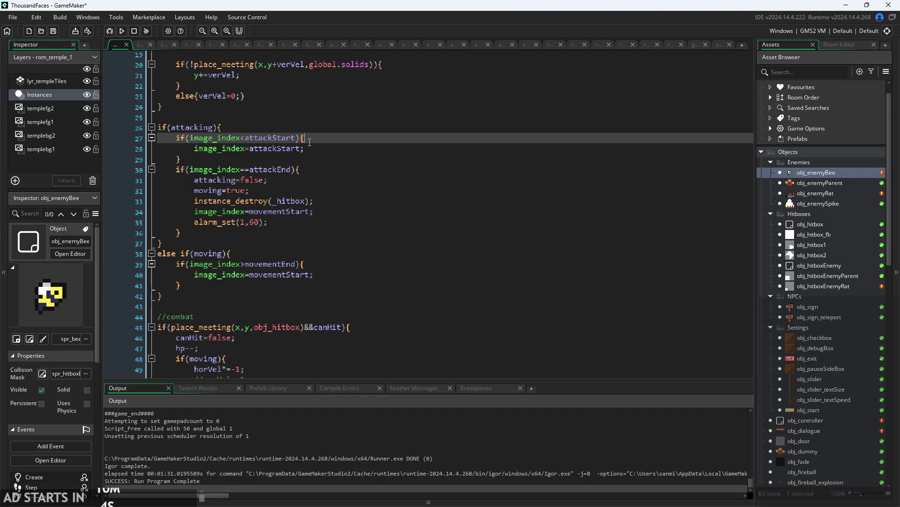
pyautogui.click(322, 167)
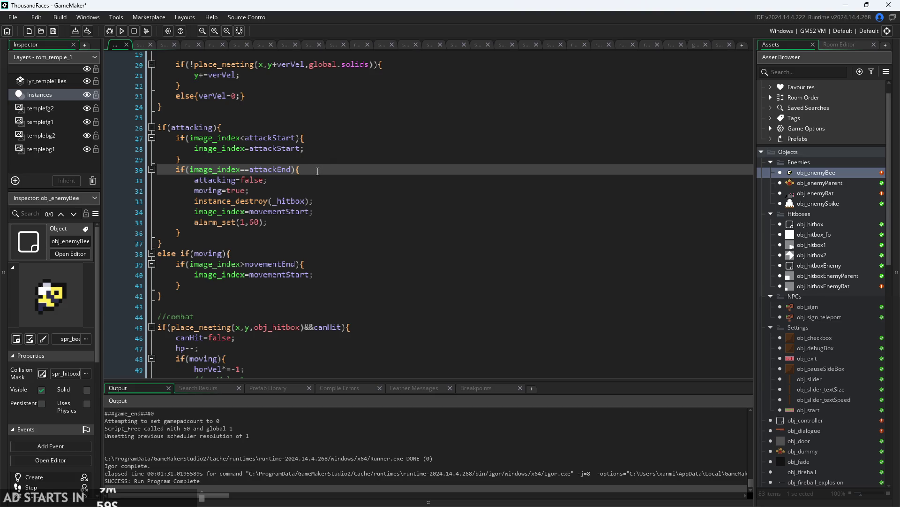
pyautogui.click(306, 180)
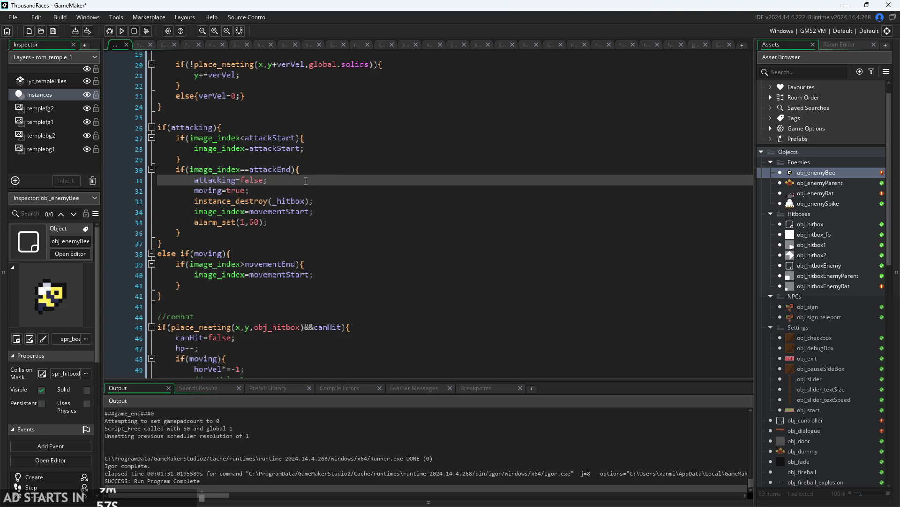
pyautogui.scroll(-2, 311, 176)
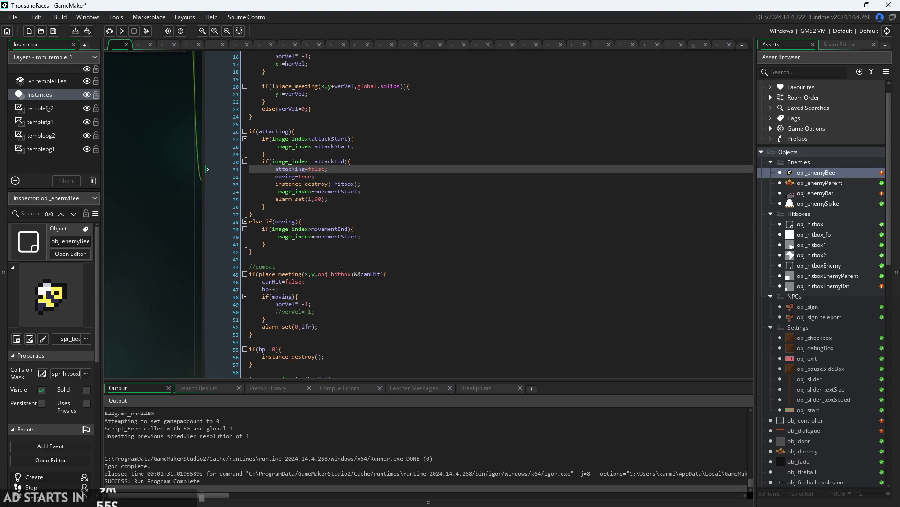
pyautogui.scroll(-3, 341, 269)
pyautogui.click(338, 197)
pyautogui.scroll(2, 355, 161)
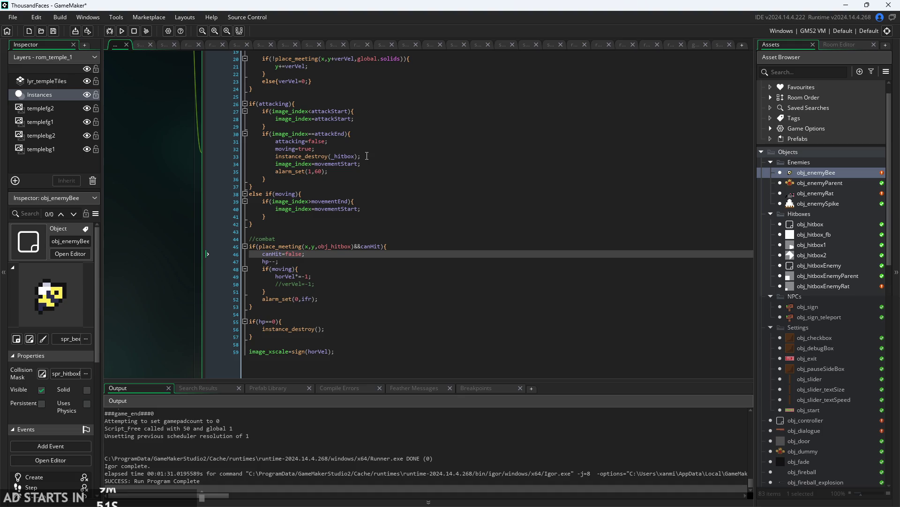
pyautogui.scroll(3, 341, 212)
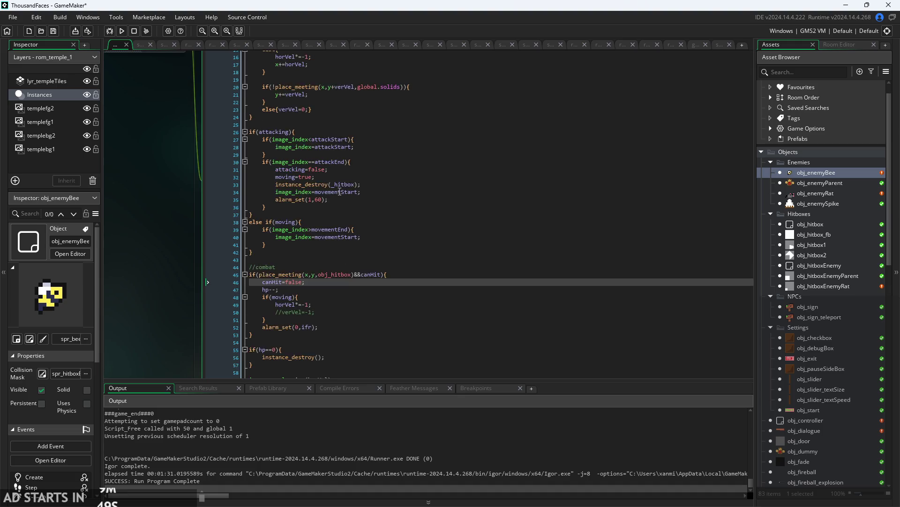
pyautogui.scroll(-1, 423, 271)
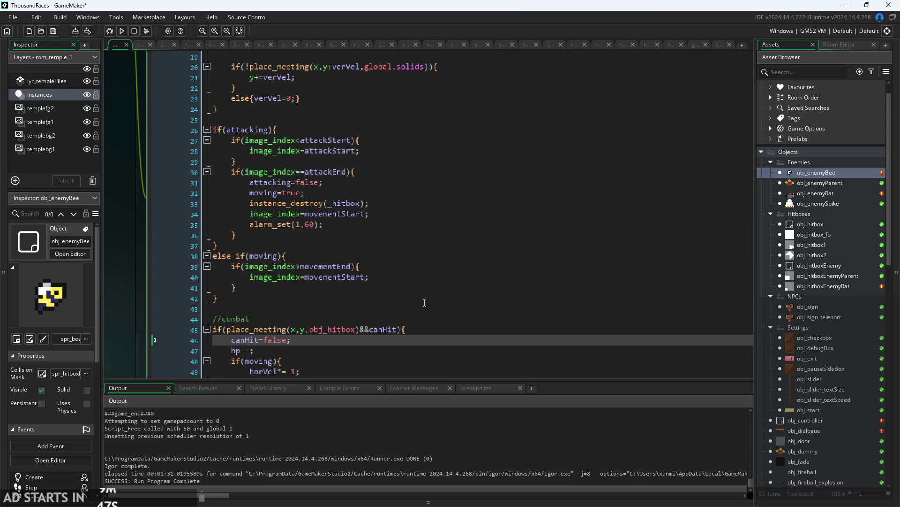
pyautogui.click(427, 248)
pyautogui.scroll(3, 424, 245)
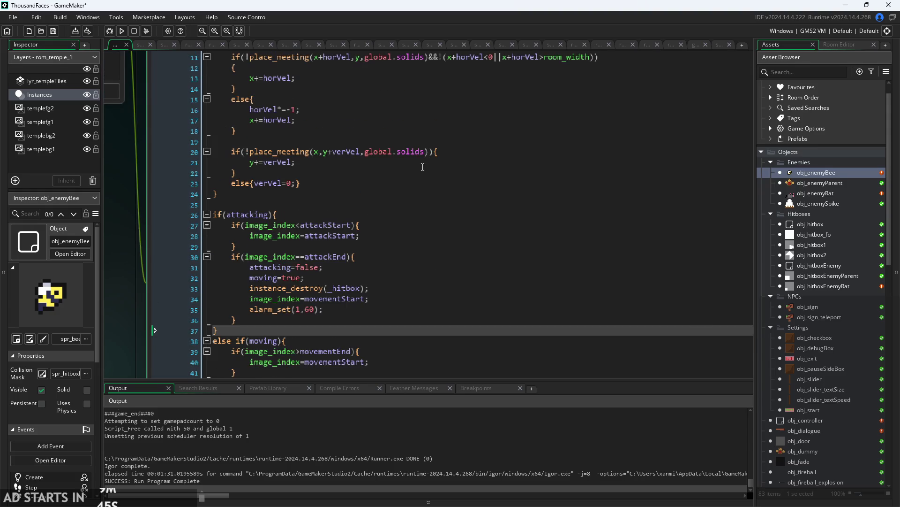
pyautogui.click(423, 120)
pyautogui.click(409, 214)
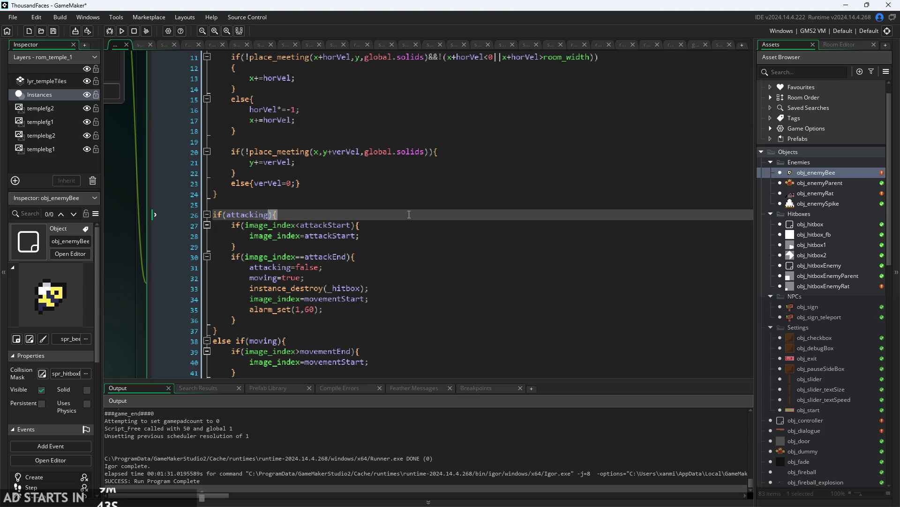
pyautogui.keyDown('ctrl'); pyautogui.scroll(3, 396, 207); pyautogui.keyUp('ctrl')
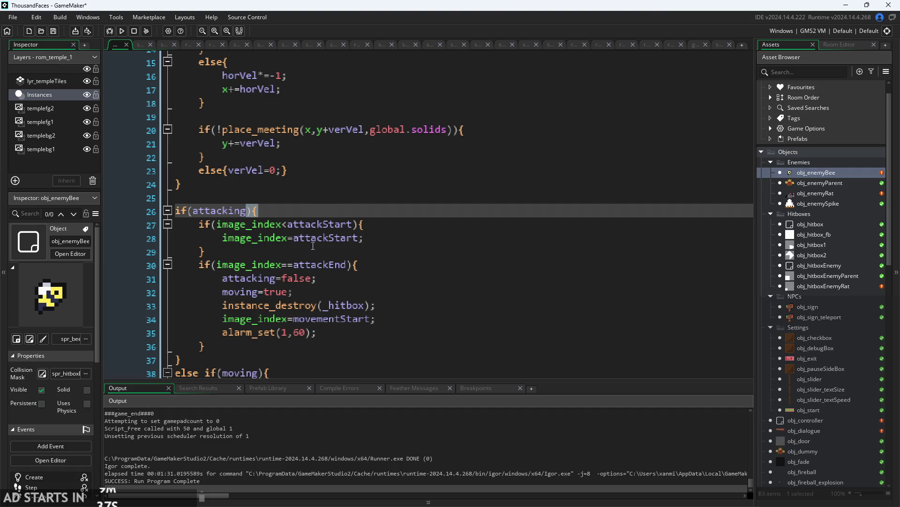
# Step through lines 28 to 35 down to alarm_set and save the project.
pyautogui.click(378, 239)
pyautogui.click(376, 252)
pyautogui.click(371, 265)
pyautogui.click(359, 319)
pyautogui.click(349, 333)
pyautogui.keyDown('ctrl'); pyautogui.scroll(-3, 350, 333); pyautogui.keyUp('ctrl')
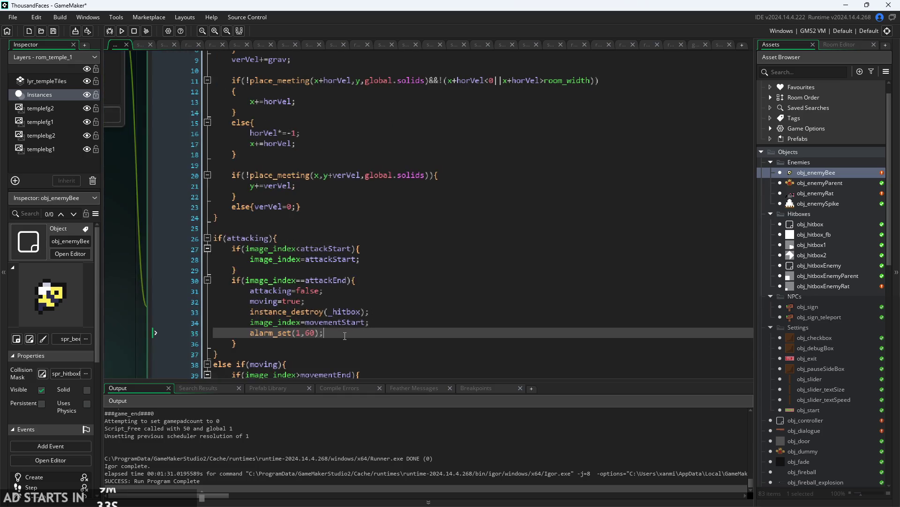
pyautogui.keyDown('ctrl'); pyautogui.scroll(-2, 419, 306); pyautogui.keyUp('ctrl')
pyautogui.hotkey('ctrl', 's')
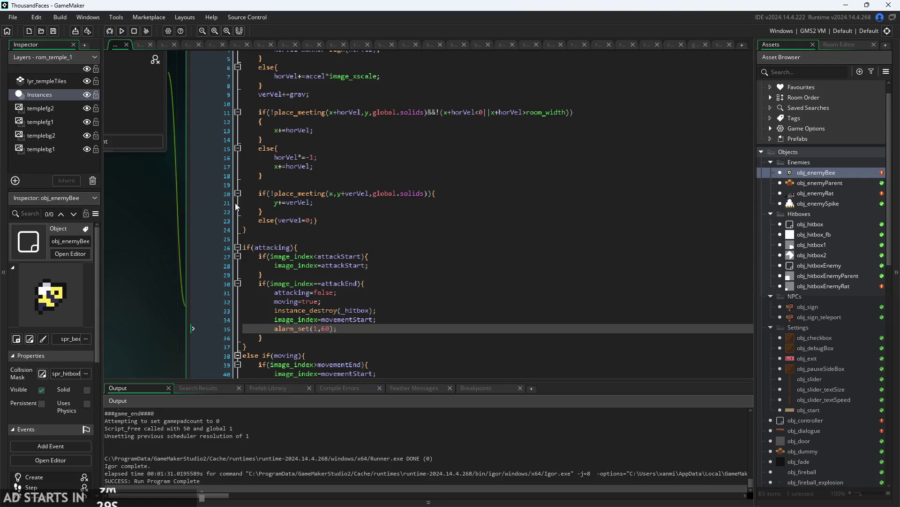
# Recheck attack-end lines 30 to 35 and launch a new playtest build.
pyautogui.click(365, 282)
pyautogui.click(379, 292)
pyautogui.click(378, 301)
pyautogui.click(378, 310)
pyautogui.click(398, 319)
pyautogui.click(398, 328)
pyautogui.click(398, 311)
pyautogui.click(398, 320)
pyautogui.click(399, 328)
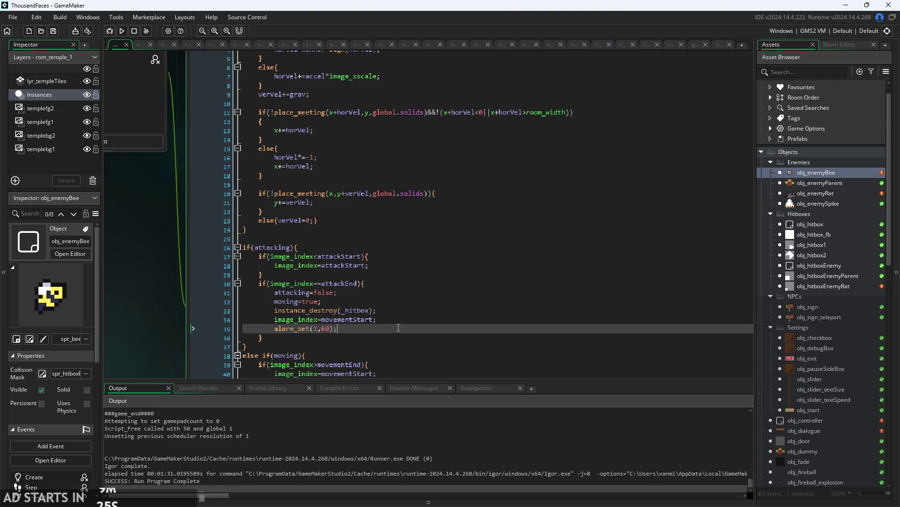
pyautogui.click(123, 33)
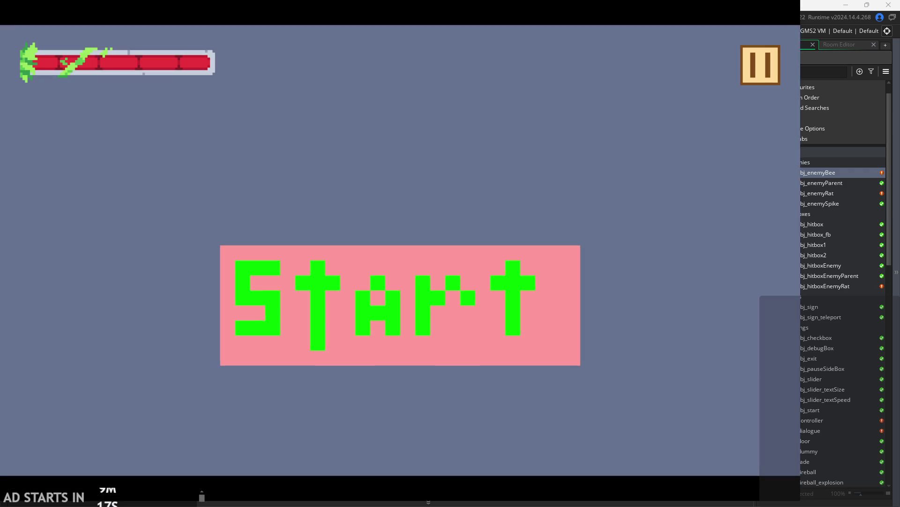
# Start the game, run and jump the player left to watch the bee, then close the playtest.
pyautogui.click(487, 289)
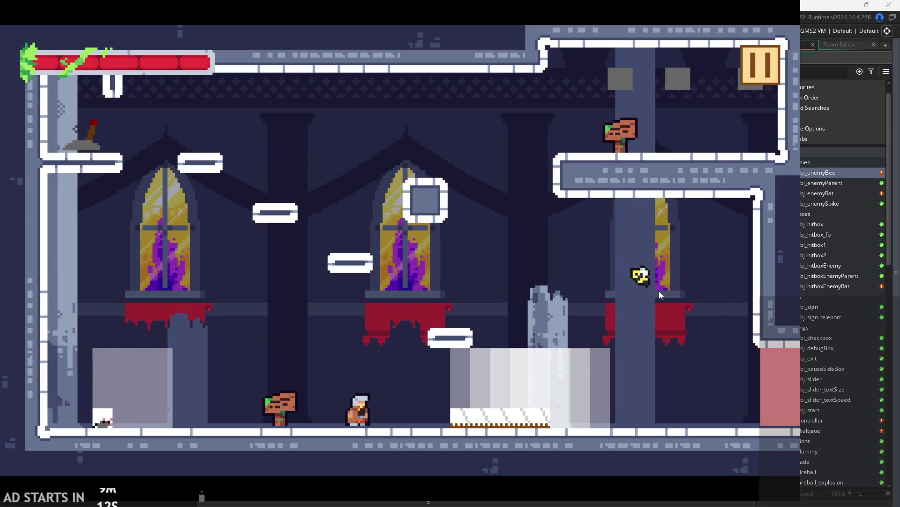
pyautogui.press('Left')
pyautogui.press('space')
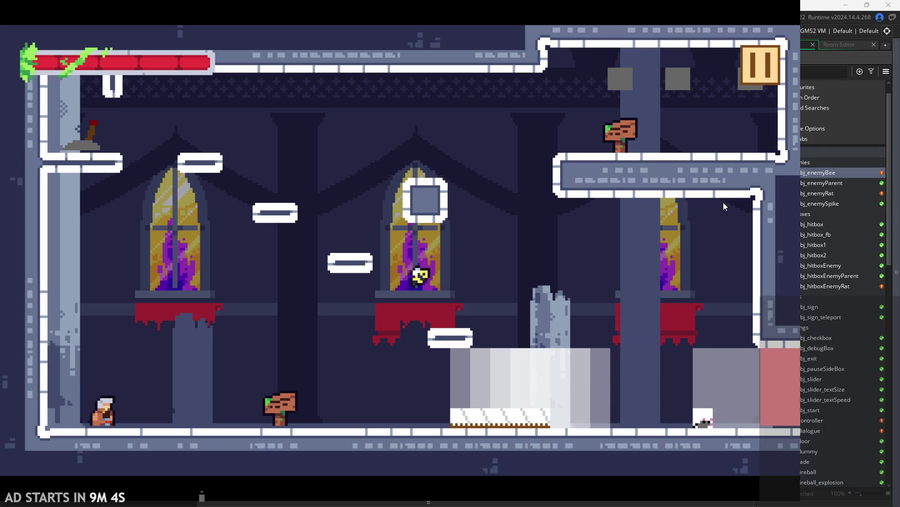
pyautogui.click(765, 75)
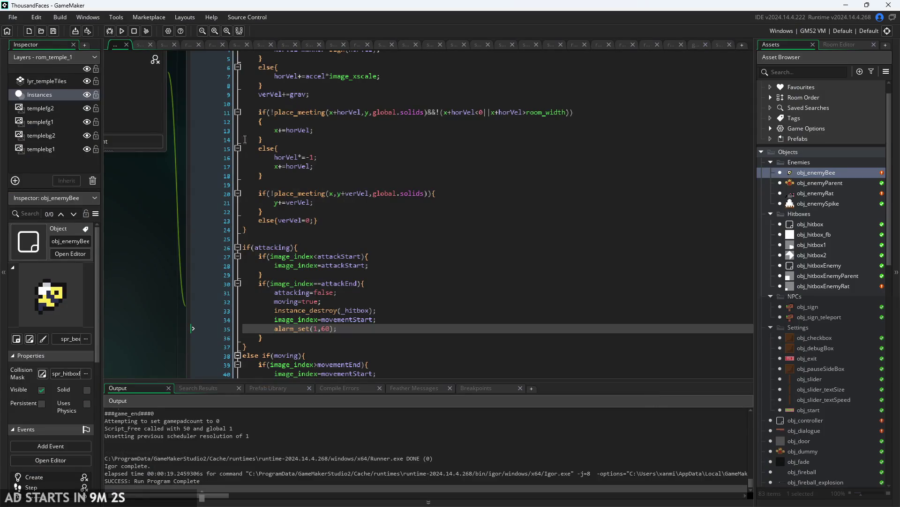
# Restore the bee's post-attack alarm to alarm_set(1,300) and rebuild the game.
pyautogui.keyDown('ctrl'); pyautogui.scroll(3, 356, 293); pyautogui.keyUp('ctrl')
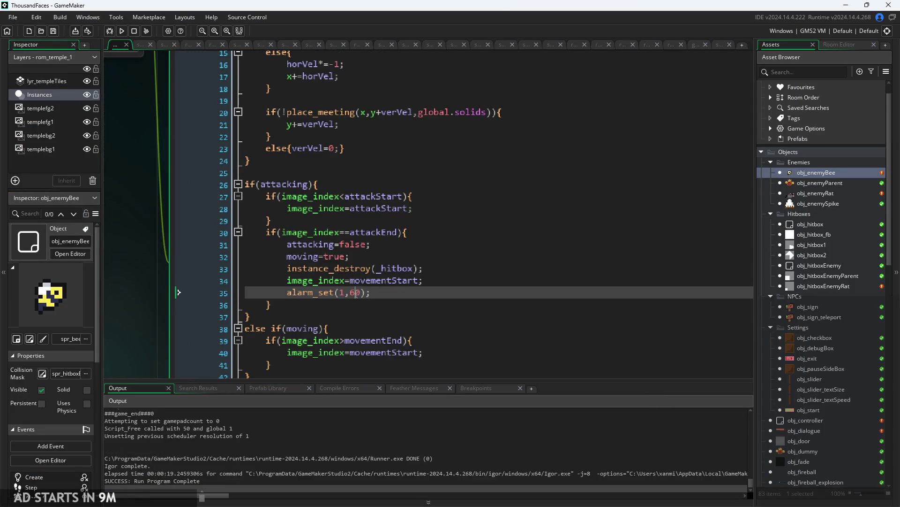
pyautogui.click(122, 32)
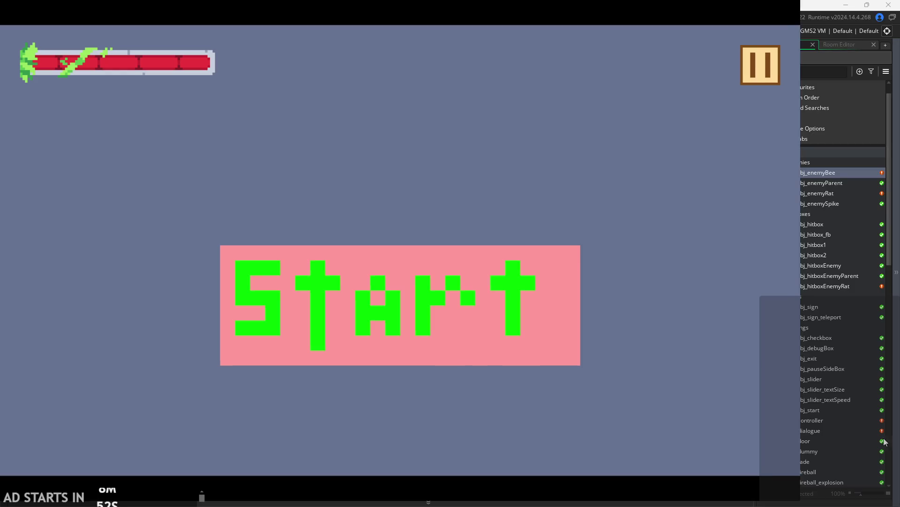
pyautogui.click(404, 297)
pyautogui.press('Right')
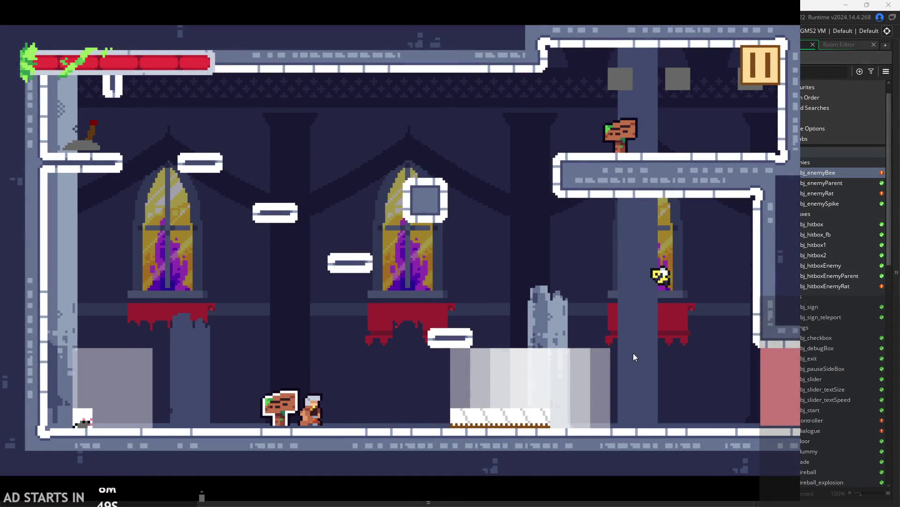
pyautogui.press('Left')
pyautogui.press('space')
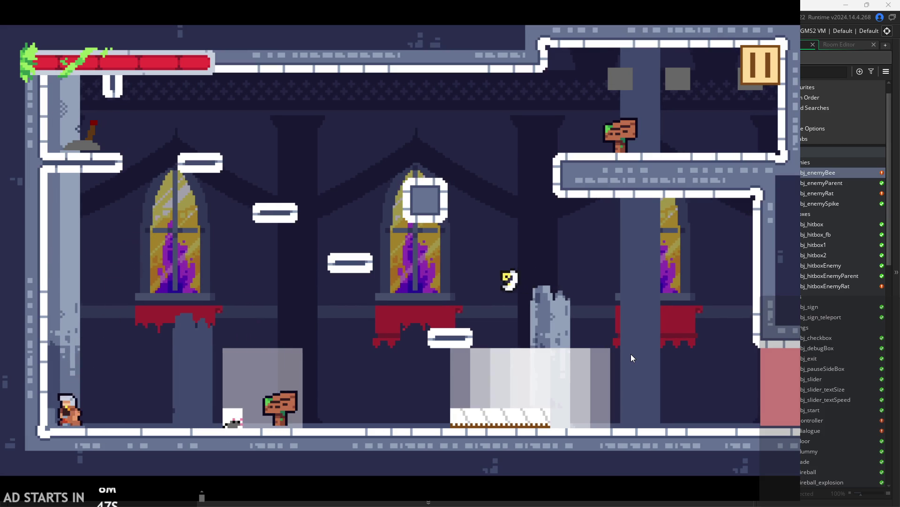
pyautogui.press('space')
pyautogui.press('Right')
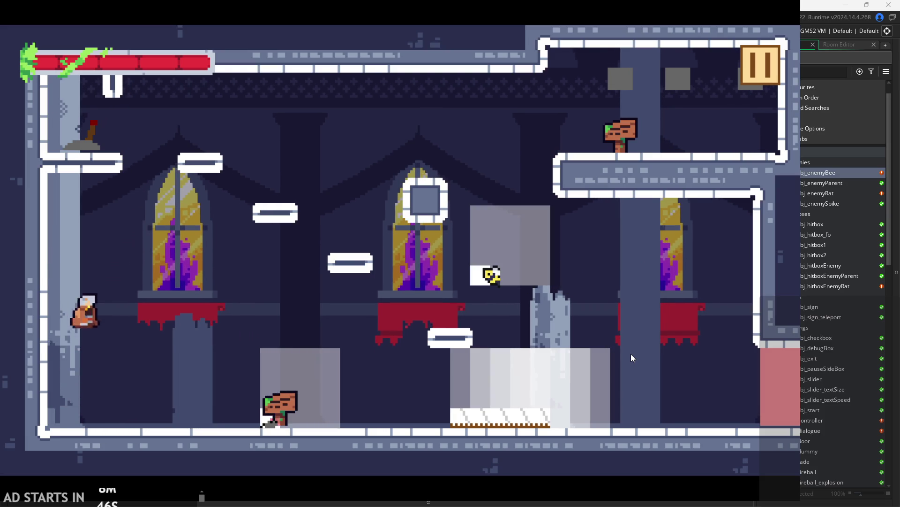
pyautogui.press('Right')
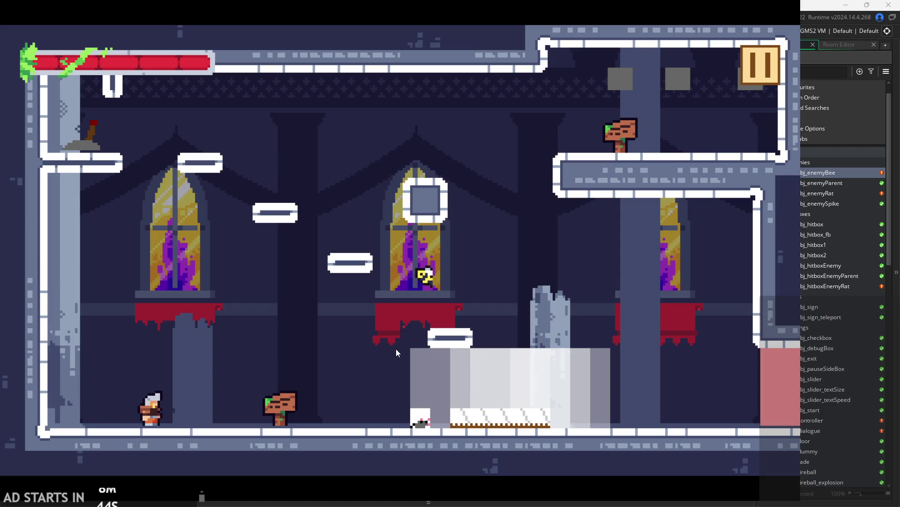
pyautogui.press('space')
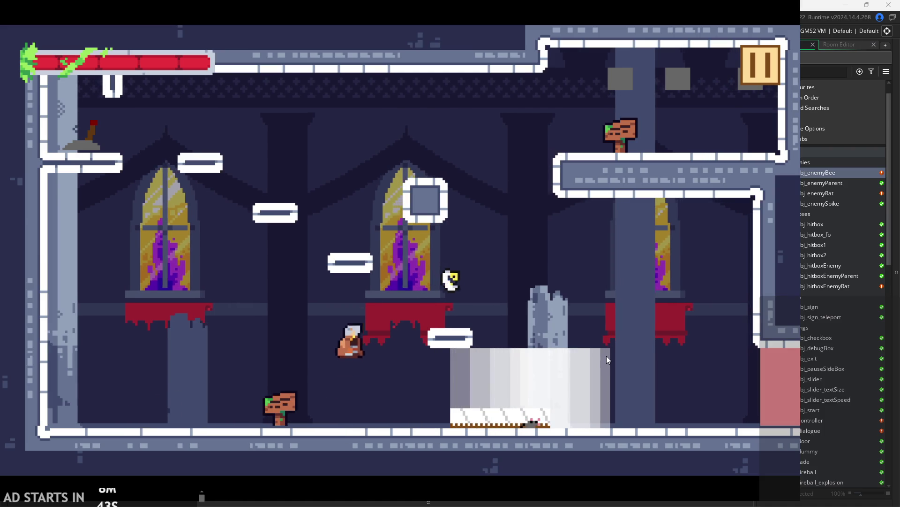
pyautogui.press('Right')
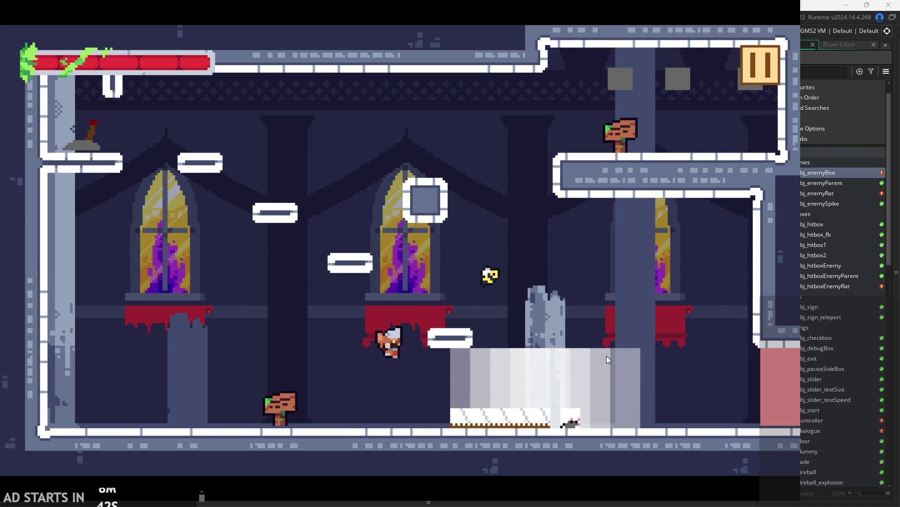
pyautogui.press('space')
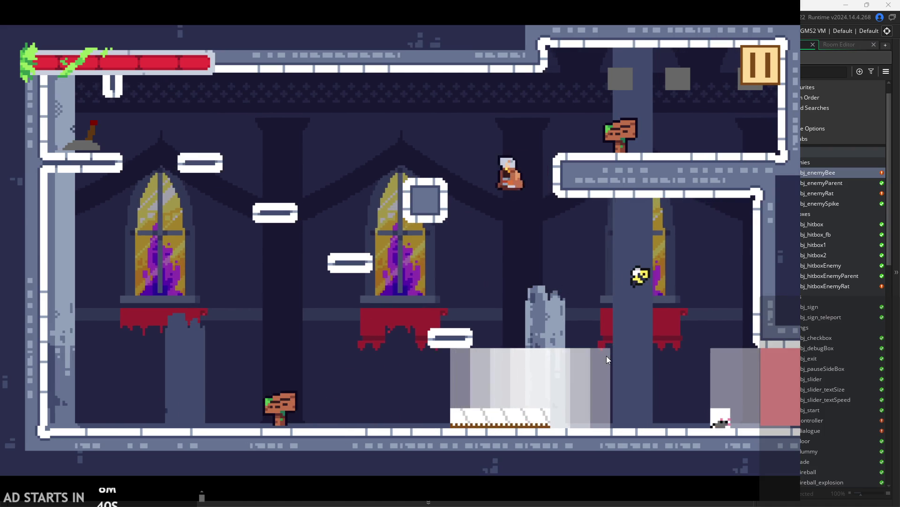
pyautogui.press('Left')
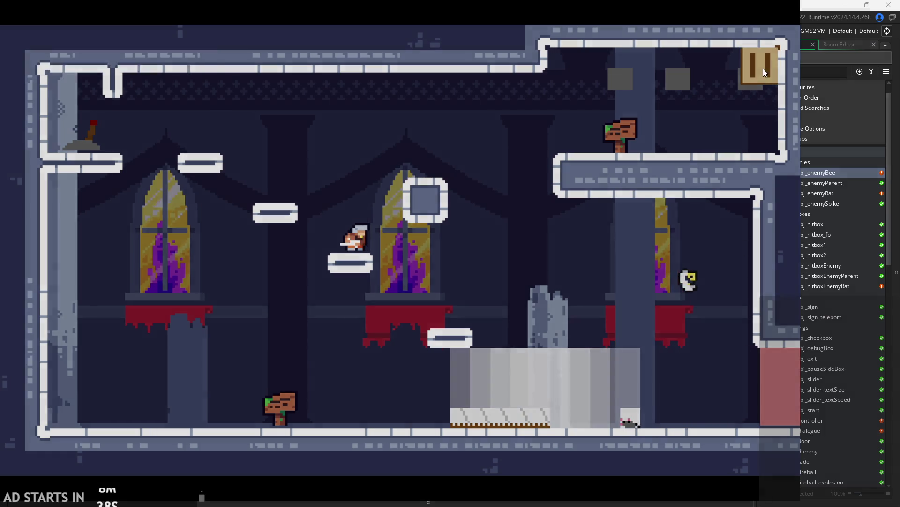
pyautogui.click(762, 67)
pyautogui.click(656, 415)
pyautogui.click(356, 293)
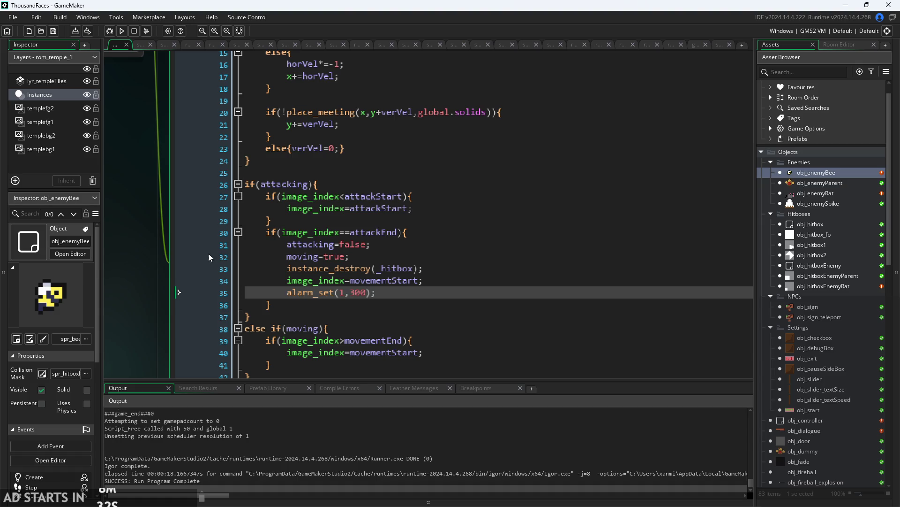
# Add cooldown=200 on a new line after attackEnd=4 in the bee's Create event.
pyautogui.scroll(-5, 209, 257)
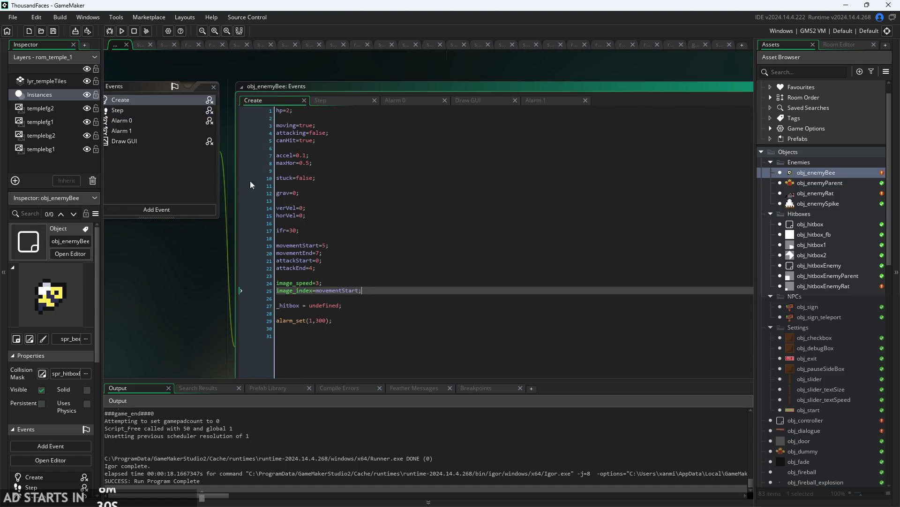
pyautogui.scroll(5, 288, 259)
pyautogui.click(400, 230)
pyautogui.press('Down')
pyautogui.press('Down')
pyautogui.press('Up')
pyautogui.press('Up')
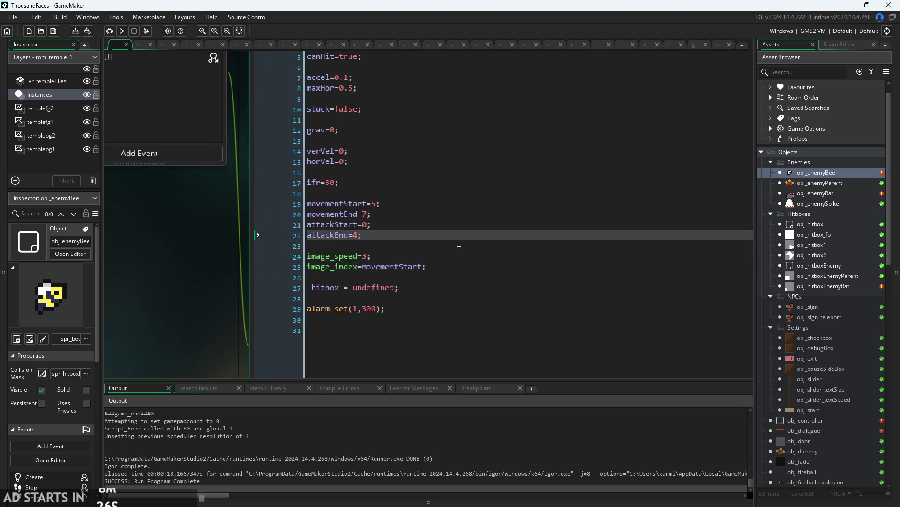
pyautogui.press('Return')
pyautogui.press('Return')
pyautogui.write('cooldown=200;')
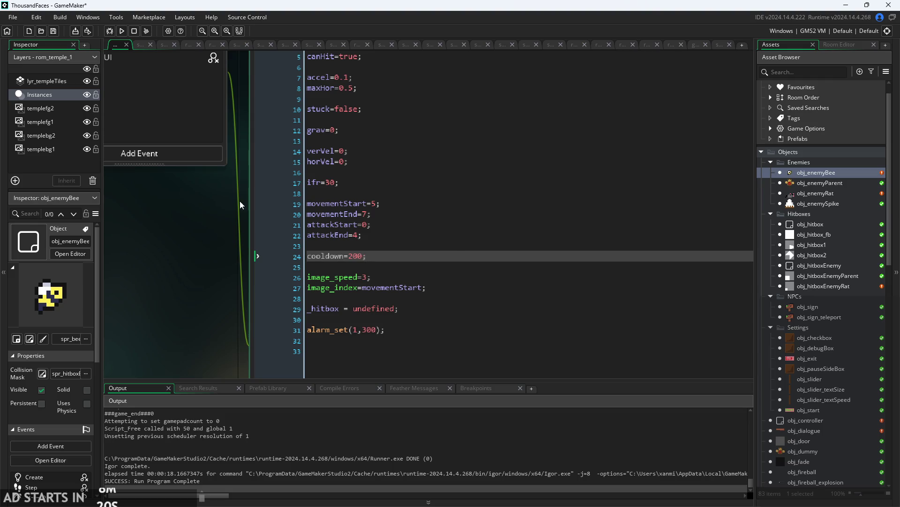
pyautogui.scroll(2, 137, 282)
# Replace 300 with cooldown in the Step event's alarm_set and run the game with F5.
pyautogui.click(369, 71)
pyautogui.scroll(-4, 411, 241)
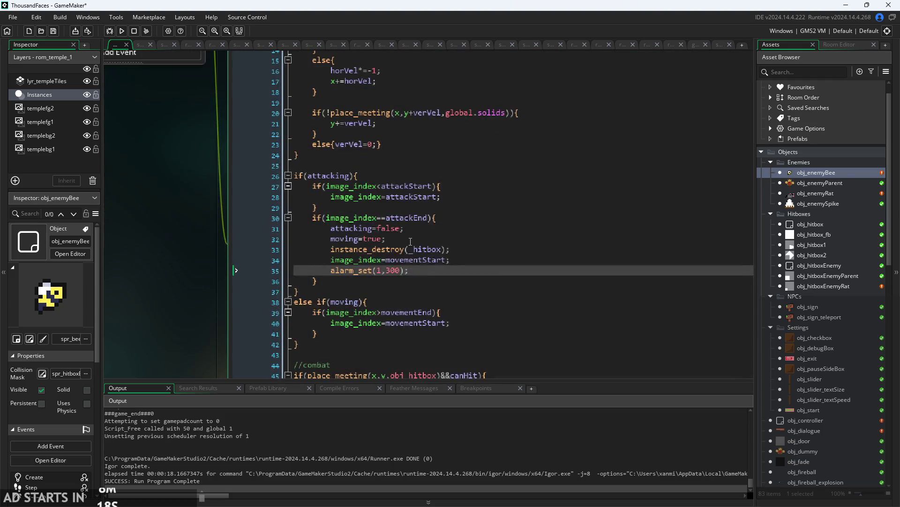
pyautogui.write('cooldown')
pyautogui.press('F5')
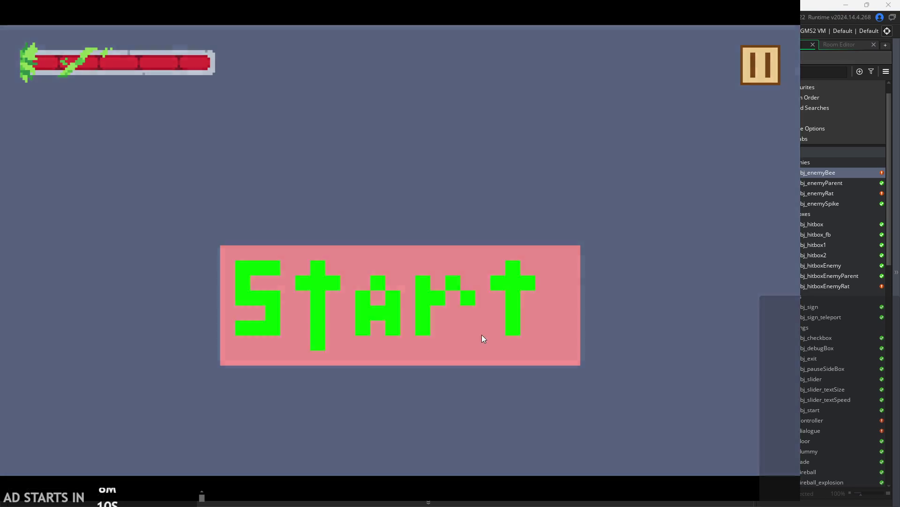
# Start the game, dash and jump the hero around the bee, then exit from the pause menu.
pyautogui.click(483, 336)
pyautogui.press('Left')
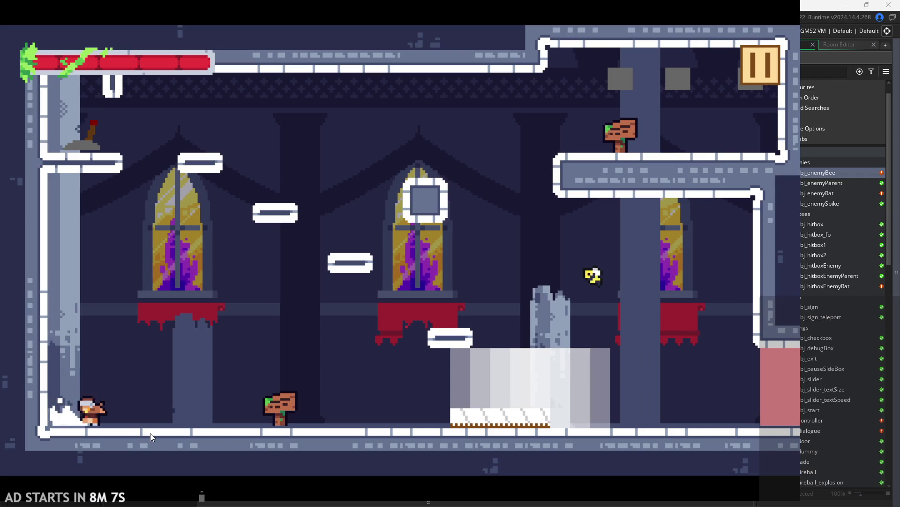
pyautogui.press('space')
pyautogui.press('Right')
pyautogui.press('Right')
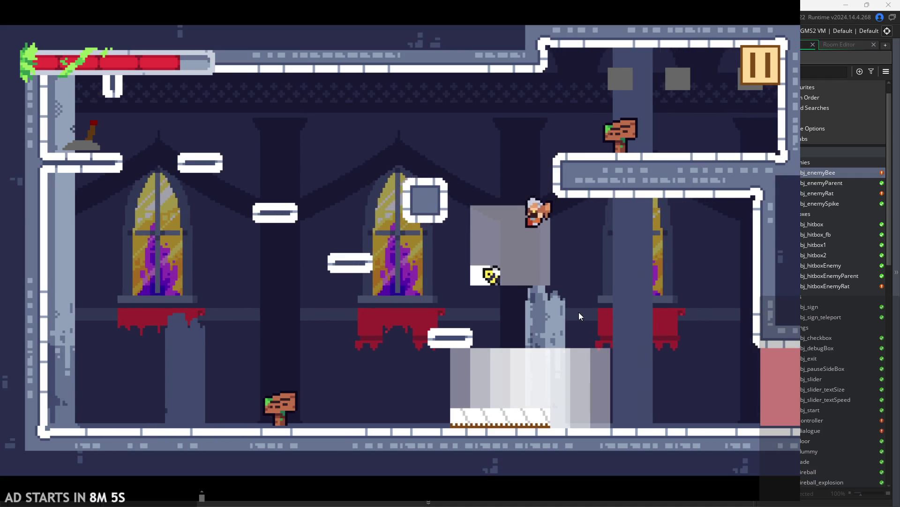
pyautogui.press('space')
pyautogui.press('Left')
pyautogui.press('space')
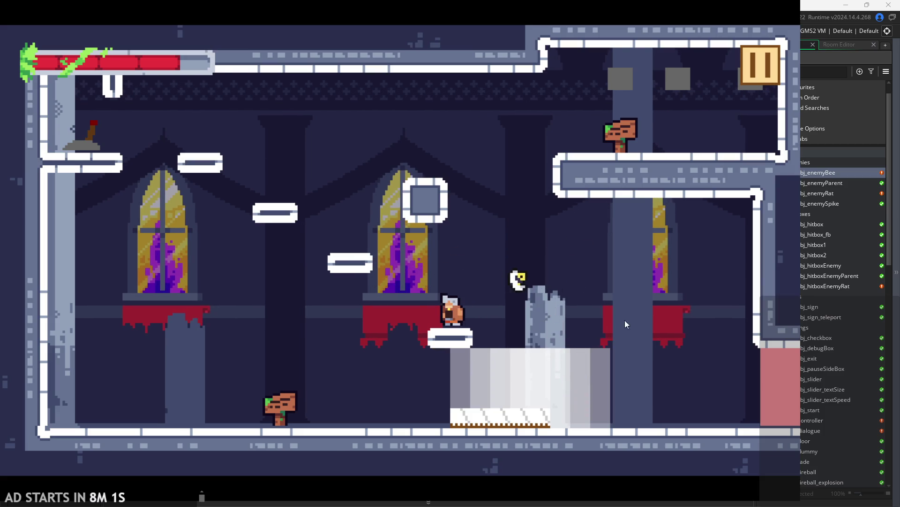
pyautogui.press('space')
pyautogui.press('Right')
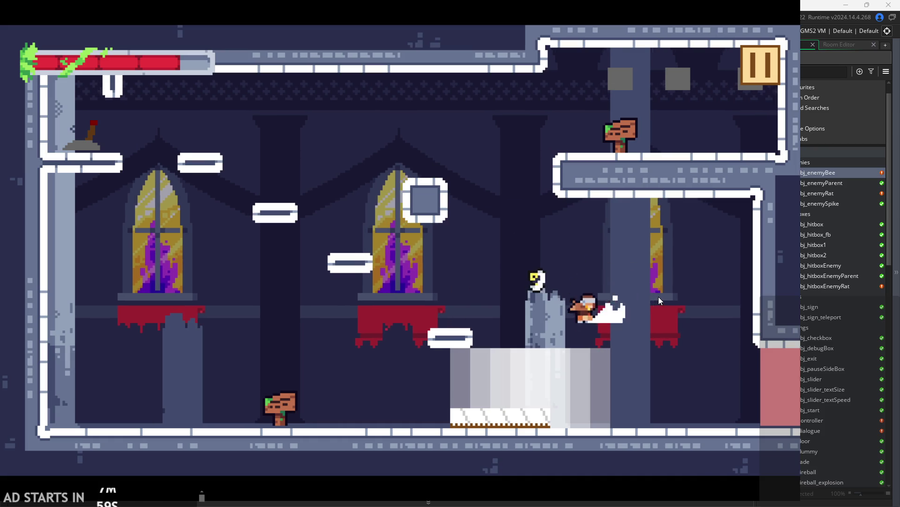
pyautogui.press('space')
pyautogui.press('Left')
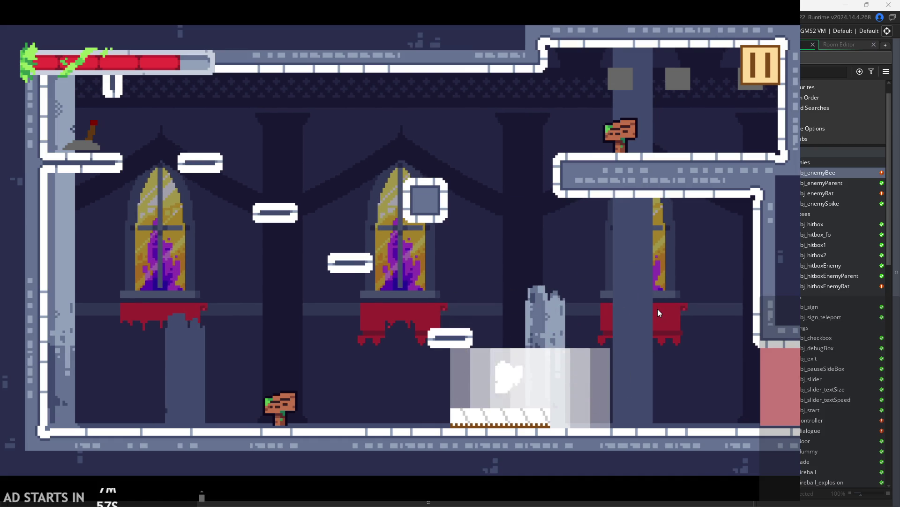
pyautogui.click(756, 59)
pyautogui.click(668, 390)
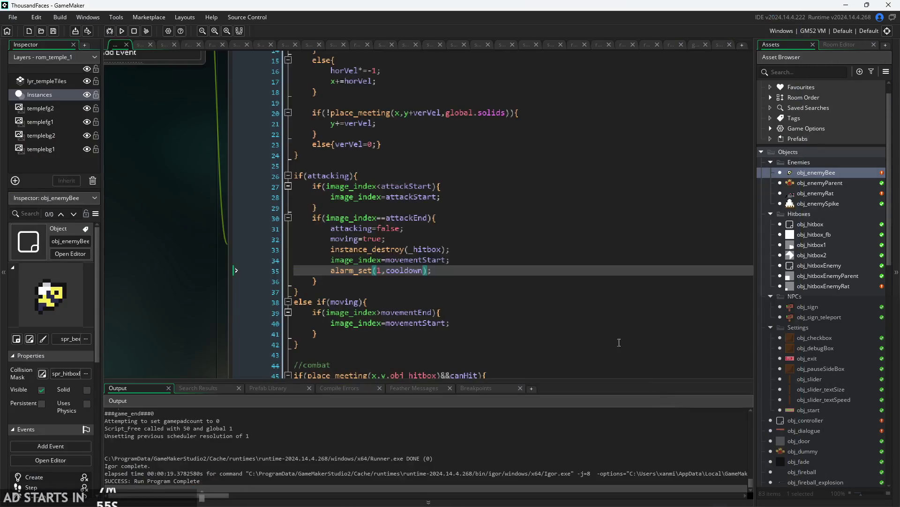
# Change the Alarm 1 hitbox object from obj_hitboxEnemyRat to obj_hitboxEnemyParent, then open obj_hitboxEnemyParent.
pyautogui.scroll(5, 128, 294)
pyautogui.click(491, 91)
pyautogui.doubleClick(490, 91)
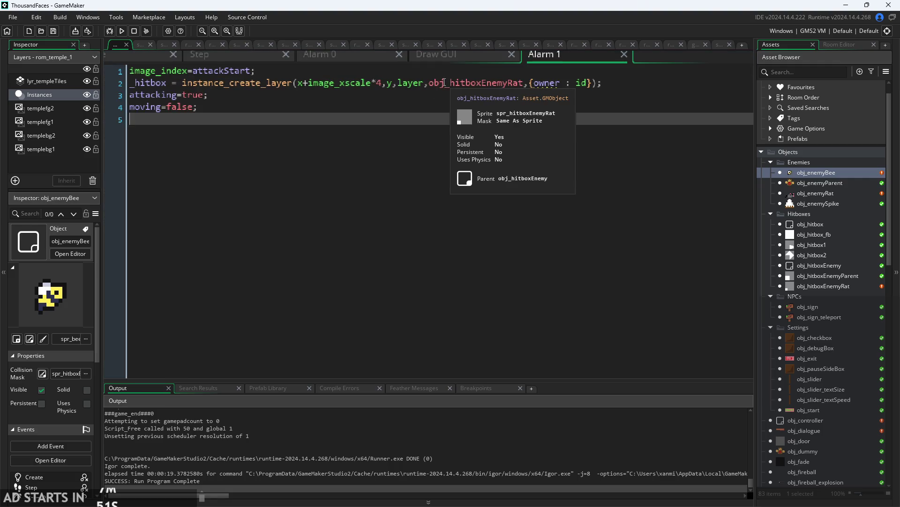
pyautogui.moveTo(480, 83); pyautogui.dragTo(514, 86)
pyautogui.click(526, 84)
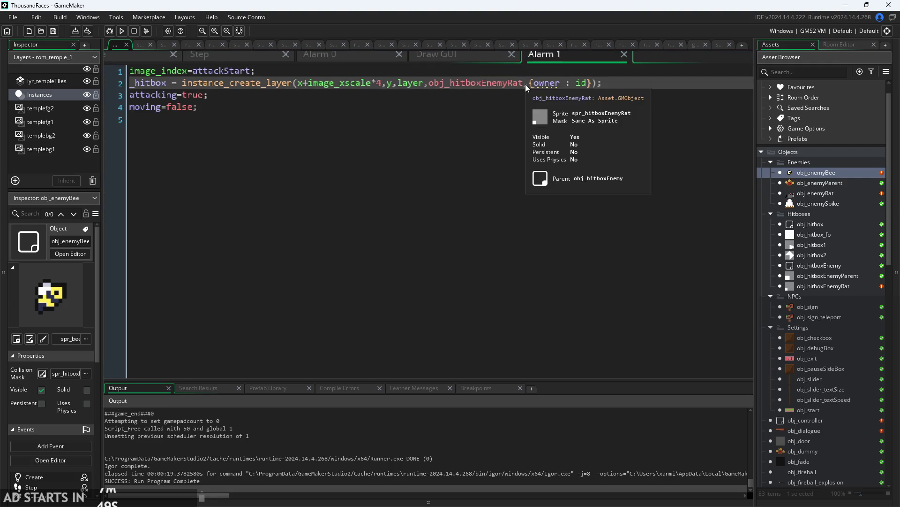
pyautogui.press('BackSpace')
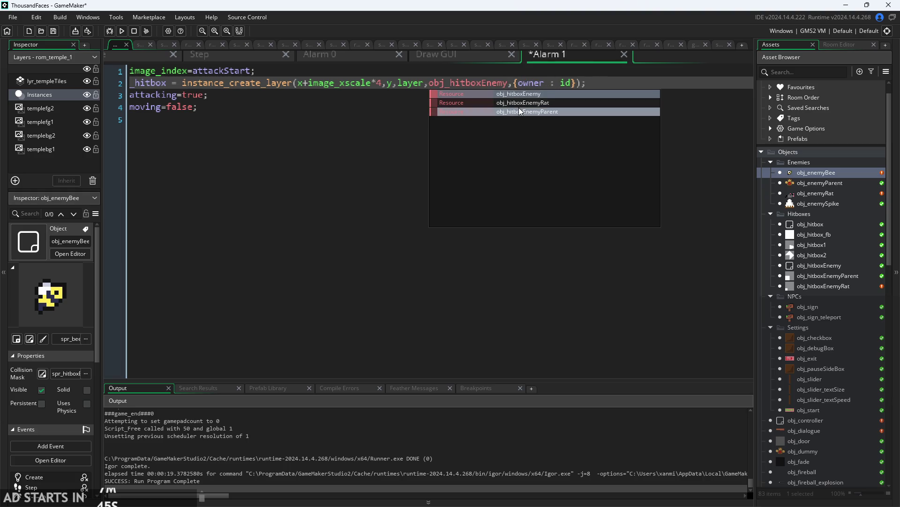
pyautogui.click(519, 109)
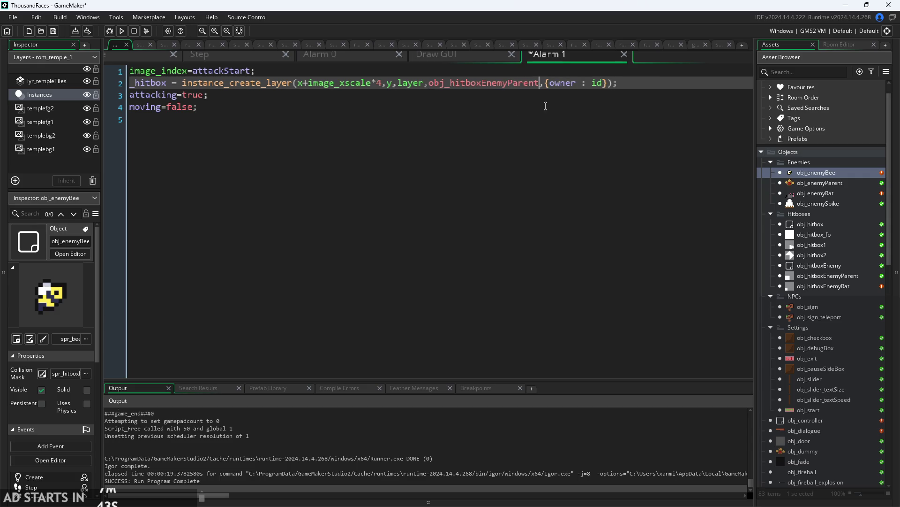
pyautogui.doubleClick(812, 280)
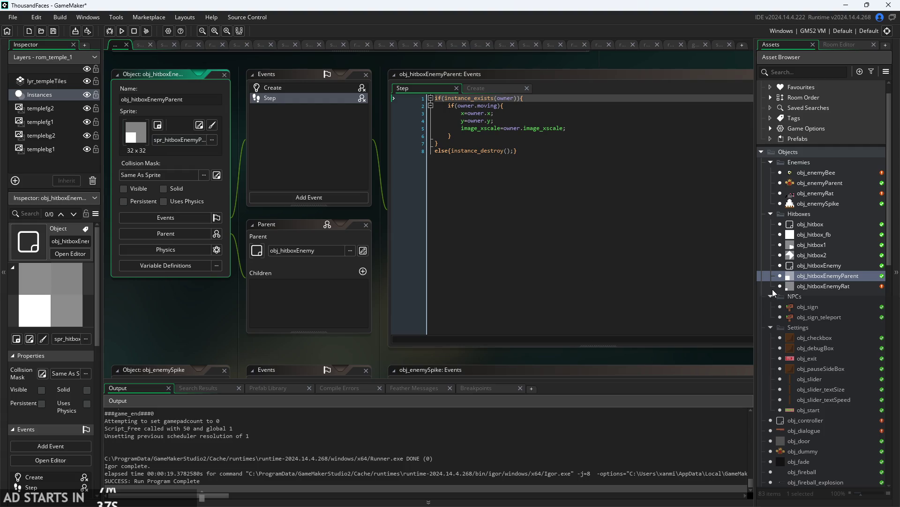
# Inspect obj_hitboxEnemyRat and its spr_hitboxEnemyRat image, trying the transparent paint and eraser tools.
pyautogui.doubleClick(801, 286)
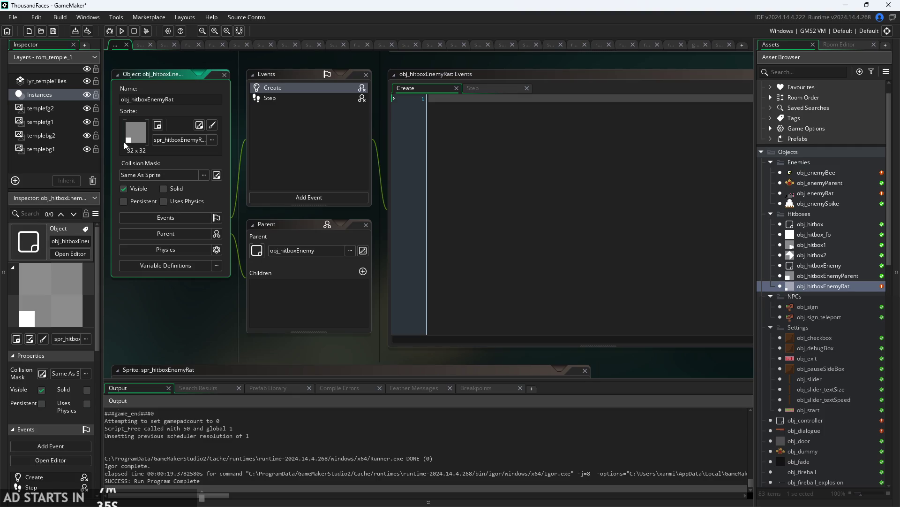
pyautogui.scroll(-12, 828, 377)
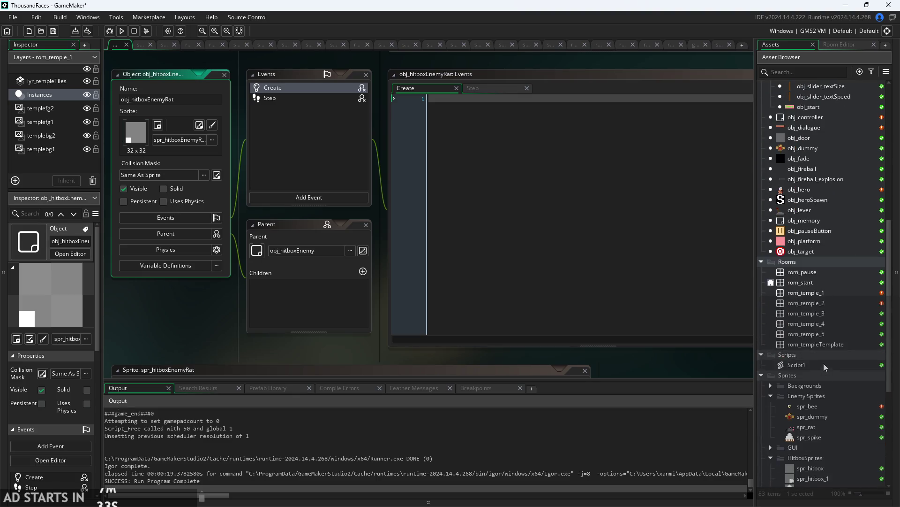
pyautogui.doubleClick(834, 425)
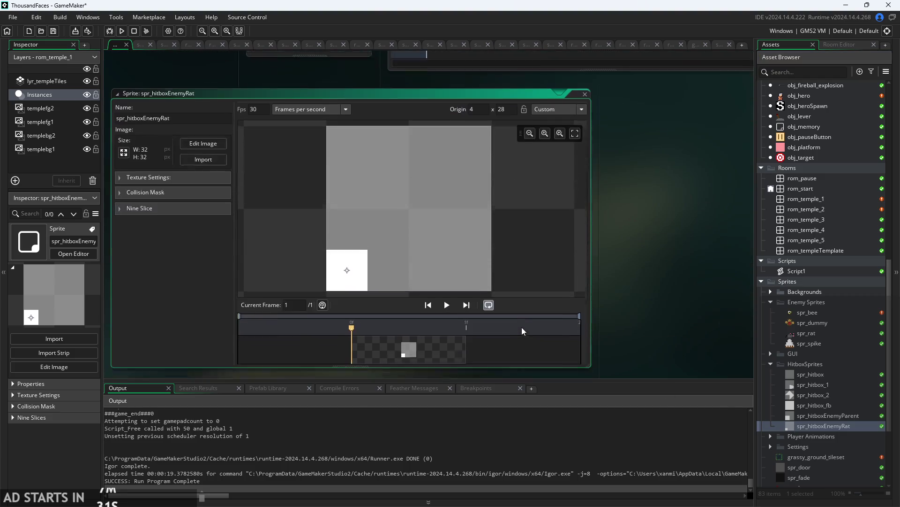
pyautogui.click(201, 125)
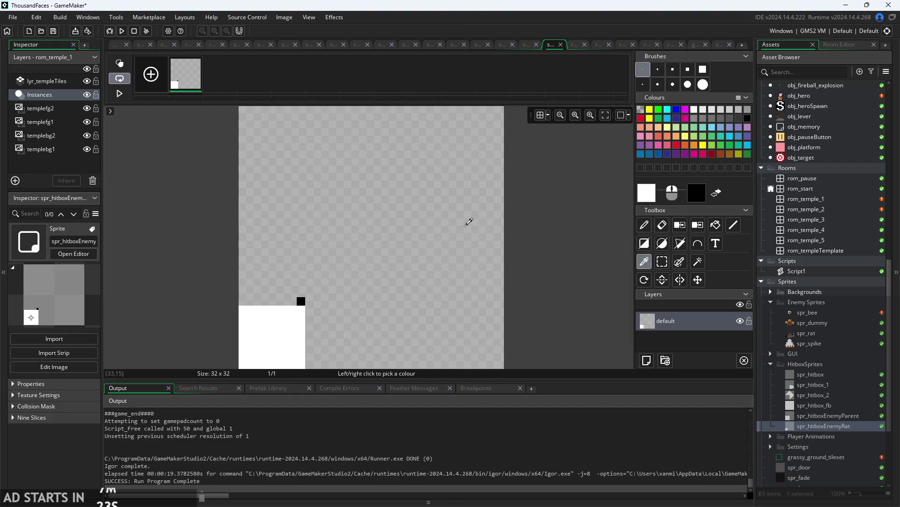
pyautogui.keyDown('ctrl'); pyautogui.click(440, 213); pyautogui.keyUp('ctrl')
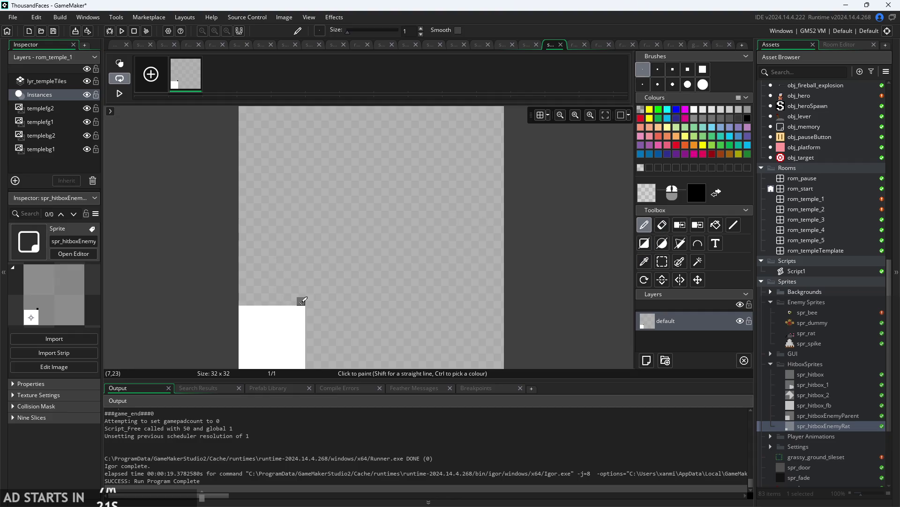
pyautogui.click(661, 227)
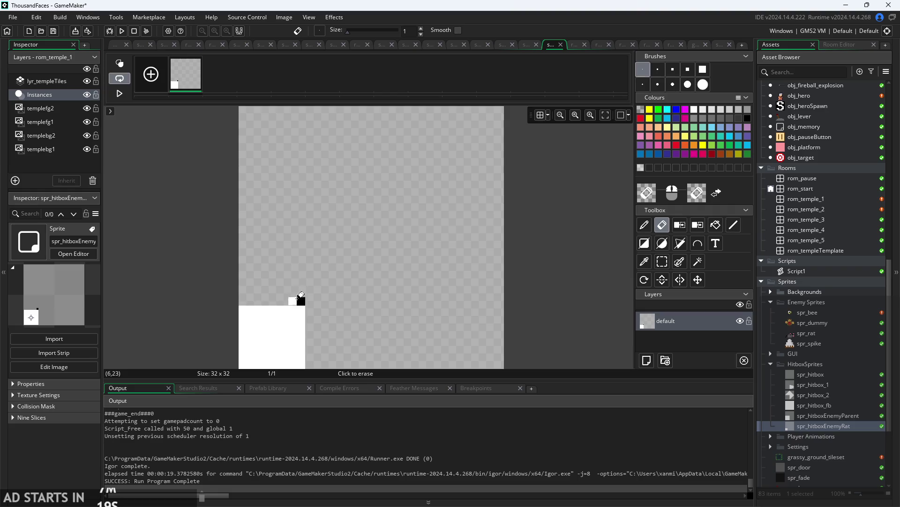
pyautogui.click(643, 225)
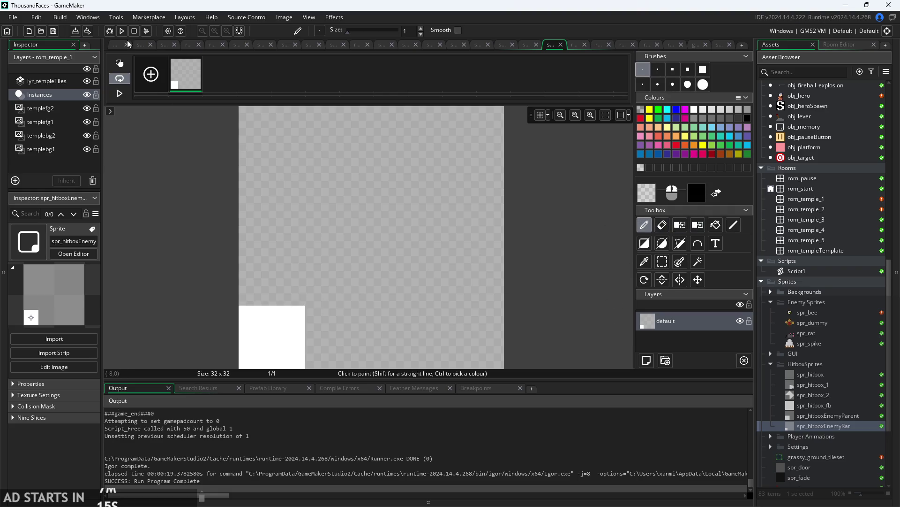
pyautogui.click(115, 45)
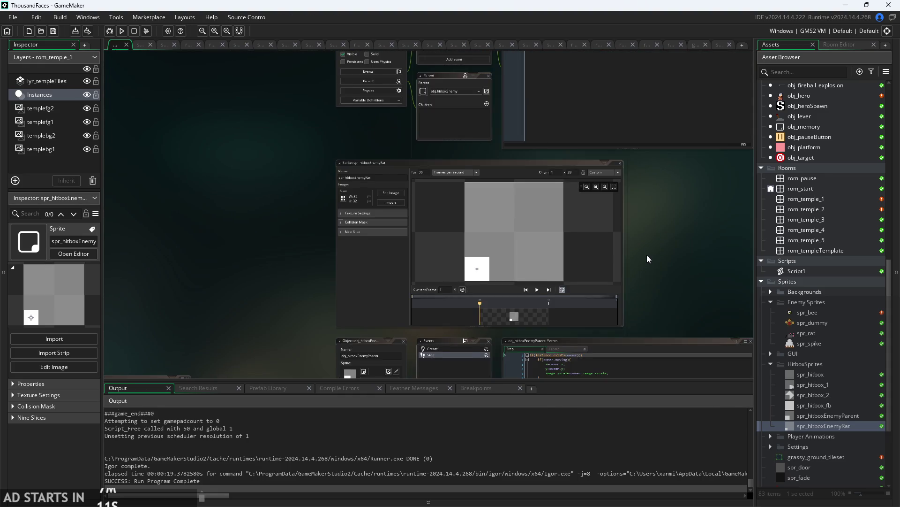
# Compare with the spr_hitboxEnemyParent sprite, then return to obj_enemyBee's event code.
pyautogui.scroll(-2, 675, 322)
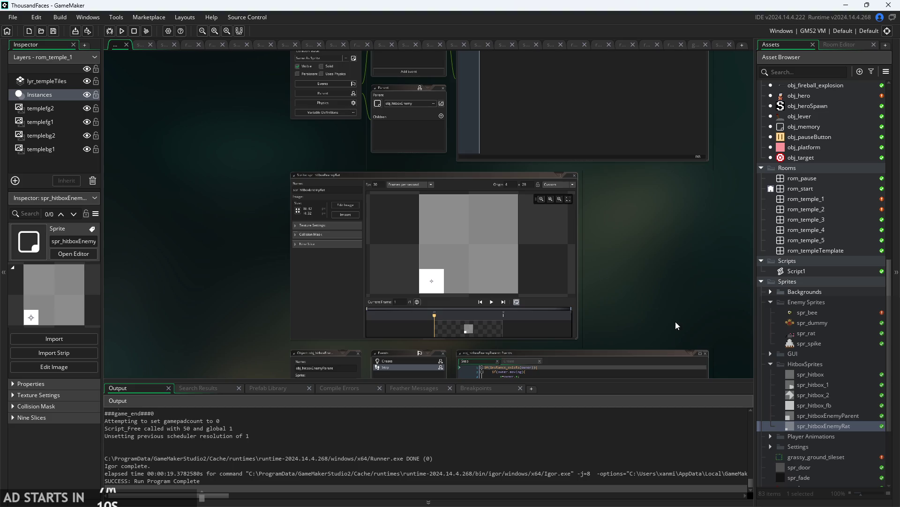
pyautogui.doubleClick(813, 415)
pyautogui.scroll(3, 823, 201)
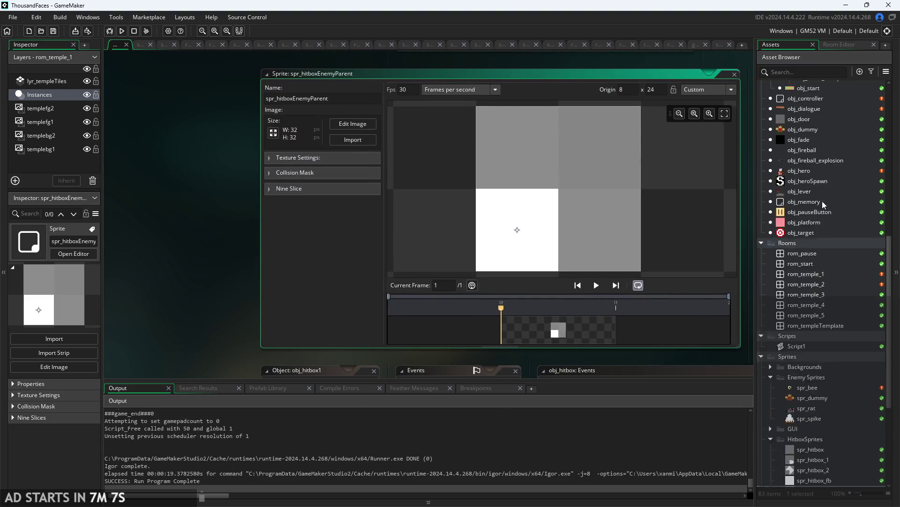
pyautogui.scroll(12, 822, 200)
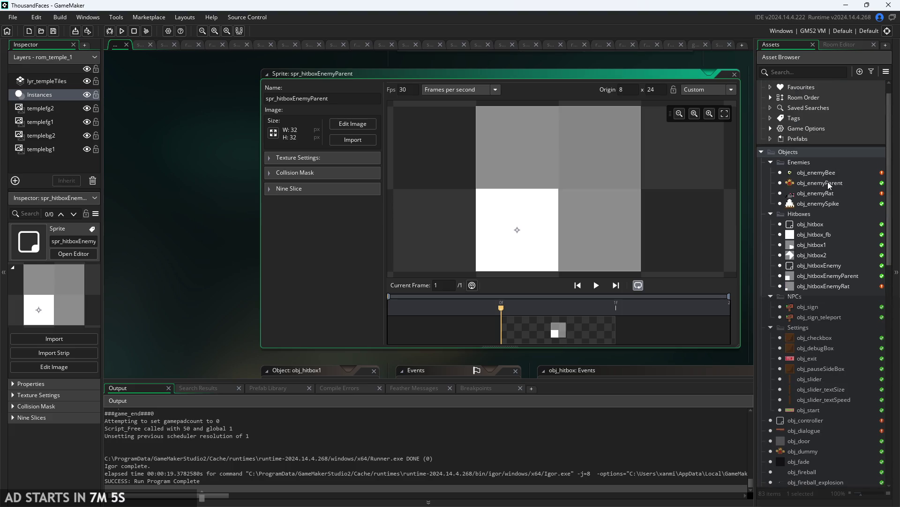
pyautogui.doubleClick(828, 173)
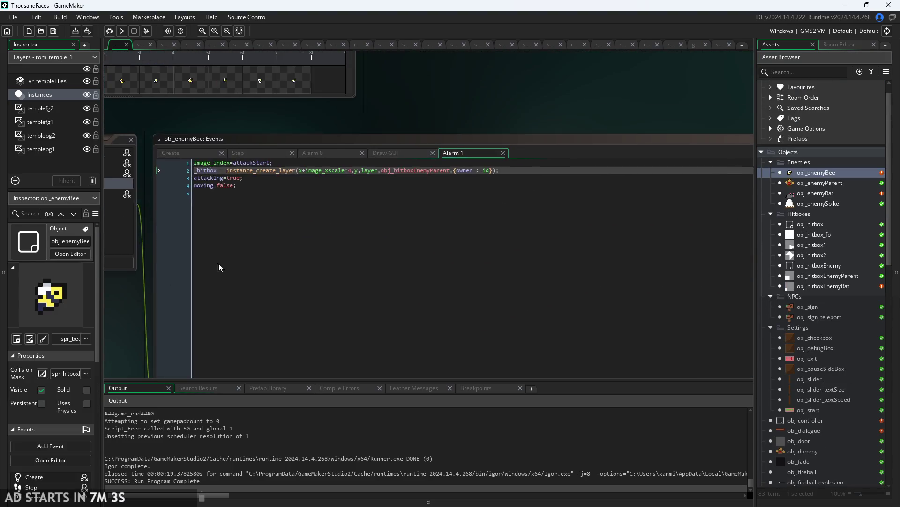
# Set the Alarm 1 hitbox spawn offset to x+sign(horVel)*7 and run the game.
pyautogui.keyDown('ctrl'); pyautogui.scroll(3, 440, 187); pyautogui.keyUp('ctrl')
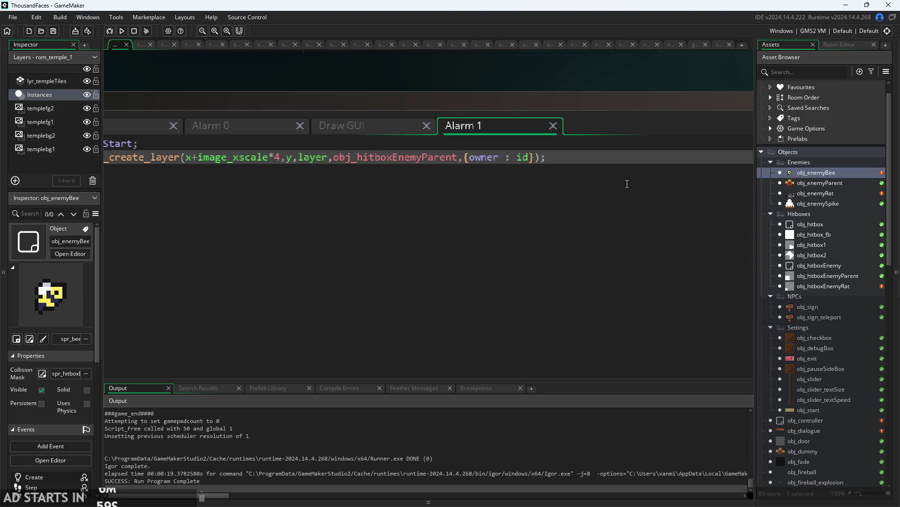
pyautogui.click(276, 157)
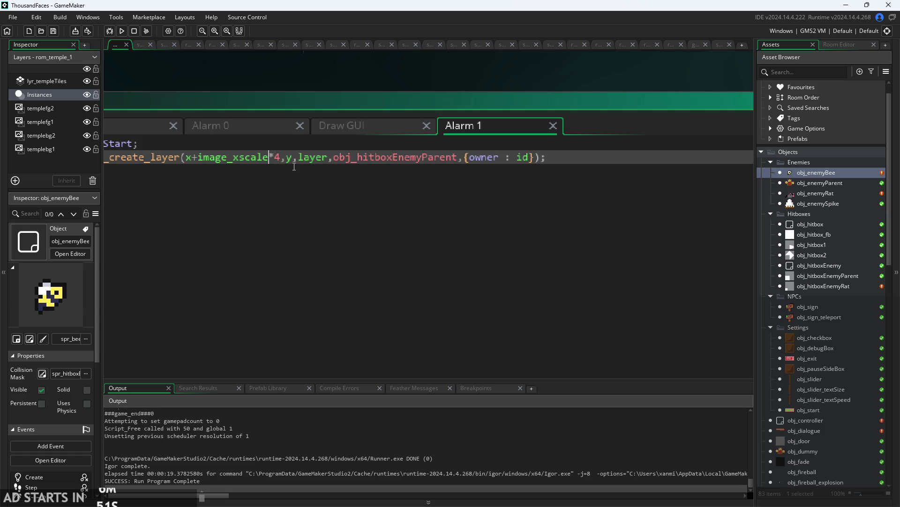
pyautogui.press('BackSpace')
pyautogui.press('BackSpace')
pyautogui.press('BackSpace')
pyautogui.write('s')
pyautogui.write('ign(ho')
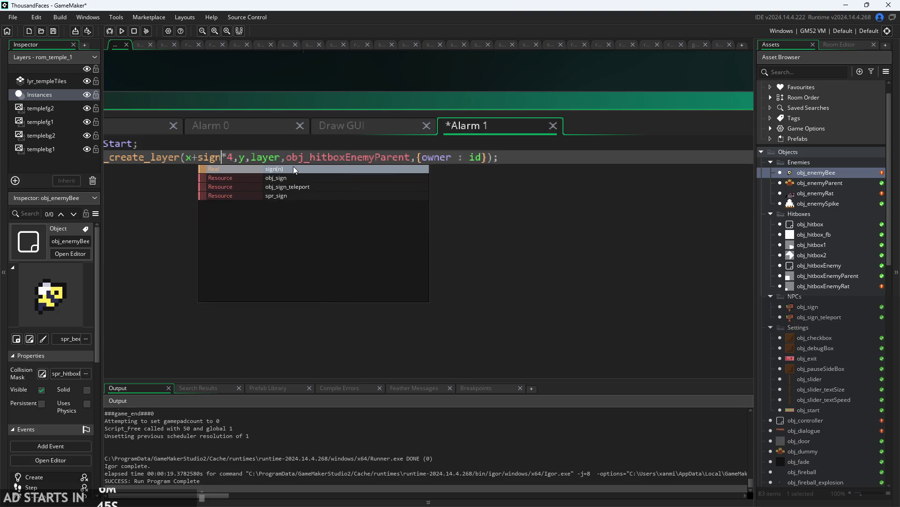
pyautogui.press('Return')
pyautogui.write(')')
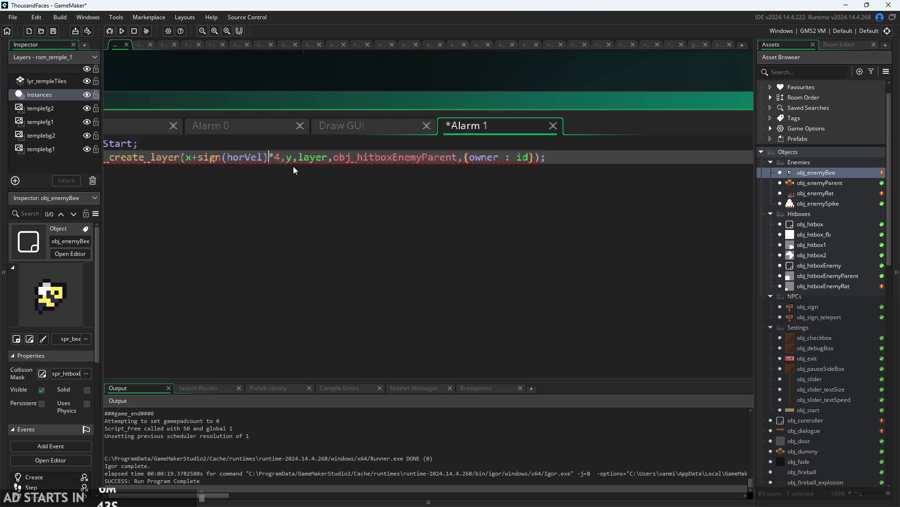
pyautogui.press('Delete')
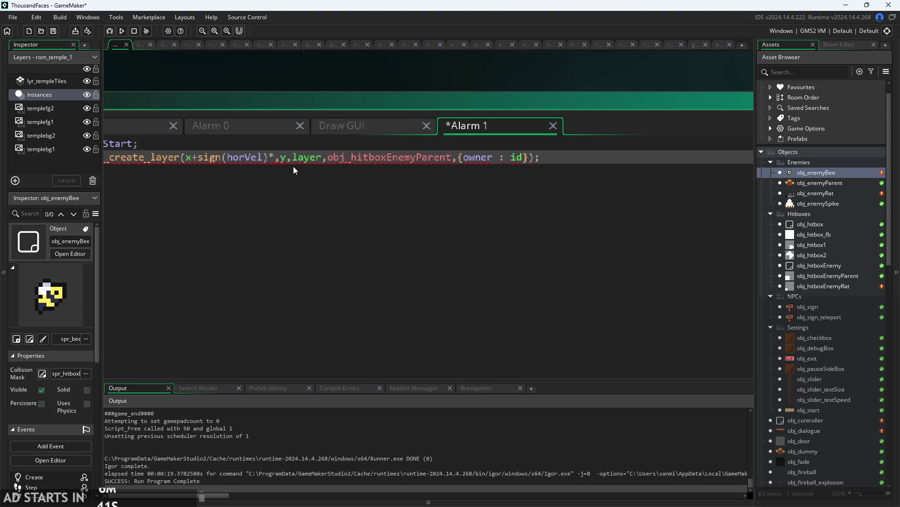
pyautogui.write('7')
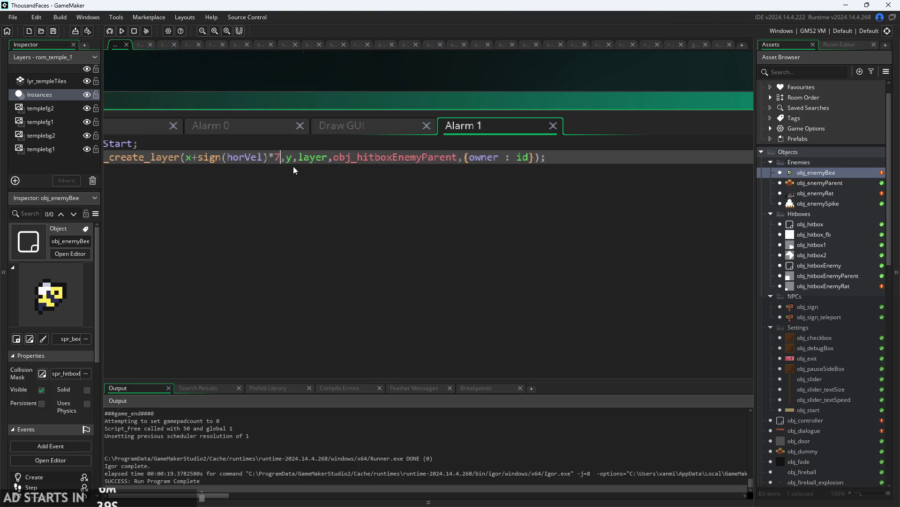
pyautogui.press('F5')
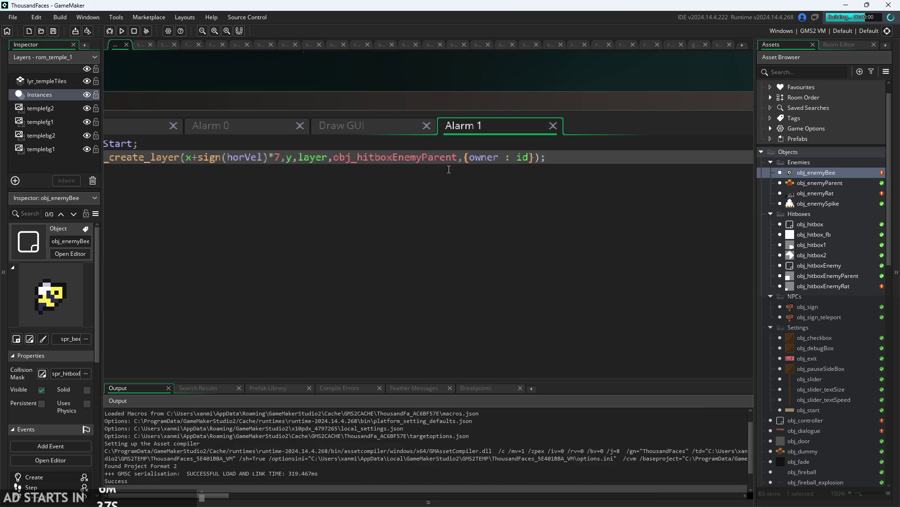
# Switch the spawned hitbox back to obj_hitboxEnemyRat and rebuild the game.
pyautogui.moveTo(459, 158); pyautogui.dragTo(423, 159)
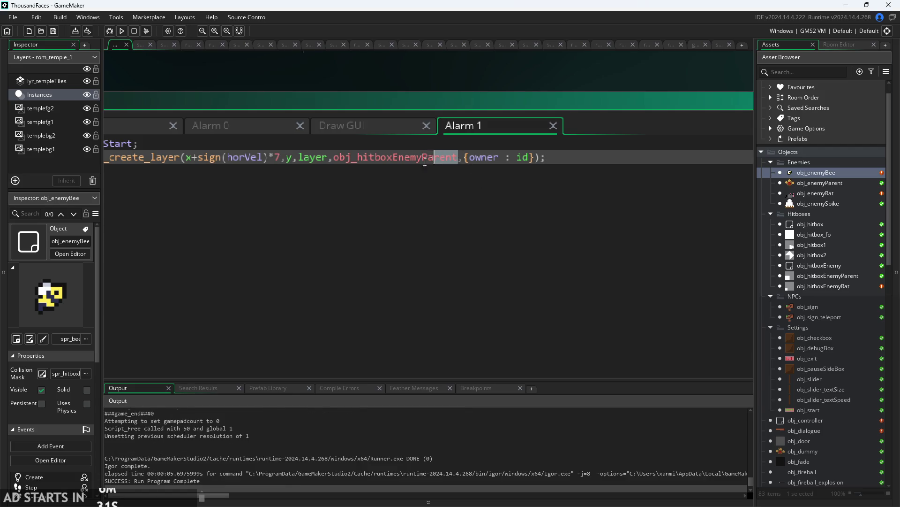
pyautogui.press('BackSpace')
pyautogui.press('BackSpace')
pyautogui.press('BackSpace')
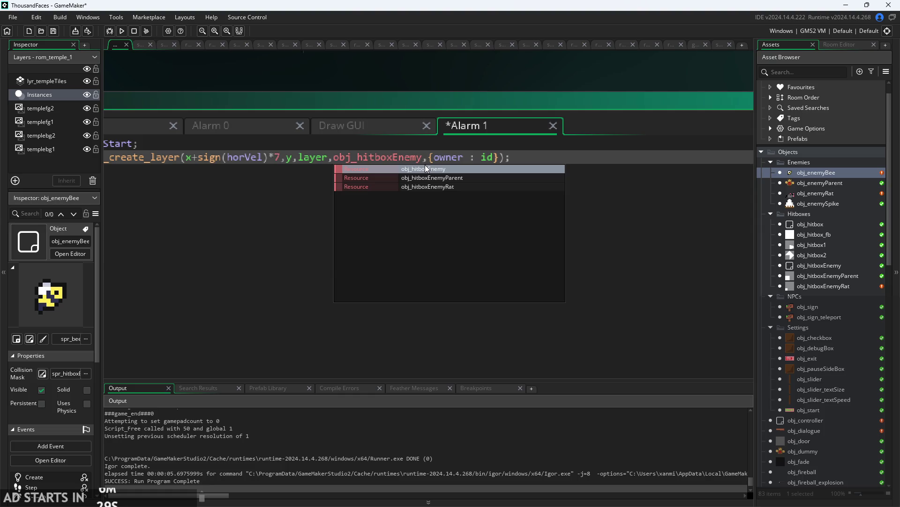
pyautogui.press('Down')
pyautogui.press('Down')
pyautogui.press('Return')
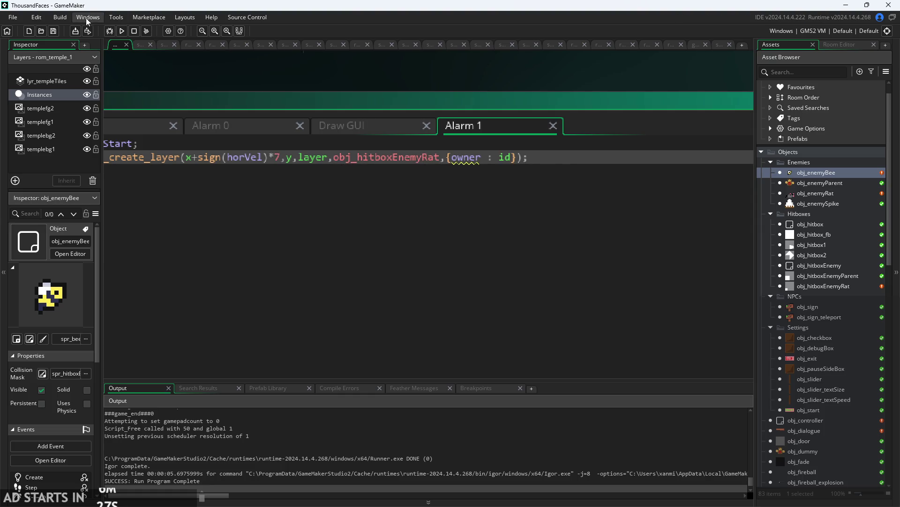
pyautogui.click(122, 31)
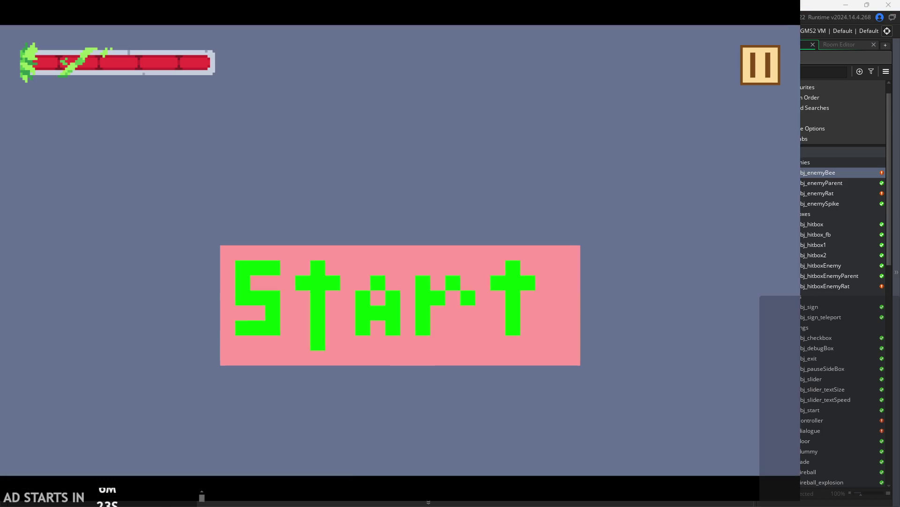
pyautogui.click(496, 354)
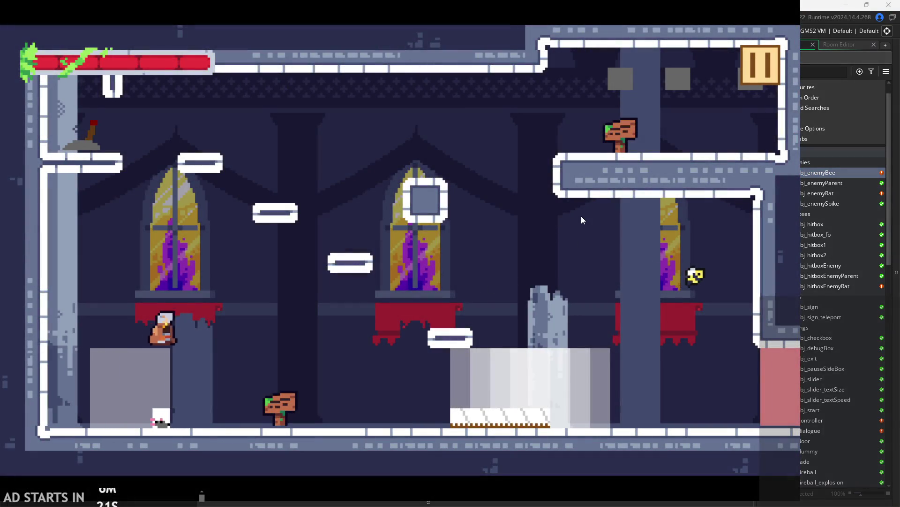
pyautogui.press('Right')
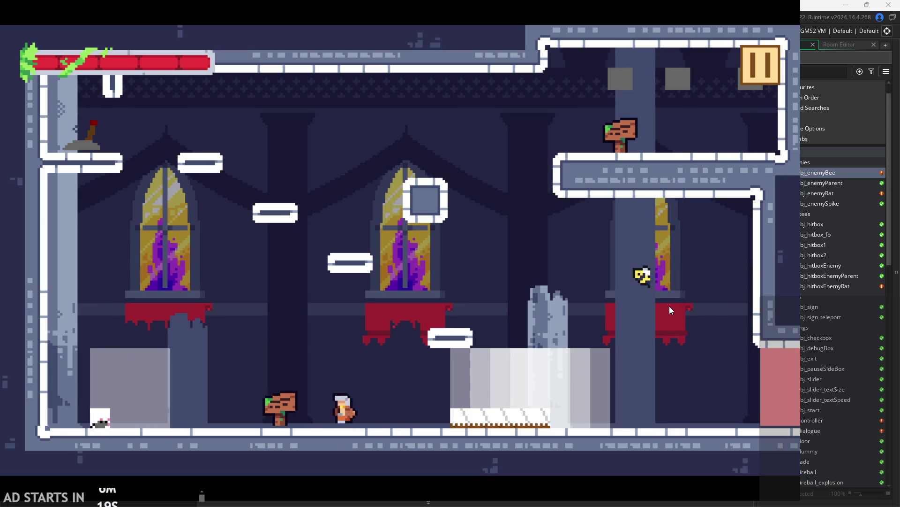
pyautogui.press('Left')
pyautogui.press('space')
pyautogui.press('Right')
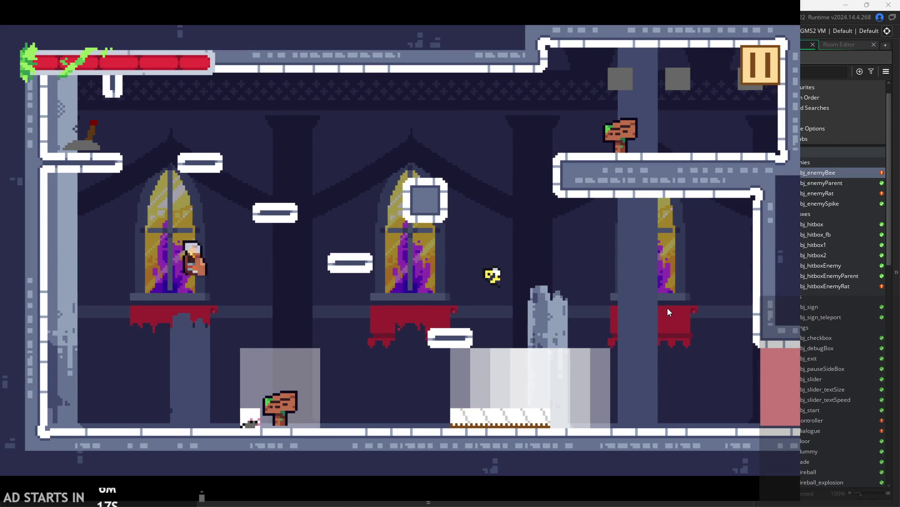
pyautogui.press('Left')
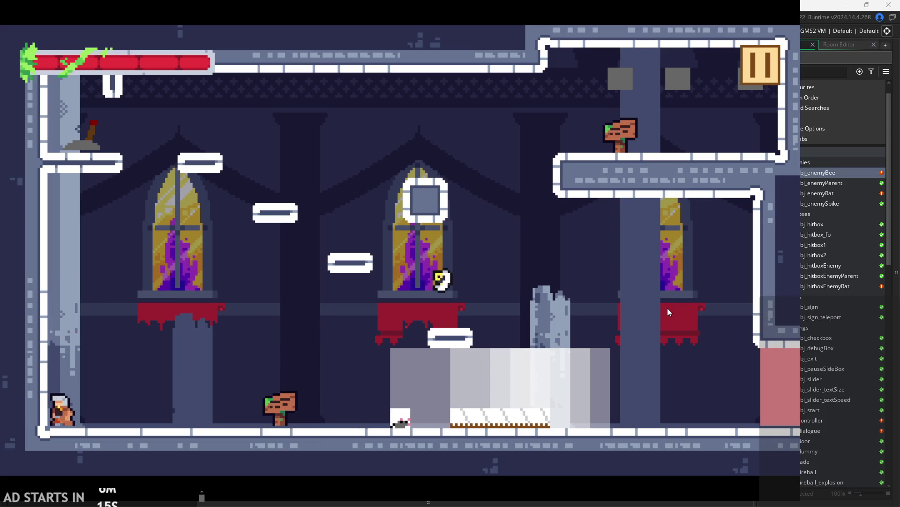
pyautogui.press('Right')
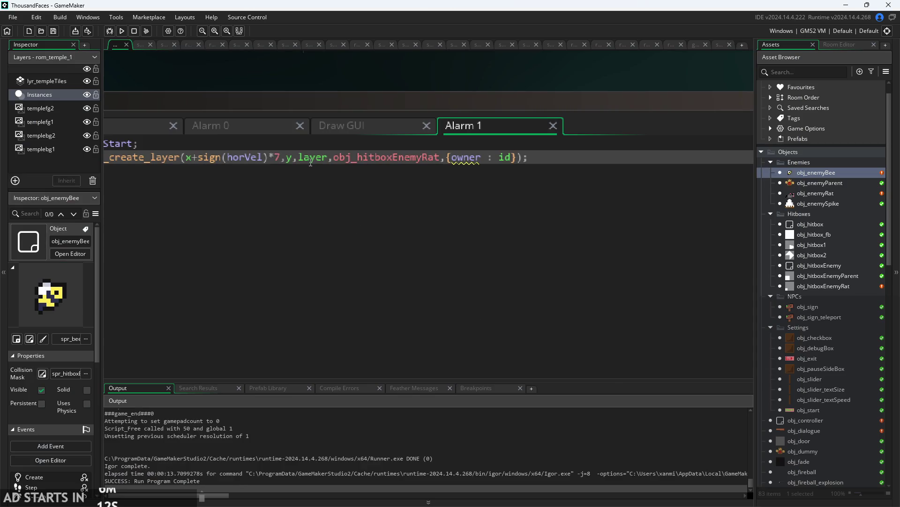
pyautogui.click(295, 159)
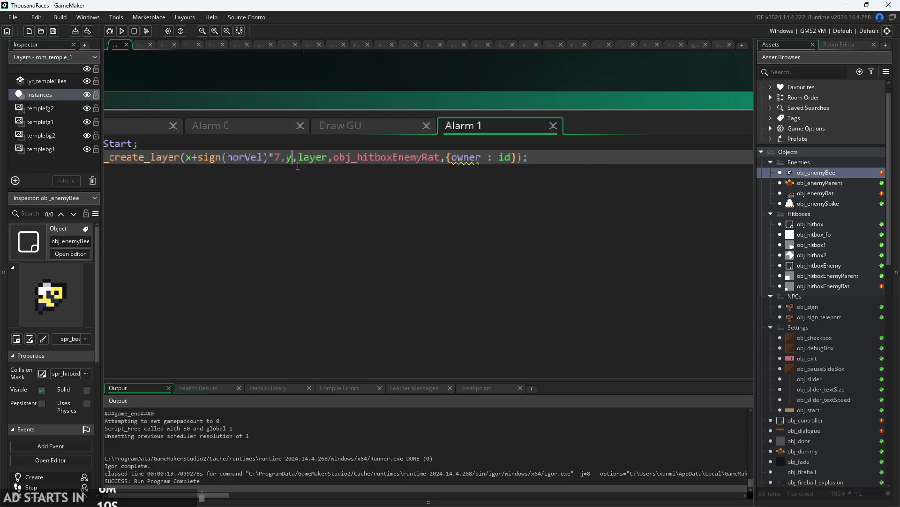
# Lower the Alarm 1 hitbox spawn to y+5 and rebuild the game for a new playtest.
pyautogui.write('+')
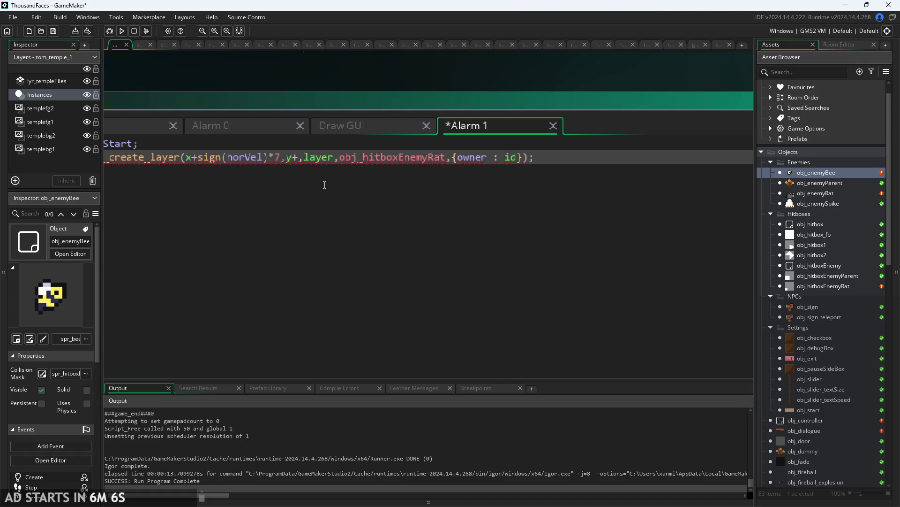
pyautogui.write('5')
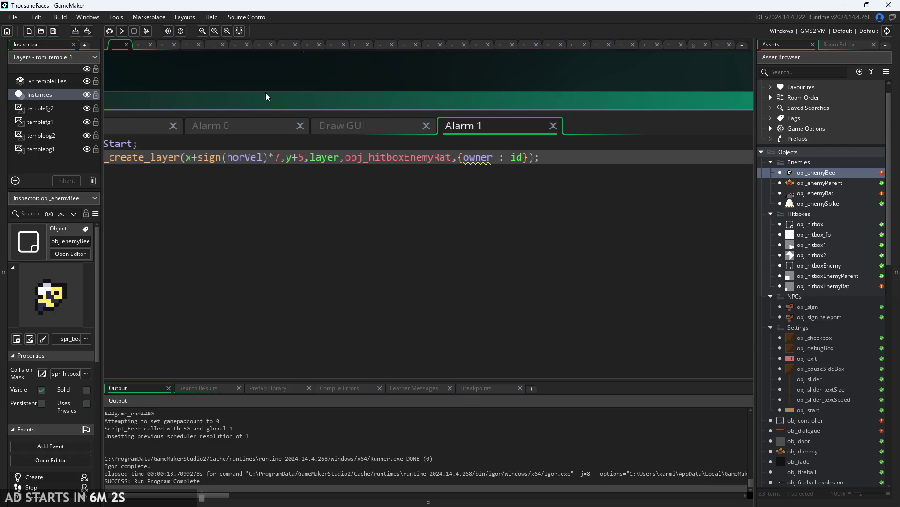
pyautogui.click(122, 32)
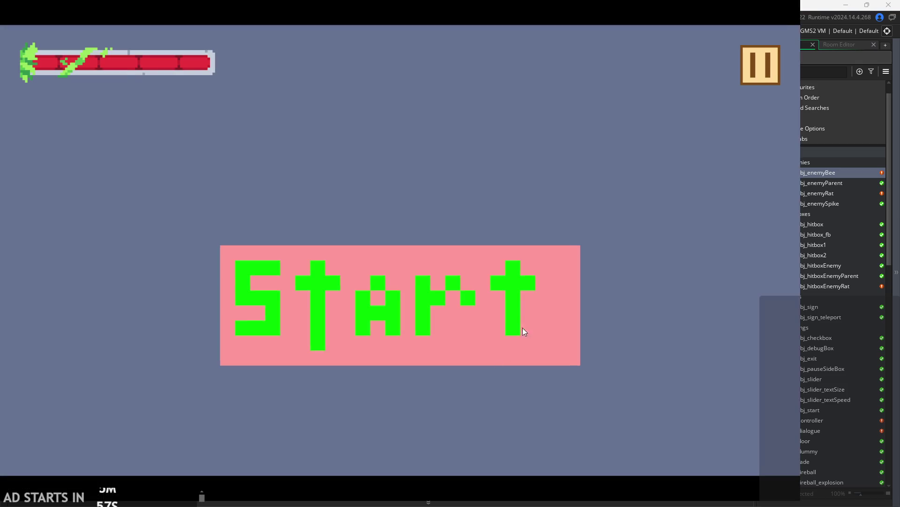
# Start the game from its title screen and jump, wall-slide and climb through the temple room.
pyautogui.click(524, 331)
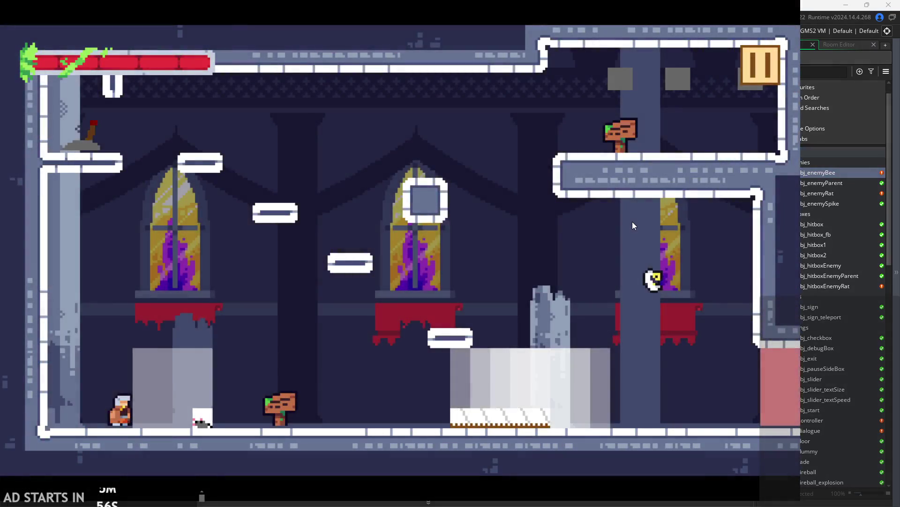
pyautogui.press('Right')
pyautogui.press('space')
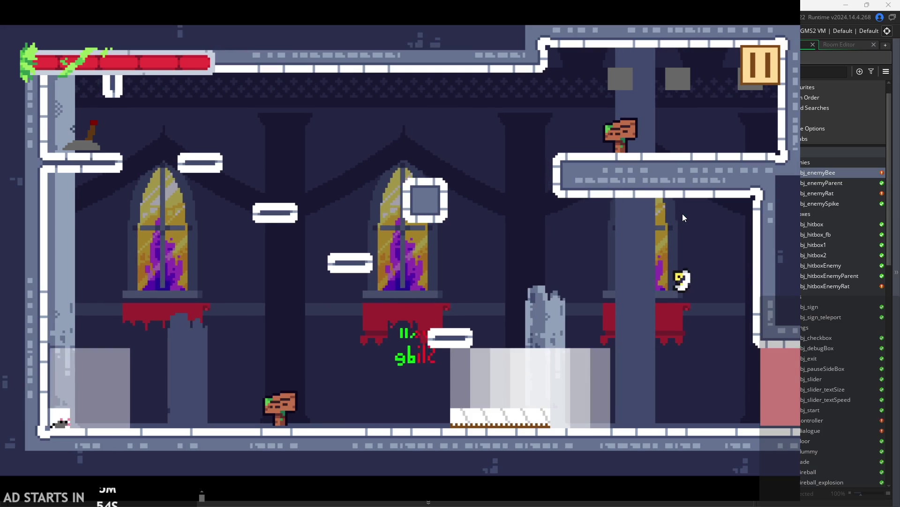
pyautogui.press('Left')
pyautogui.press('space')
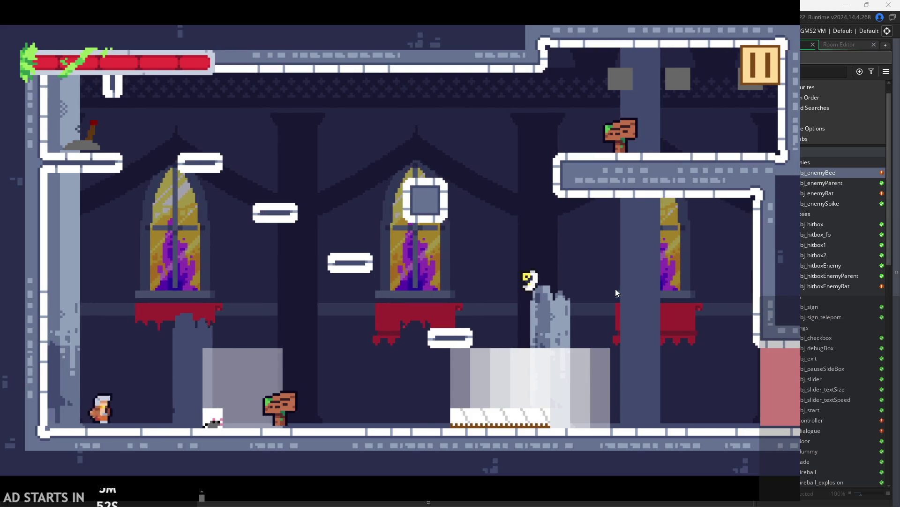
pyautogui.press('Right')
pyautogui.press('Left')
pyautogui.press('space')
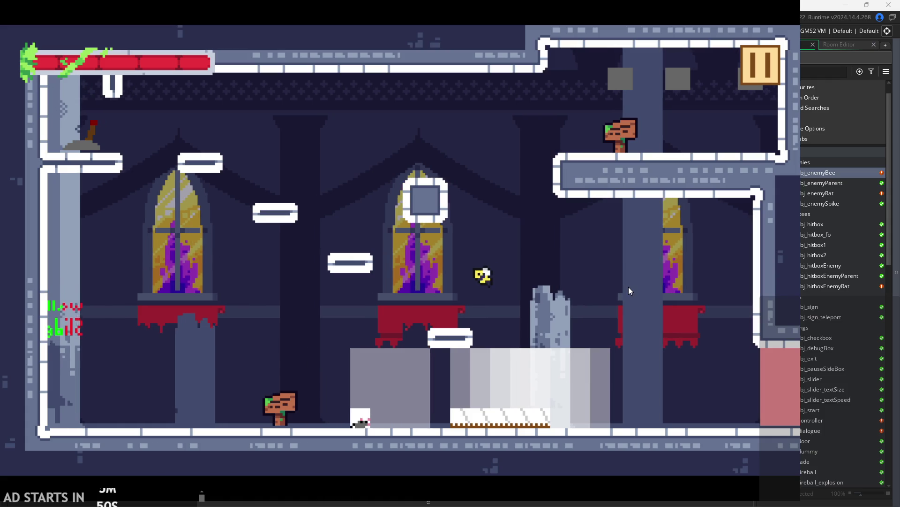
pyautogui.press('Right')
pyautogui.press('Right')
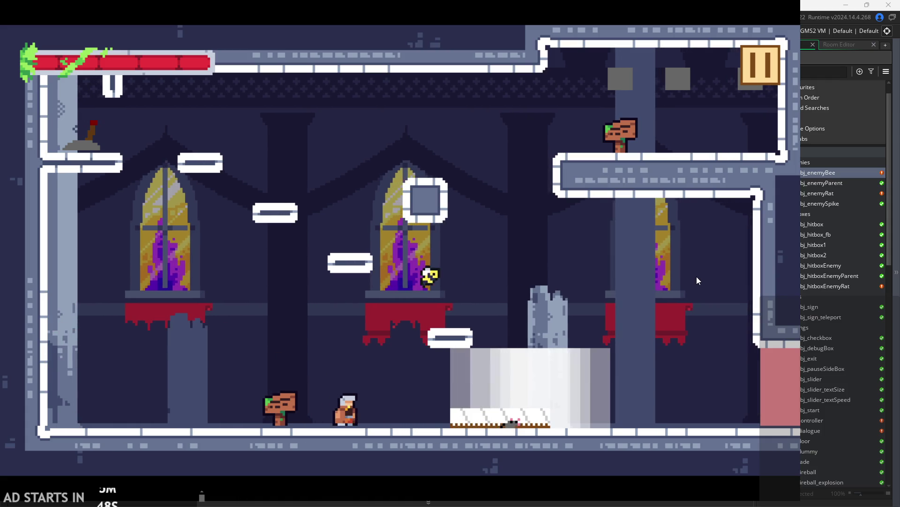
pyautogui.press('space')
pyautogui.press('space')
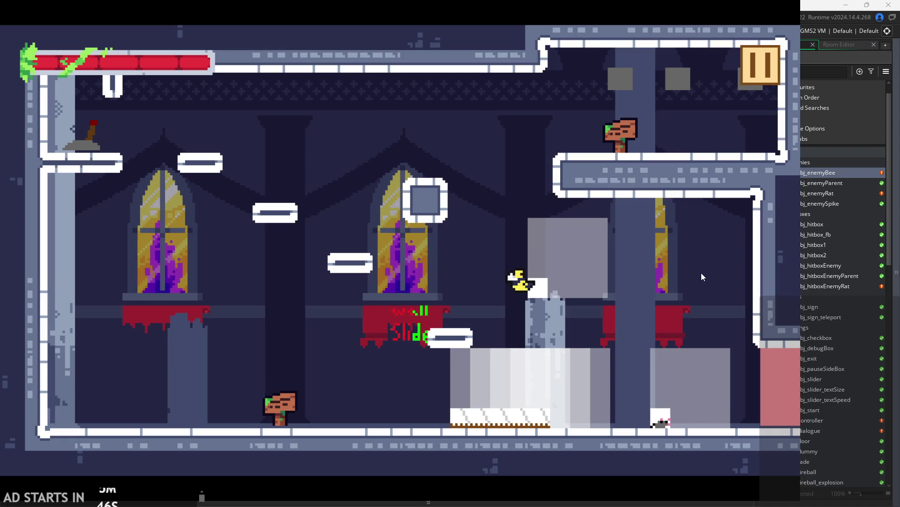
pyautogui.press('Left')
pyautogui.press('space')
pyautogui.press('Right')
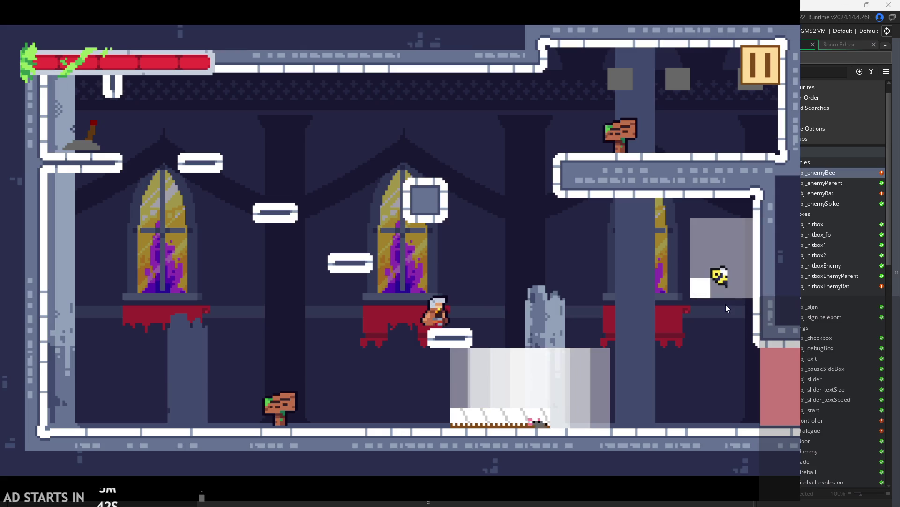
pyautogui.press('space')
pyautogui.press('Right')
pyautogui.press('Right')
pyautogui.press('space')
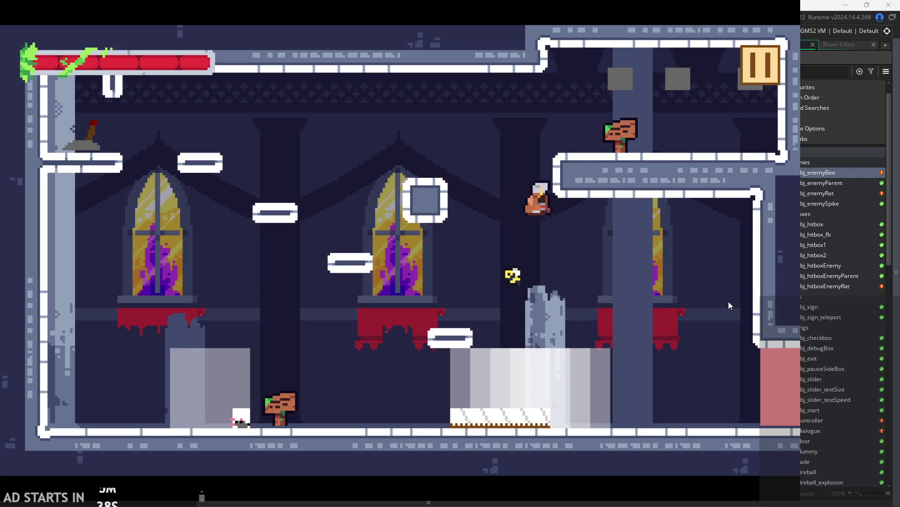
# Jump around the bee from the floor, pillar and small platform to test its hitbox.
pyautogui.press('Left')
pyautogui.press('Right')
pyautogui.press('space')
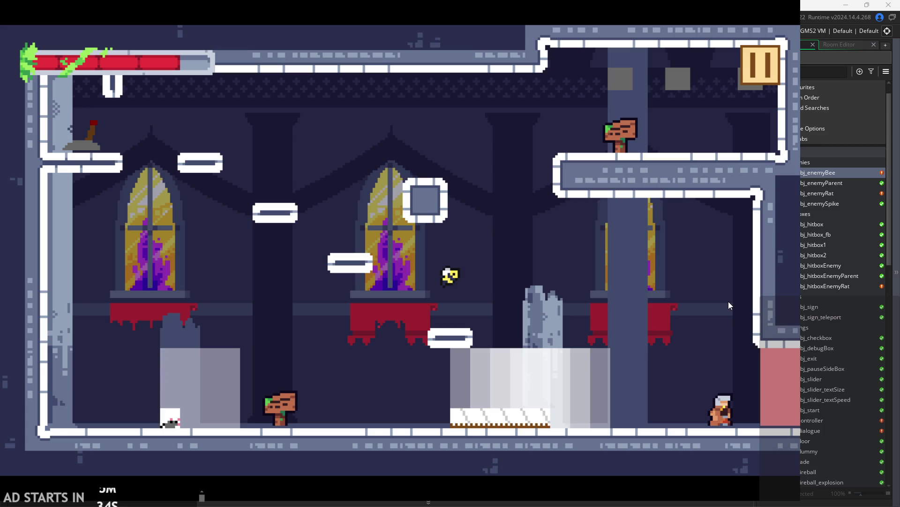
pyautogui.press('space')
pyautogui.press('Left')
pyautogui.press('Right')
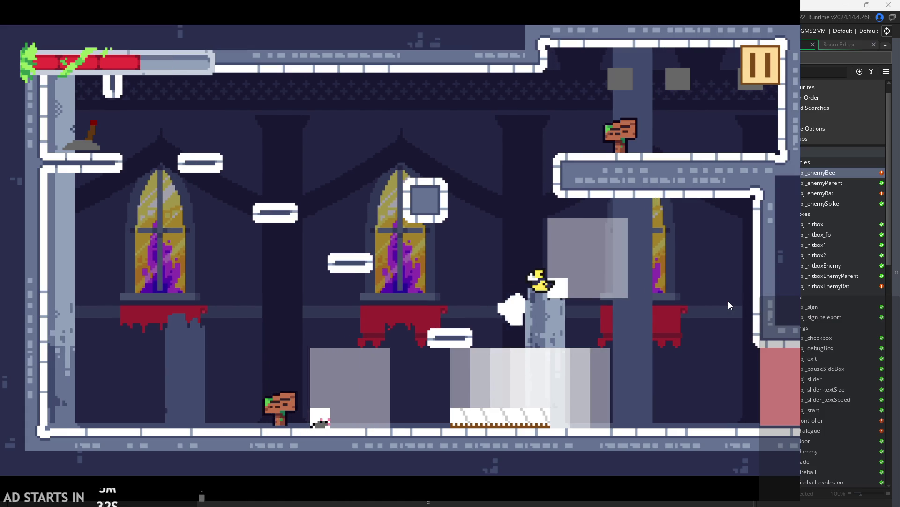
pyautogui.press('space')
pyautogui.press('Left')
pyautogui.press('Right')
pyautogui.press('space')
pyautogui.press('Left')
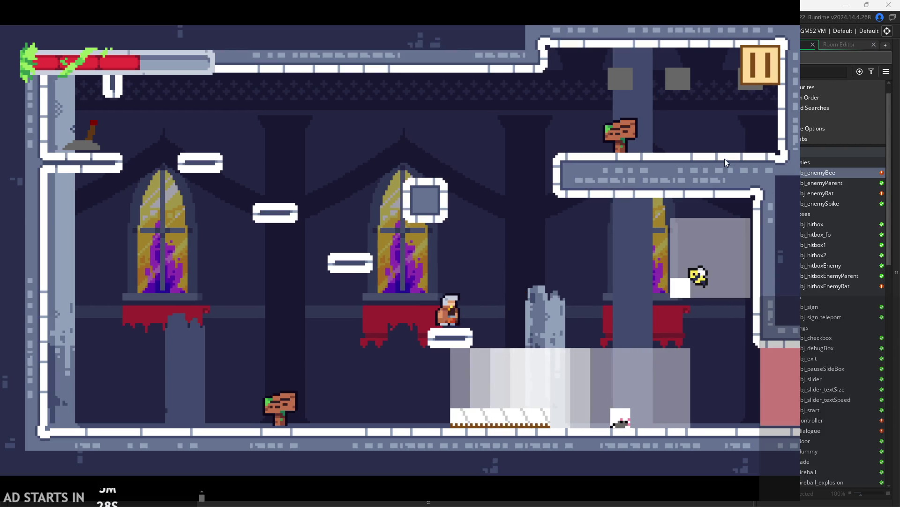
pyautogui.press('space')
pyautogui.press('Right')
pyautogui.press('space')
pyautogui.press('Left')
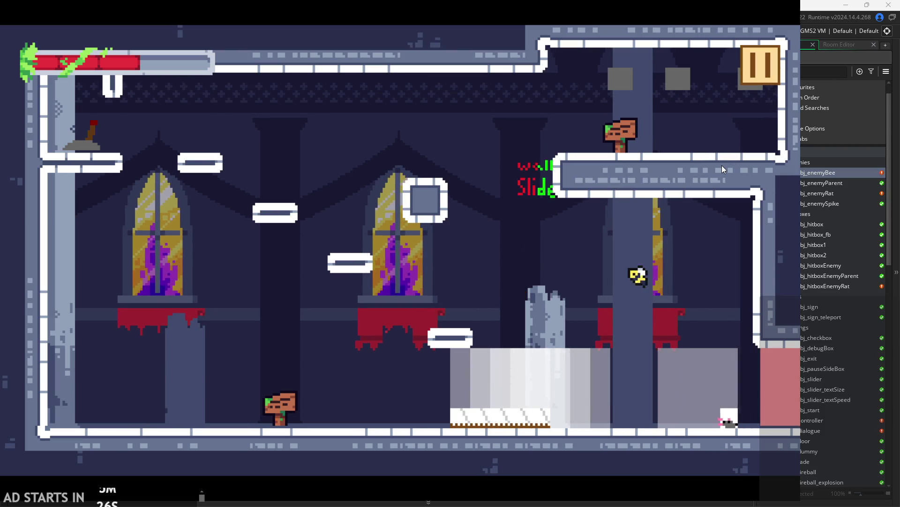
pyautogui.press('Right')
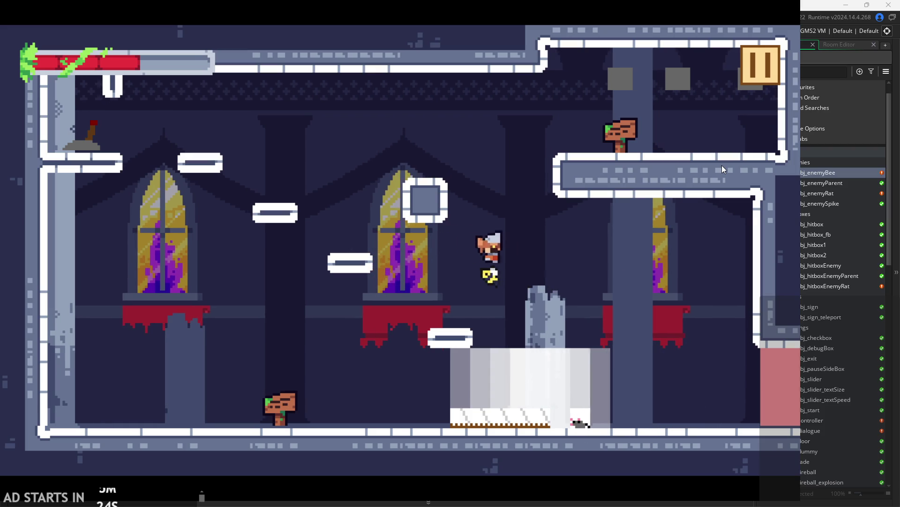
pyautogui.press('space')
pyautogui.press('Left')
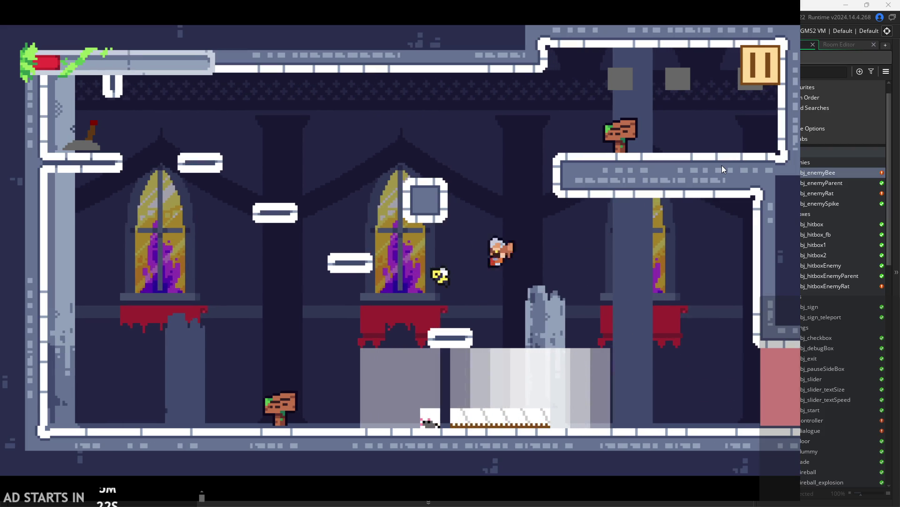
pyautogui.press('Right')
pyautogui.press('Right')
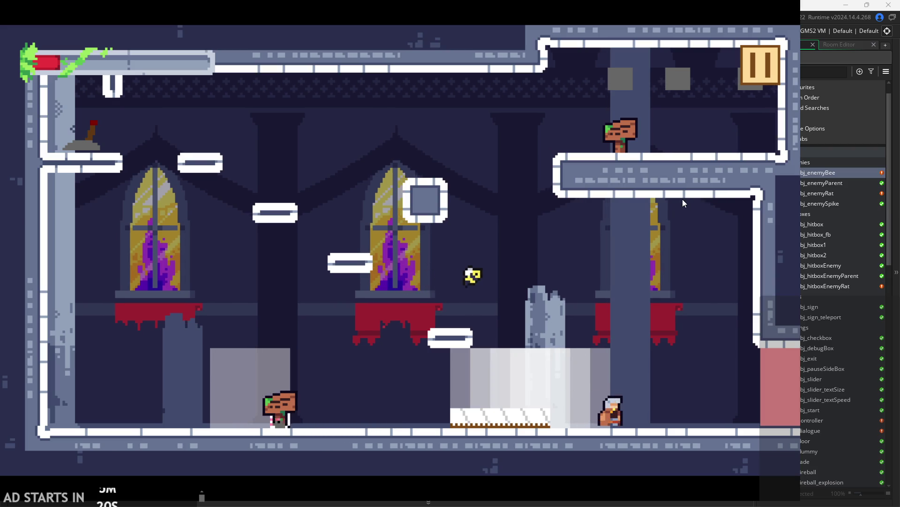
pyautogui.press('space')
pyautogui.press('Left')
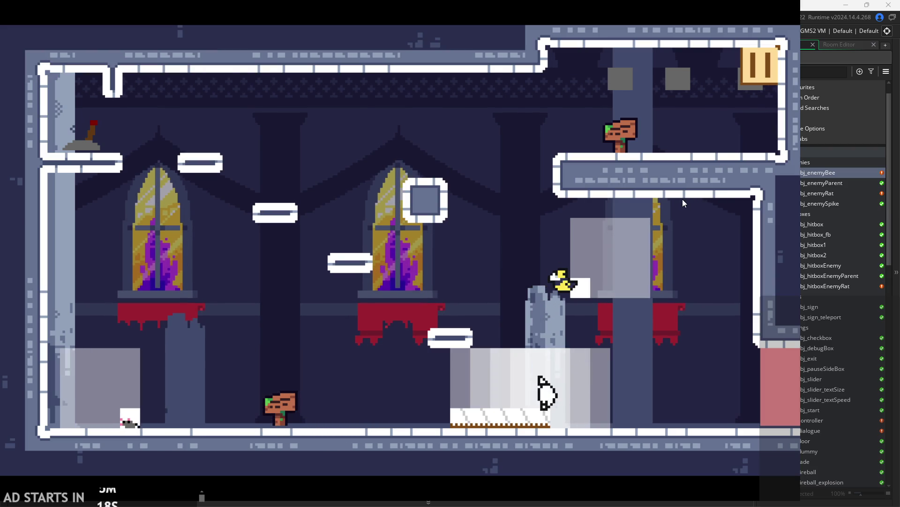
# After respawning, climb to the upper-right ledge and run right into the dummy room.
pyautogui.press('space')
pyautogui.press('Right')
pyautogui.press('space')
pyautogui.press('Right')
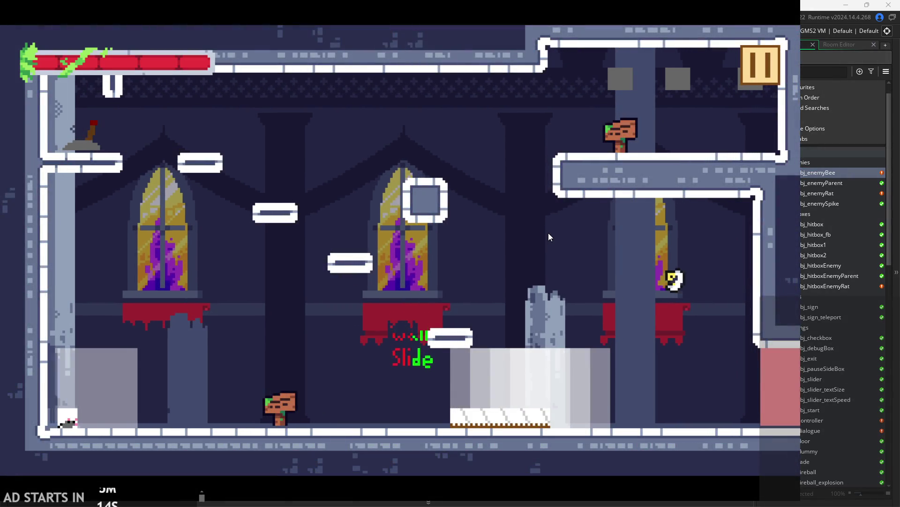
pyautogui.press('space')
pyautogui.press('Right')
pyautogui.press('space')
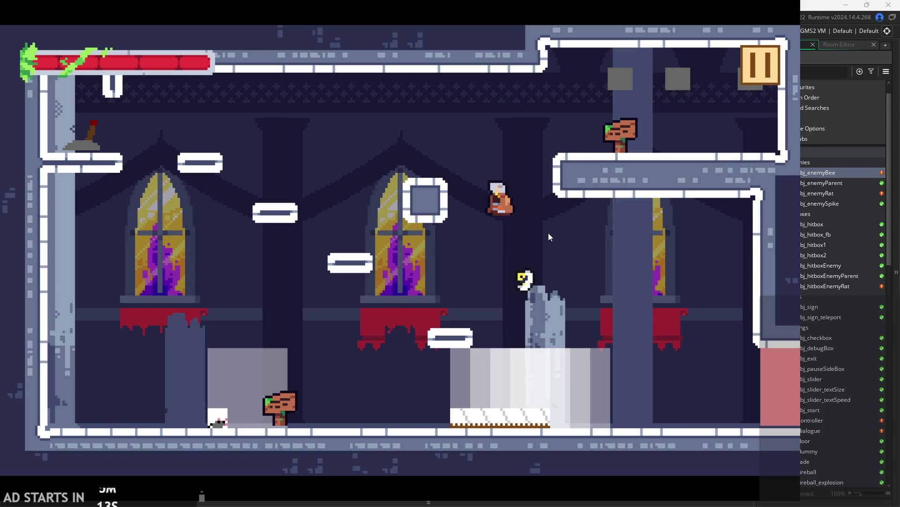
pyautogui.press('Left')
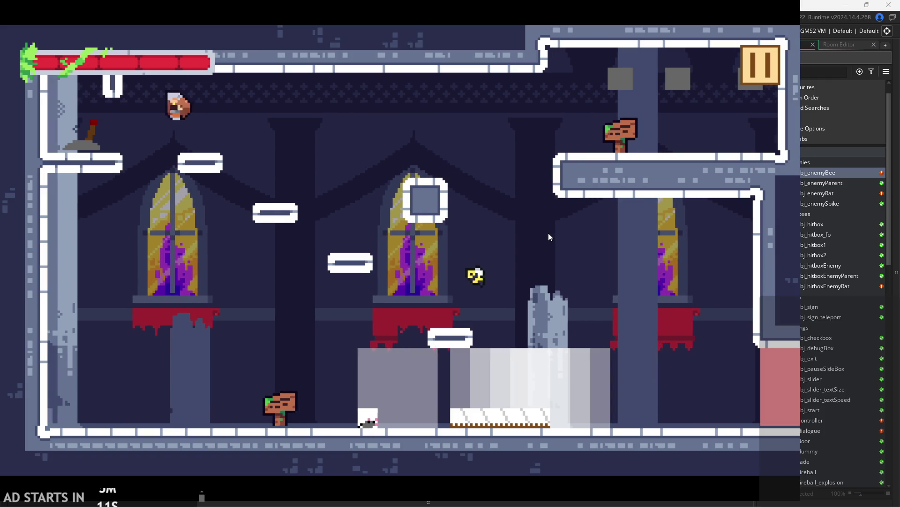
pyautogui.press('Right')
pyautogui.press('Right')
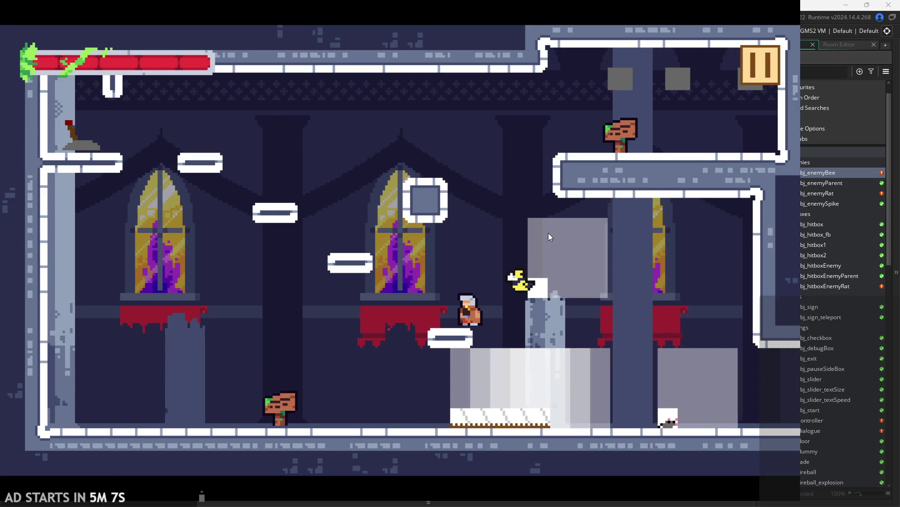
pyautogui.press('Right')
pyautogui.press('Right')
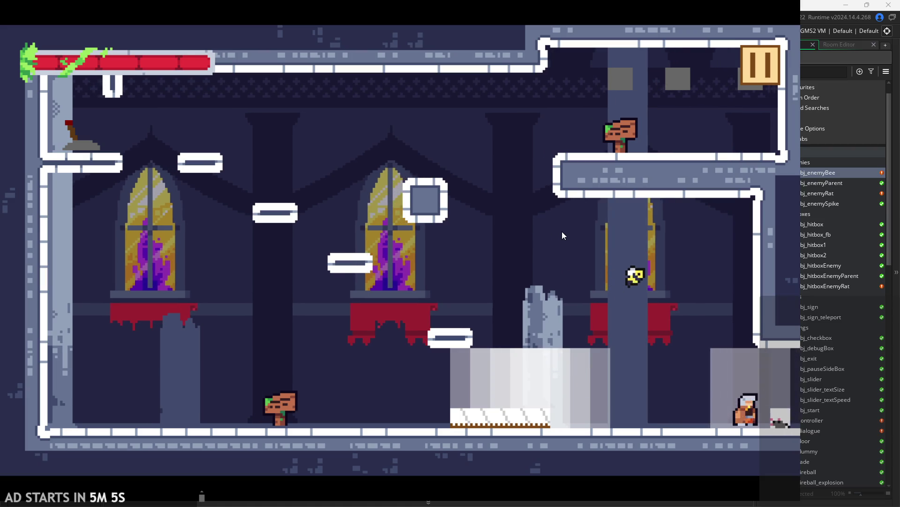
pyautogui.press('Right')
pyautogui.press('space')
# Run, jump and slash at the bee around the pillar in the target room.
pyautogui.press('Right')
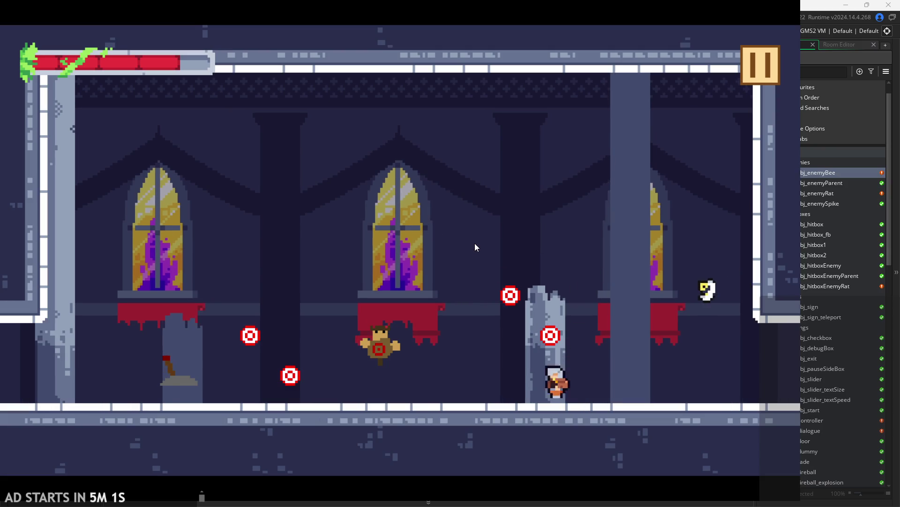
pyautogui.press('Left')
pyautogui.press('Right')
pyautogui.press('space')
pyautogui.press('Left')
pyautogui.press('Left')
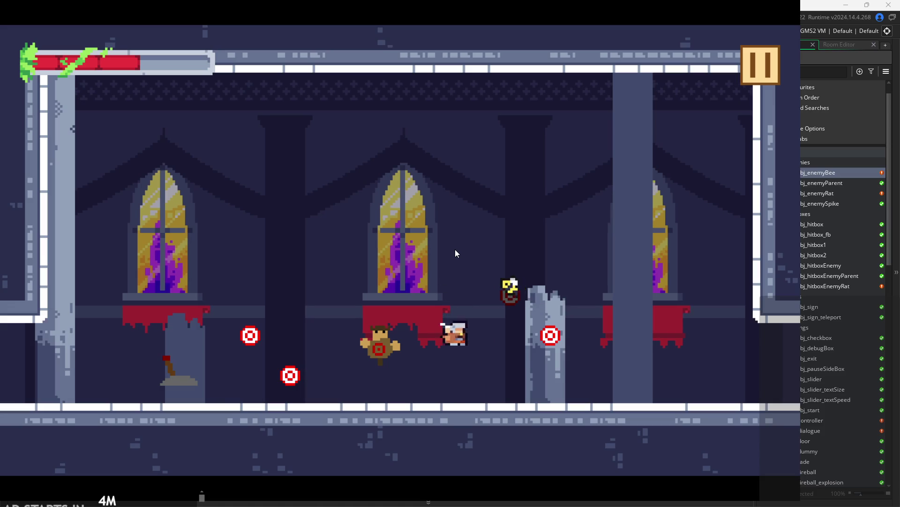
pyautogui.press('Right')
pyautogui.press('Left')
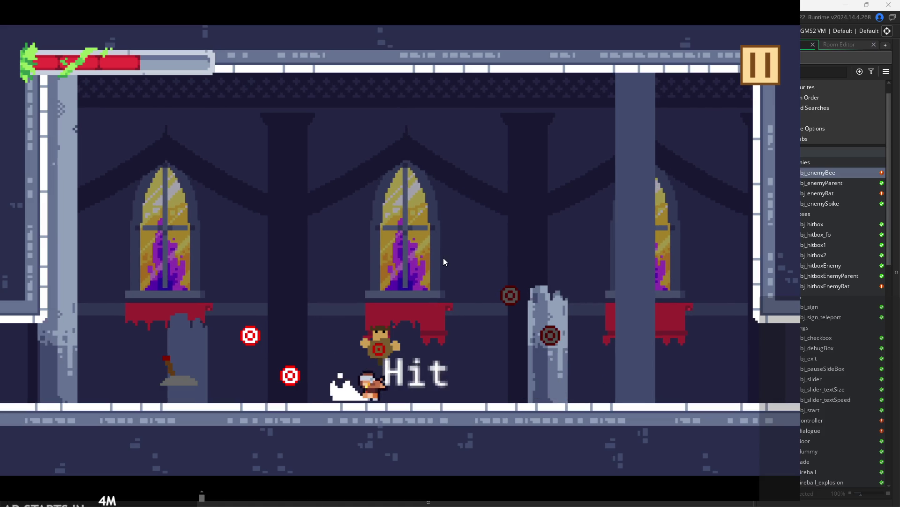
pyautogui.press('space')
pyautogui.press('Left')
pyautogui.press('Right')
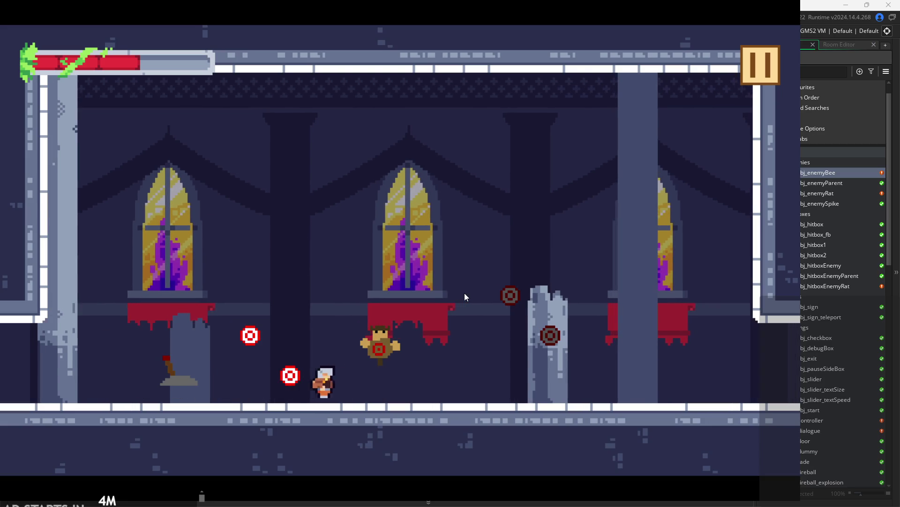
pyautogui.press('space')
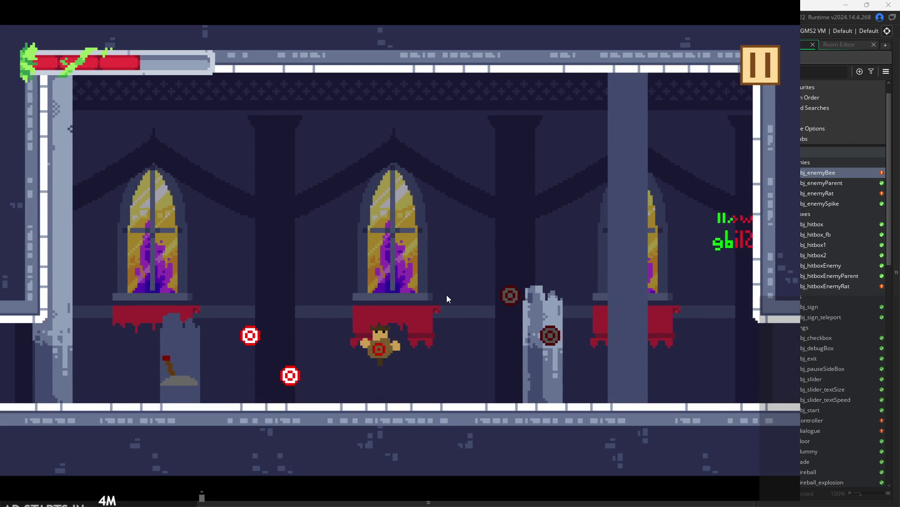
pyautogui.press('Left')
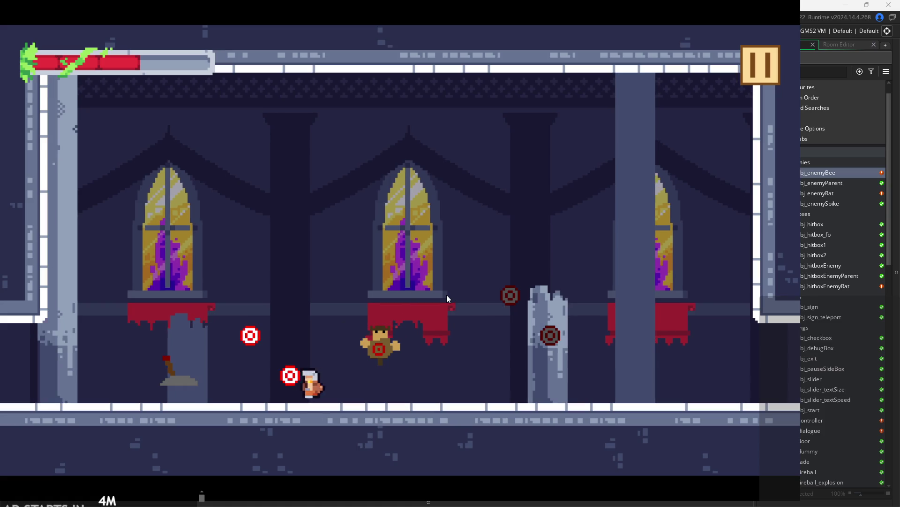
pyautogui.press('space')
pyautogui.press('Right')
pyautogui.press('space')
pyautogui.press('Left')
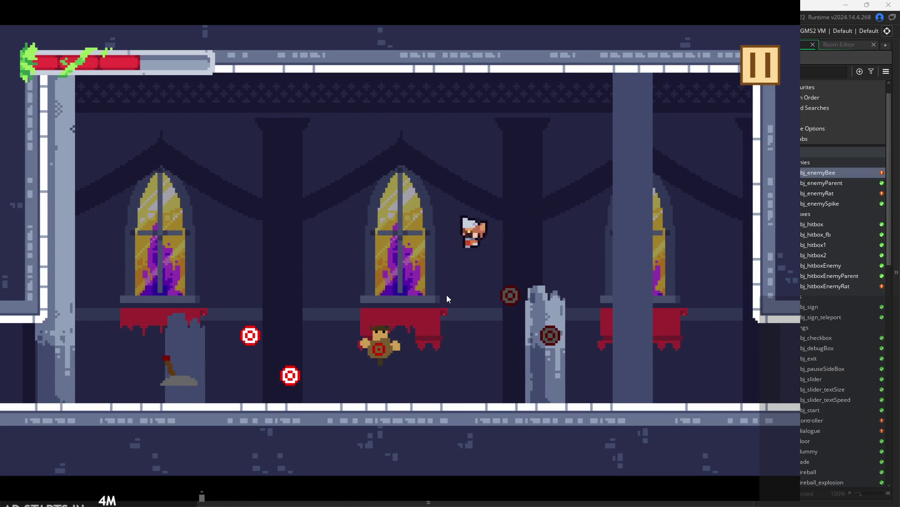
# Keep running, jumping and wall-jumping between the dummy, the right pillar and the walls.
pyautogui.press('space')
pyautogui.press('Right')
pyautogui.press('space')
pyautogui.press('Left')
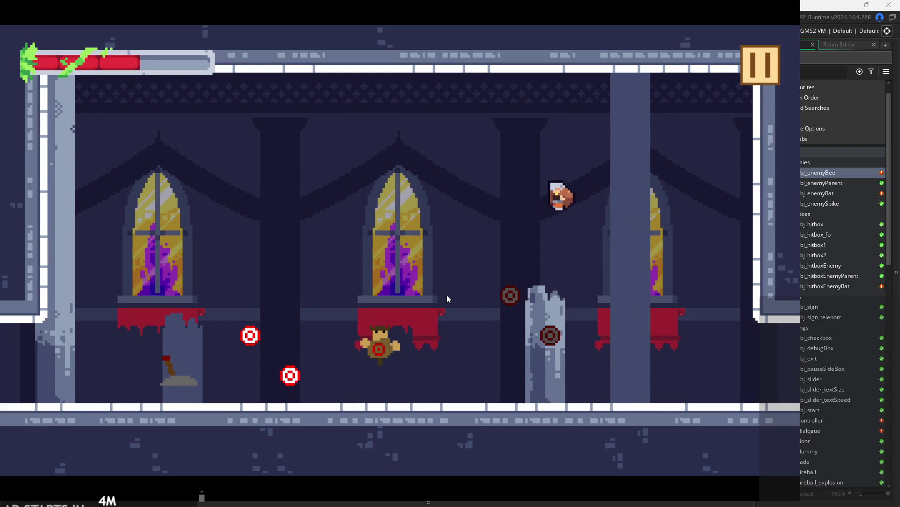
pyautogui.press('space')
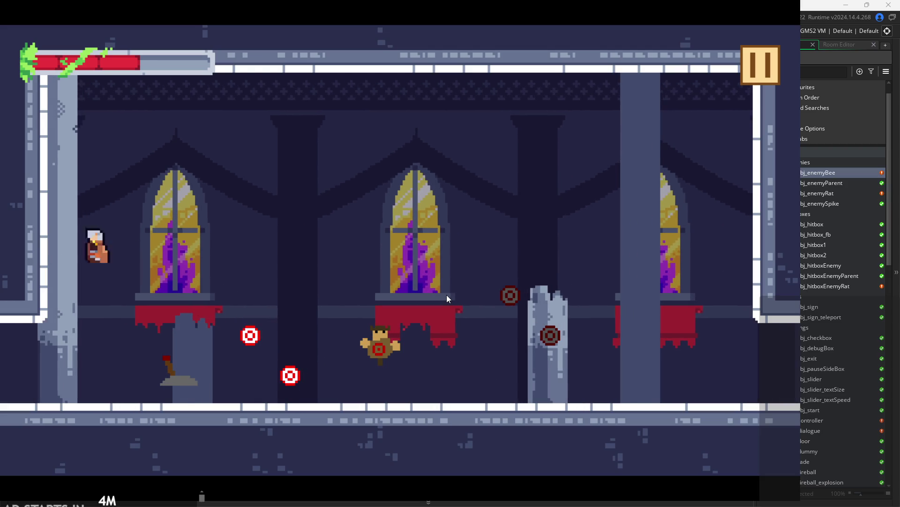
pyautogui.press('Right')
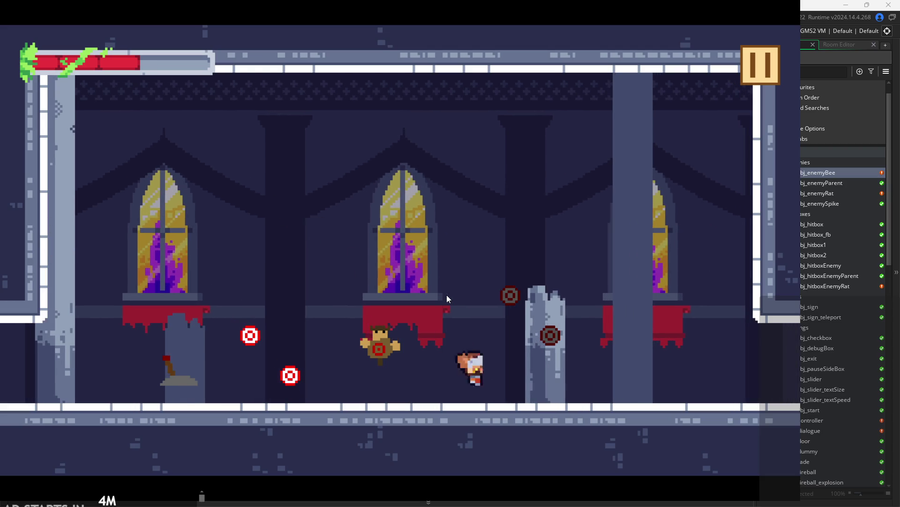
pyautogui.press('space')
pyautogui.press('Left')
pyautogui.press('space')
pyautogui.press('Right')
pyautogui.press('space')
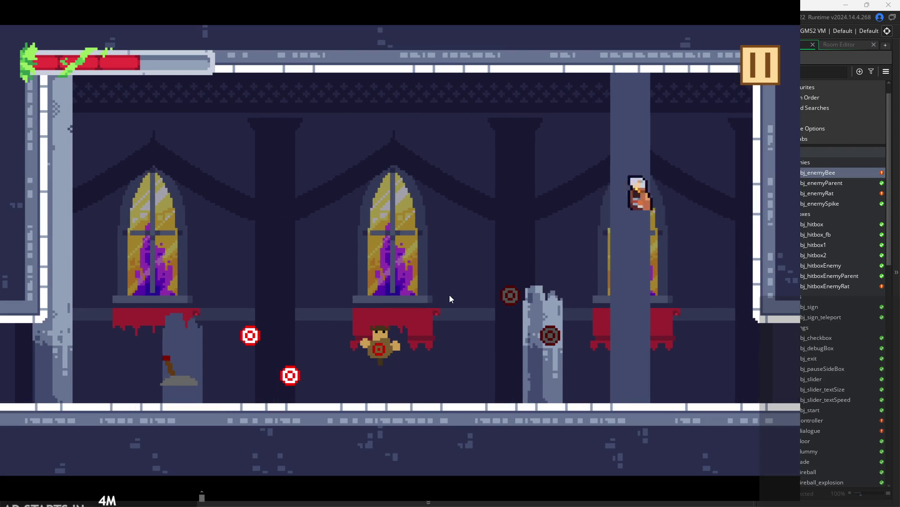
pyautogui.press('Left')
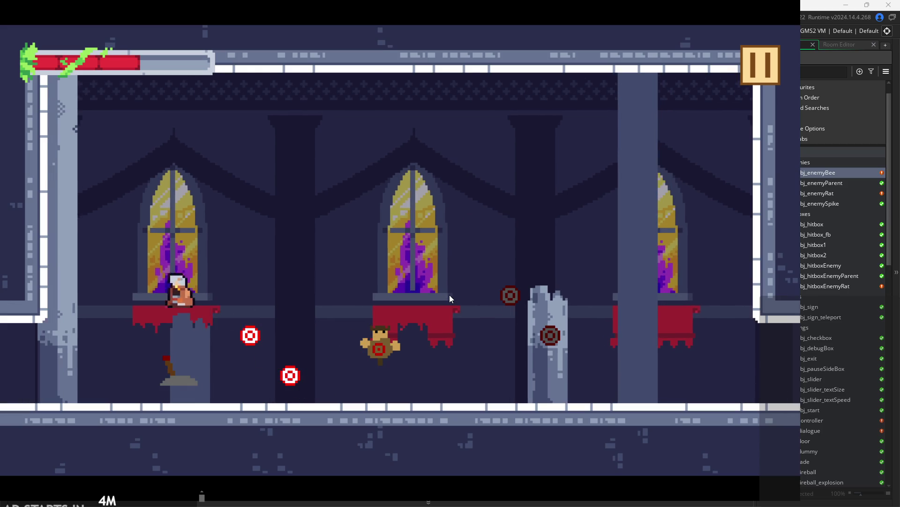
pyautogui.press('space')
pyautogui.press('Right')
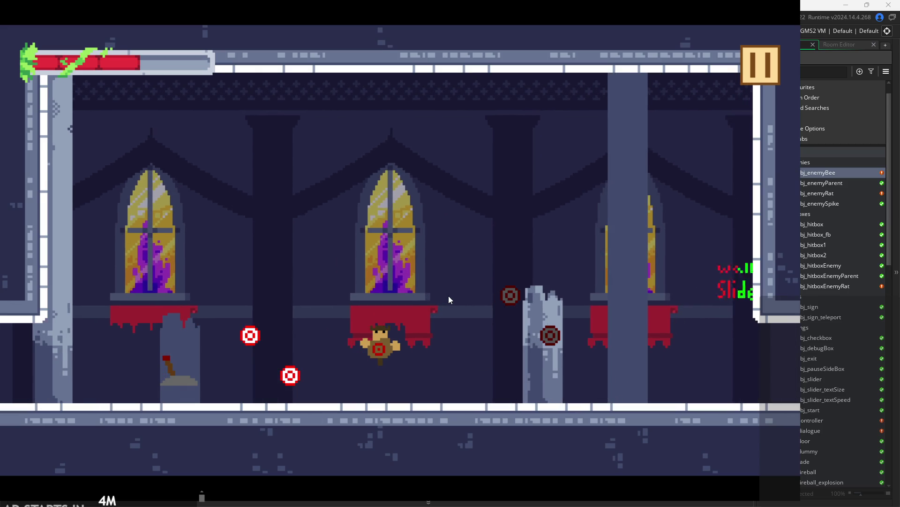
pyautogui.press('space')
pyautogui.press('space')
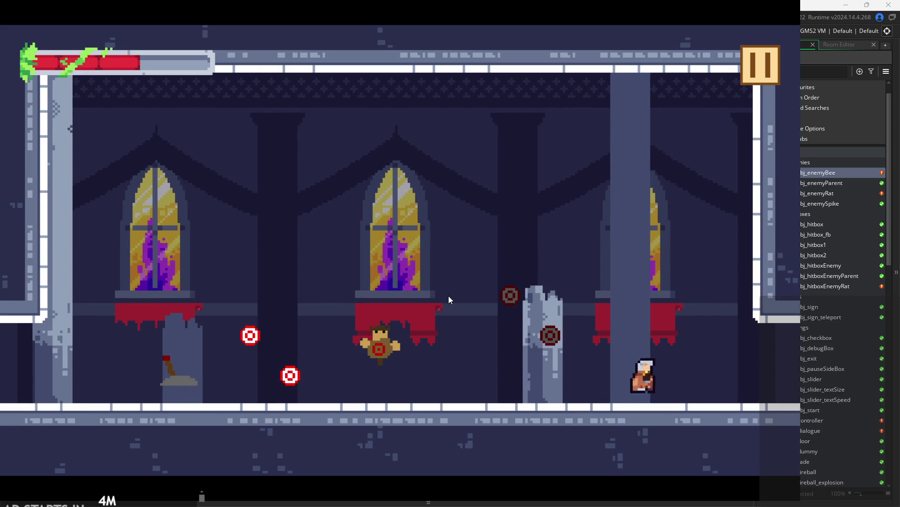
pyautogui.press('Left')
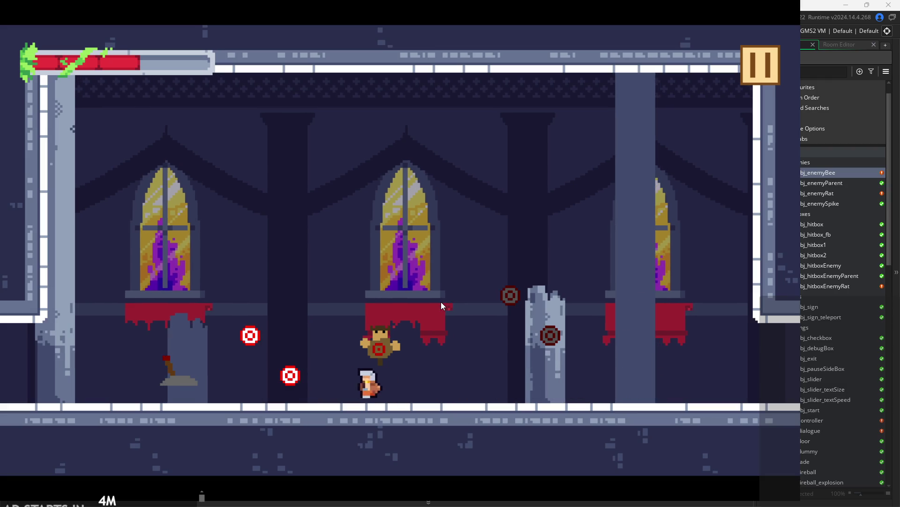
# Pause the game and exit the playtest back to the editor.
pyautogui.press('Right')
pyautogui.click(759, 61)
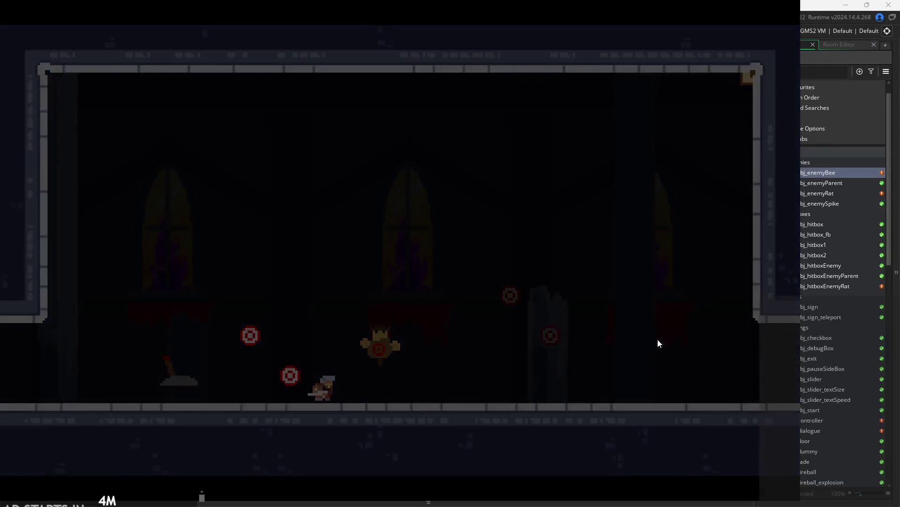
pyautogui.click(670, 422)
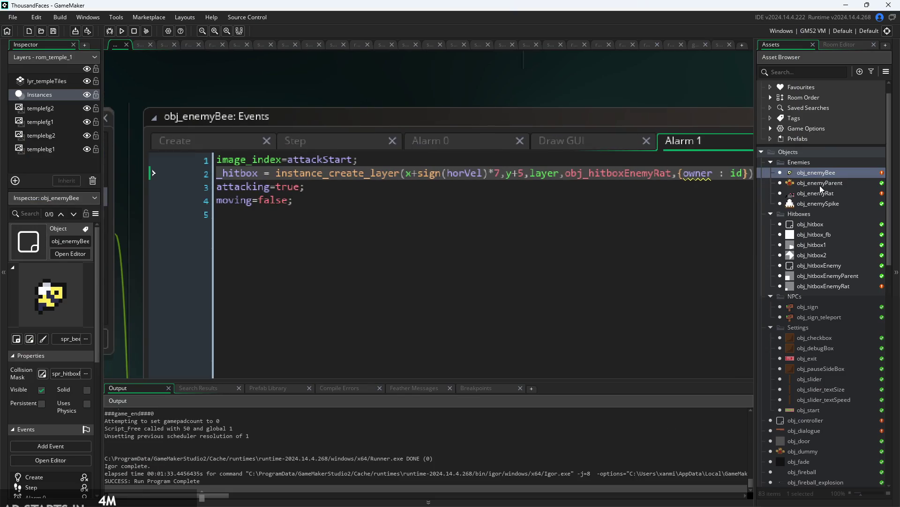
# In obj_hero's Create event, insert spdmod=1; above fireball_spawned and start scaling maxHor by spdmod.
pyautogui.scroll(-3, 816, 436)
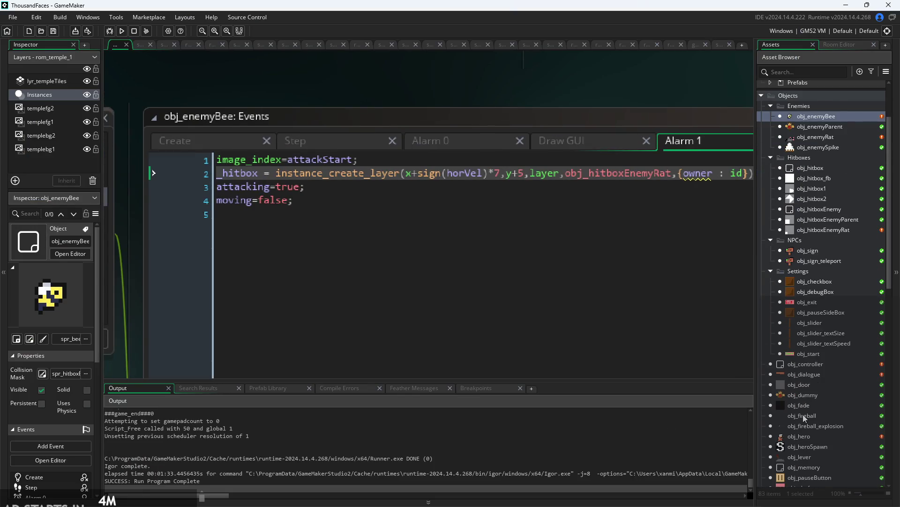
pyautogui.doubleClick(806, 415)
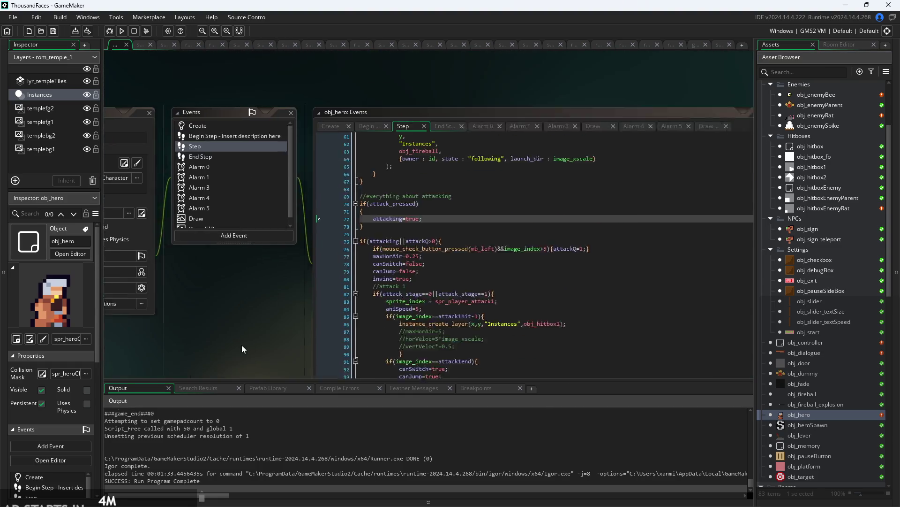
pyautogui.click(318, 136)
pyautogui.scroll(5, 204, 309)
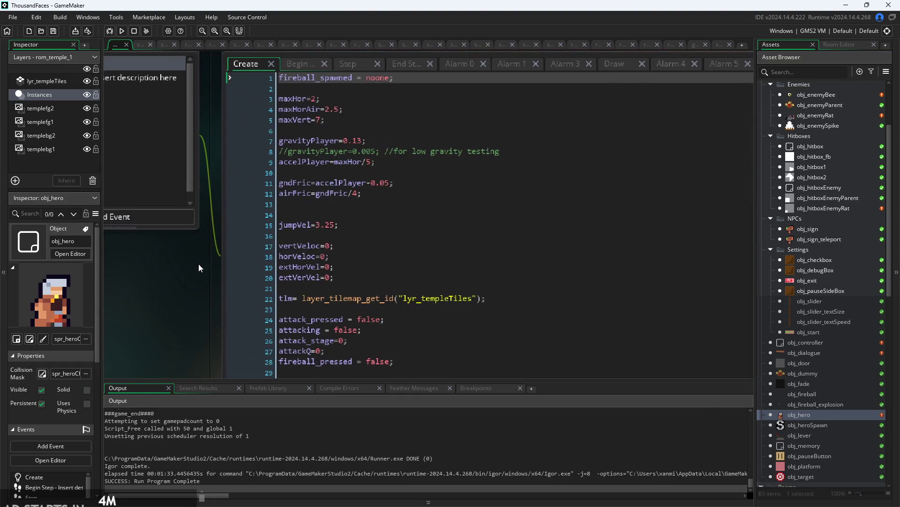
pyautogui.scroll(-1, 384, 217)
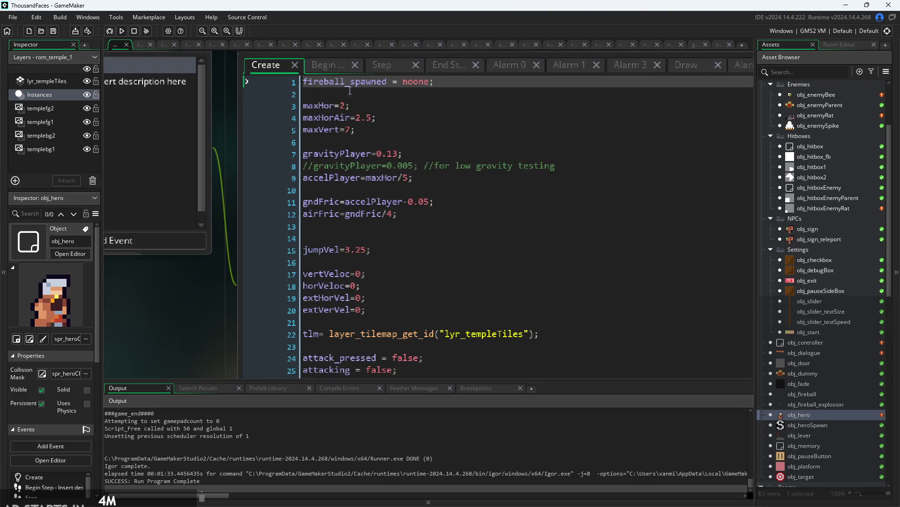
pyautogui.press('Return')
pyautogui.press('Return')
pyautogui.press('Up')
pyautogui.press('Up')
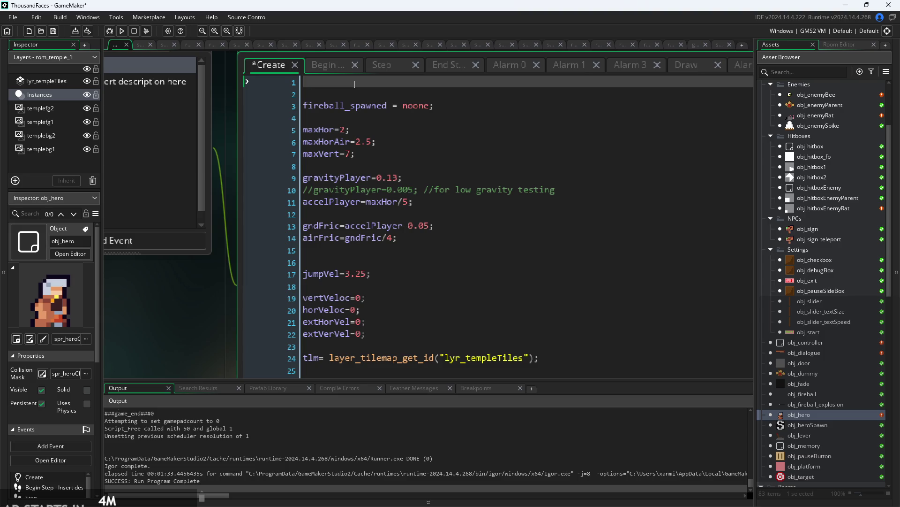
pyautogui.write('spdmod')
pyautogui.write('=1;')
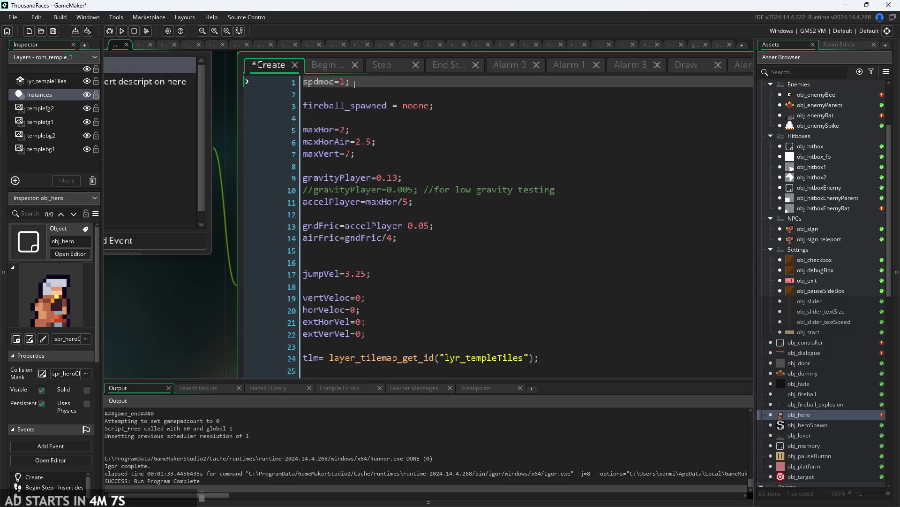
pyautogui.click(389, 134)
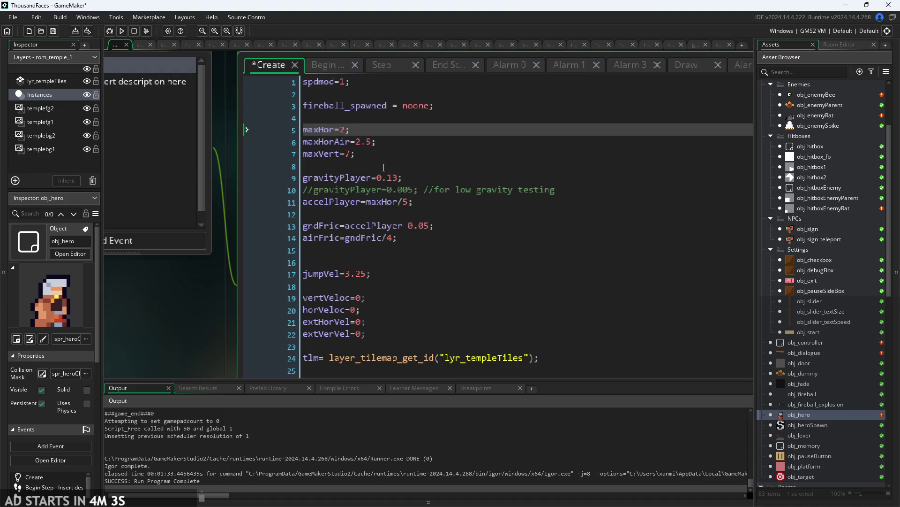
pyautogui.write('*spd')
pyautogui.press('Return')
# Append *spdmod to maxHorAir and maxVert, and make gravityPlayer 0.13/spdmod.
pyautogui.moveTo(380, 133); pyautogui.dragTo(346, 135)
pyautogui.hotkey('ctrl', 'c')
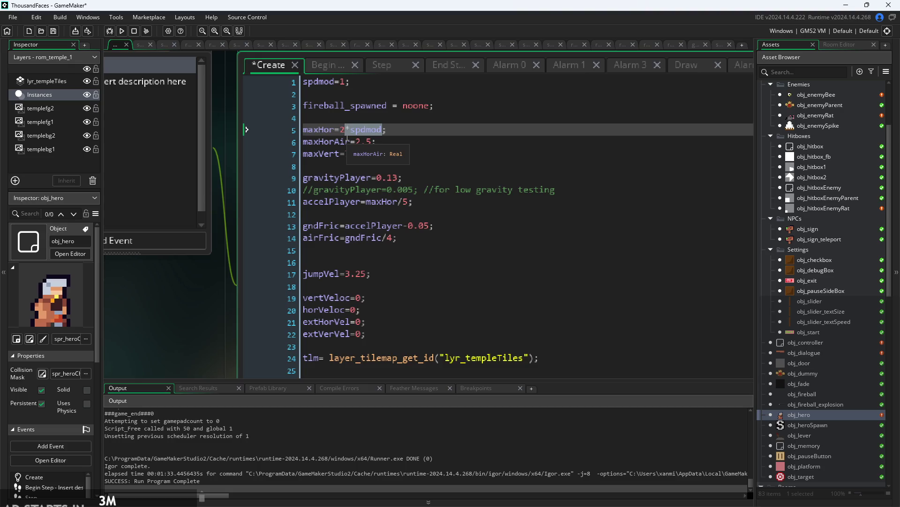
pyautogui.click(378, 146)
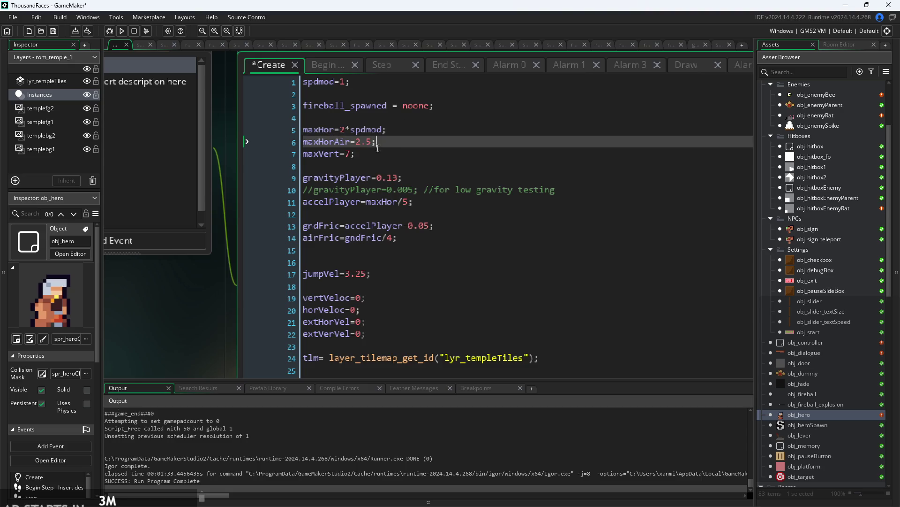
pyautogui.click(351, 155)
pyautogui.hotkey('ctrl', 'v')
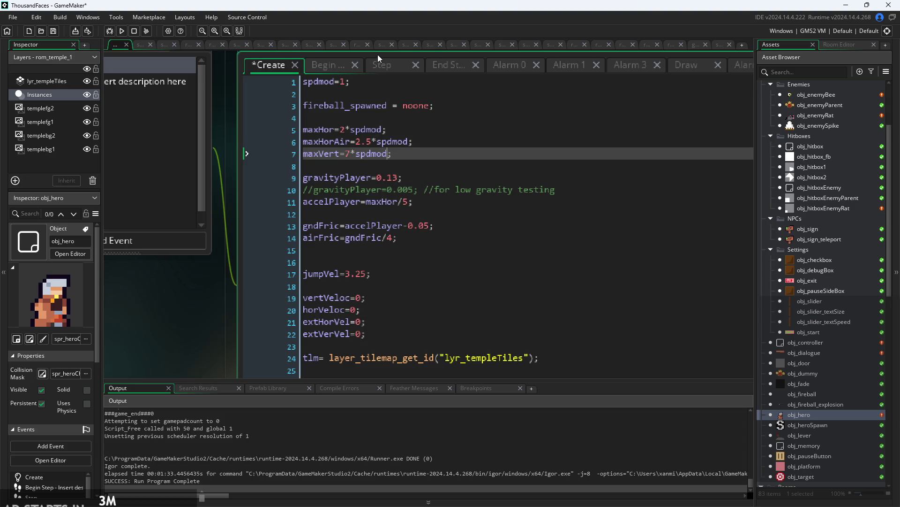
pyautogui.click(397, 177)
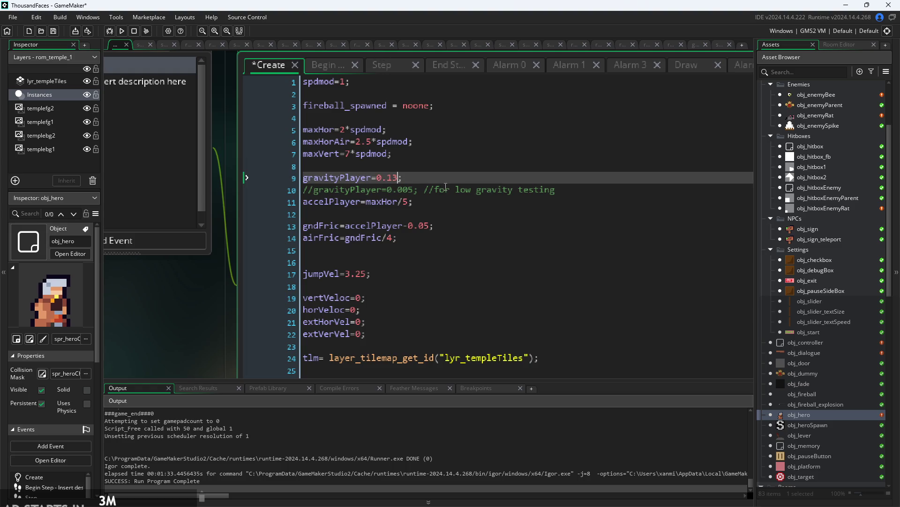
pyautogui.write('/*spdmod')
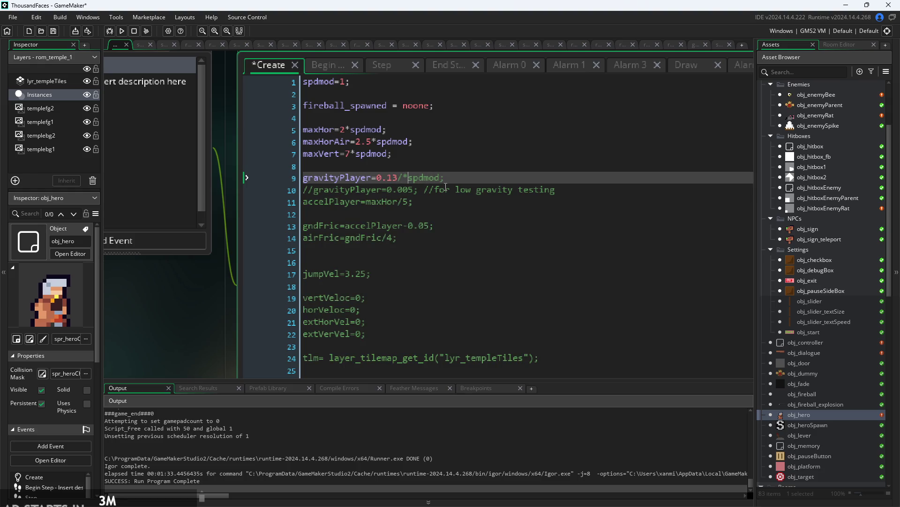
pyautogui.press('BackSpace')
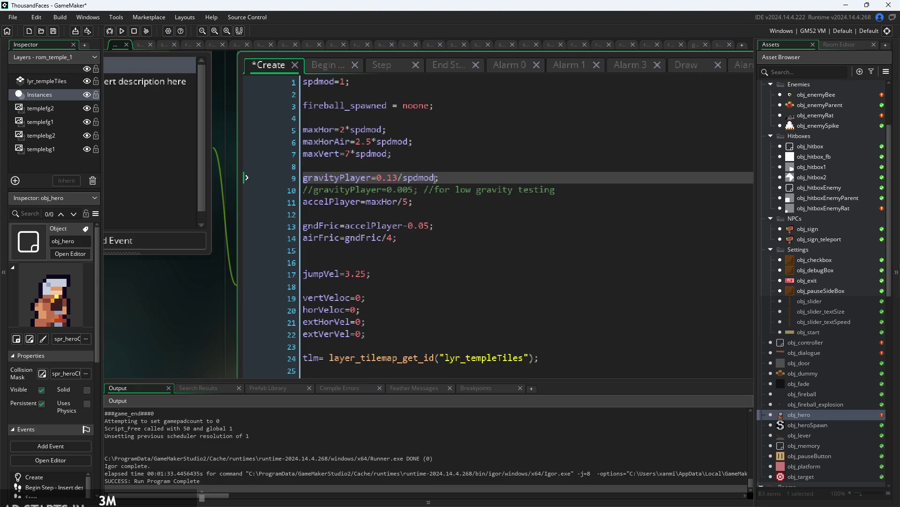
pyautogui.scroll(-3, 414, 159)
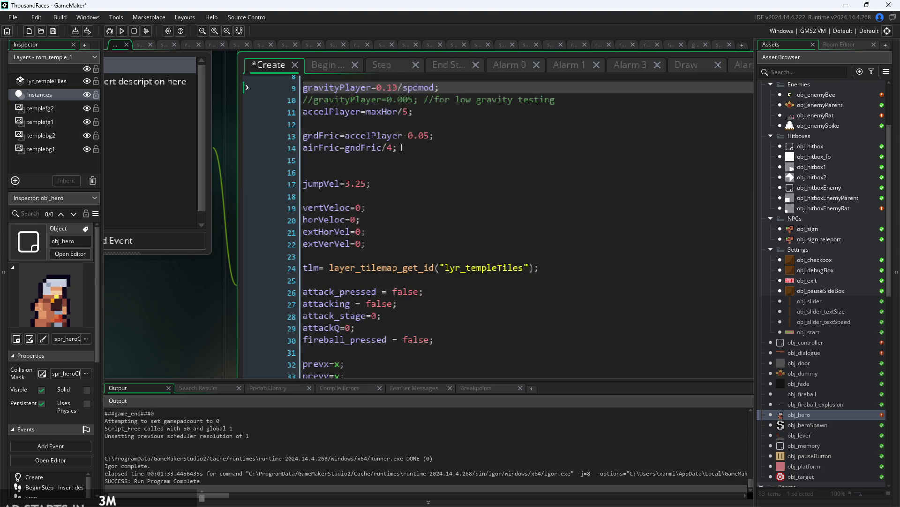
pyautogui.scroll(3, 402, 137)
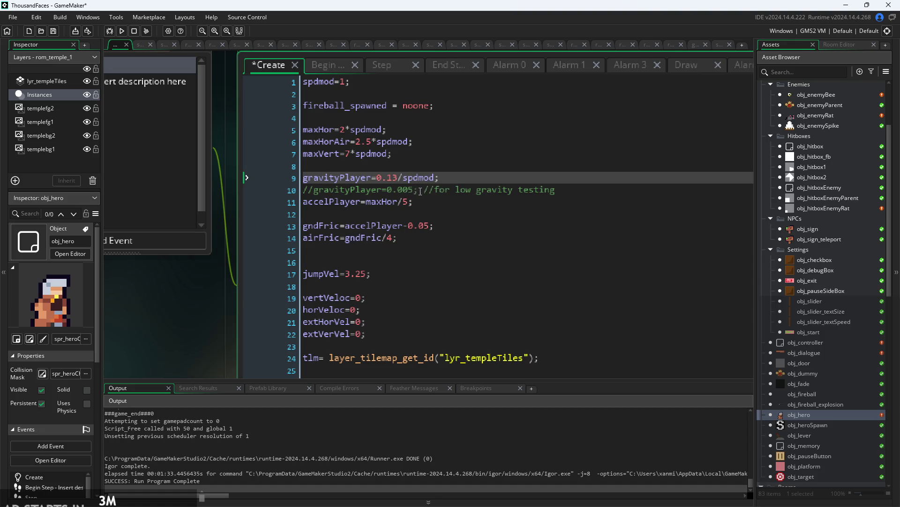
# Delete the /*spdmod divisor from gravityPlayer so it stays at 0.13.
pyautogui.write('*')
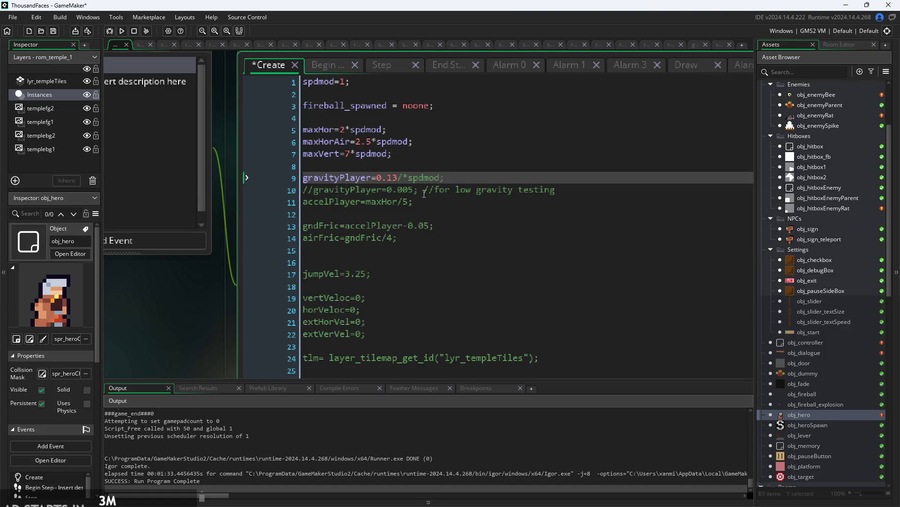
pyautogui.press('BackSpace')
pyautogui.press('BackSpace')
pyautogui.press('BackSpace')
pyautogui.click(419, 208)
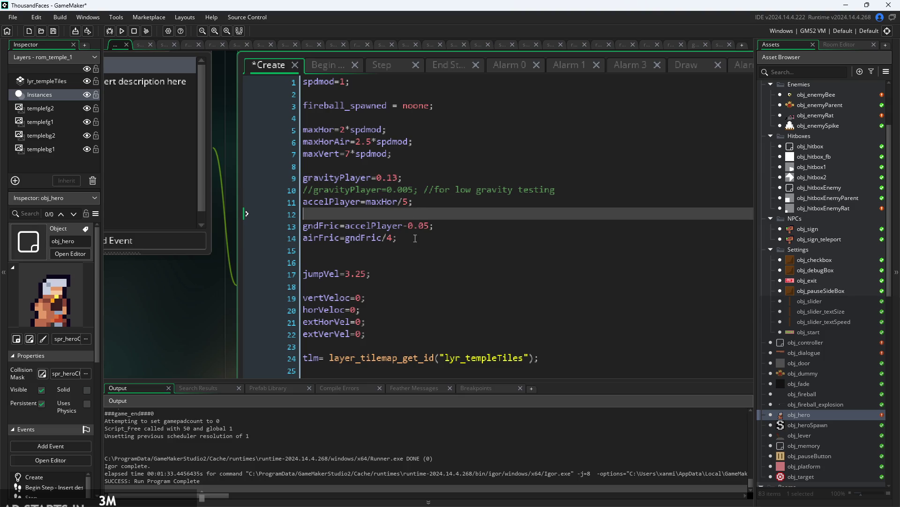
pyautogui.click(416, 243)
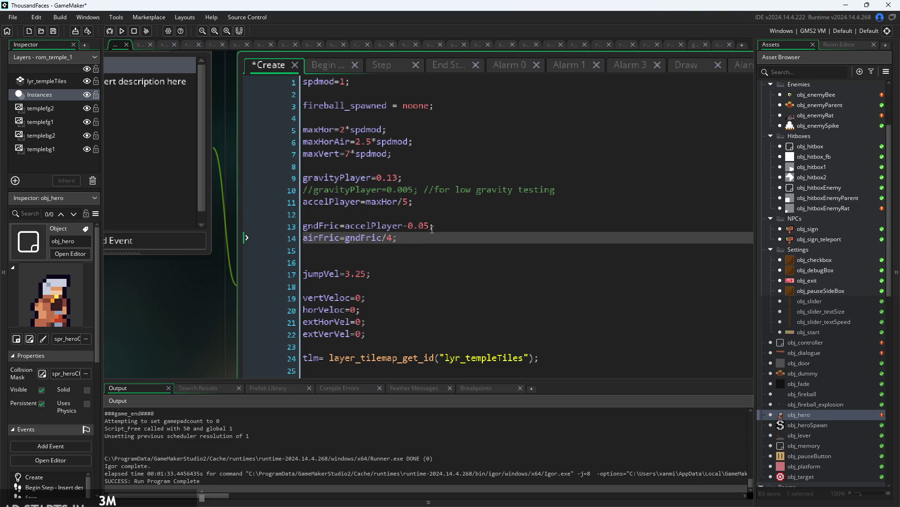
pyautogui.click(424, 227)
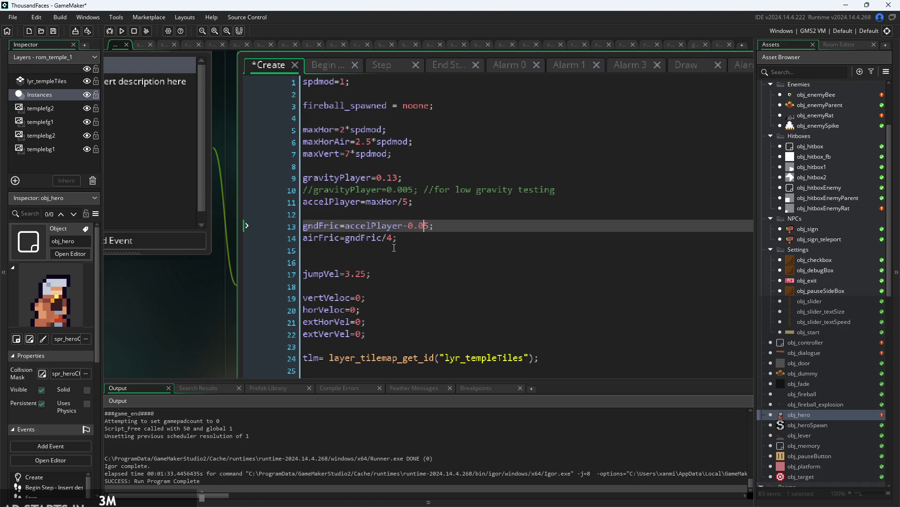
pyautogui.click(389, 238)
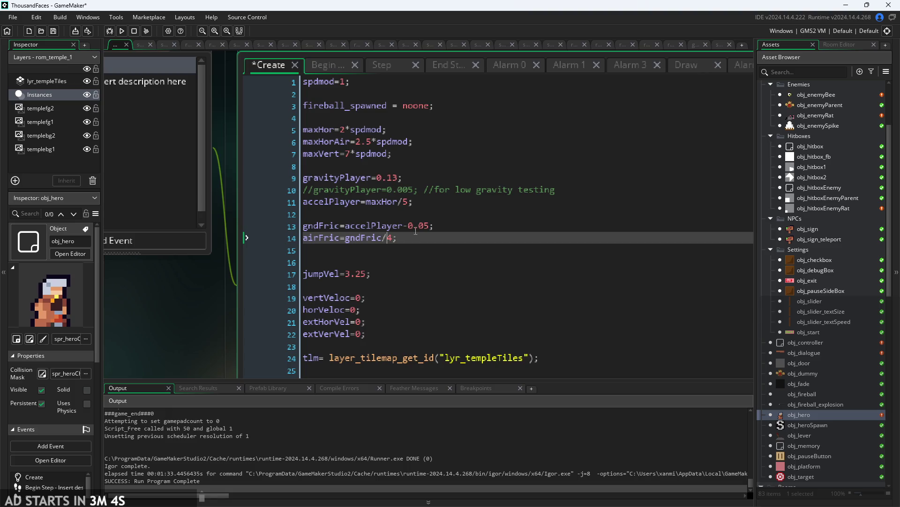
pyautogui.click(430, 227)
pyautogui.write('*spdmod')
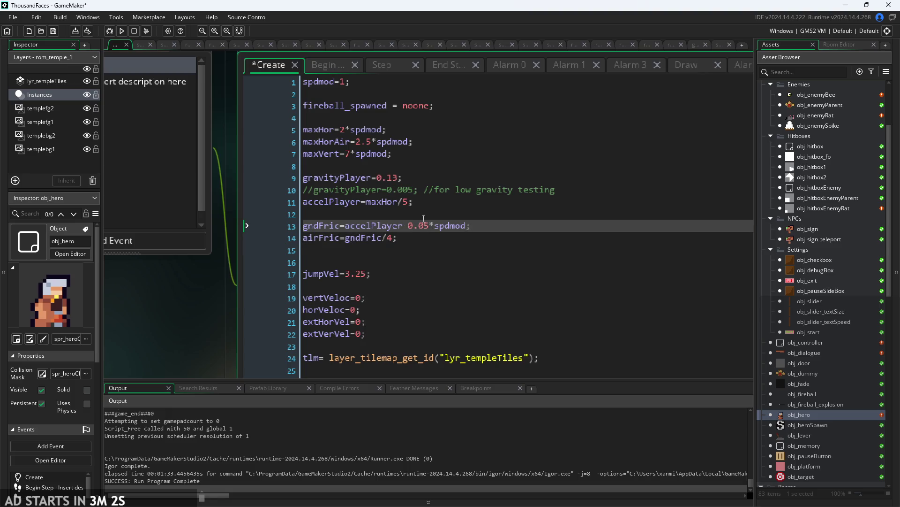
# Append *spdmod to the gndFric value in the friction lines.
pyautogui.press('Up')
pyautogui.press('Up')
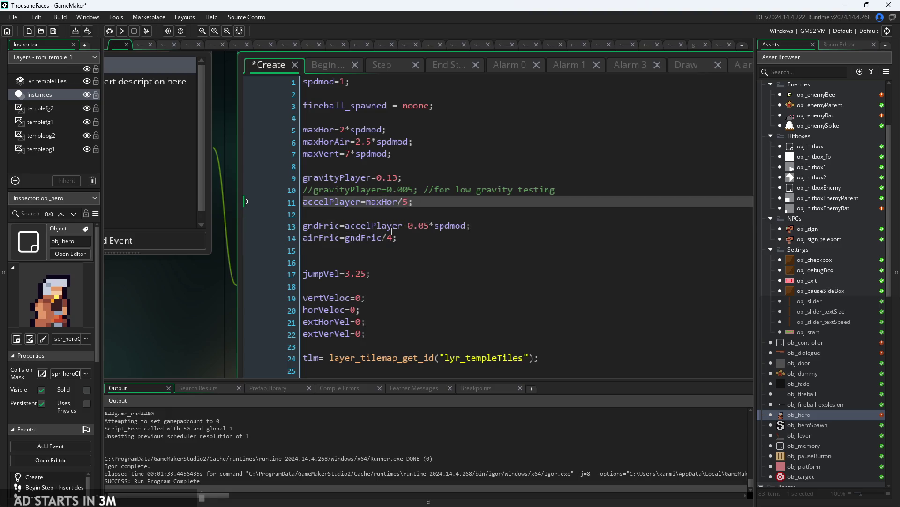
pyautogui.click(387, 226)
pyautogui.click(395, 239)
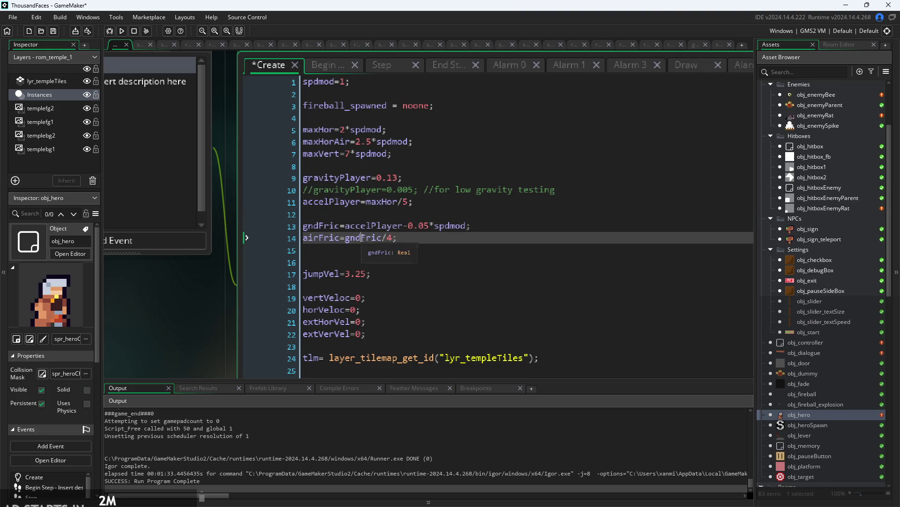
pyautogui.press('Down')
pyautogui.click(404, 241)
# Scale jumpVel by spdmod so it reads jumpVel=3.25*spdmod.
pyautogui.scroll(-3, 401, 242)
pyautogui.click(367, 184)
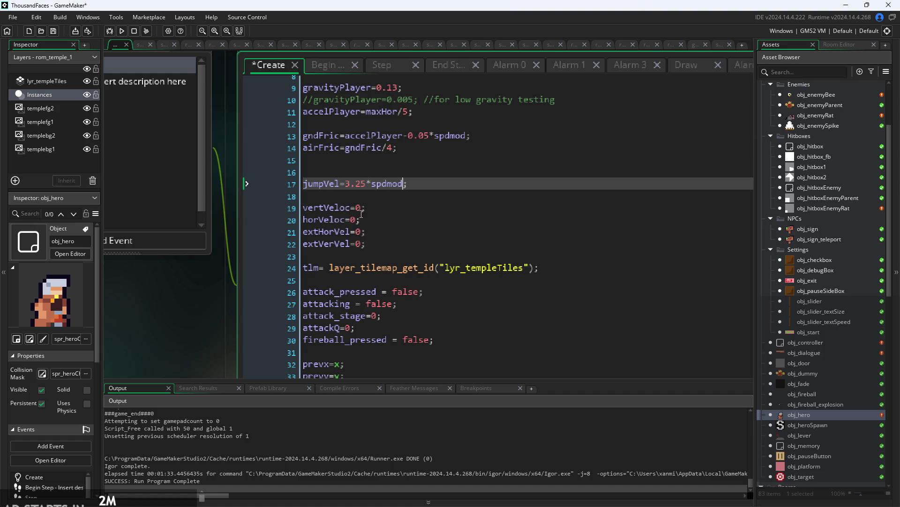
pyautogui.scroll(-5, 440, 220)
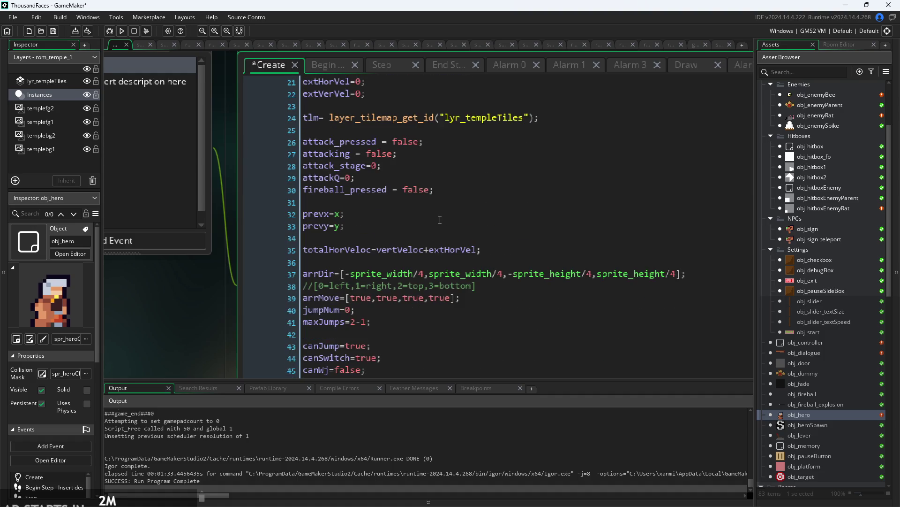
pyautogui.scroll(-7, 406, 187)
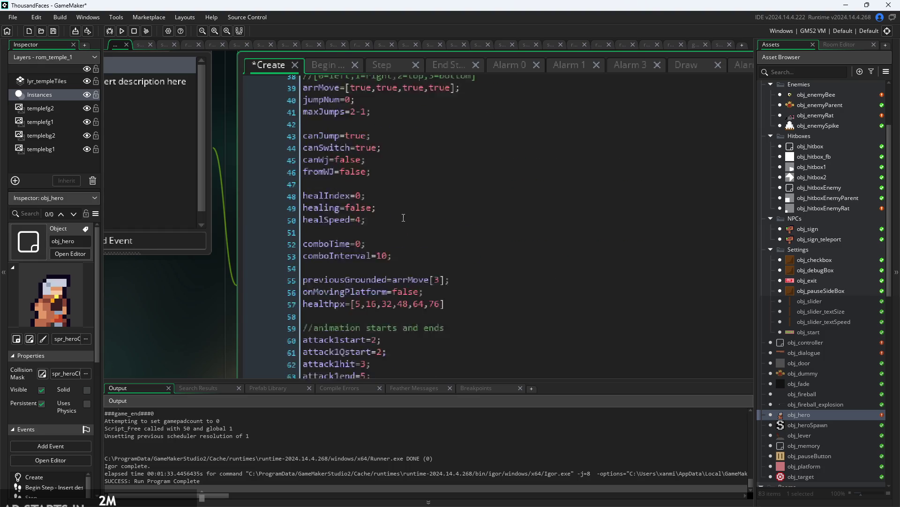
pyautogui.scroll(-12, 398, 222)
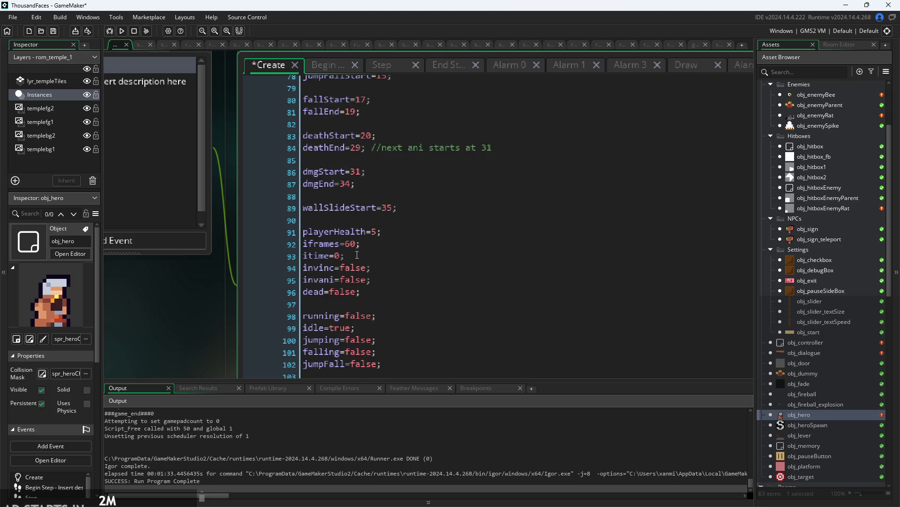
pyautogui.scroll(-1, 357, 255)
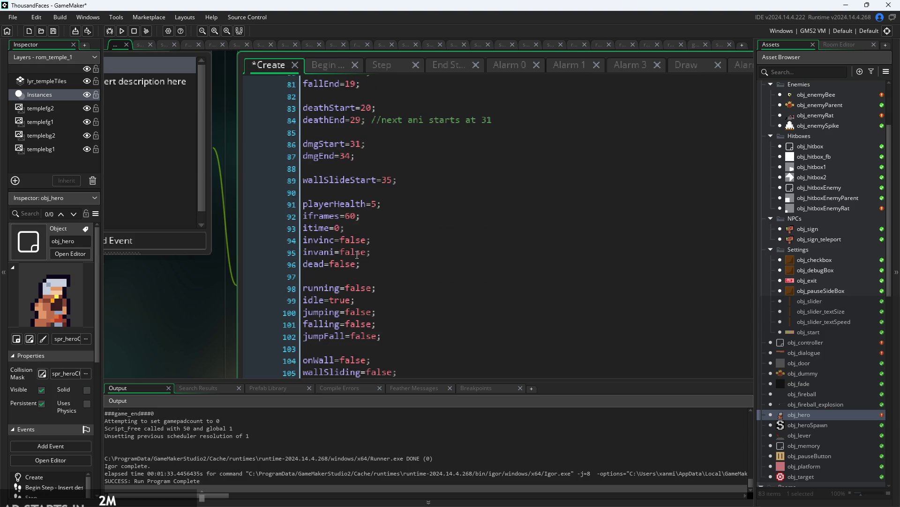
# Run the game and play the temple level, jumping onto the ledge and toward the wall, then close it.
pyautogui.click(121, 30)
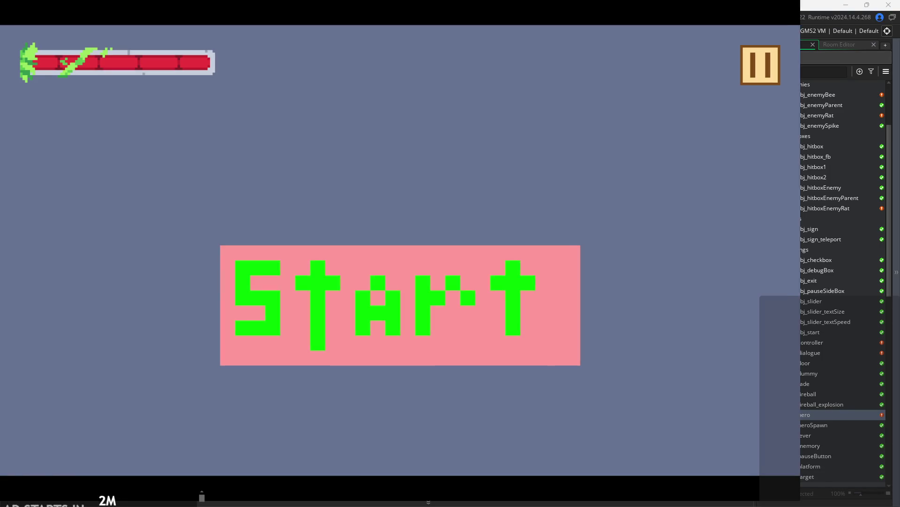
pyautogui.click(523, 354)
pyautogui.press('Right')
pyautogui.press('space')
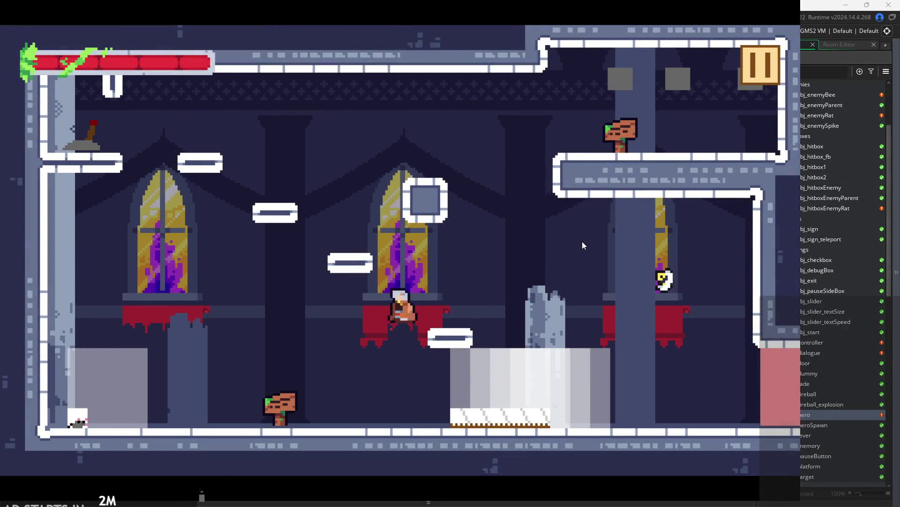
pyautogui.press('Left')
pyautogui.press('space')
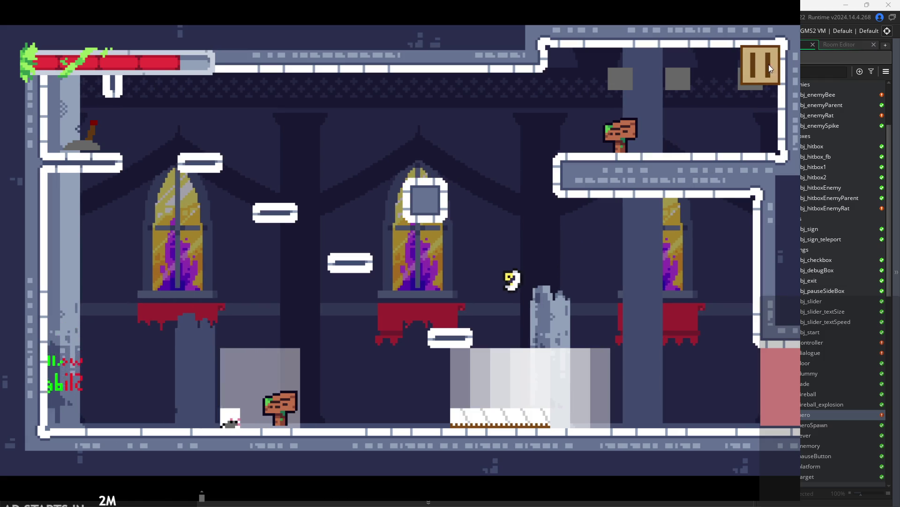
pyautogui.click(769, 63)
pyautogui.scroll(15, 361, 250)
pyautogui.scroll(6, 417, 320)
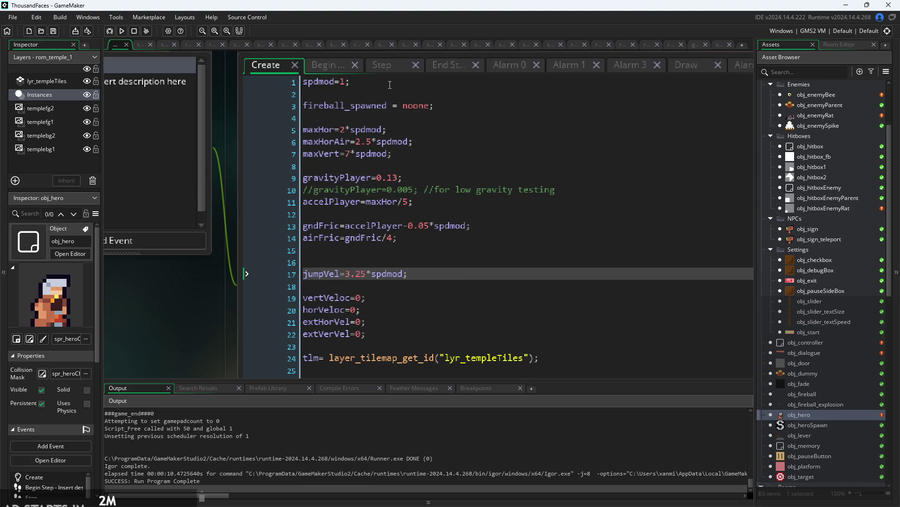
# Switch to obj_hero's Step event and browse its gravity, velocity and collision code.
pyautogui.scroll(-2, 211, 262)
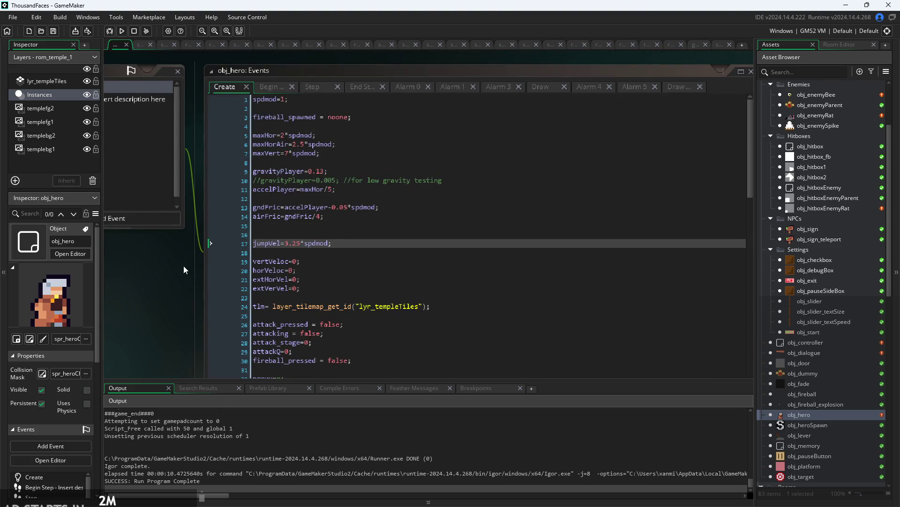
pyautogui.click(319, 85)
pyautogui.scroll(-5, 329, 261)
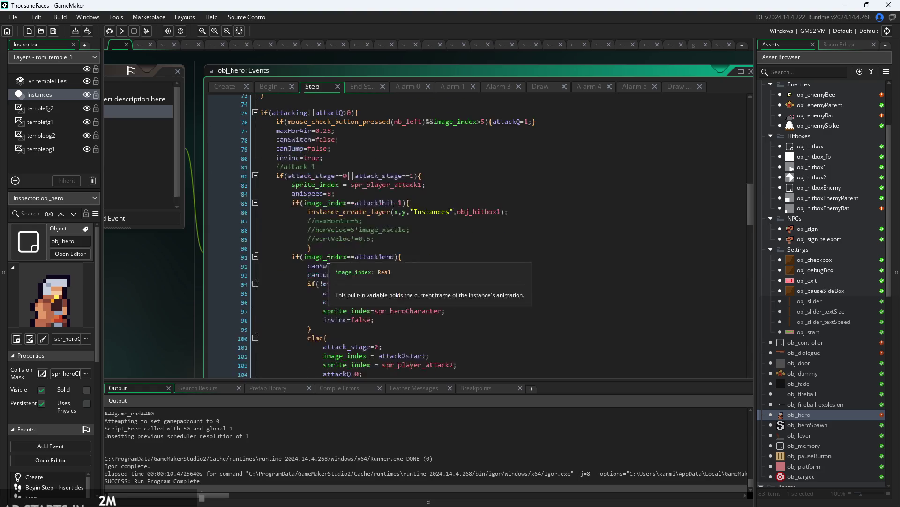
pyautogui.scroll(-20, 330, 261)
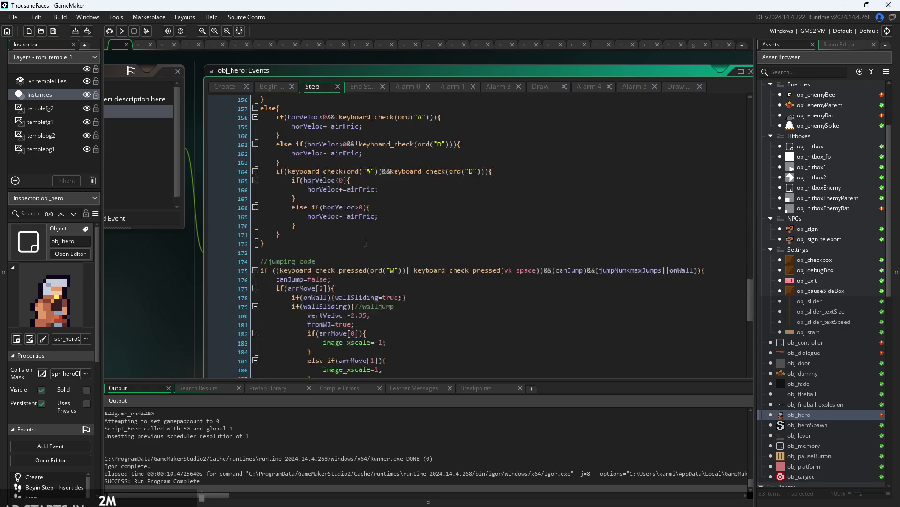
pyautogui.scroll(-11, 372, 239)
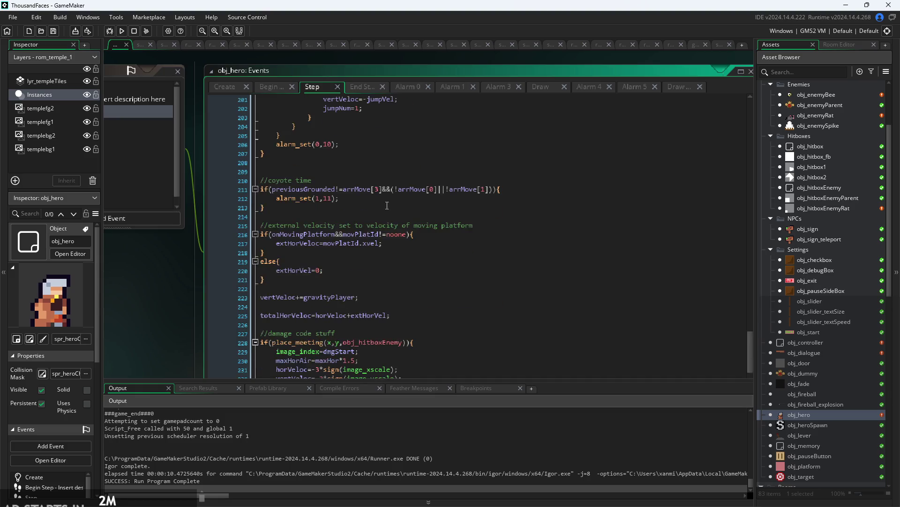
pyautogui.scroll(-2, 387, 205)
pyautogui.click(387, 205)
pyautogui.click(398, 225)
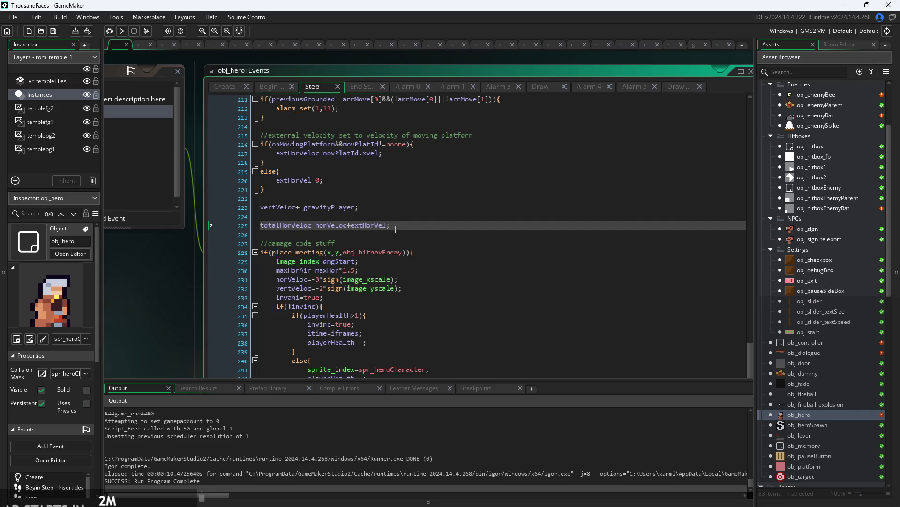
pyautogui.scroll(-9, 397, 225)
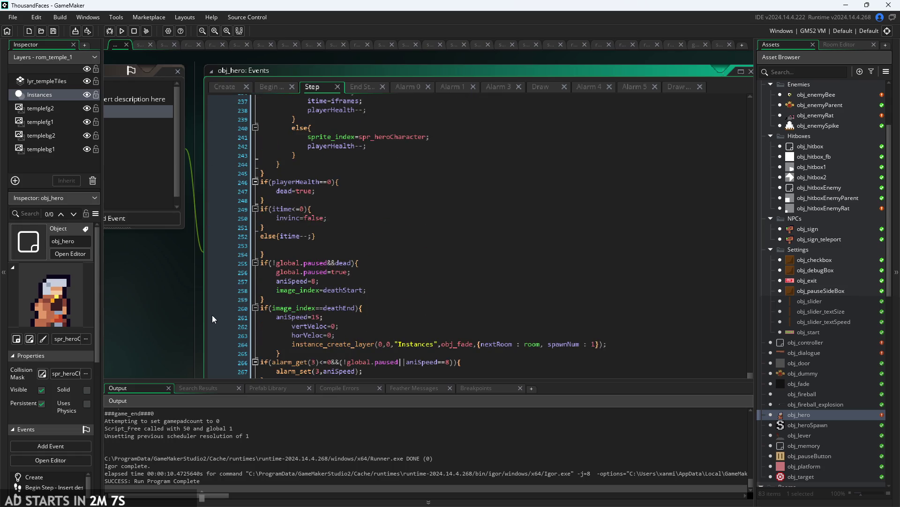
pyautogui.scroll(15, 303, 279)
pyautogui.scroll(20, 303, 279)
pyautogui.scroll(20, 304, 275)
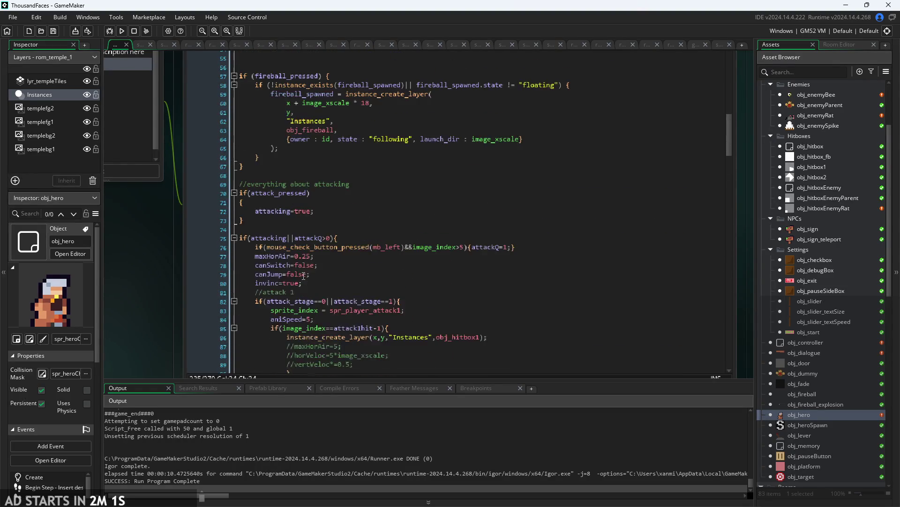
pyautogui.scroll(13, 303, 276)
pyautogui.scroll(5, 306, 277)
pyautogui.scroll(5, 296, 295)
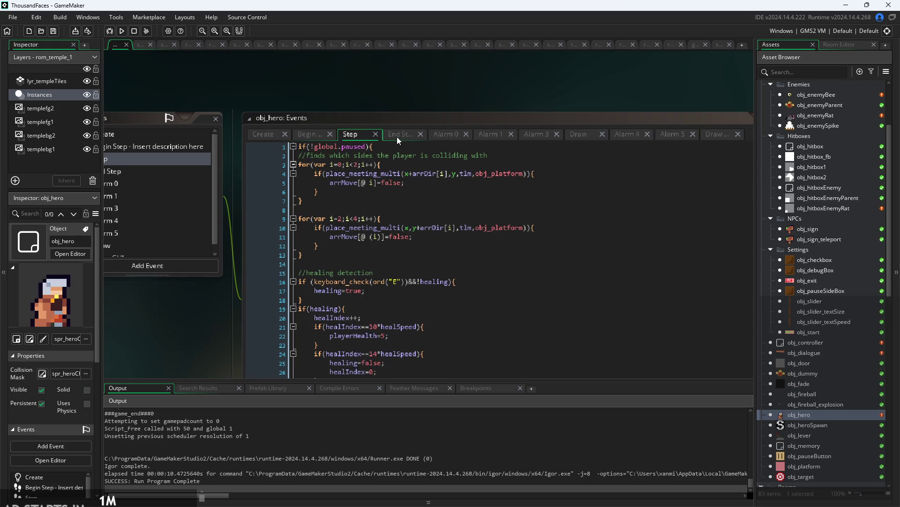
# Open obj_hero's End Step event and scroll down to the wall-sliding block.
pyautogui.click(397, 141)
pyautogui.scroll(-10, 347, 197)
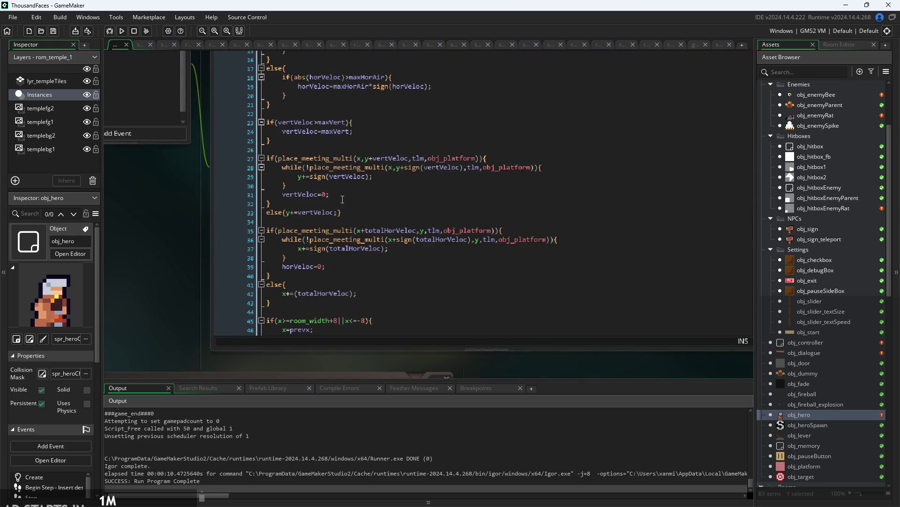
pyautogui.scroll(3, 342, 199)
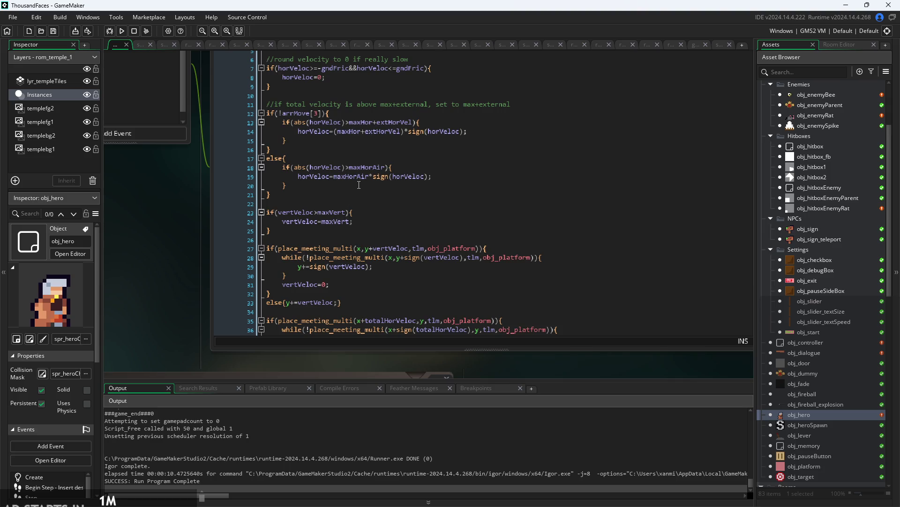
pyautogui.scroll(-5, 359, 186)
pyautogui.scroll(-2, 364, 181)
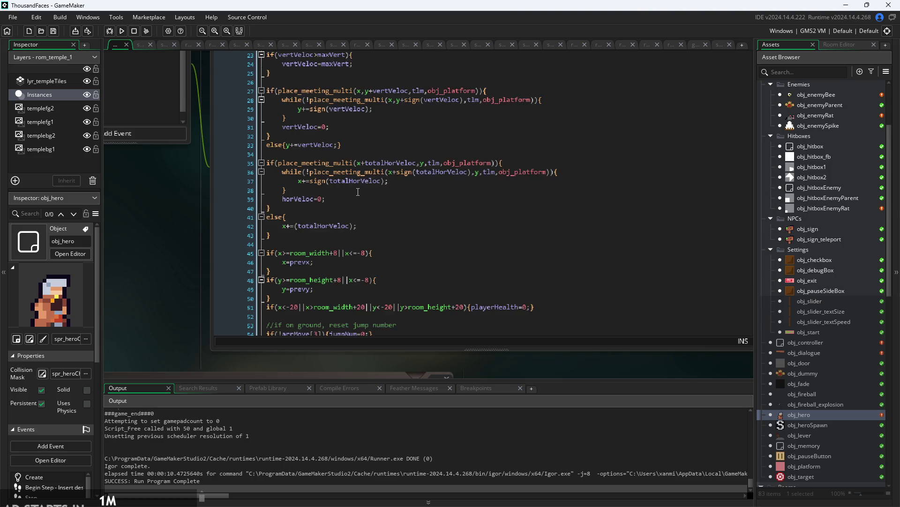
pyautogui.scroll(-3, 357, 194)
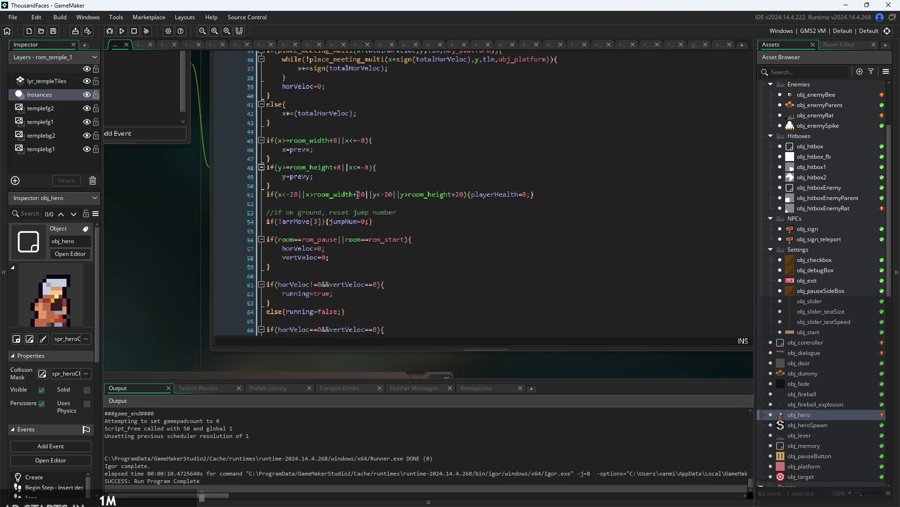
pyautogui.scroll(-4, 358, 195)
pyautogui.scroll(-6, 316, 185)
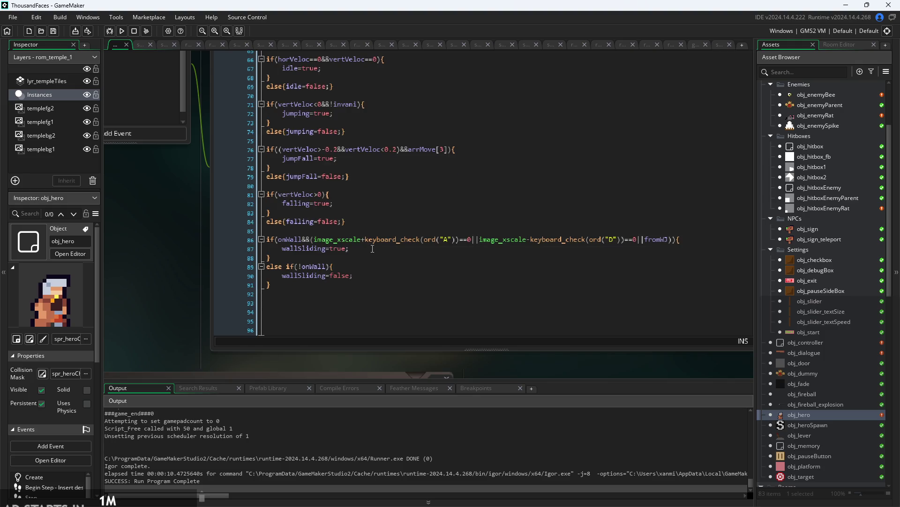
pyautogui.click(372, 249)
pyautogui.scroll(-13, 352, 243)
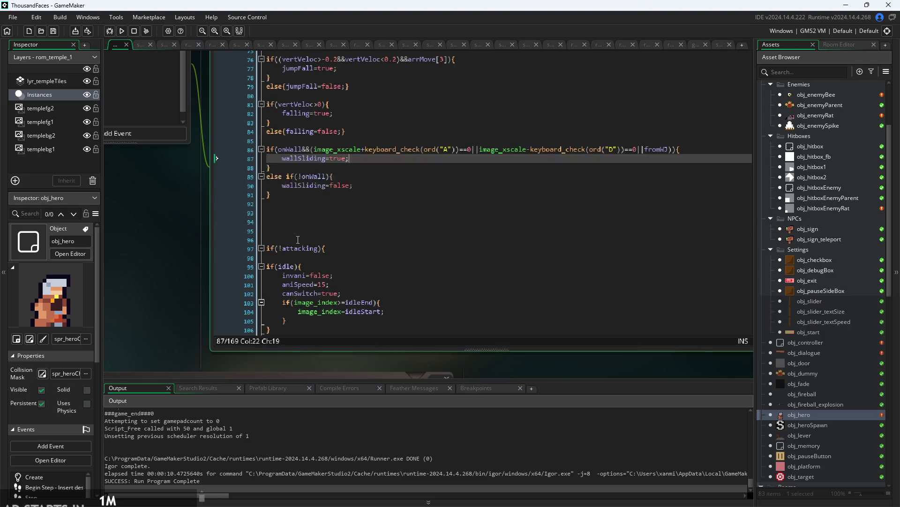
pyautogui.scroll(-8, 327, 210)
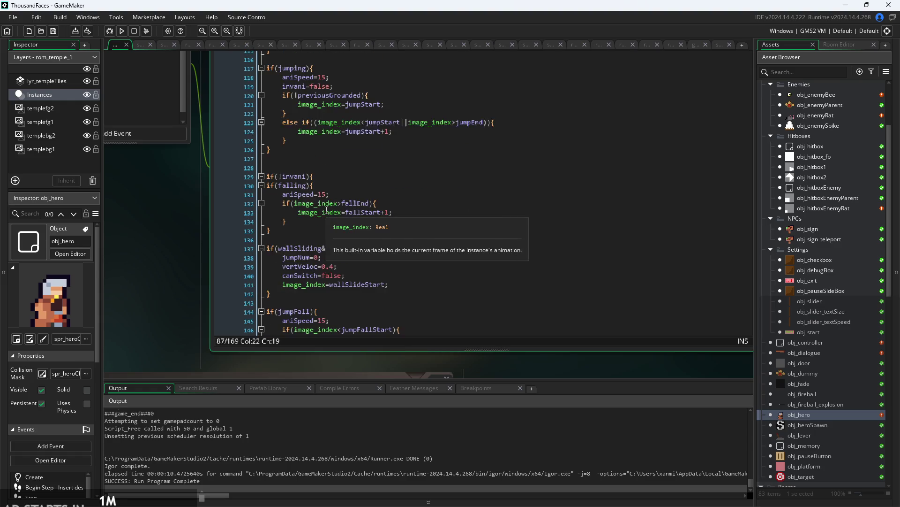
# Change the wall-slide line to vertVeloc=0.4*spdmod and launch a new test build.
pyautogui.click(367, 156)
pyautogui.click(364, 146)
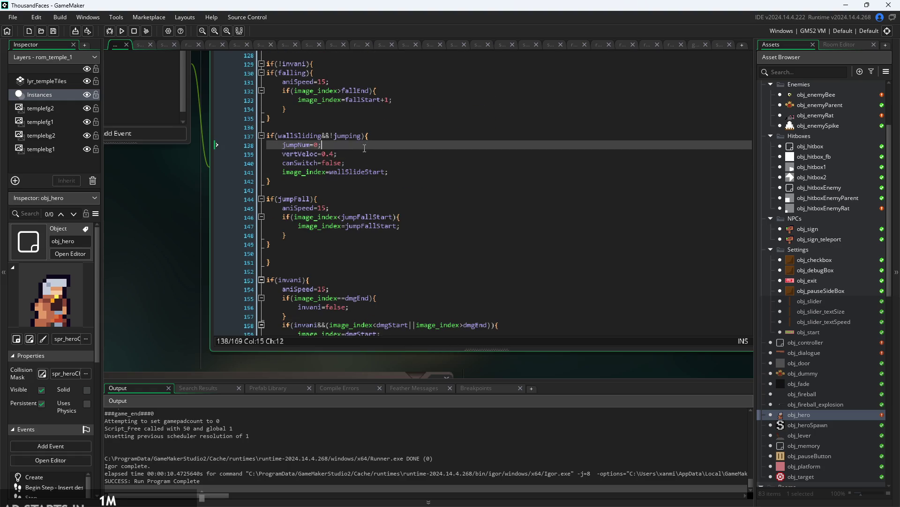
pyautogui.scroll(-2, 363, 152)
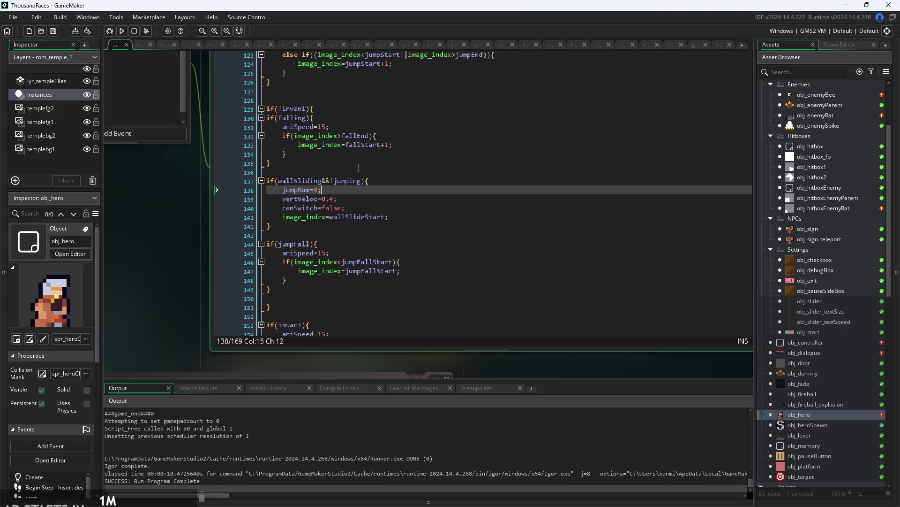
pyautogui.click(339, 200)
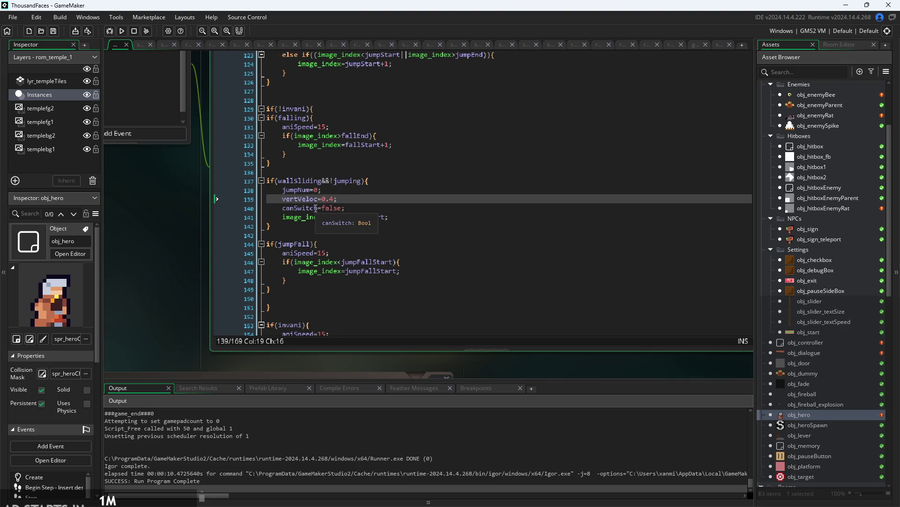
pyautogui.scroll(3, 316, 208)
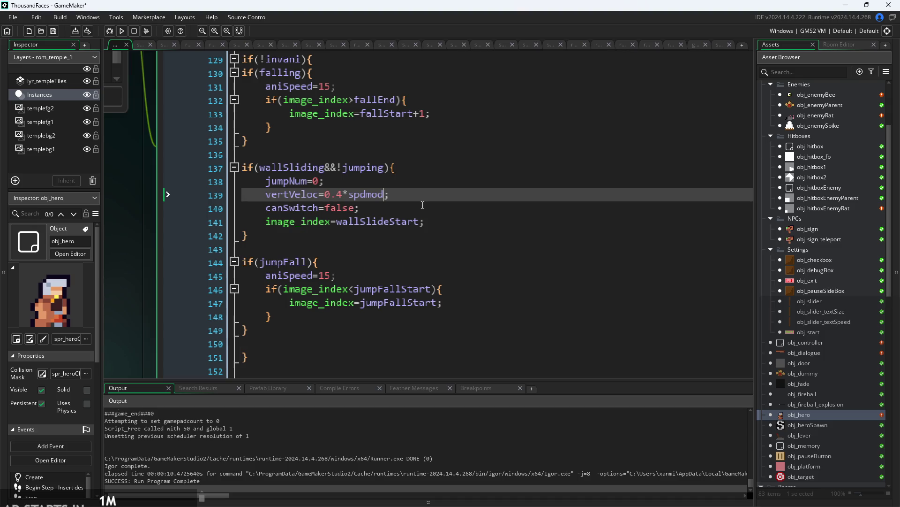
pyautogui.scroll(3, 406, 237)
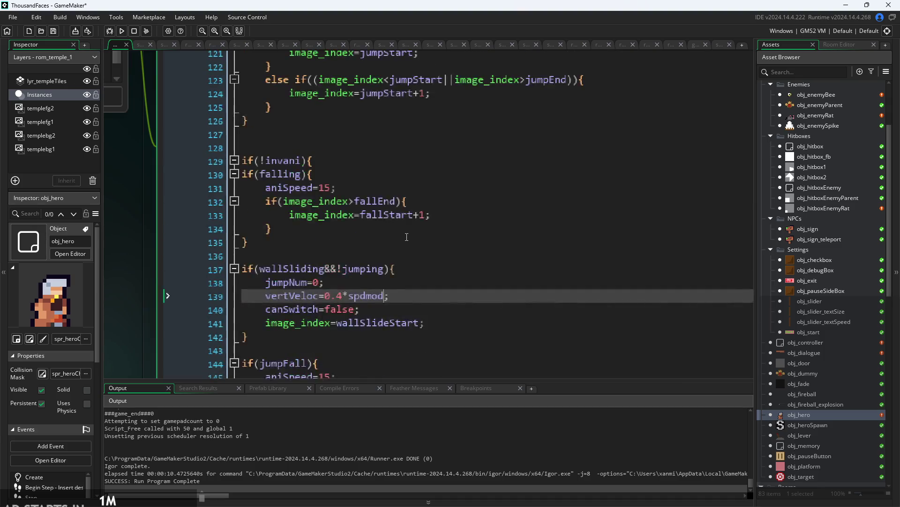
pyautogui.scroll(-2, 407, 237)
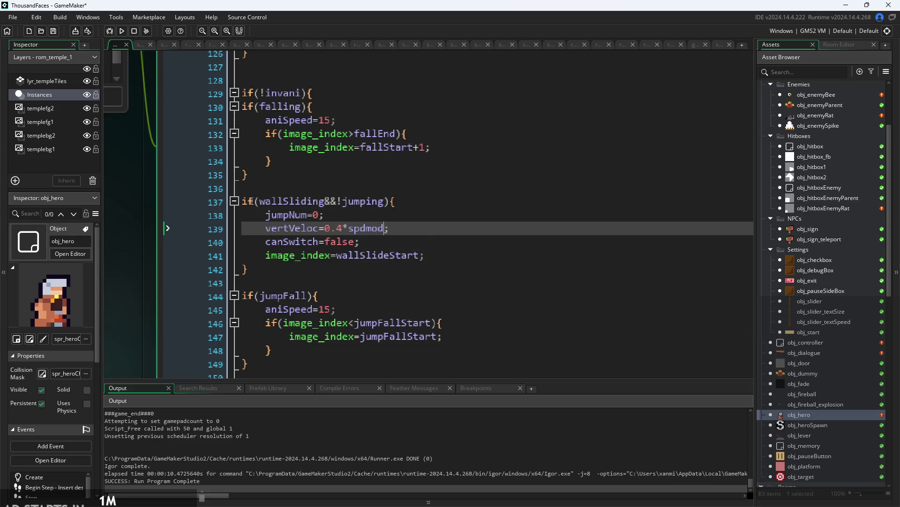
pyautogui.keyDown('ctrl'); pyautogui.scroll(-2, 144, 235); pyautogui.keyUp('ctrl')
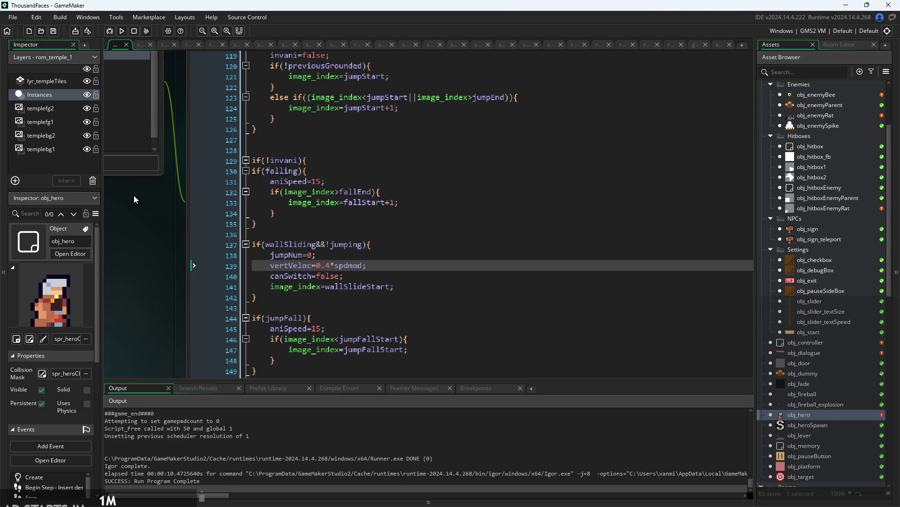
pyautogui.click(121, 32)
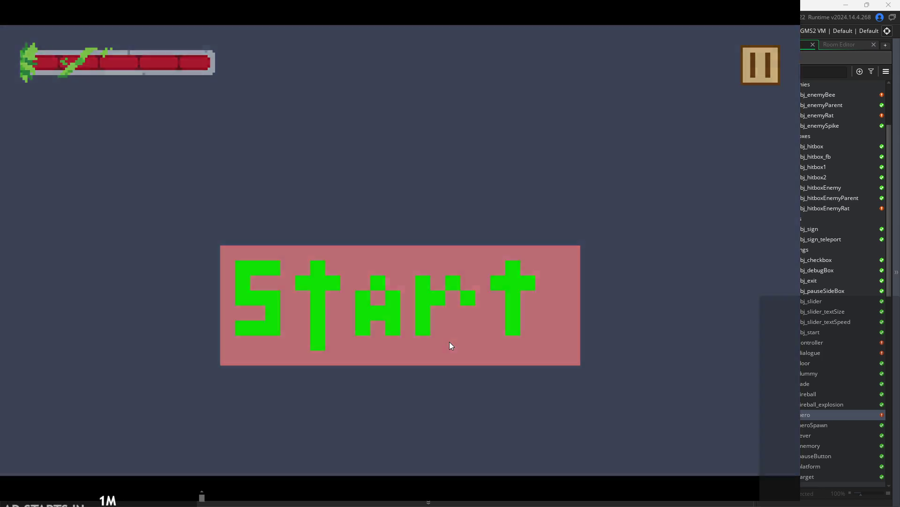
# Start the game, walk the hero left and right, jump at the wall, then exit via the pause menu.
pyautogui.click(449, 340)
pyautogui.press('Right')
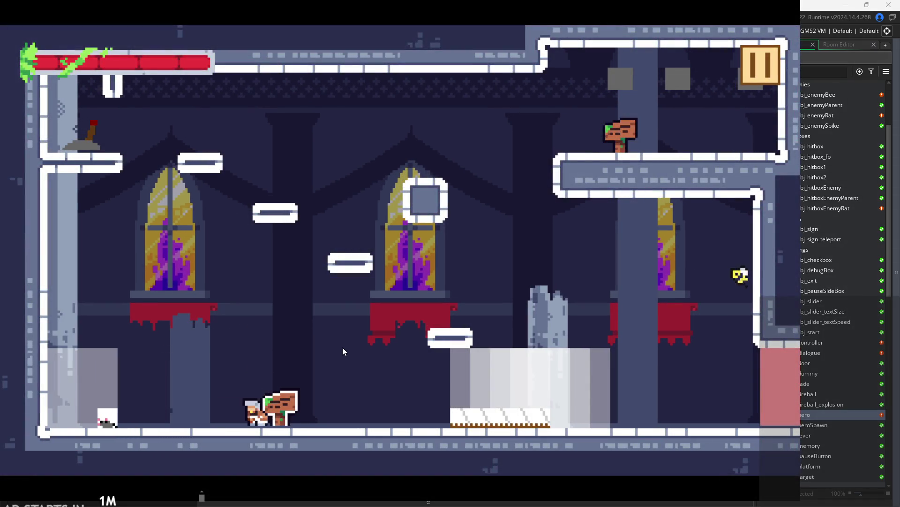
pyautogui.press('Left')
pyautogui.press('Left')
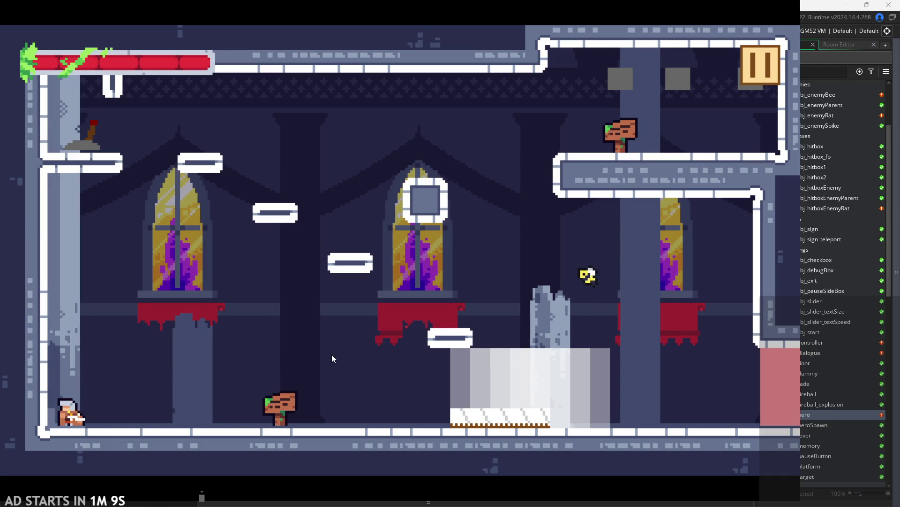
pyautogui.press('Right')
pyautogui.press('space')
pyautogui.click(759, 59)
pyautogui.click(643, 404)
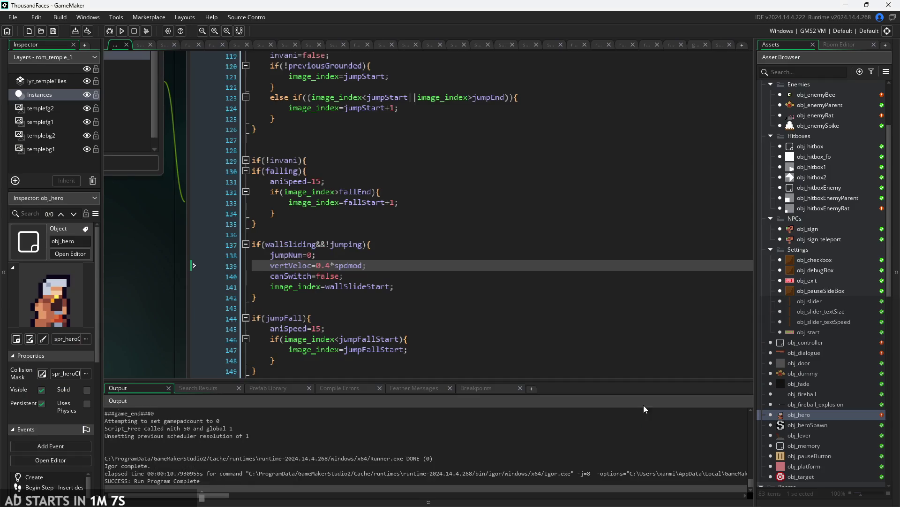
# Return to obj_hero's Create event code starting with spdmod=1.
pyautogui.keyDown('ctrl'); pyautogui.scroll(-3, 166, 274); pyautogui.keyUp('ctrl')
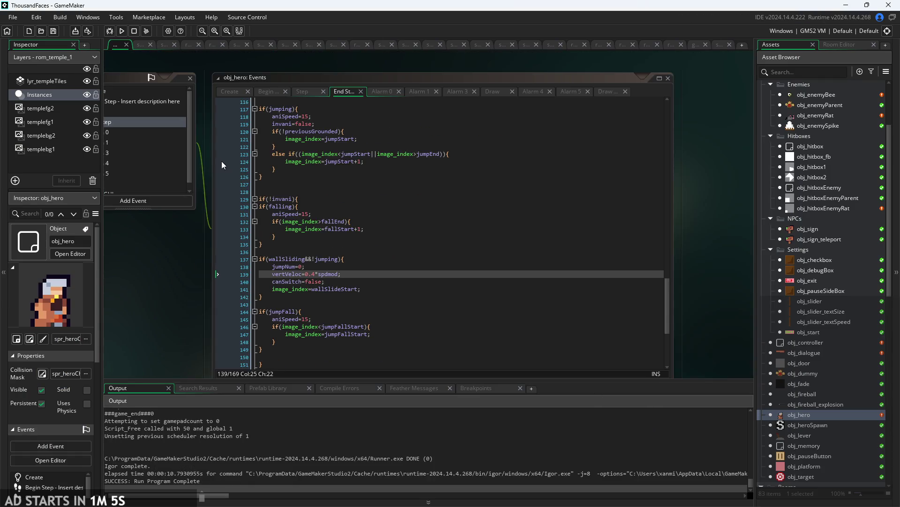
pyautogui.click(230, 91)
pyautogui.keyDown('ctrl'); pyautogui.scroll(3, 332, 126); pyautogui.keyUp('ctrl')
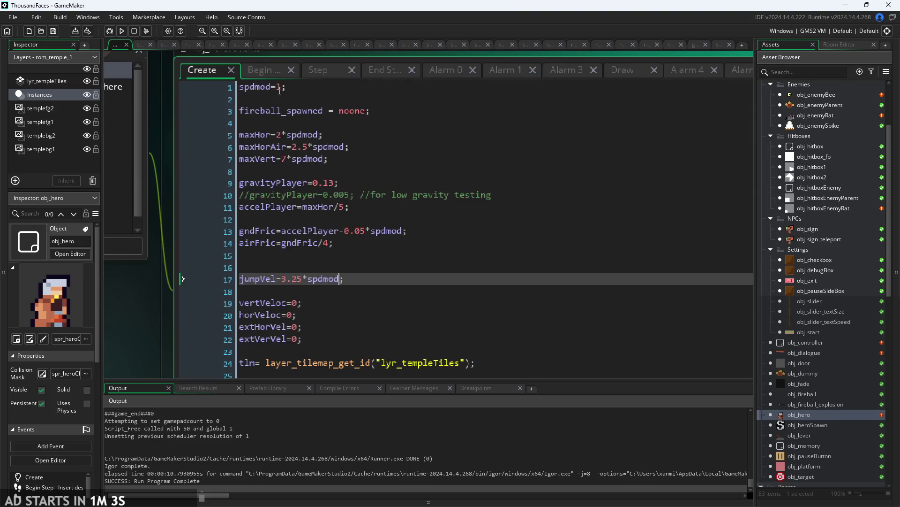
# Set spdmod to 0.5, then play-test the slower hero across the room and exit.
pyautogui.press('pageup')
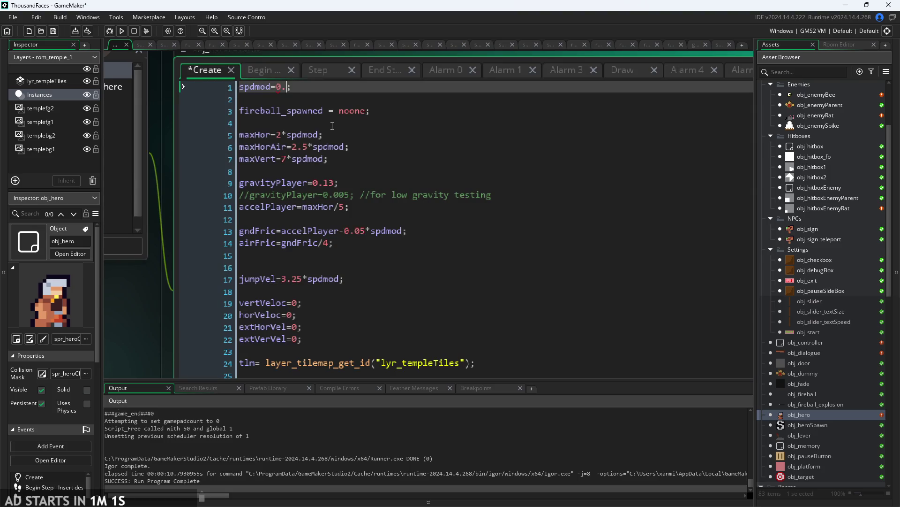
pyautogui.click(122, 31)
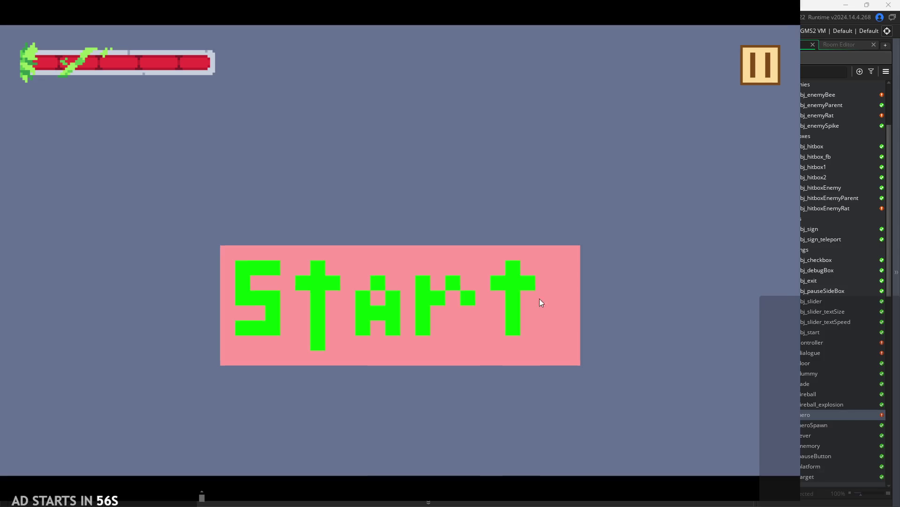
pyautogui.click(539, 298)
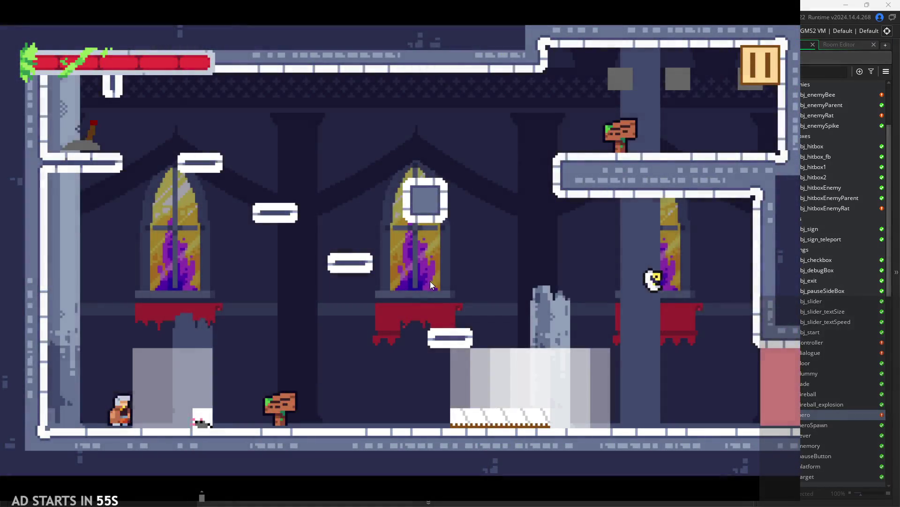
pyautogui.press('Right')
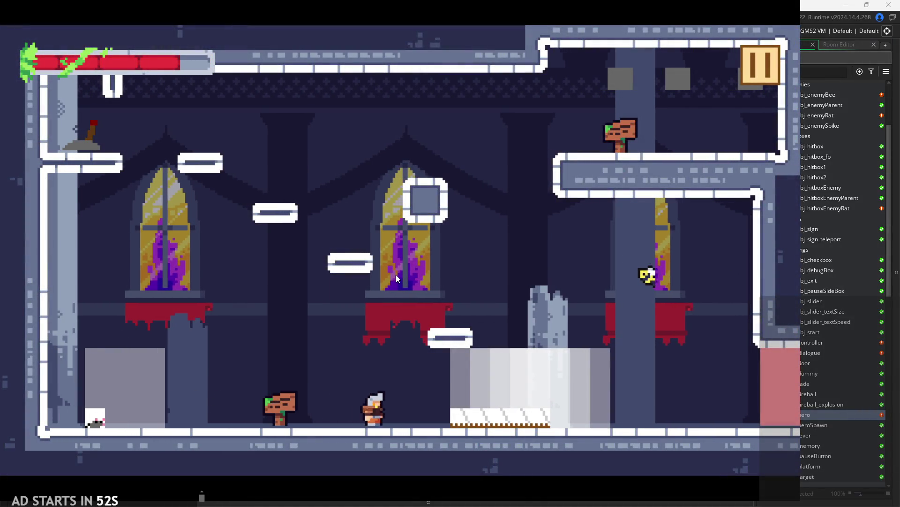
pyautogui.press('Left')
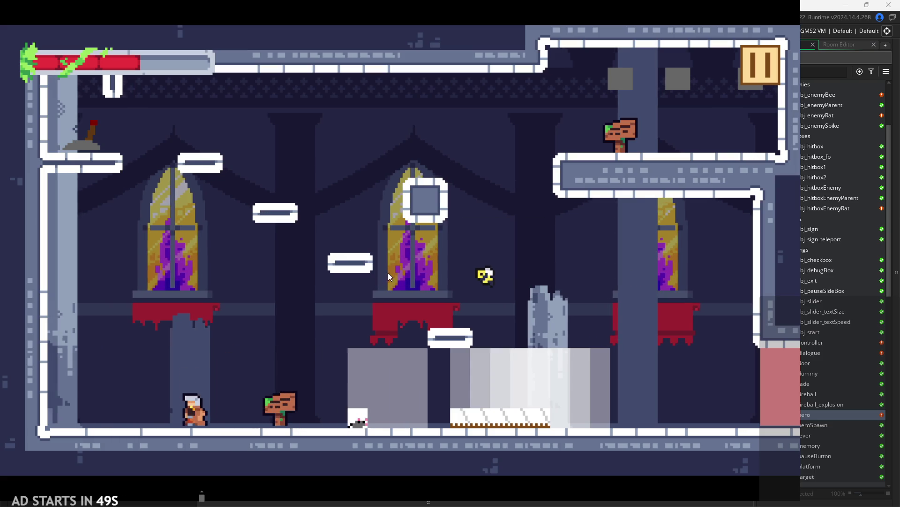
pyautogui.click(774, 60)
pyautogui.click(657, 412)
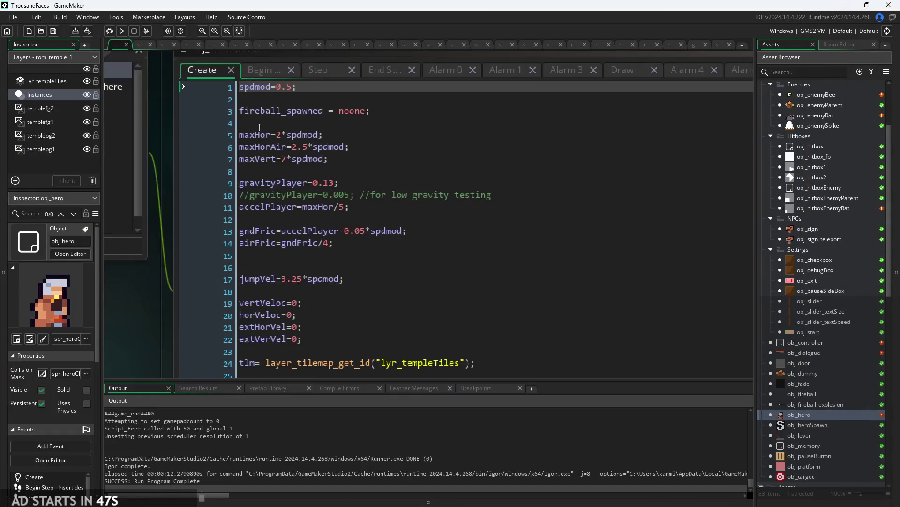
pyautogui.scroll(-1, 297, 253)
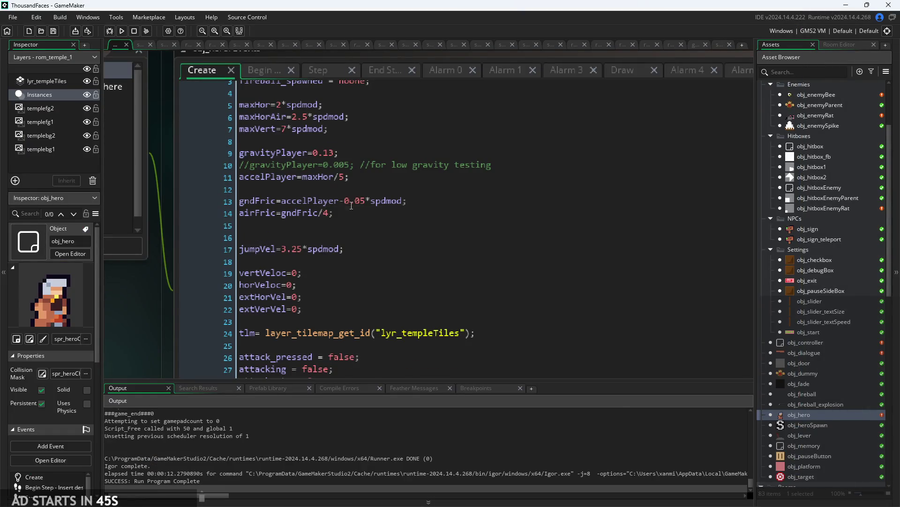
pyautogui.click(351, 211)
pyautogui.click(324, 250)
pyautogui.keyDown('ctrl'); pyautogui.scroll(2, 324, 253); pyautogui.keyUp('ctrl')
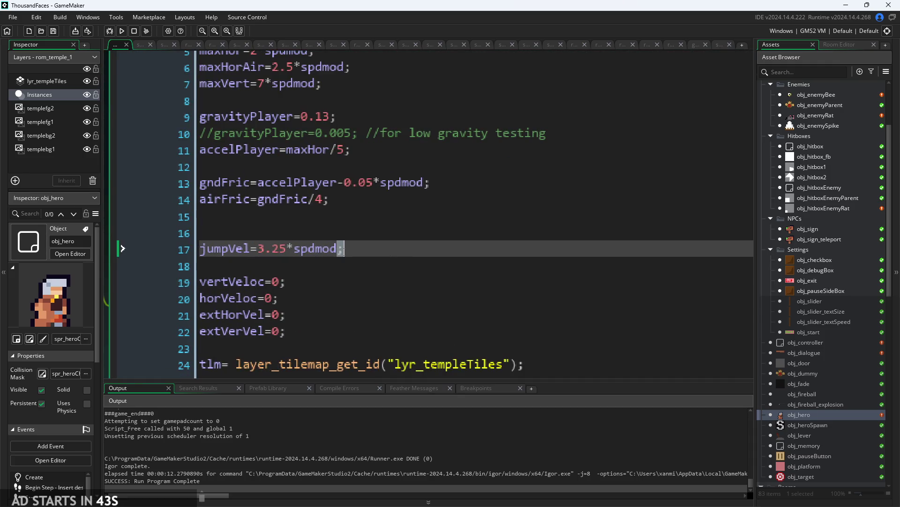
pyautogui.click(338, 255)
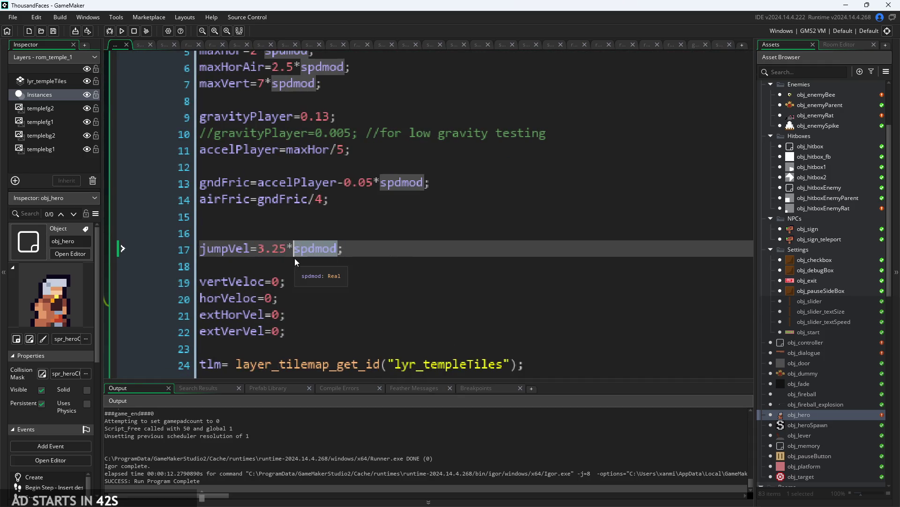
pyautogui.click(340, 256)
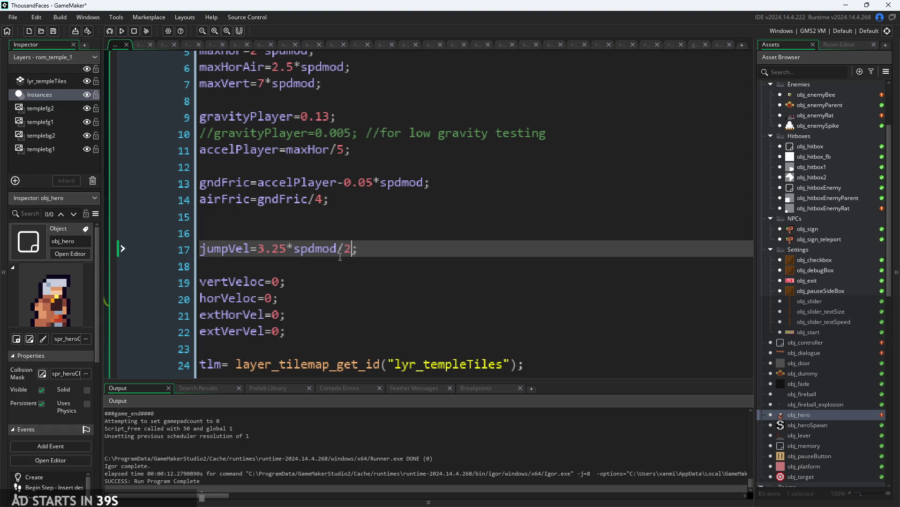
pyautogui.click(120, 31)
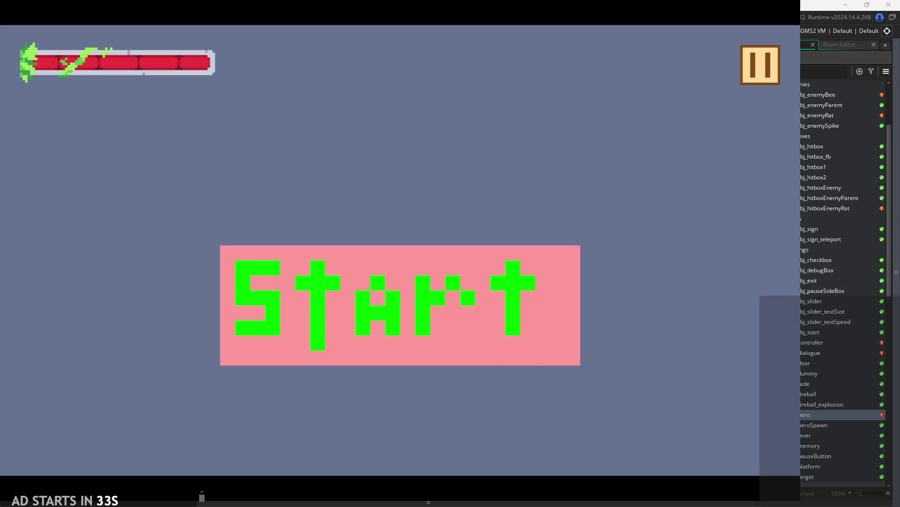
pyautogui.click(473, 359)
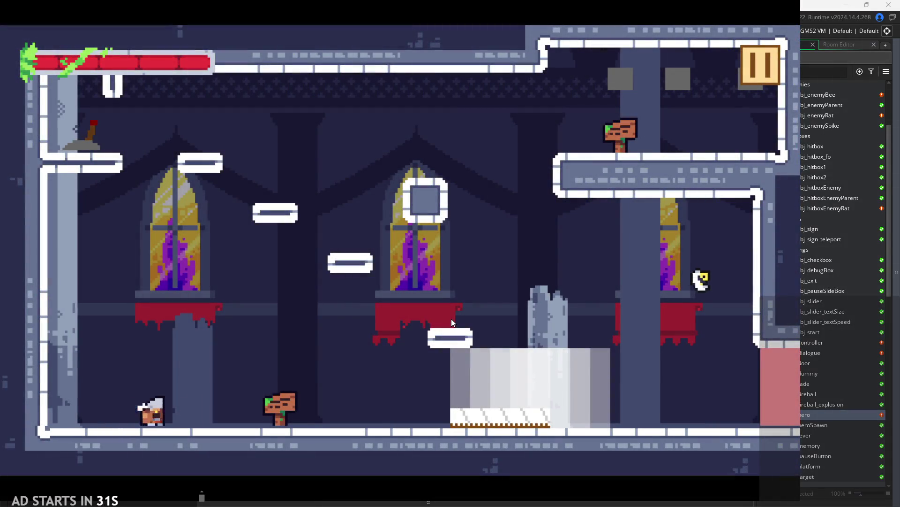
pyautogui.press('Right')
pyautogui.press('Left')
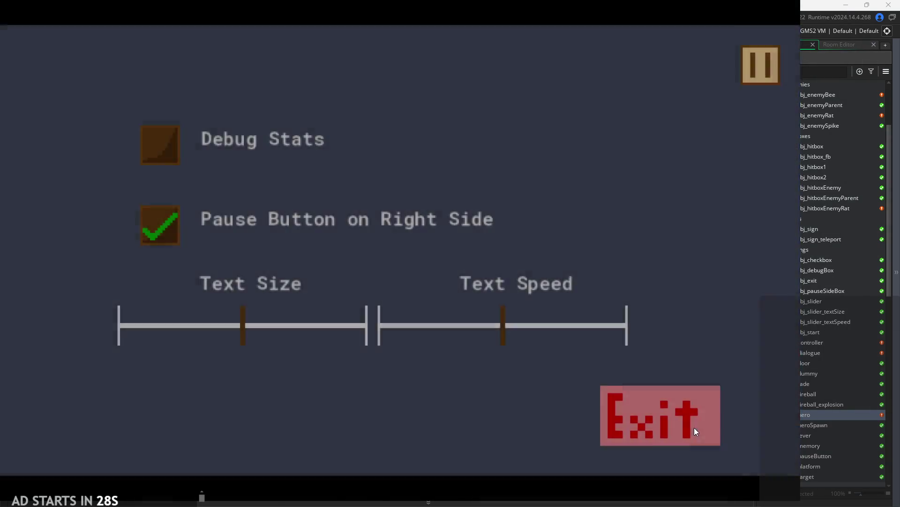
pyautogui.click(694, 427)
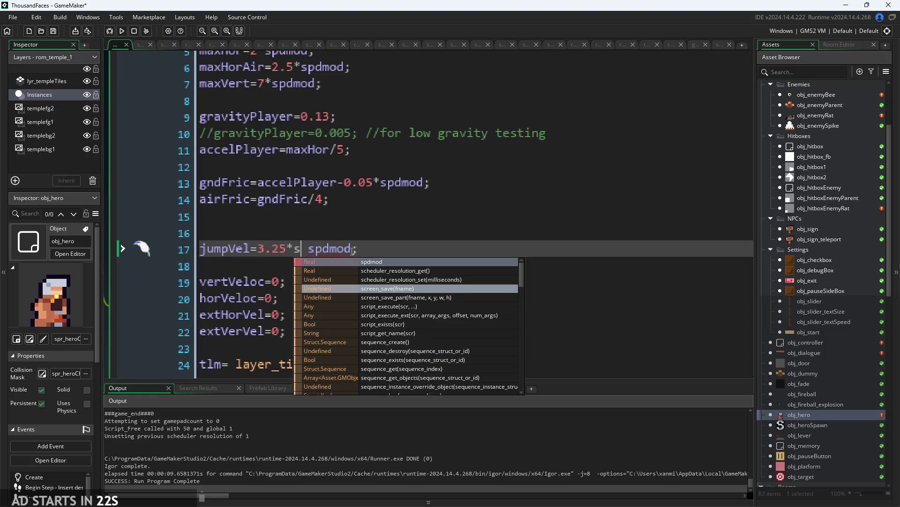
# Make line 17 read jumpVel=3.25*sqrt(spdmod) without stray brackets, and launch a test build.
pyautogui.press('Return')
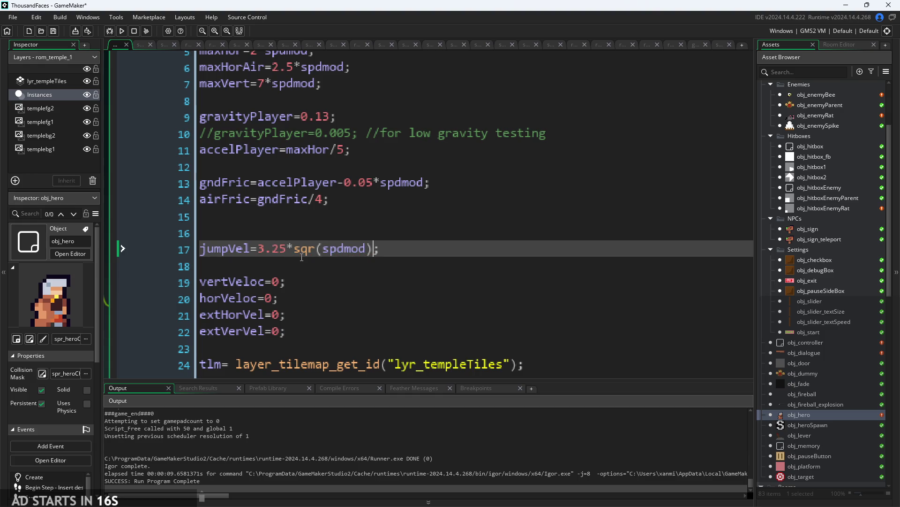
pyautogui.click(316, 249)
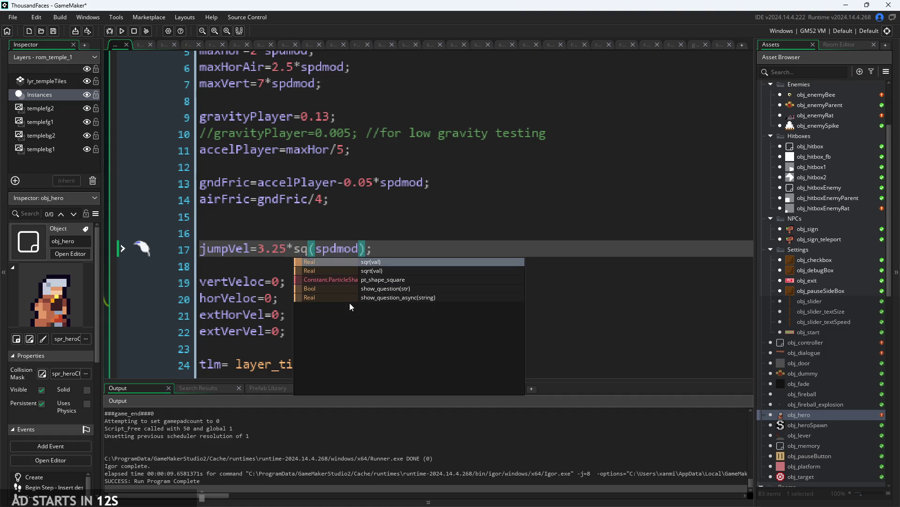
pyautogui.press('Down')
pyautogui.press('Return')
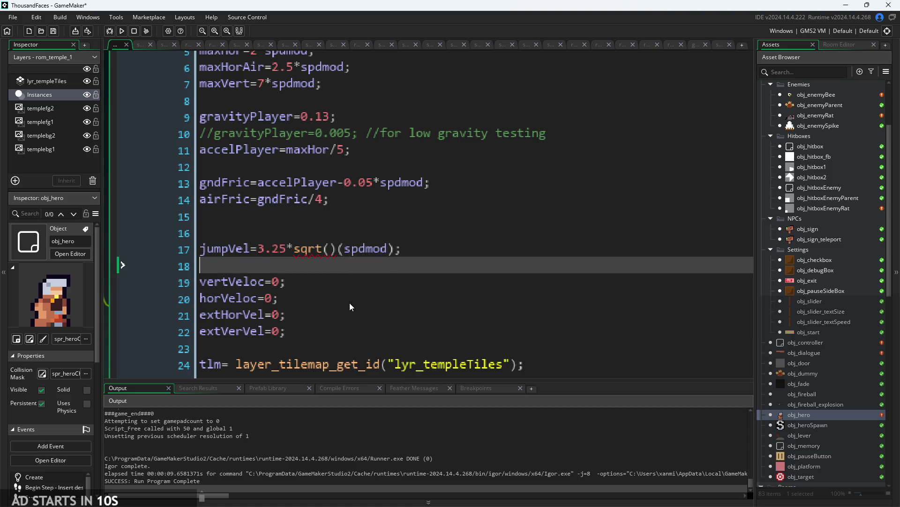
pyautogui.press('Delete')
pyautogui.press('Delete')
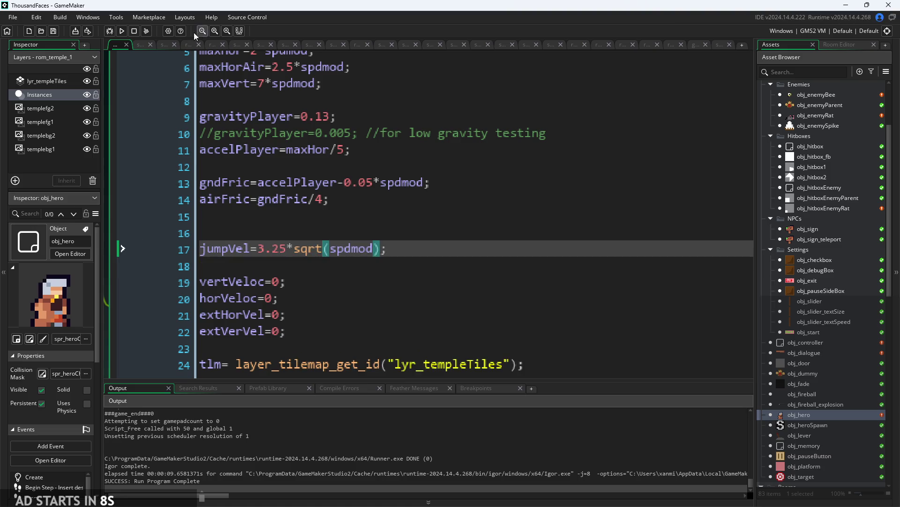
pyautogui.click(122, 31)
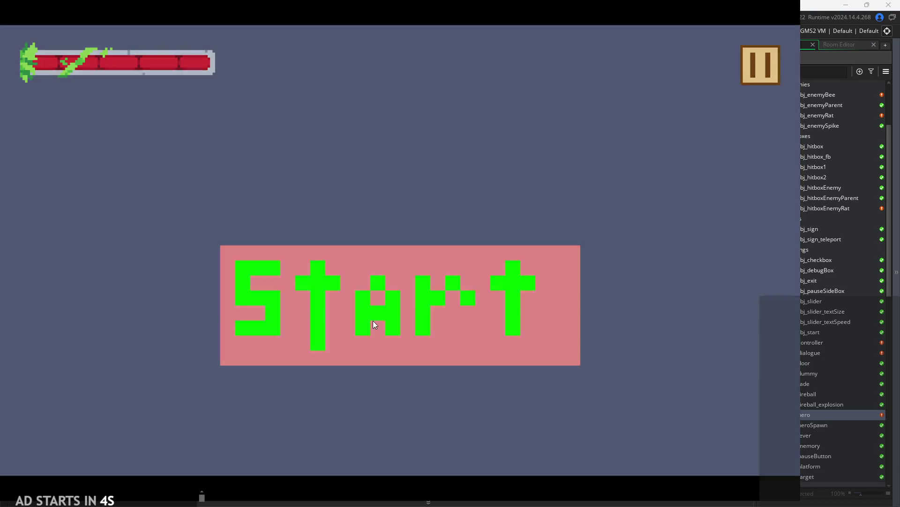
# Start the game, run the hero left and right and jump, then exit via the pause menu.
pyautogui.click(373, 319)
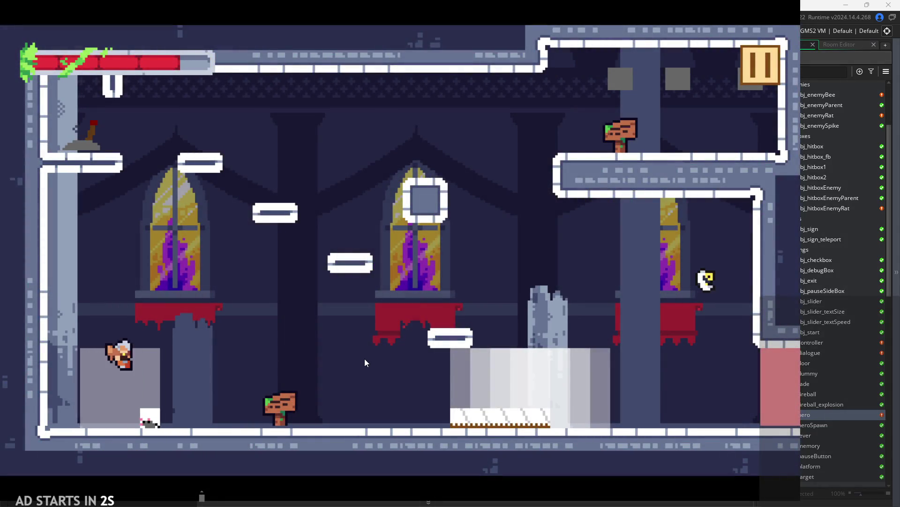
pyautogui.press('Right')
pyautogui.press('Right')
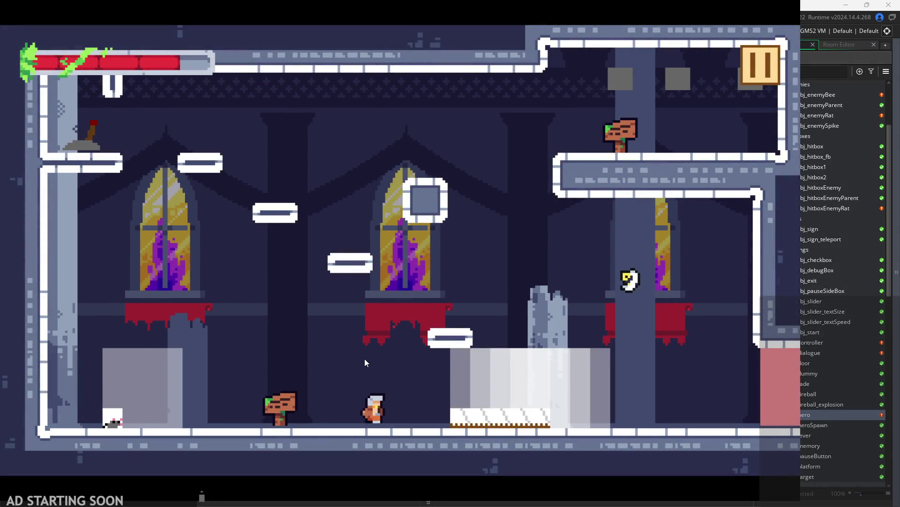
pyautogui.press('Left')
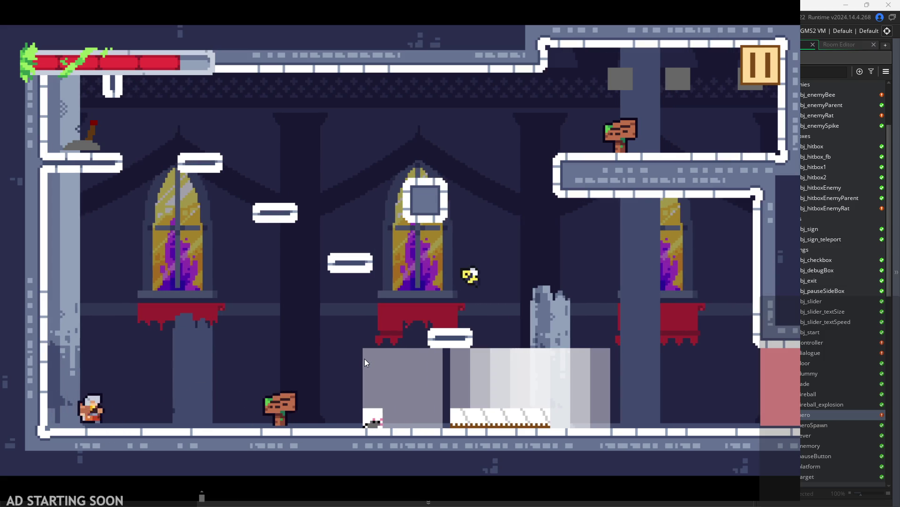
pyautogui.press('Right')
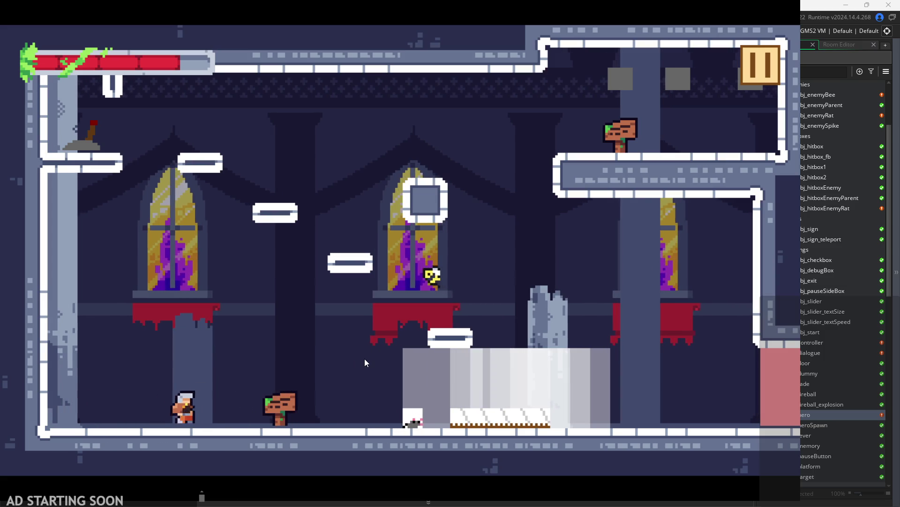
pyautogui.press('space')
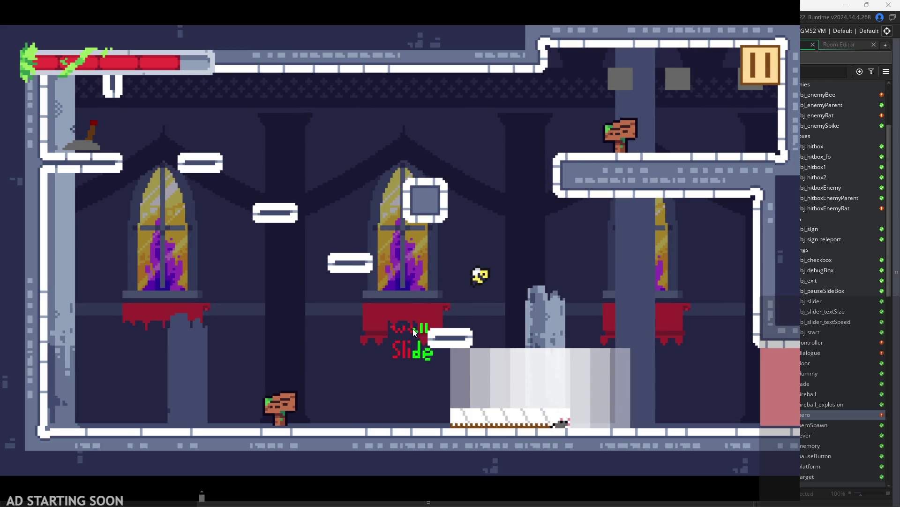
pyautogui.click(750, 70)
pyautogui.click(659, 443)
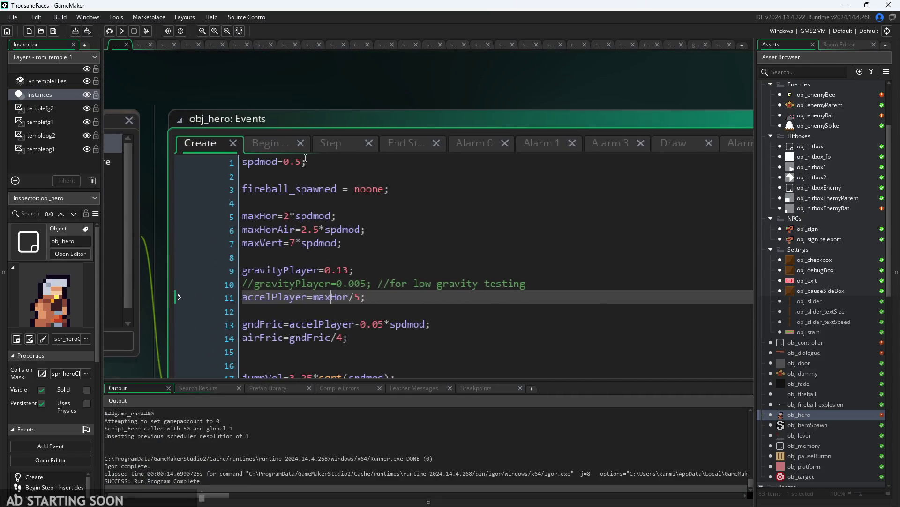
# Build and run the game again and start the level.
pyautogui.moveTo(308, 184)
pyautogui.write('7')
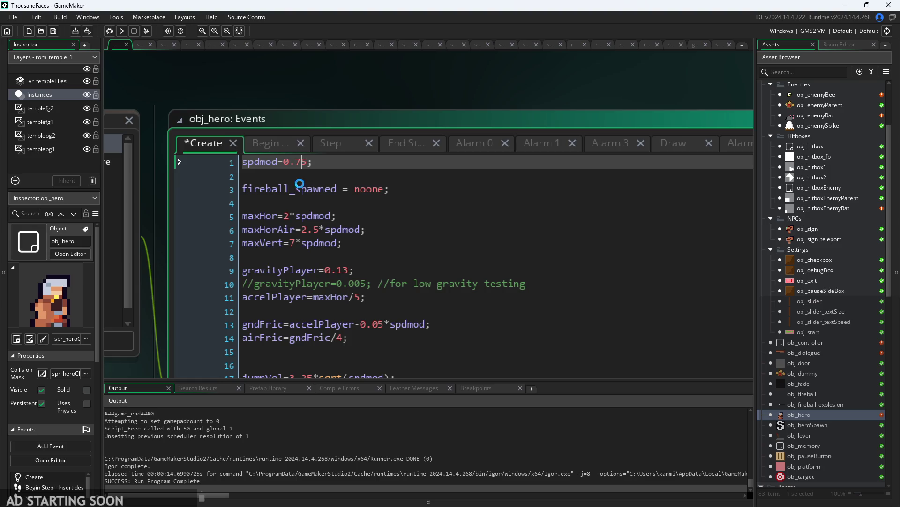
pyautogui.click(121, 31)
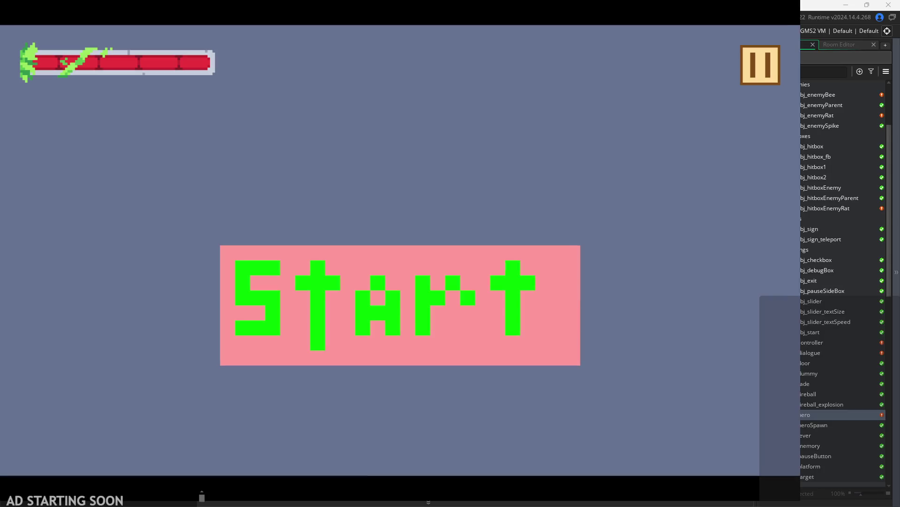
pyautogui.click(435, 355)
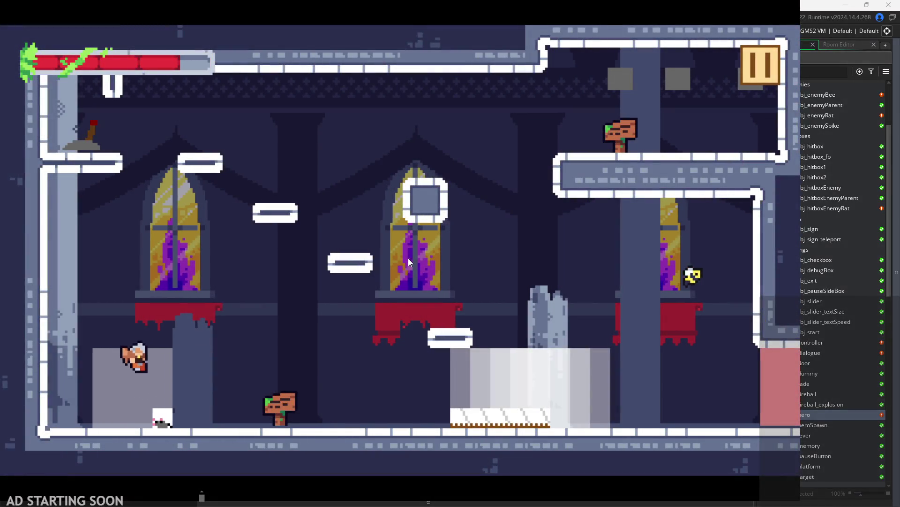
# Run the hero back and forth, hop onto the small platform, and wall-slide on the right wall.
pyautogui.press('Right')
pyautogui.press('Left')
pyautogui.press('Right')
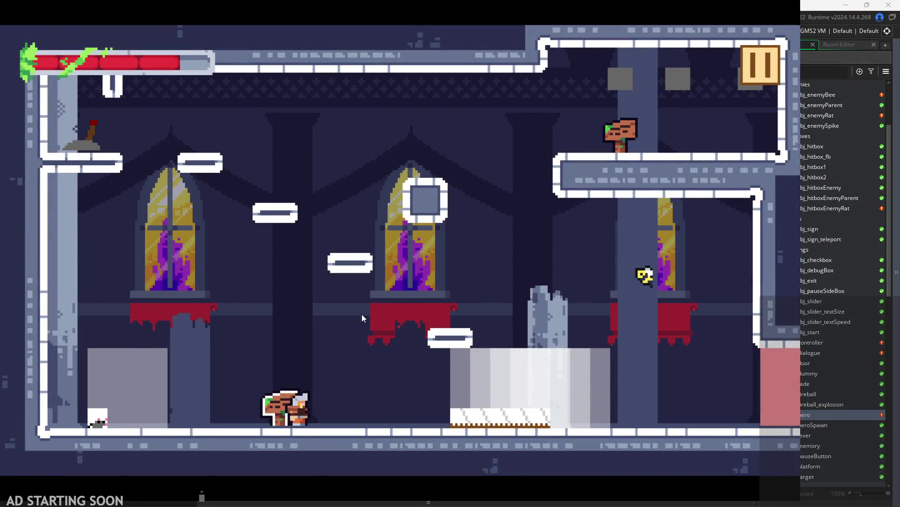
pyautogui.press('Left')
pyautogui.press('Right')
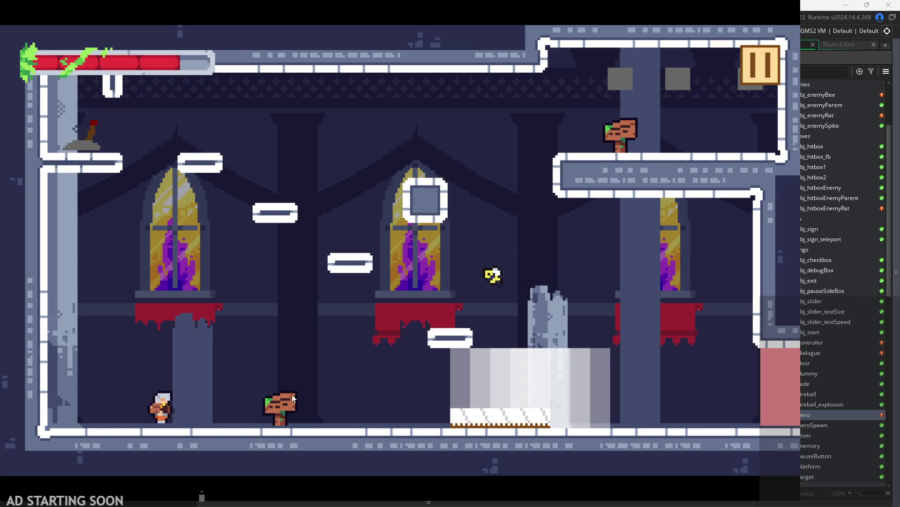
pyautogui.press('space')
pyautogui.press('Right')
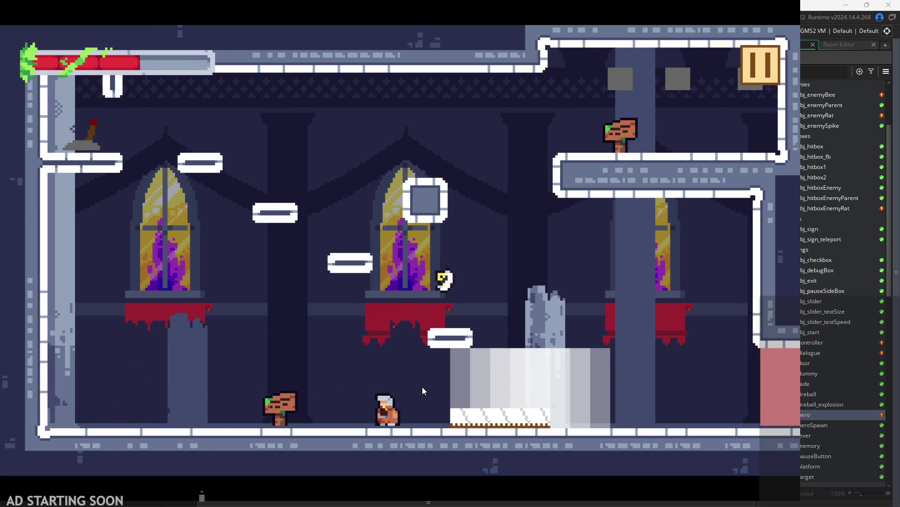
pyautogui.press('Right')
pyautogui.press('space')
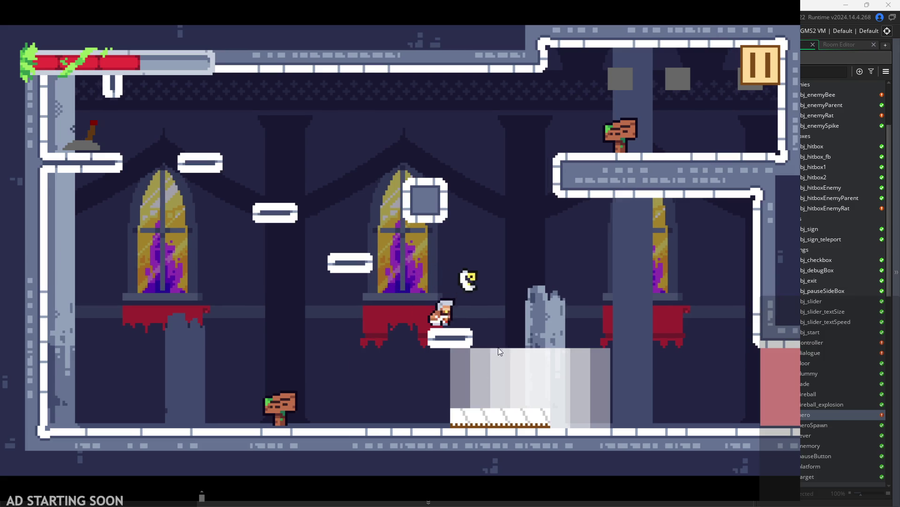
pyautogui.press('Right')
pyautogui.press('space')
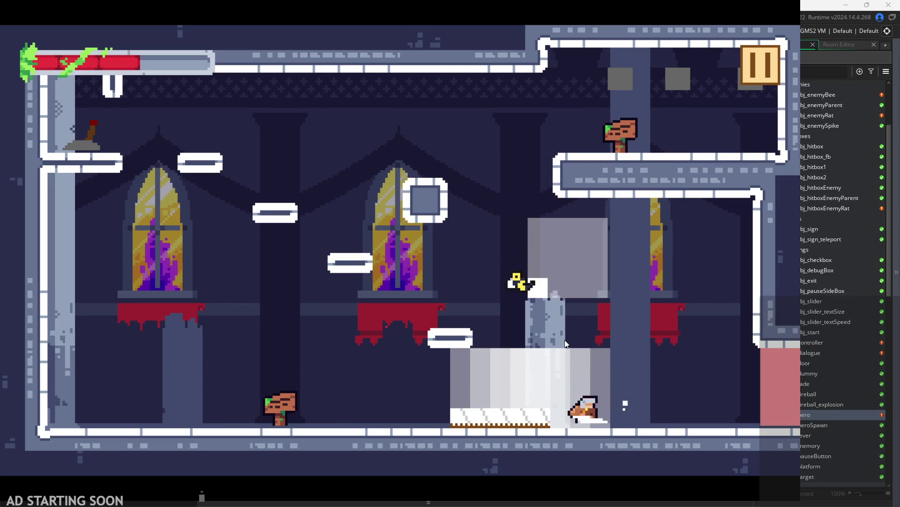
pyautogui.press('space')
pyautogui.press('Right')
pyautogui.press('Left')
pyautogui.press('space')
pyautogui.press('Right')
pyautogui.press('space')
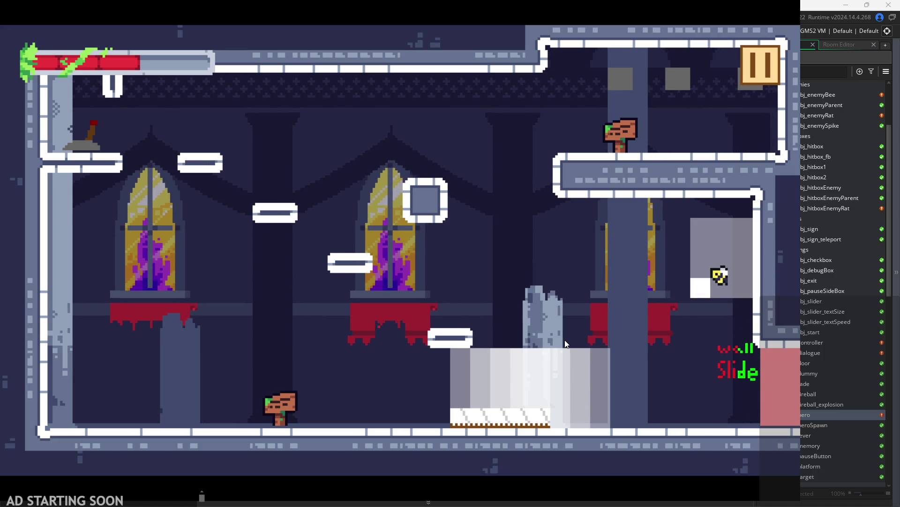
pyautogui.press('Left')
pyautogui.press('space')
# Jump around the platform, slashing the bee in mid-air.
pyautogui.press('space')
pyautogui.press('Left')
pyautogui.press('space')
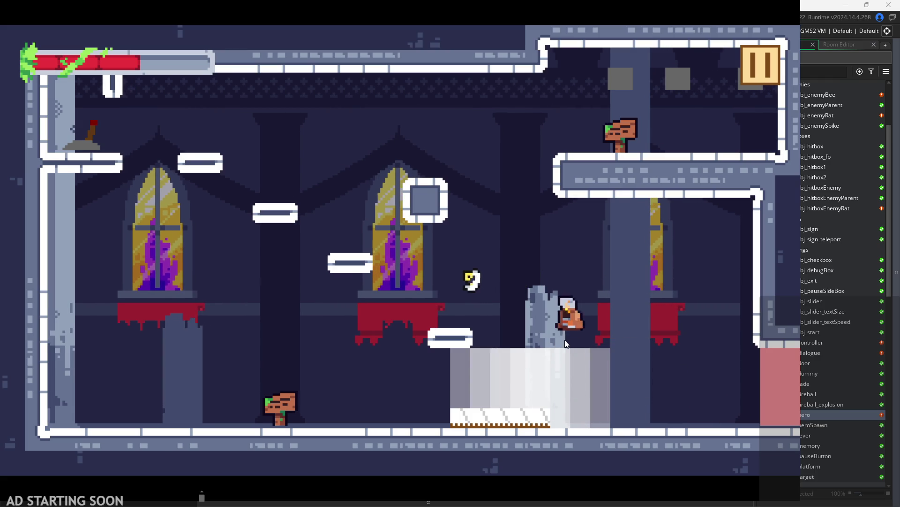
pyautogui.press('Left')
pyautogui.press('space')
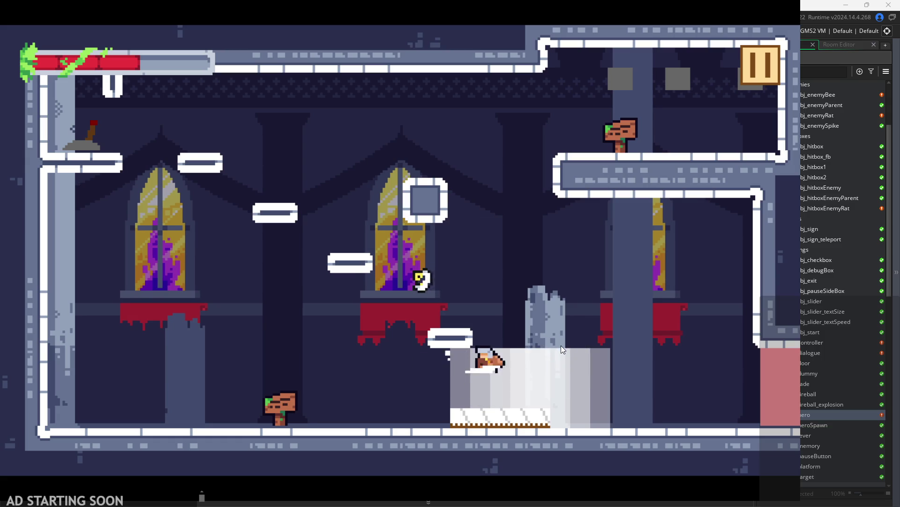
pyautogui.press('Left')
pyautogui.press('space')
pyautogui.press('Right')
pyautogui.press('x')
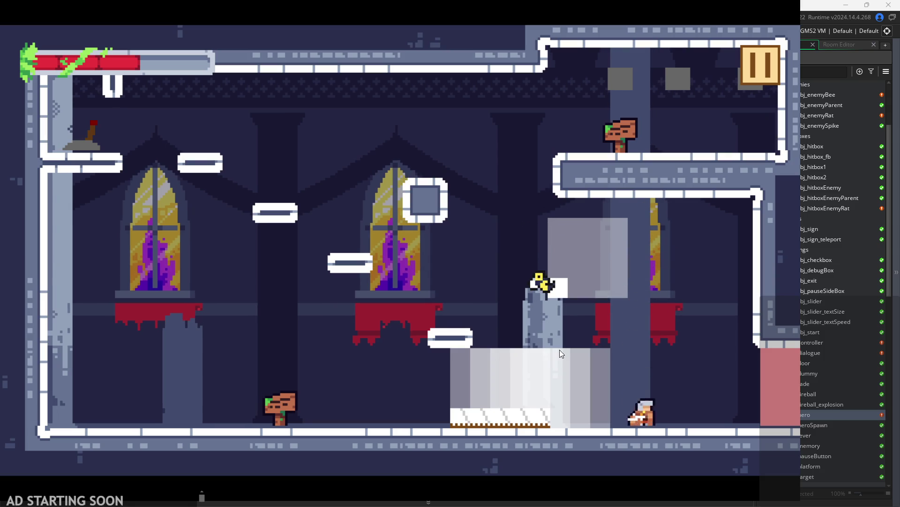
pyautogui.press('Left')
pyautogui.press('space')
pyautogui.press('Right')
pyautogui.press('space')
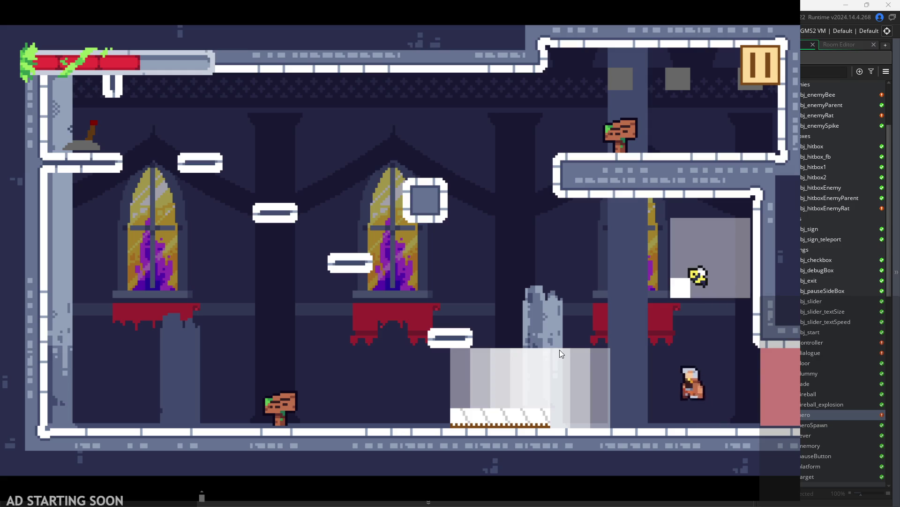
pyautogui.press('Left')
pyautogui.press('space')
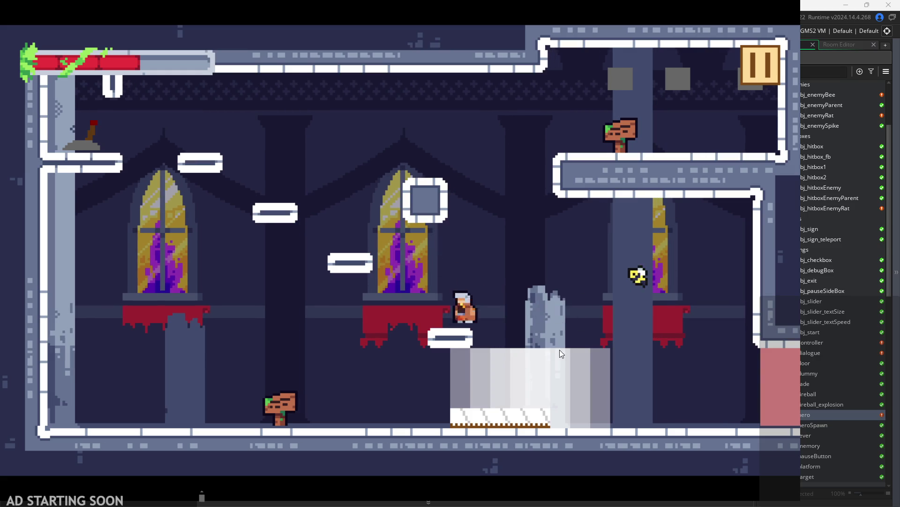
pyautogui.press('space')
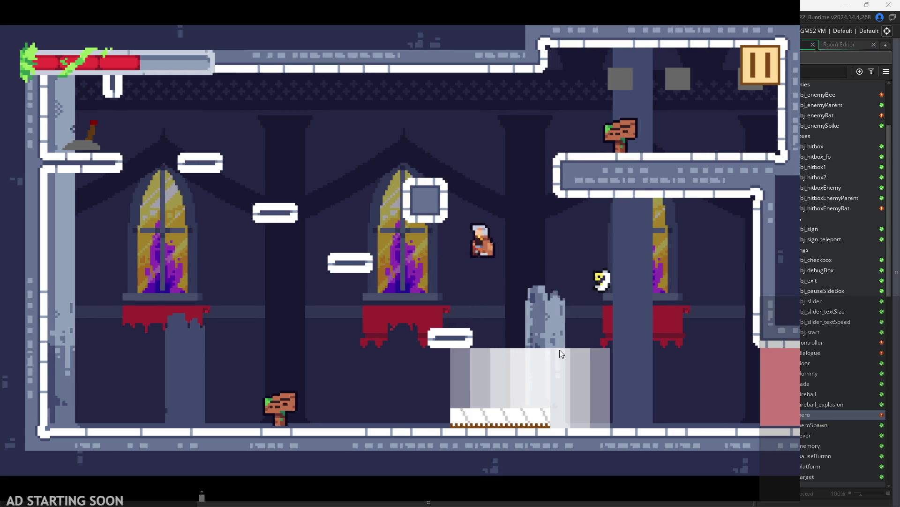
pyautogui.press('Left')
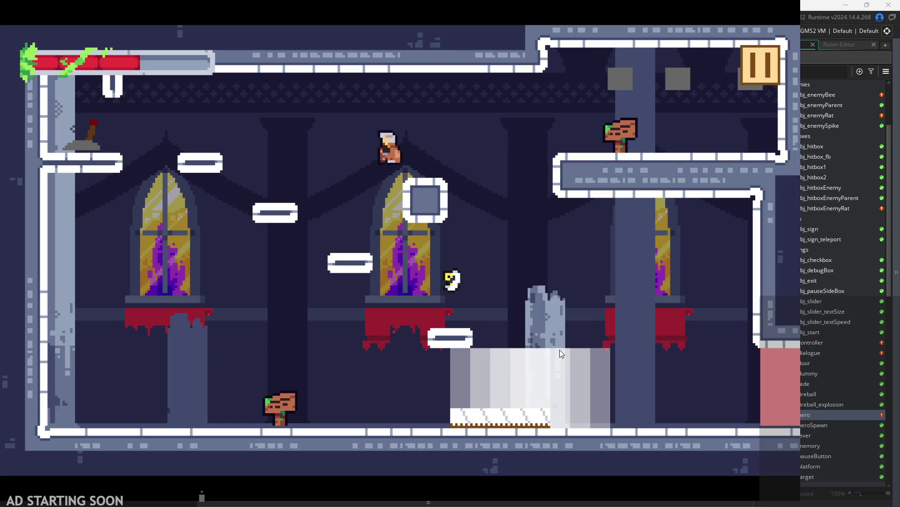
# Fly across the room, strike the lever to flip it, and exit right into the next room.
pyautogui.press('space')
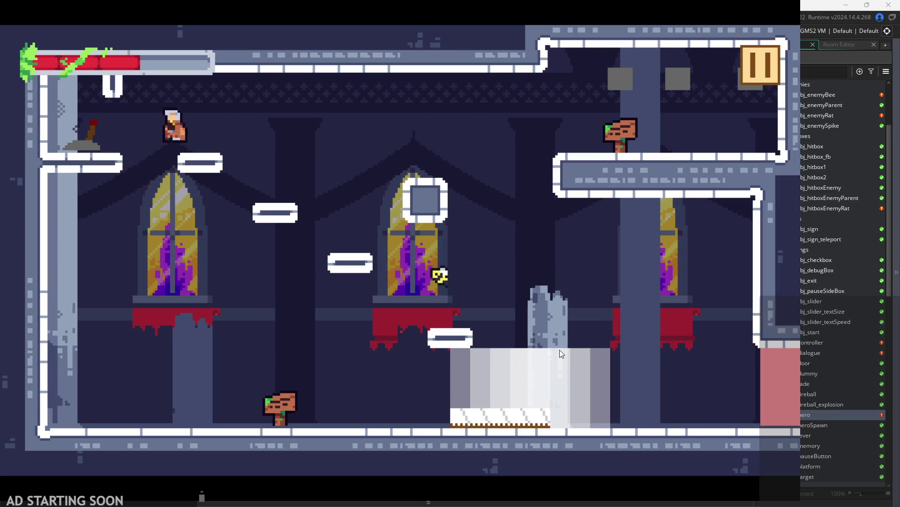
pyautogui.press('Left')
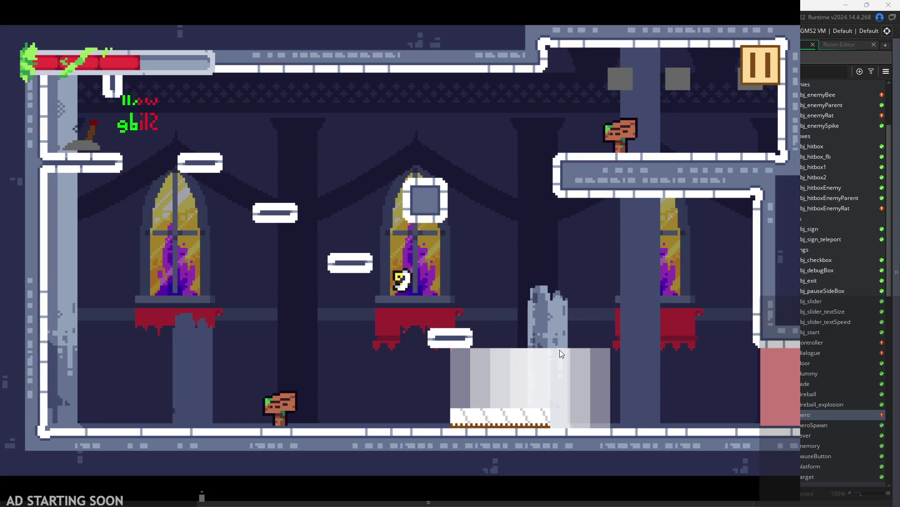
pyautogui.press('Right')
pyautogui.press('space')
pyautogui.press('Left')
pyautogui.press('x')
pyautogui.press('Right')
pyautogui.press('space')
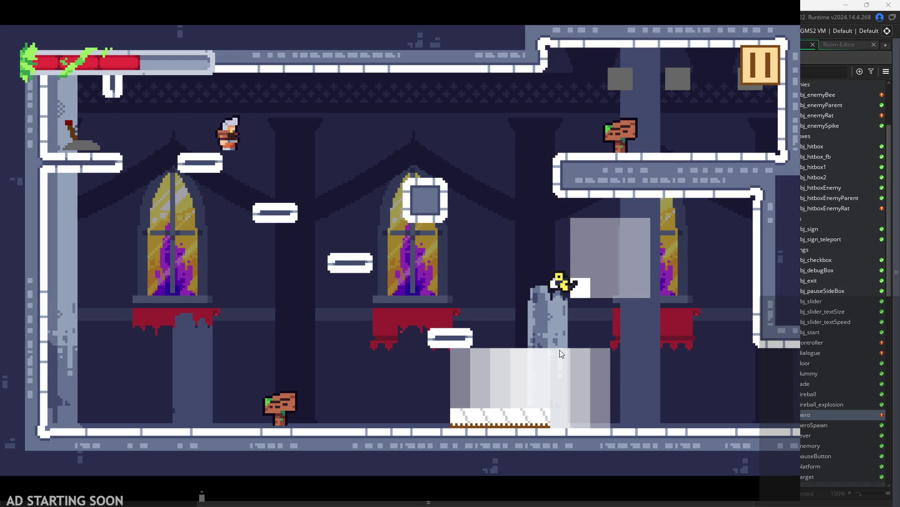
pyautogui.press('Left')
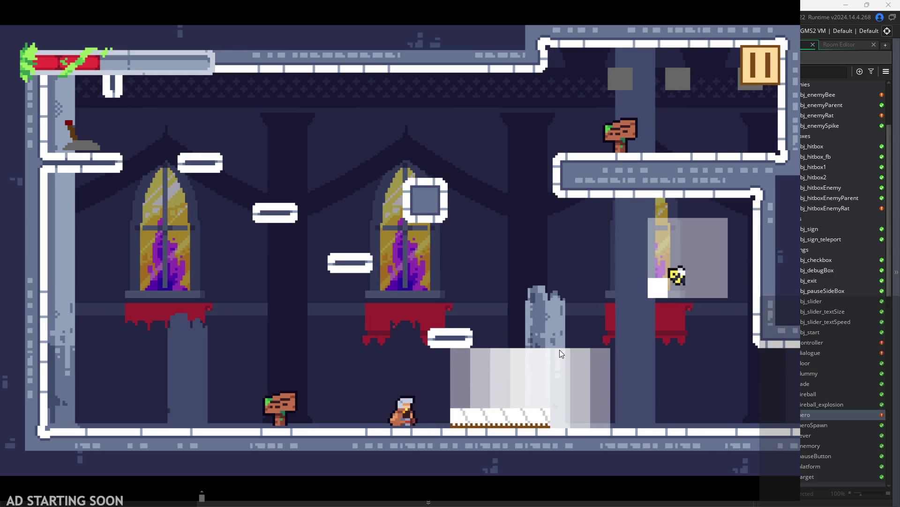
pyautogui.press('space')
pyautogui.press('Right')
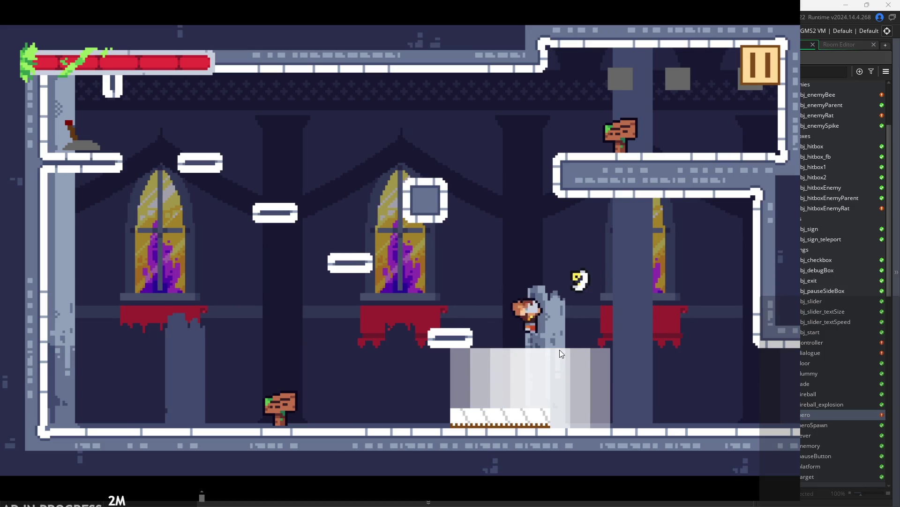
pyautogui.press('Right')
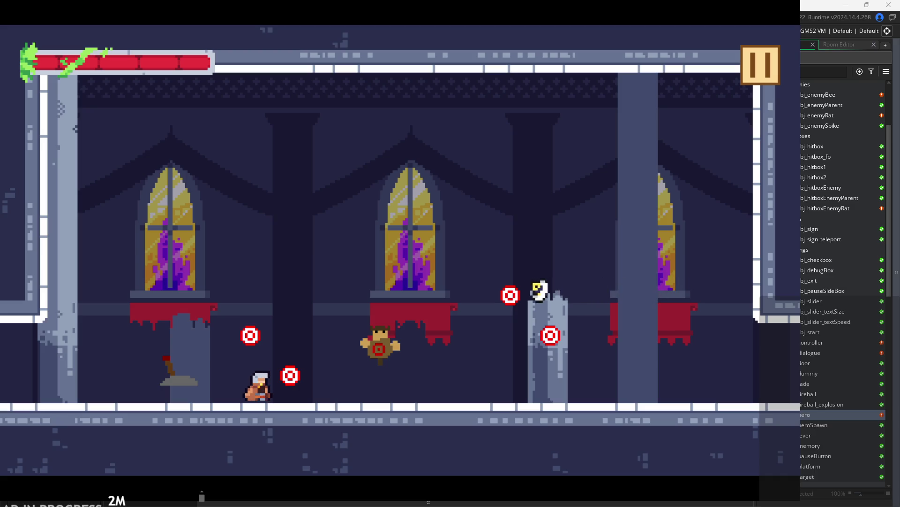
# Slash the target and around the pillar while jumping between the floor, ledge and left wall.
pyautogui.click(464, 300)
pyautogui.press('Right')
pyautogui.press('space')
pyautogui.click(510, 326)
pyautogui.press('space')
pyautogui.press('Right')
pyautogui.press('Left')
pyautogui.press('Left')
pyautogui.click(449, 340)
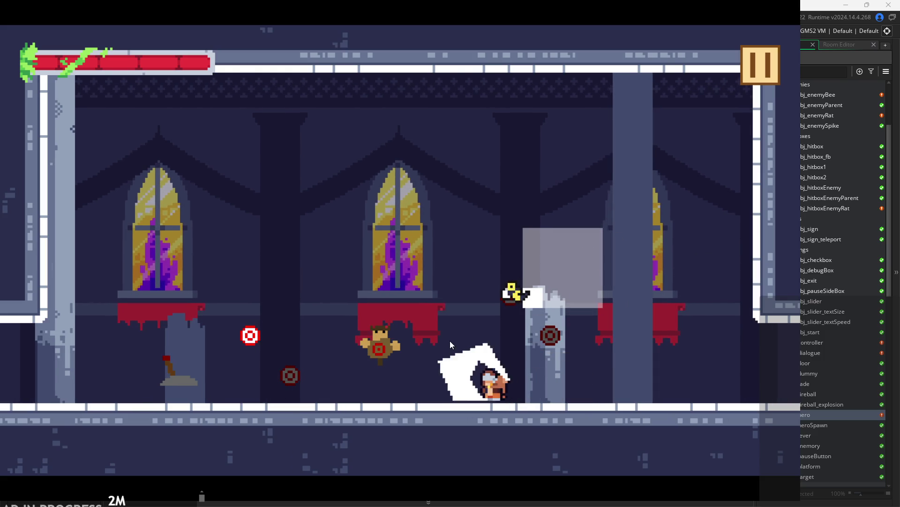
pyautogui.press('space')
pyautogui.press('Right')
pyautogui.press('Left')
pyautogui.click(508, 319)
pyautogui.press('Right')
pyautogui.press('Left')
pyautogui.press('space')
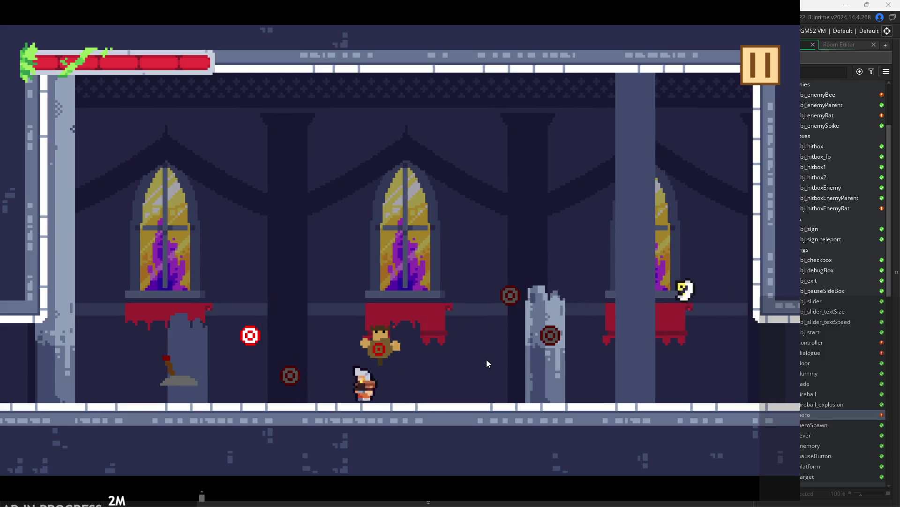
pyautogui.press('Left')
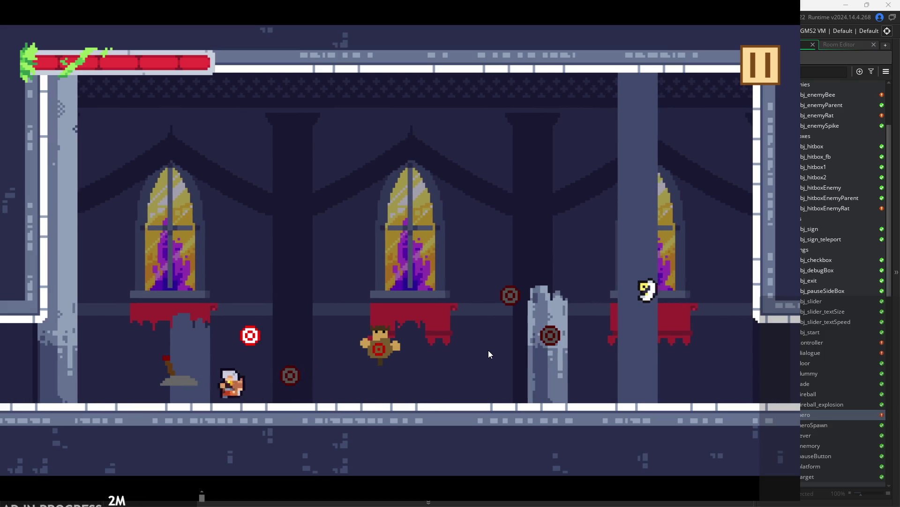
pyautogui.press('space')
pyautogui.press('Right')
pyautogui.press('Right')
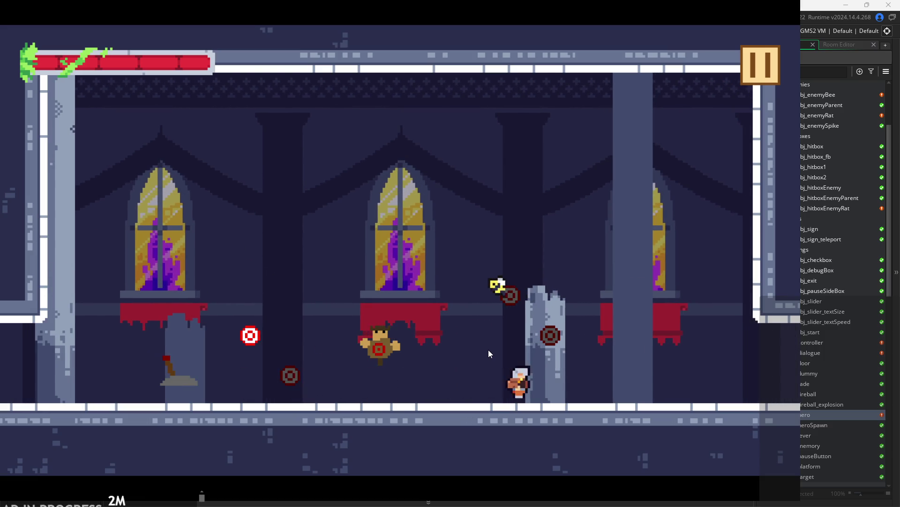
pyautogui.press('space')
pyautogui.press('Left')
pyautogui.click(479, 352)
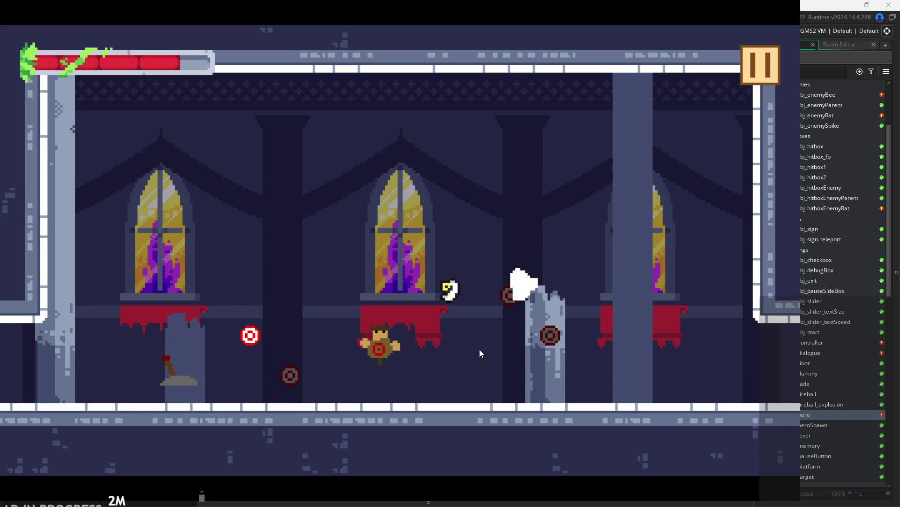
pyautogui.press('Right')
pyautogui.press('Right')
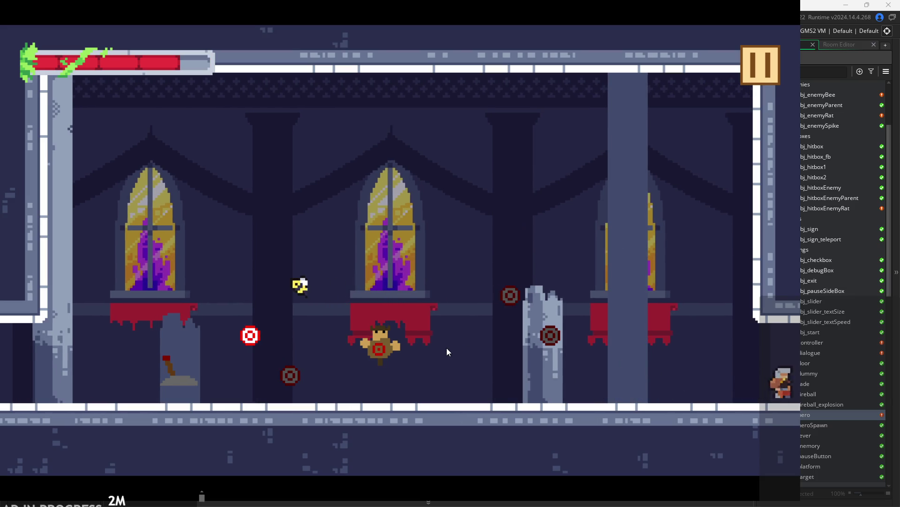
pyautogui.press('space')
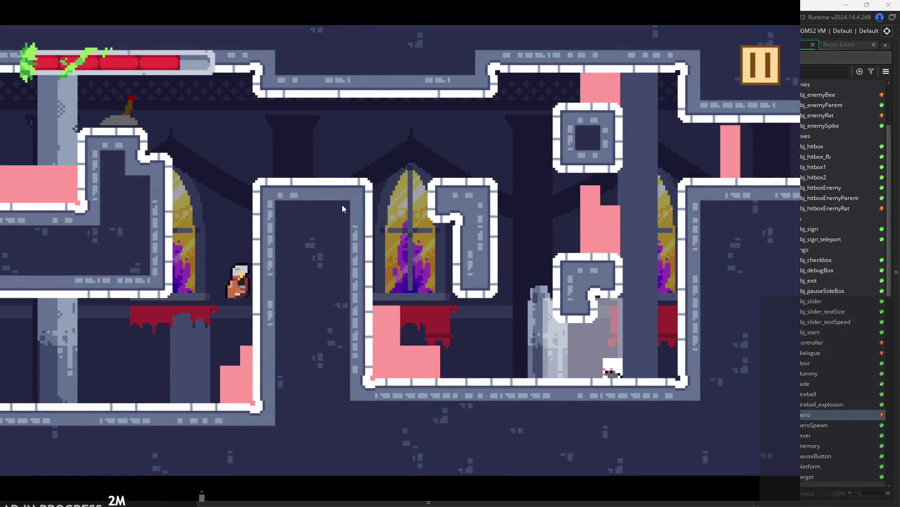
# Wall-jump the hero off the left wall, then run back and forth along the floor.
pyautogui.press('Left')
pyautogui.press('space')
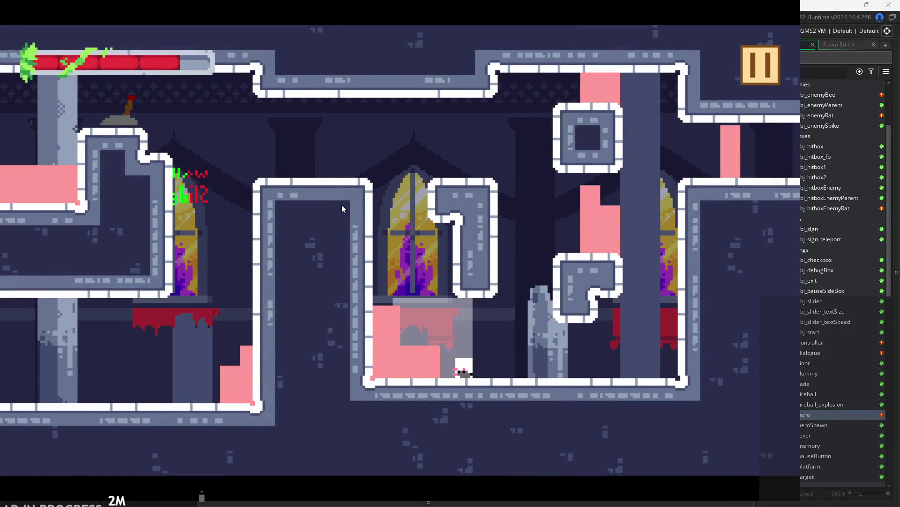
pyautogui.press('space')
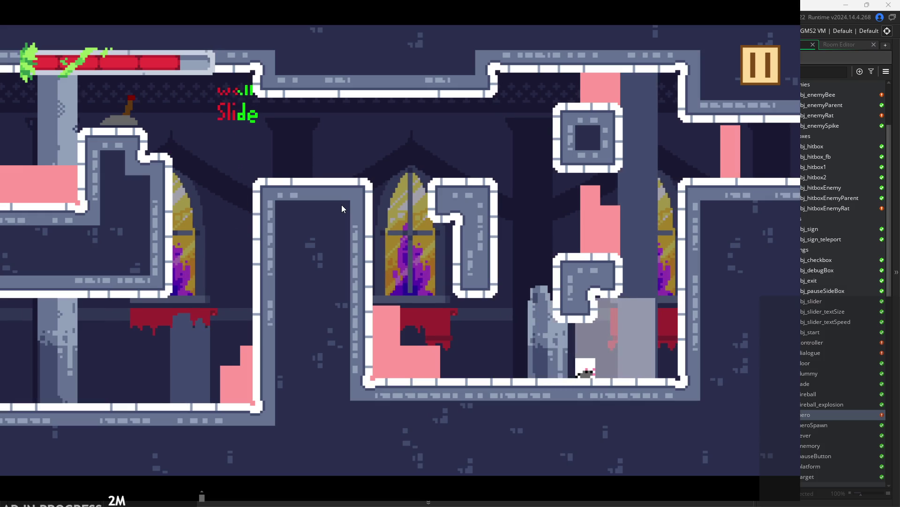
pyautogui.press('space')
pyautogui.press('Right')
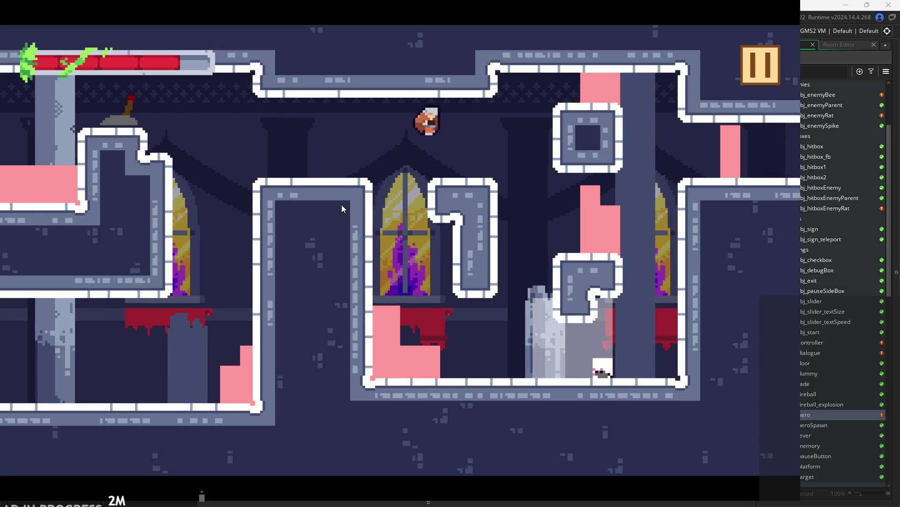
pyautogui.press('Left')
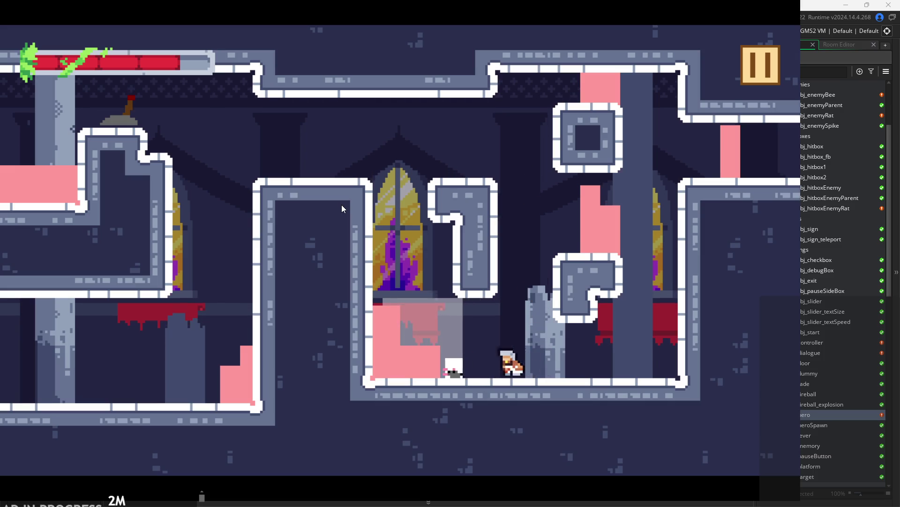
pyautogui.press('Right')
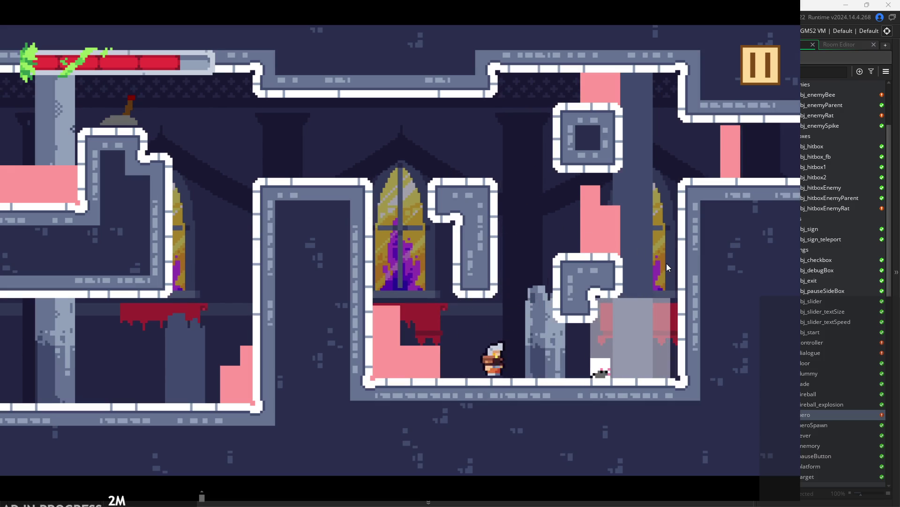
pyautogui.press('Left')
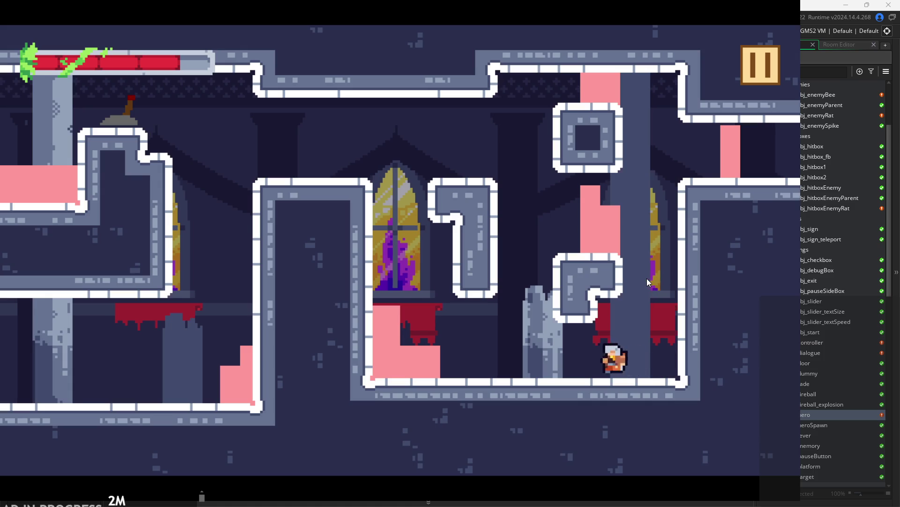
pyautogui.press('Right')
pyautogui.press('Left')
pyautogui.press('Right')
# Climb to the top right by repeatedly wall-jumping off the column.
pyautogui.press('space')
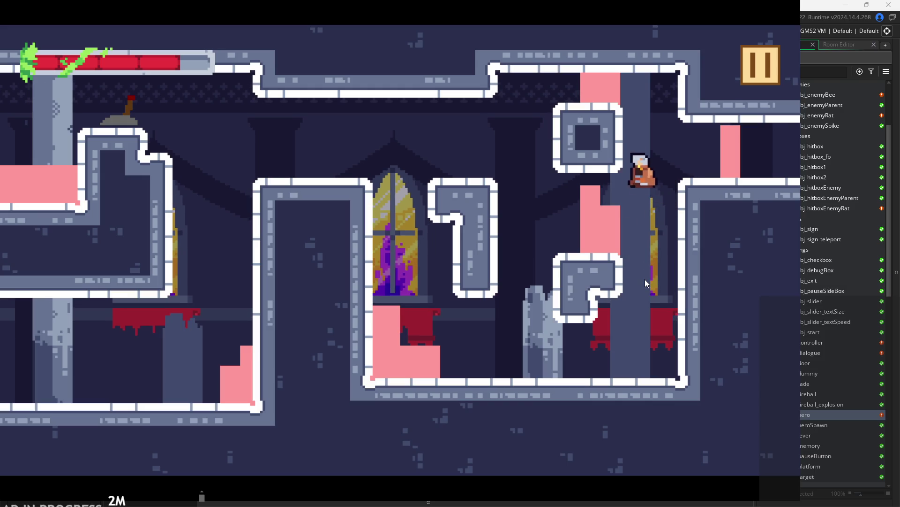
pyautogui.press('Left')
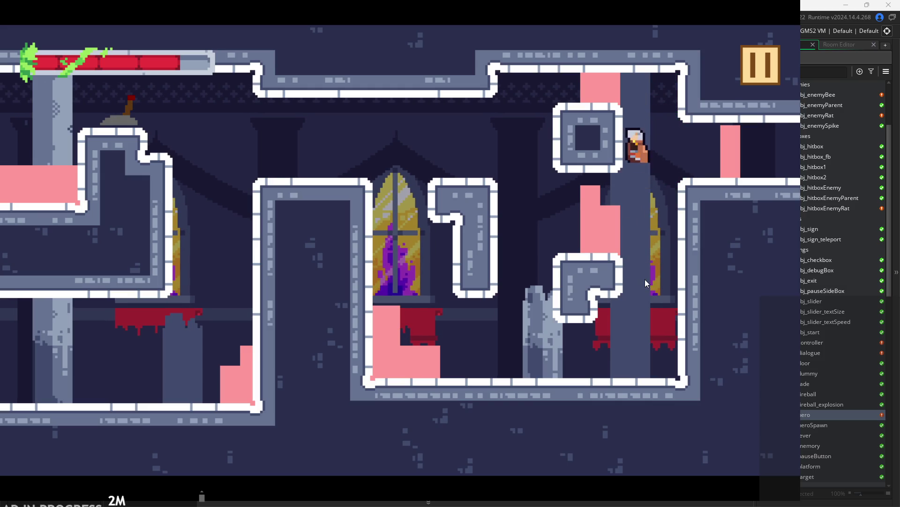
pyautogui.press('Right')
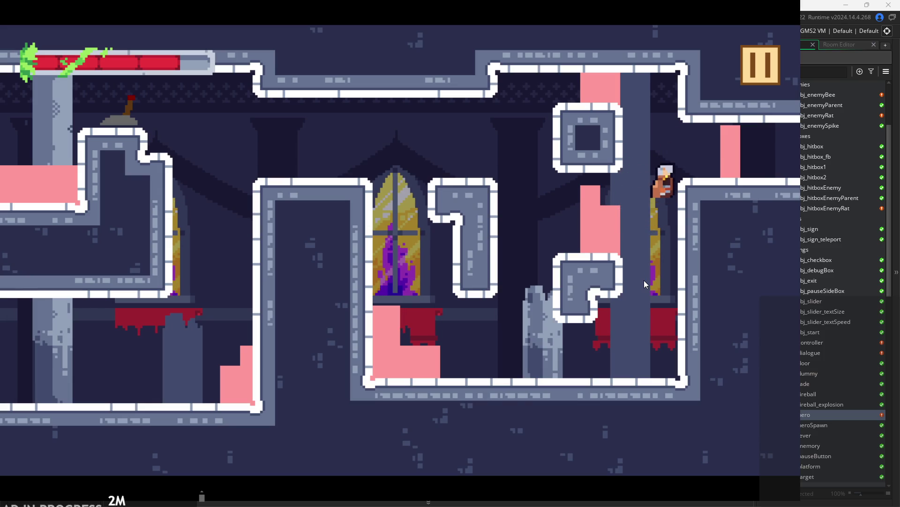
pyautogui.press('space')
pyautogui.press('Left')
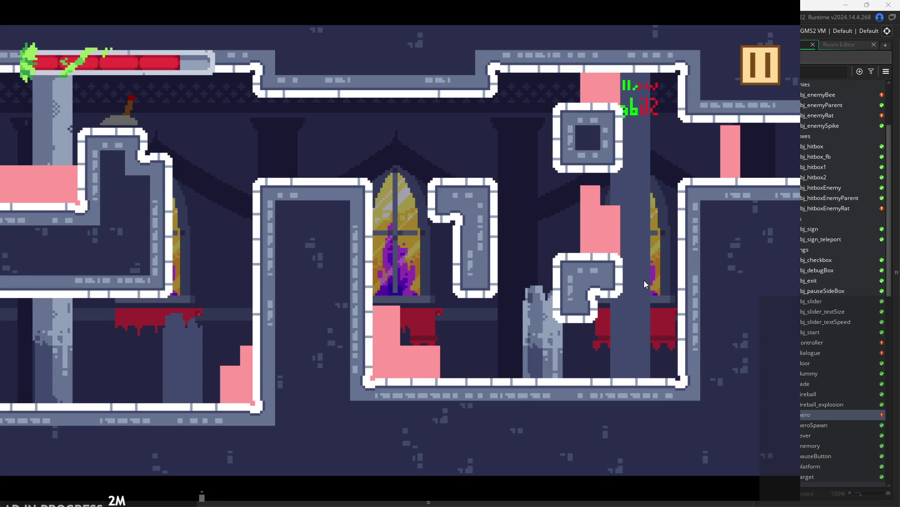
pyautogui.press('Right')
pyautogui.press('Left')
pyautogui.press('space')
pyautogui.press('Left')
pyautogui.press('space')
pyautogui.press('Left')
pyautogui.press('space')
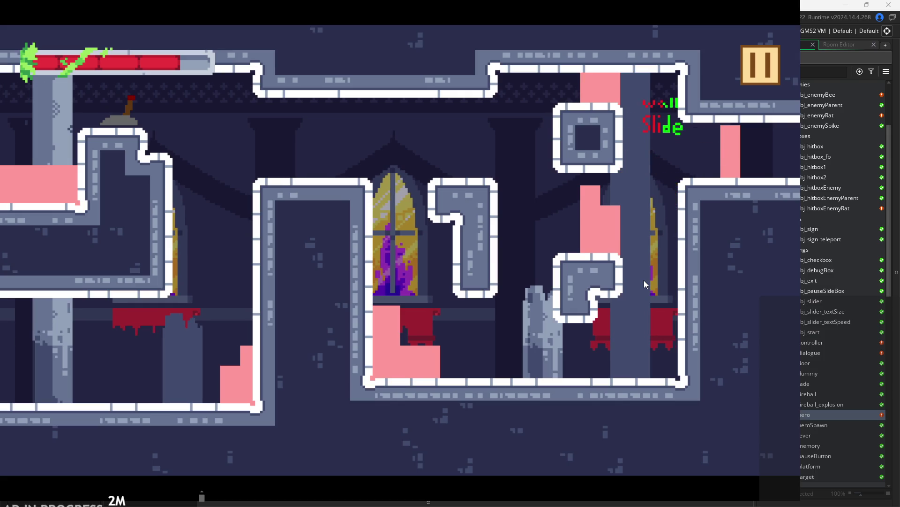
pyautogui.press('Left')
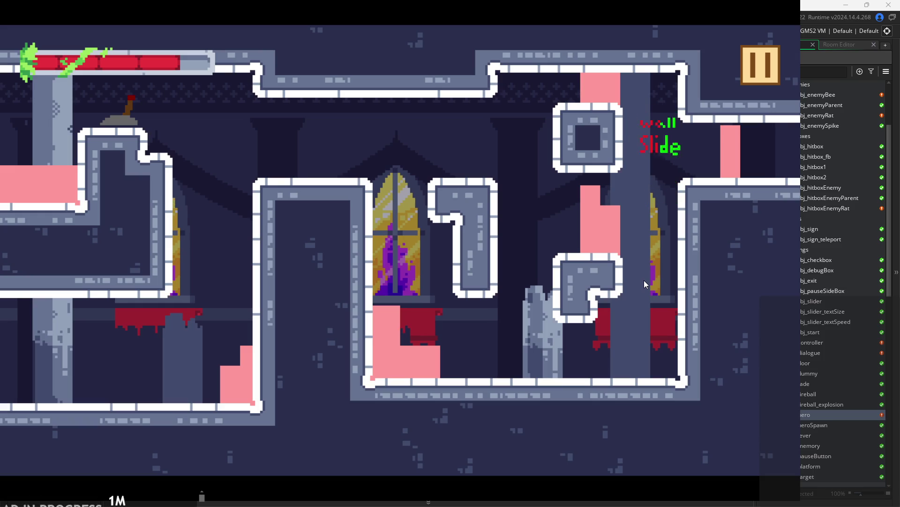
pyautogui.press('space')
# Jump past the red table and window onto the ledge beside the lever.
pyautogui.press('Left')
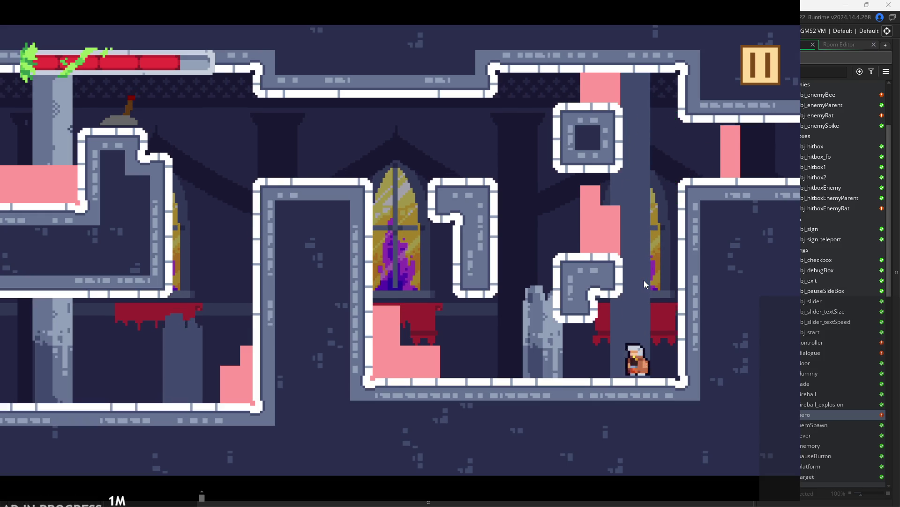
pyautogui.press('space')
pyautogui.press('space')
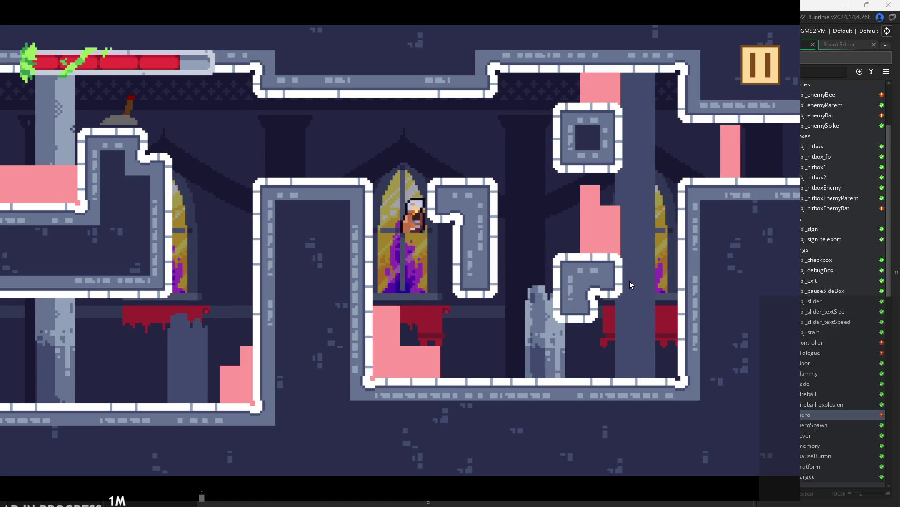
pyautogui.press('Right')
pyautogui.press('Left')
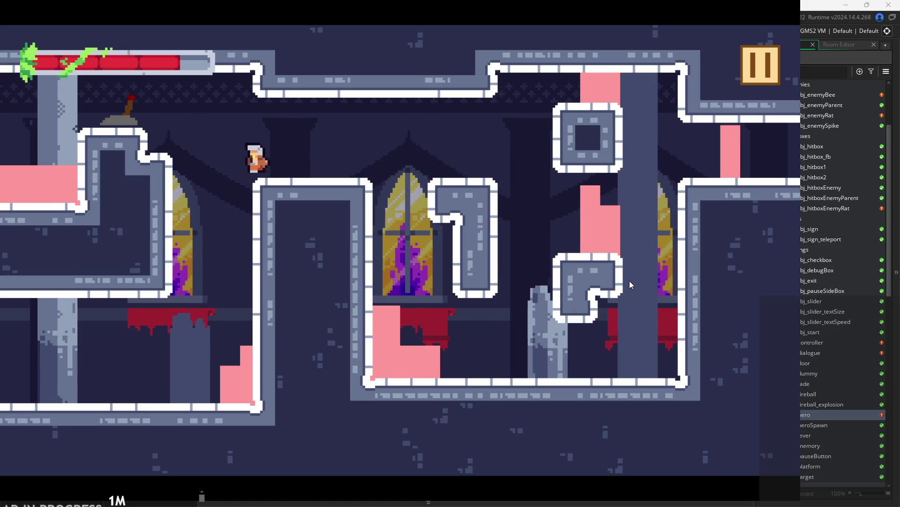
pyautogui.press('space')
pyautogui.press('Right')
pyautogui.press('space')
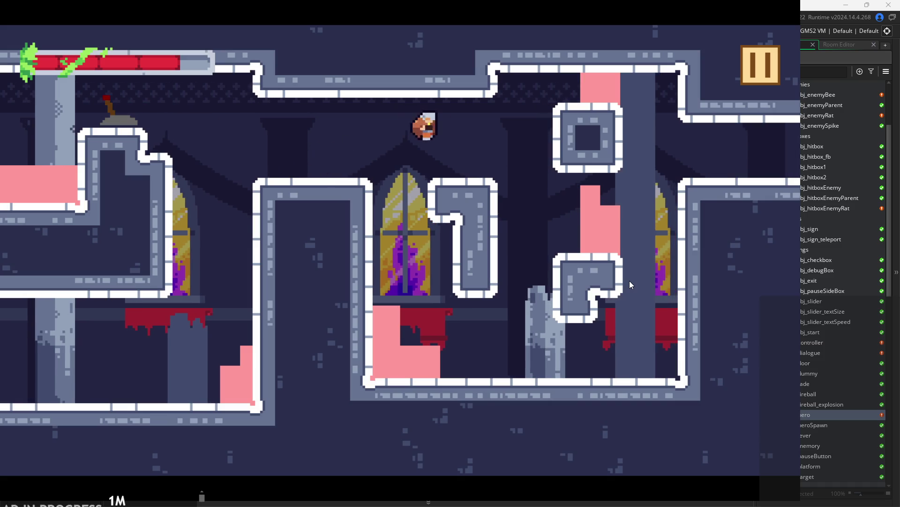
pyautogui.press('Left')
pyautogui.press('Left')
pyautogui.press('space')
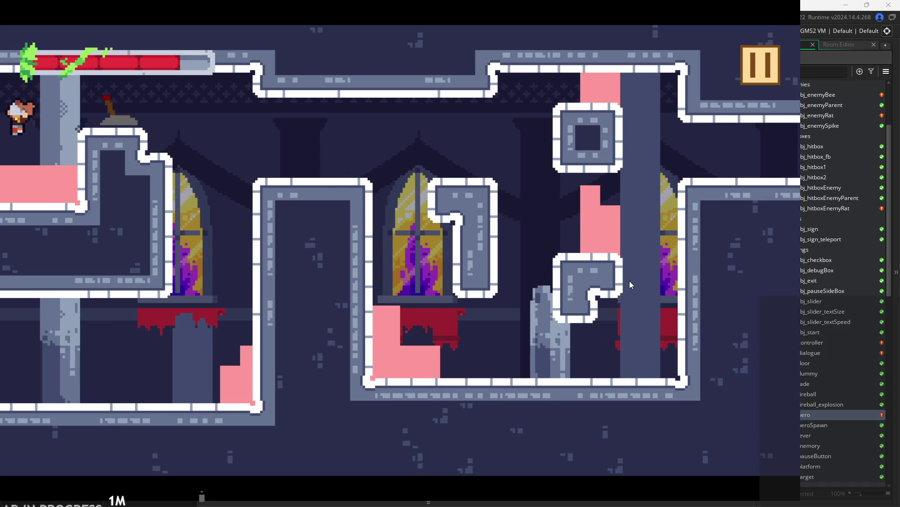
# Climb the left wall, drop past the window, then wall-jump onto the right ledge and exit right.
pyautogui.press('Right')
pyautogui.press('space')
pyautogui.press('Right')
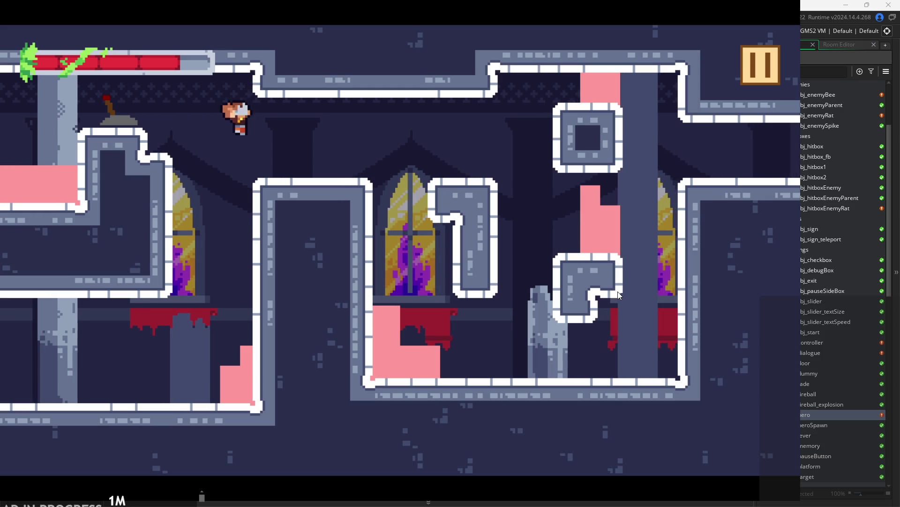
pyautogui.press('Right')
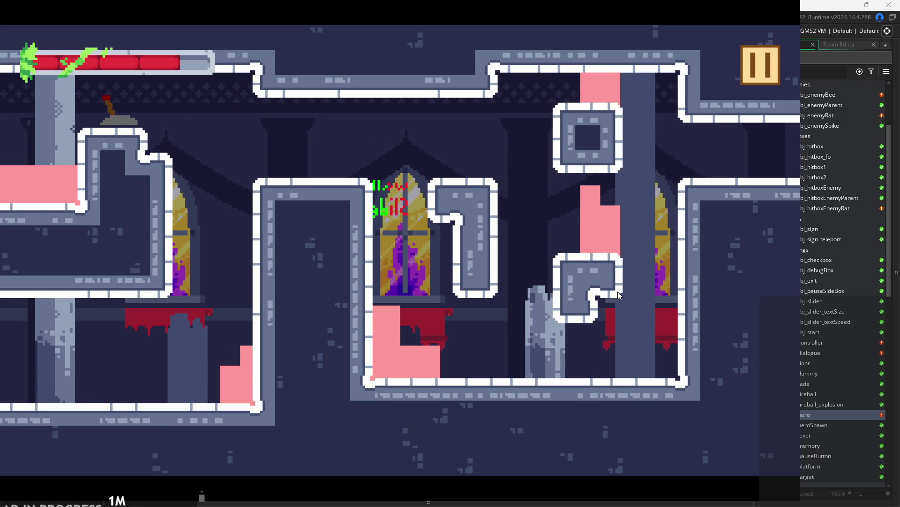
pyautogui.press('Right')
pyautogui.press('space')
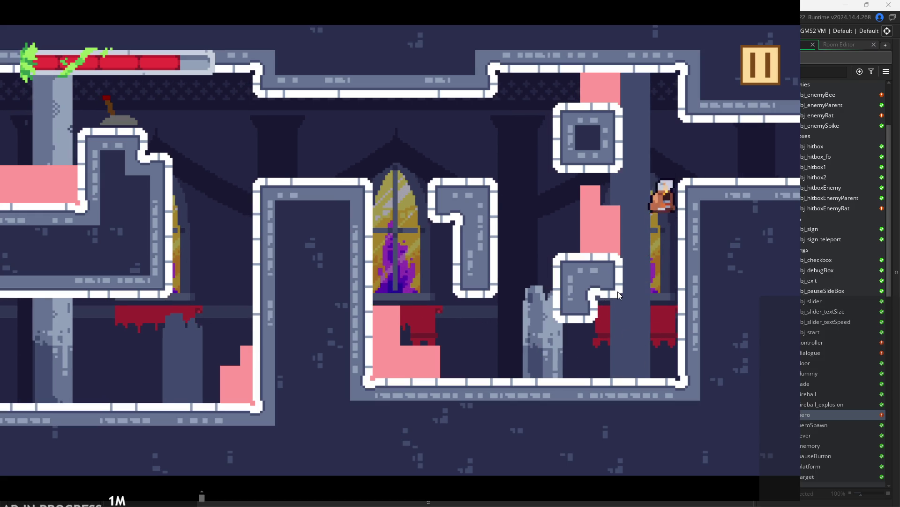
pyautogui.press('space')
pyautogui.press('Right')
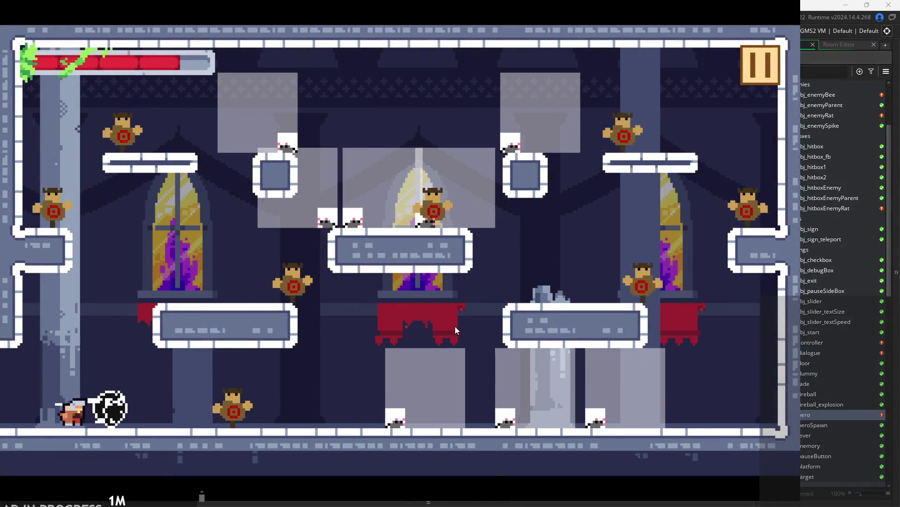
# Run, jump and dash the hero along the floor toward the right wall, swinging at a dummy.
pyautogui.press('Right')
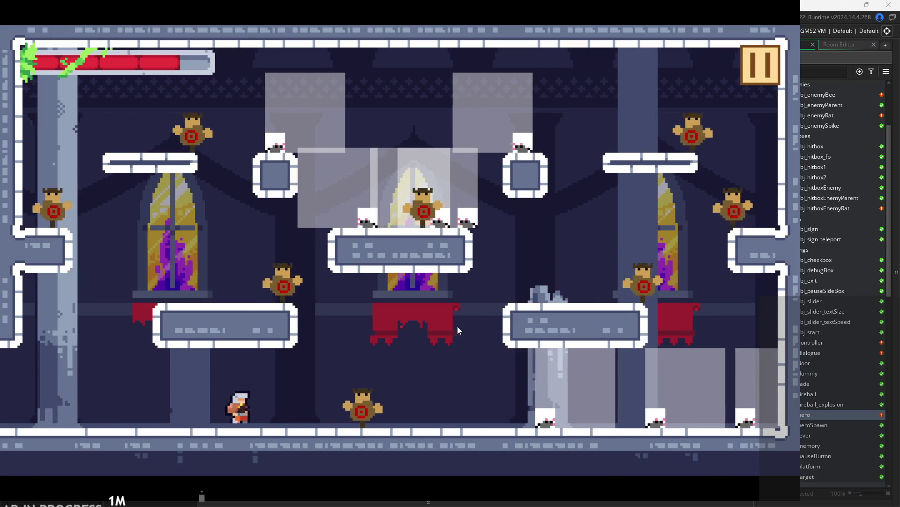
pyautogui.press('Right')
pyautogui.press('space')
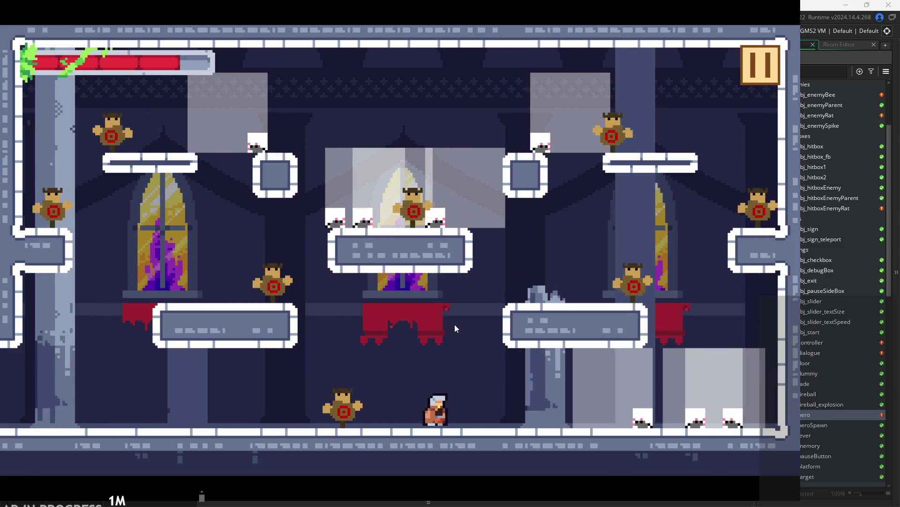
pyautogui.press('Left')
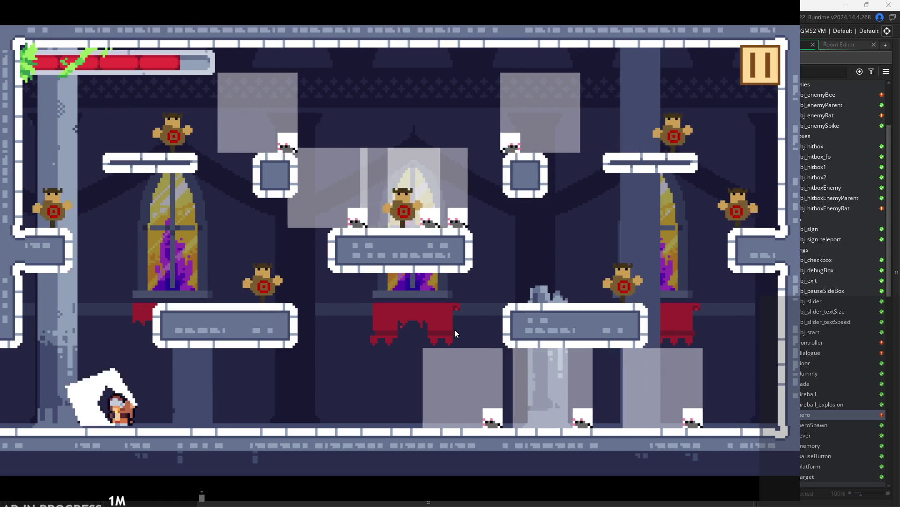
pyautogui.press('Right')
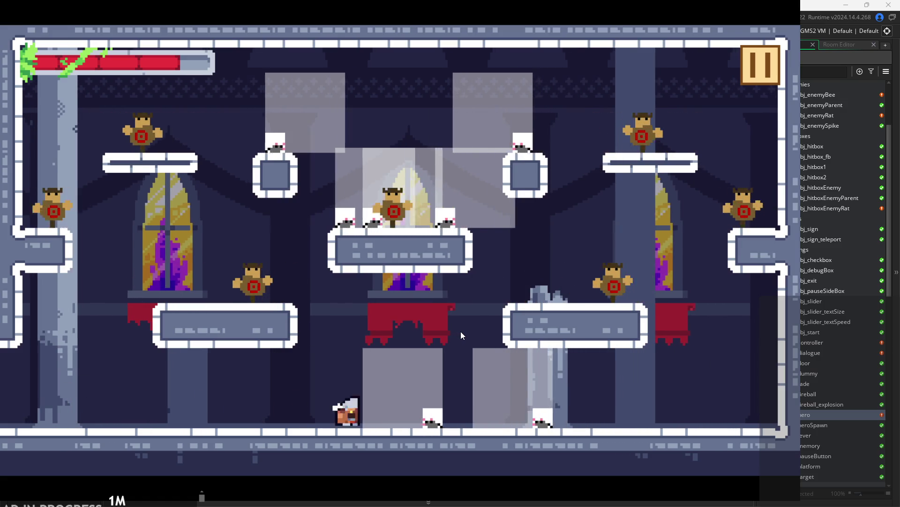
pyautogui.press('Right')
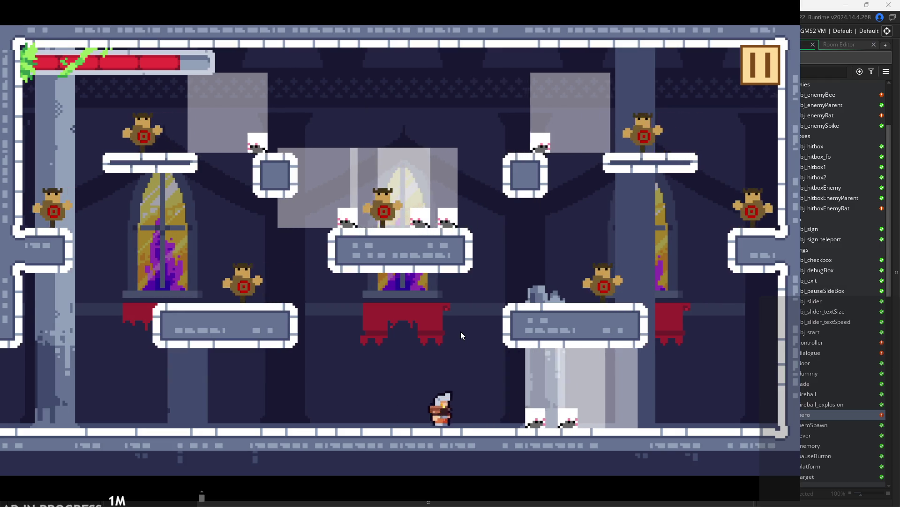
pyautogui.press('Right')
pyautogui.press('space')
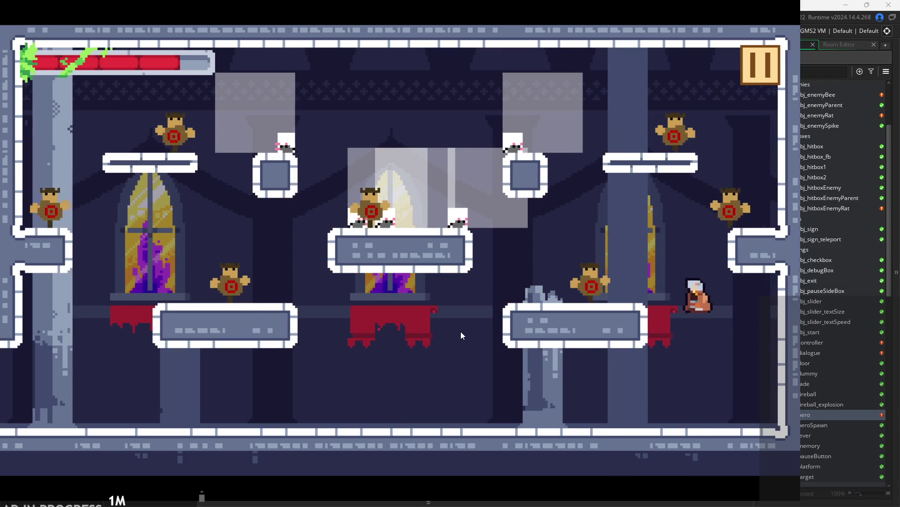
pyautogui.press('Left')
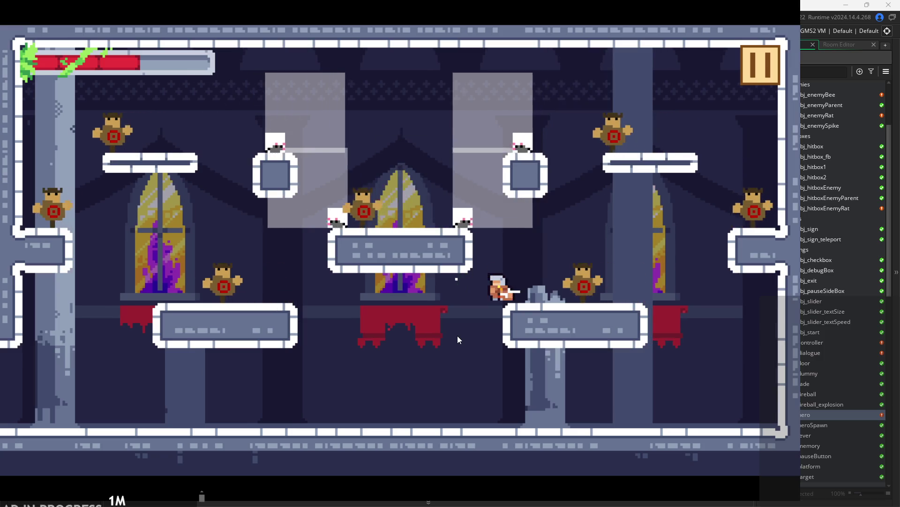
pyautogui.press('Right')
pyautogui.press('space')
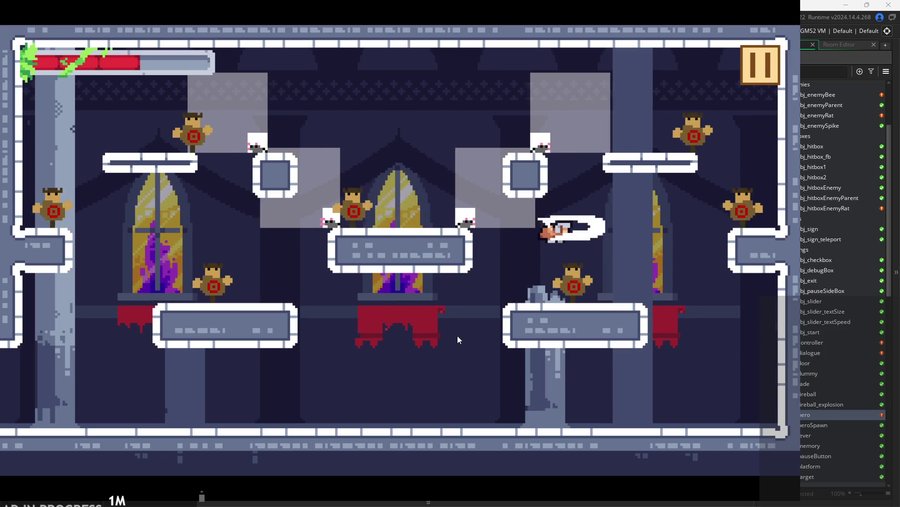
pyautogui.press('space')
pyautogui.press('Left')
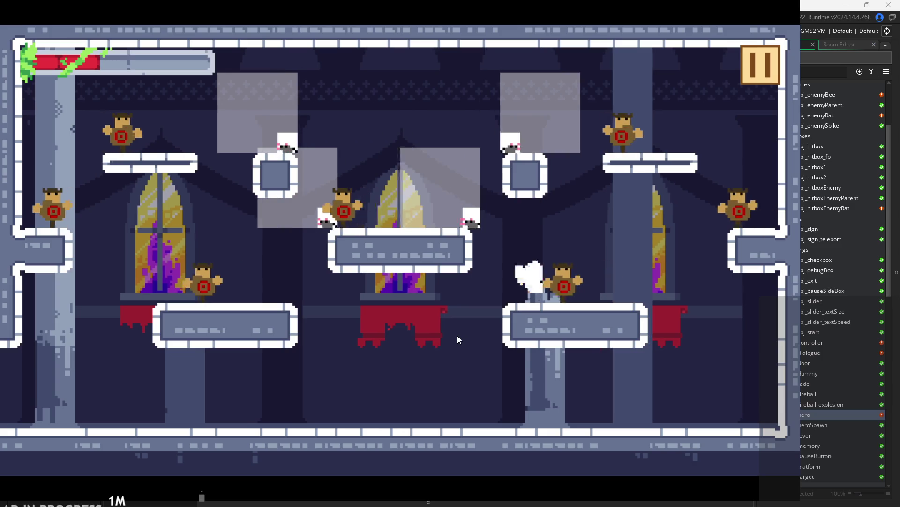
# Dash back and forth slashing the dummies, jumping up to a ledge between passes.
pyautogui.press('Right')
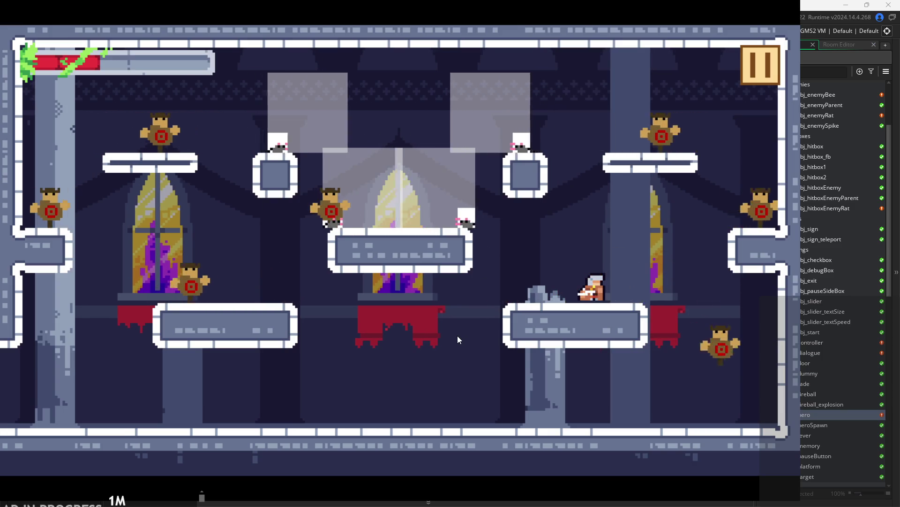
pyautogui.press('Right')
pyautogui.press('Left')
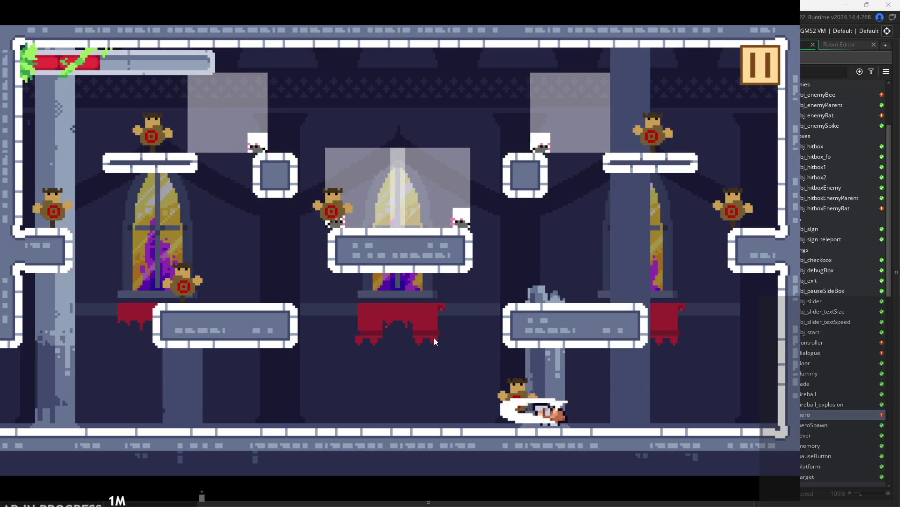
pyautogui.press('Right')
pyautogui.press('Left')
pyautogui.press('Right')
pyautogui.press('Left')
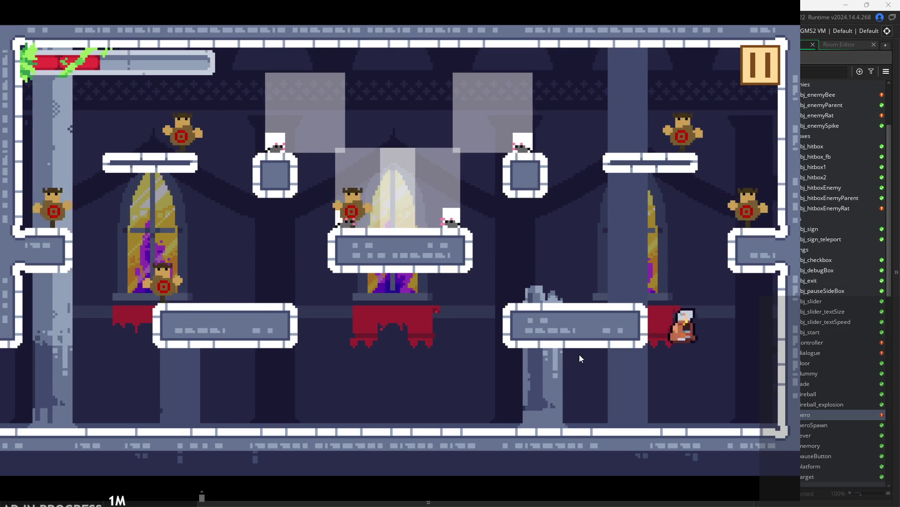
pyautogui.press('Right')
pyautogui.press('Left')
pyautogui.press('space')
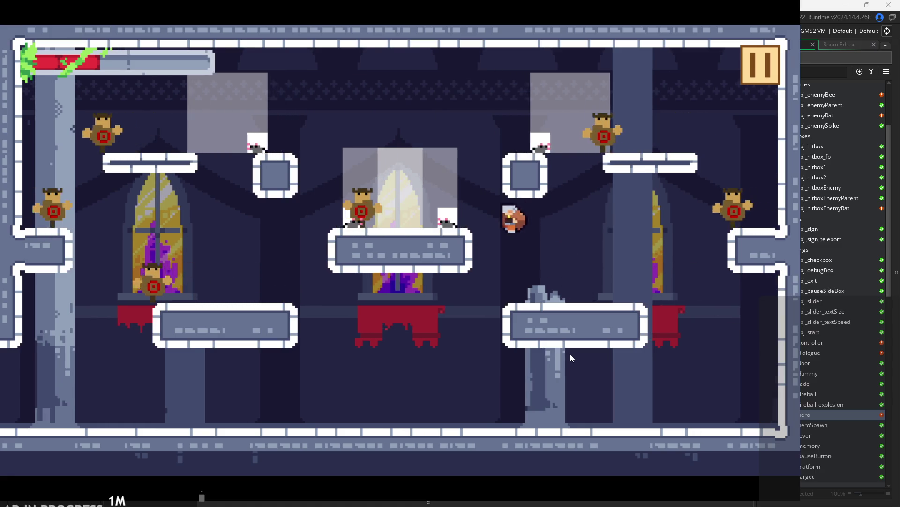
pyautogui.press('Right')
pyautogui.press('space')
pyautogui.press('Right')
pyautogui.press('Left')
pyautogui.press('Right')
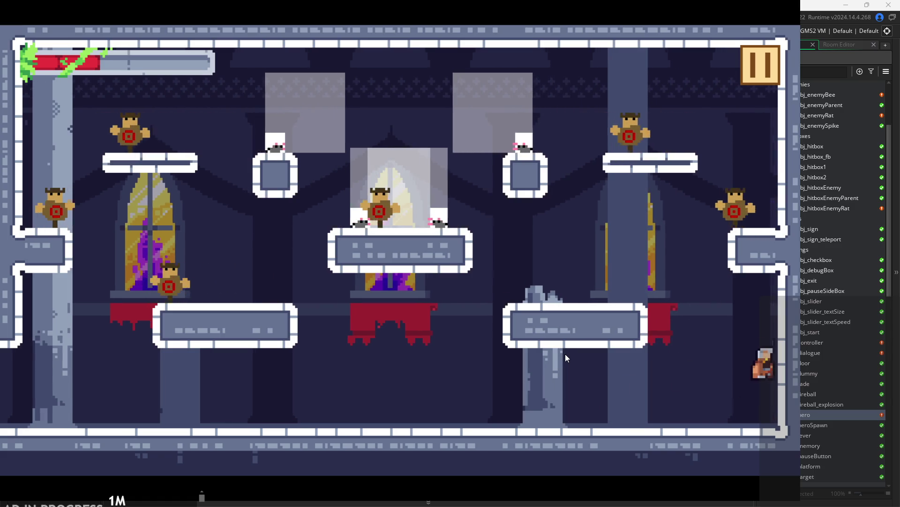
# Wall-jump off the right wall onto the ledge and slash dummies while moving left midair.
pyautogui.press('Left')
pyautogui.press('space')
pyautogui.press('Right')
pyautogui.press('Left')
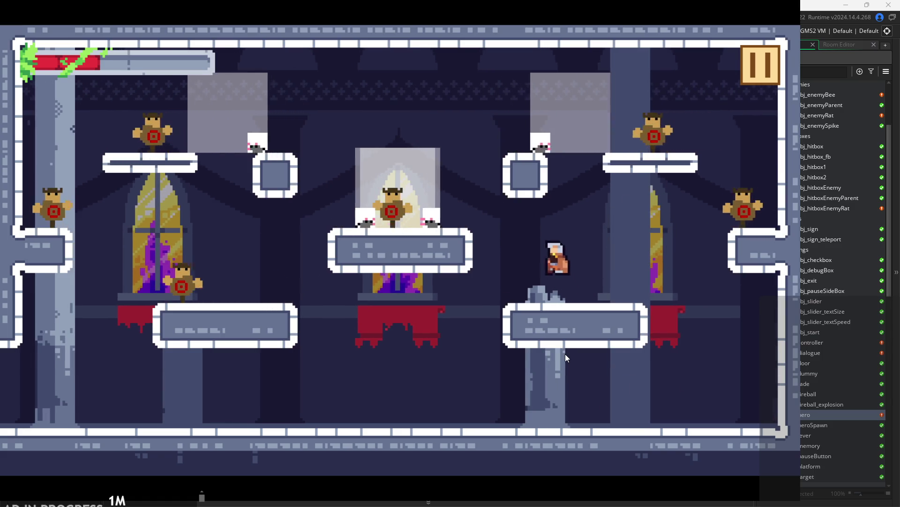
pyautogui.press('Left')
pyautogui.press('space')
pyautogui.press('Right')
pyautogui.press('Left')
pyautogui.press('space')
pyautogui.press('space')
pyautogui.press('Right')
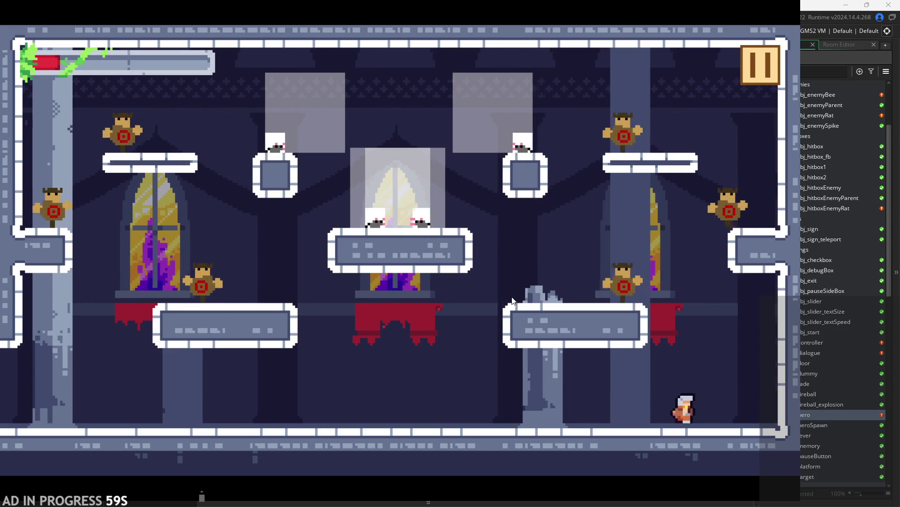
pyautogui.press('Right')
pyautogui.press('space')
pyautogui.press('Left')
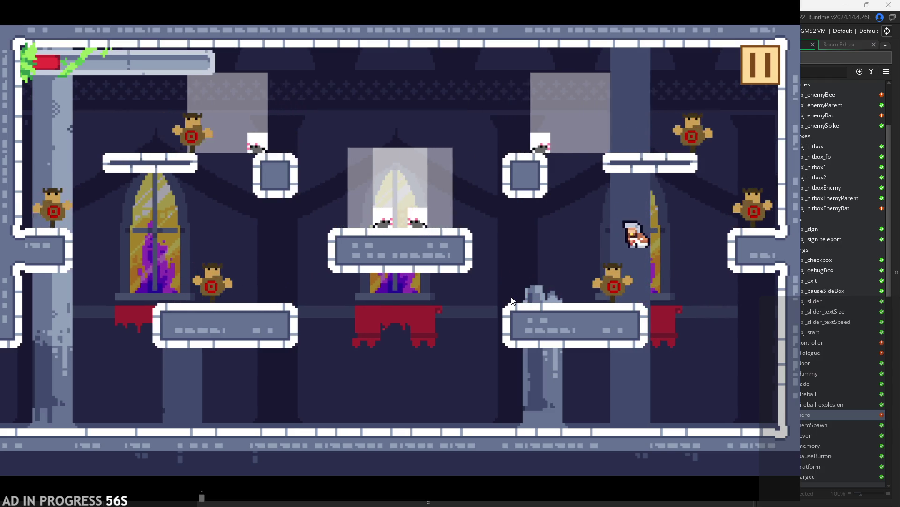
pyautogui.press('Left')
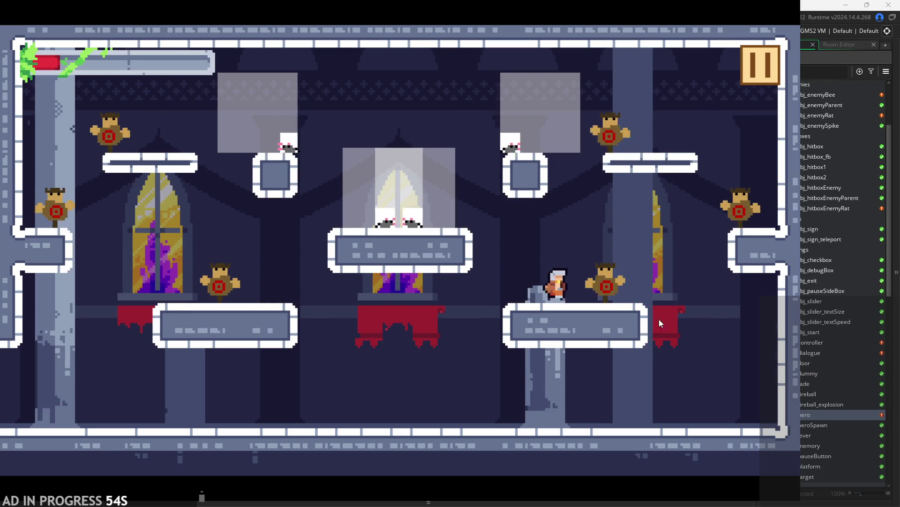
# Drop to the lower-right platform, jump out of the corner and launch up over the centre platform.
pyautogui.press('Right')
pyautogui.press('space')
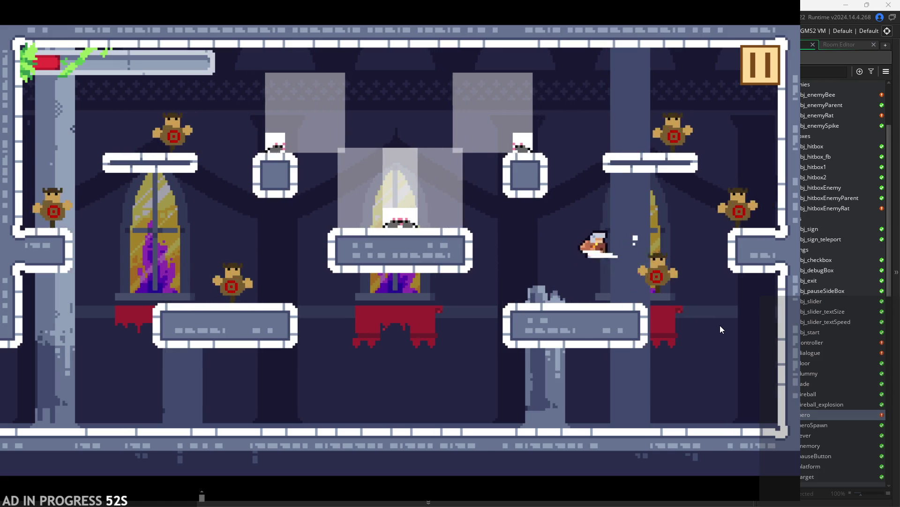
pyautogui.press('Right')
pyautogui.press('Left')
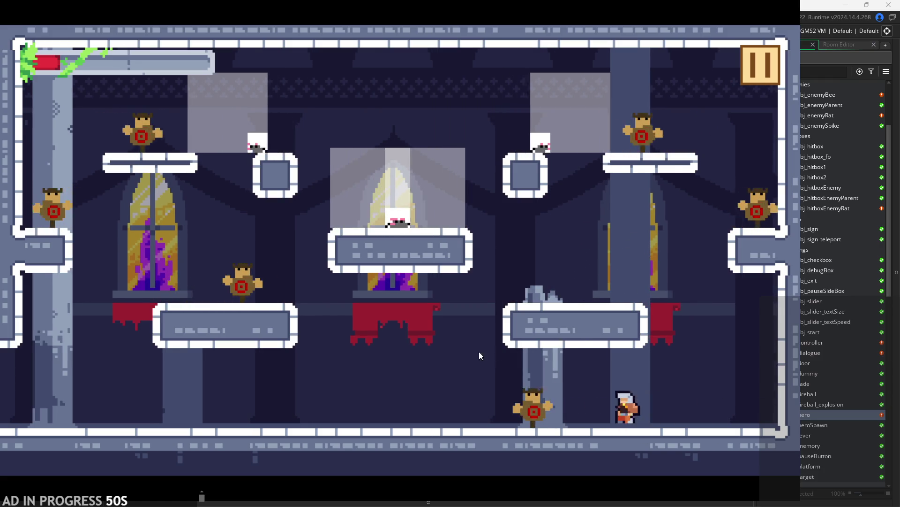
pyautogui.press('space')
pyautogui.press('Left')
pyautogui.press('Right')
pyautogui.press('Right')
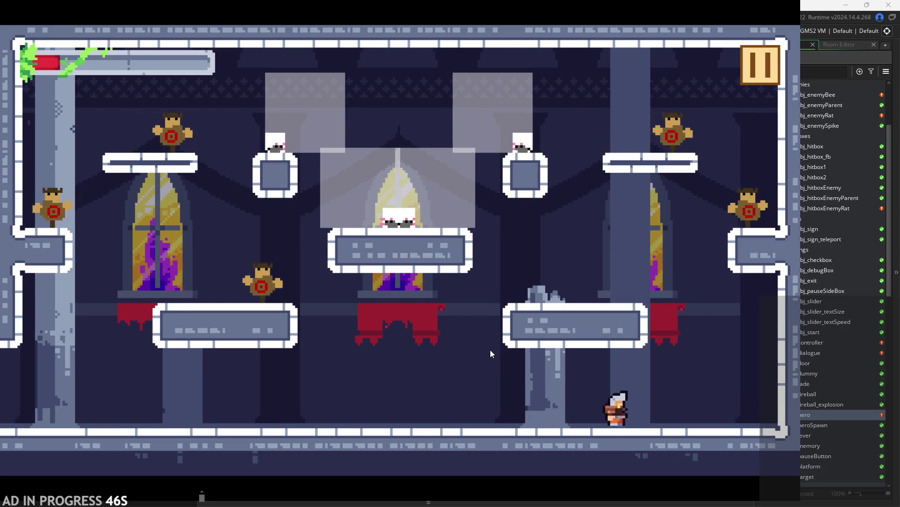
pyautogui.press('space')
pyautogui.press('space')
pyautogui.press('Left')
pyautogui.press('Right')
pyautogui.press('space')
pyautogui.press('Right')
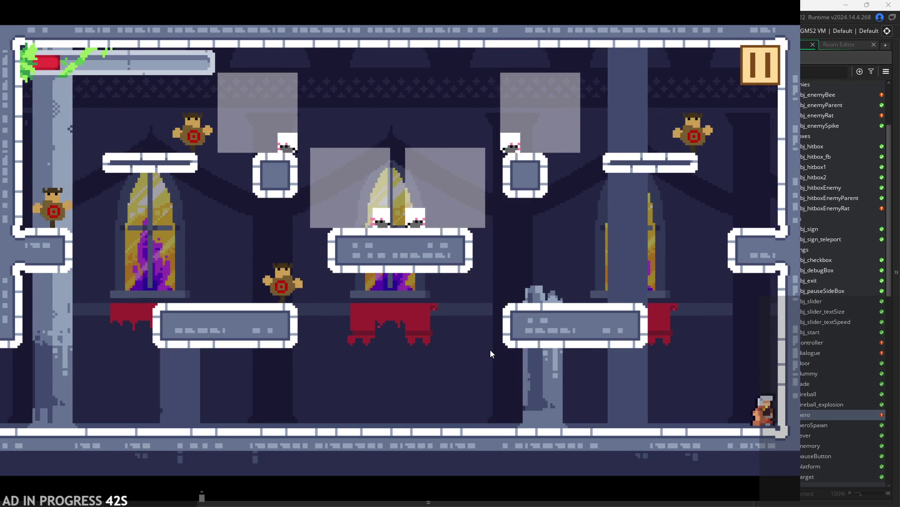
pyautogui.press('space')
pyautogui.press('Left')
pyautogui.press('Right')
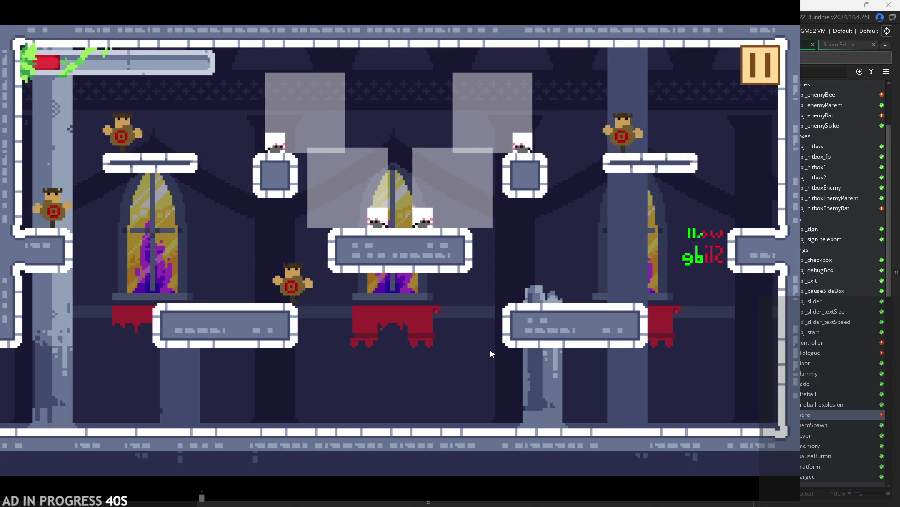
pyautogui.press('Left')
pyautogui.press('space')
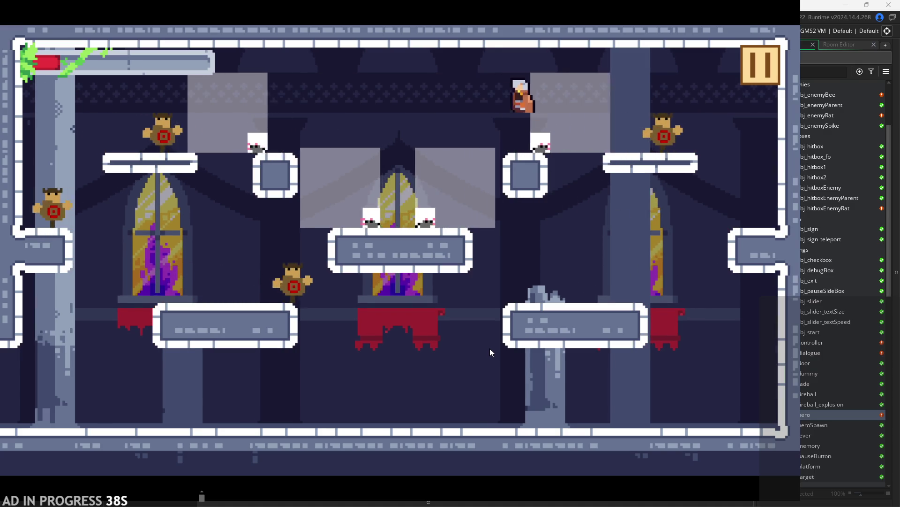
pyautogui.press('Left')
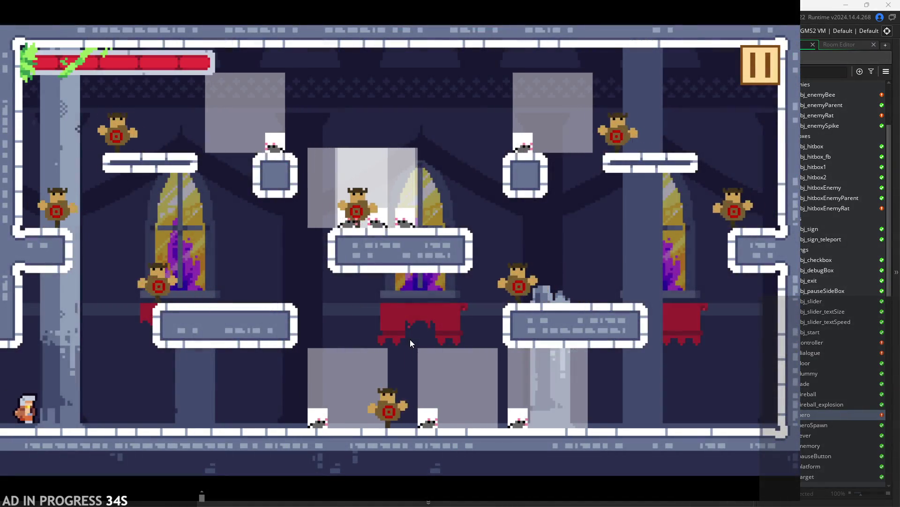
# Run the hero left and right across mid-room, then pause the game.
pyautogui.press('Right')
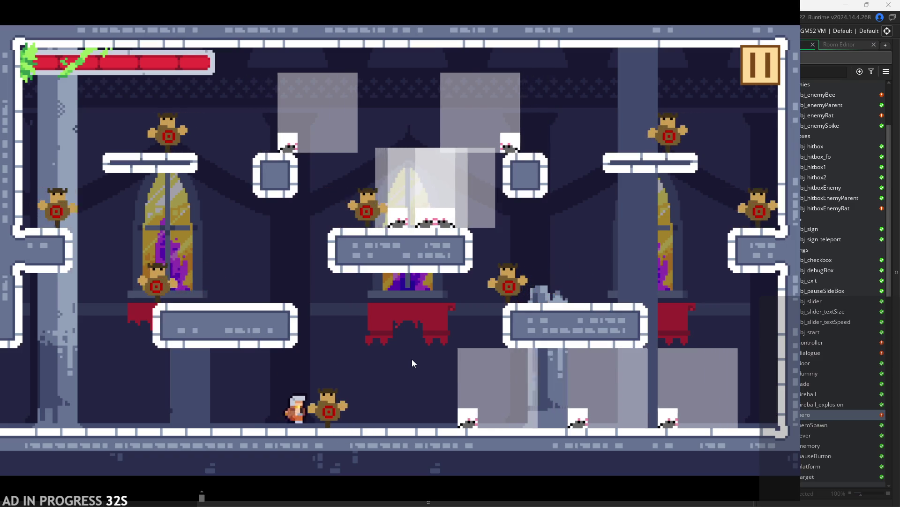
pyautogui.press('Left')
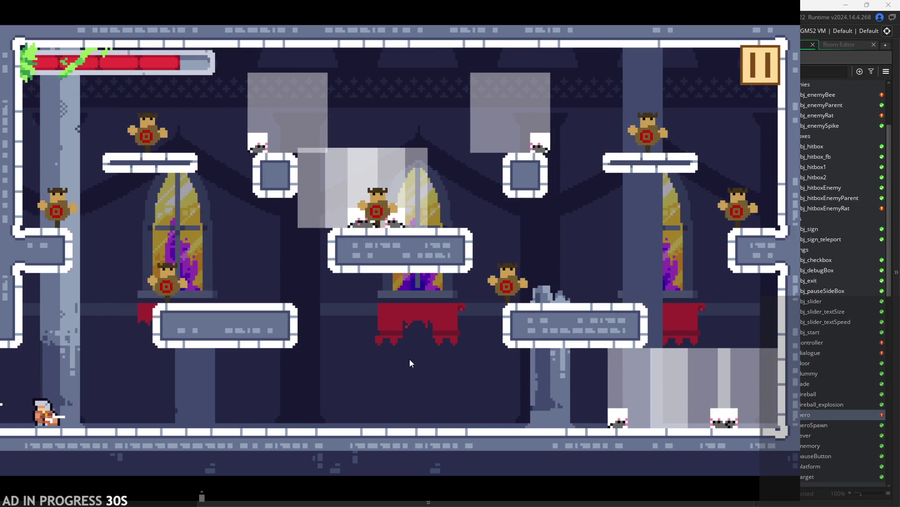
pyautogui.press('Right')
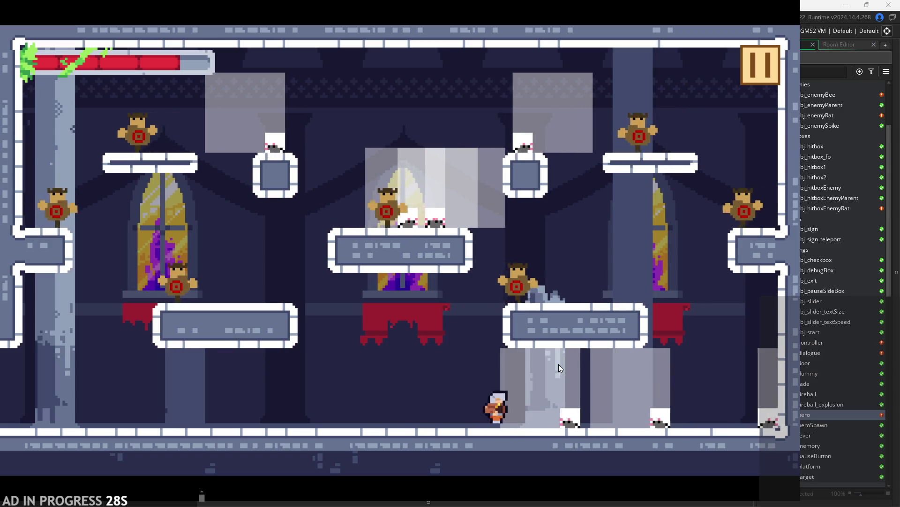
pyautogui.press('Right')
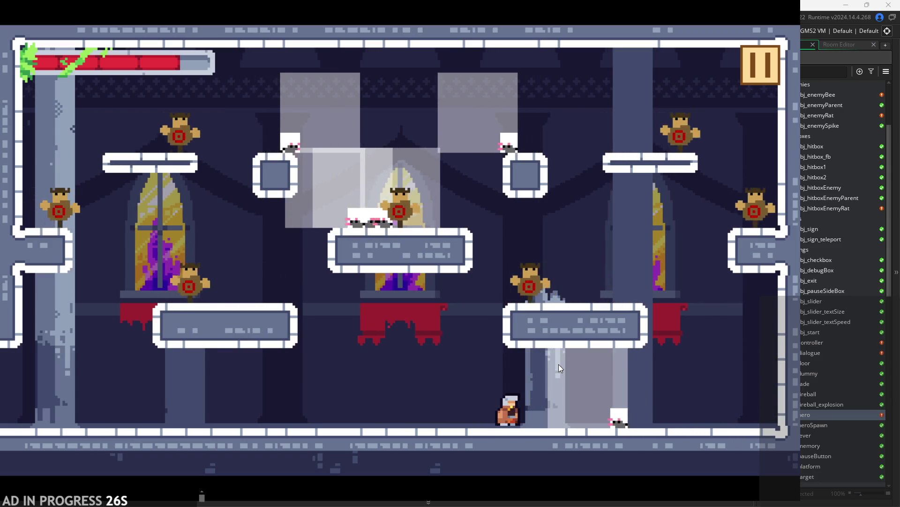
pyautogui.press('Left')
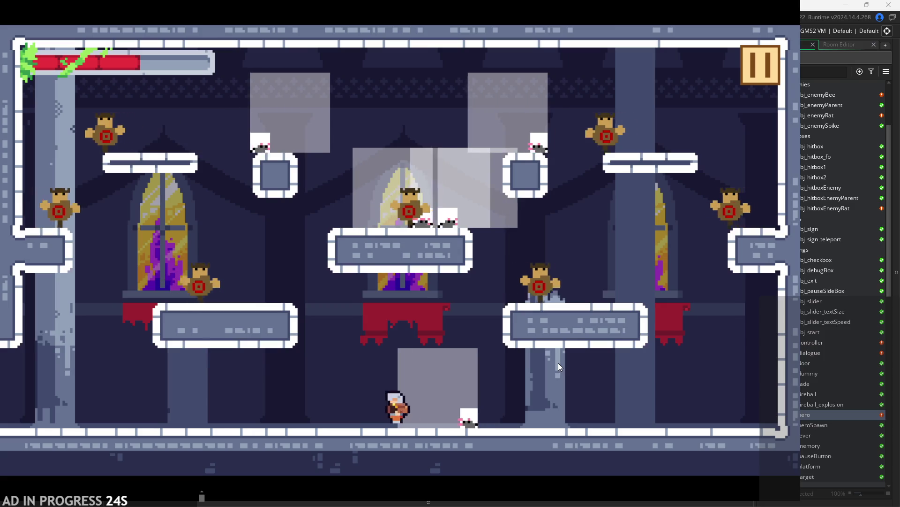
pyautogui.press('Left')
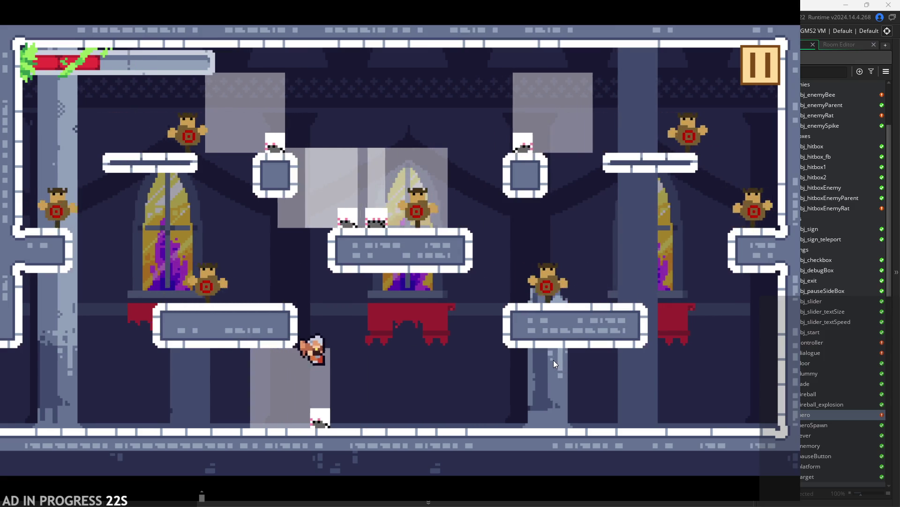
pyautogui.press('Left')
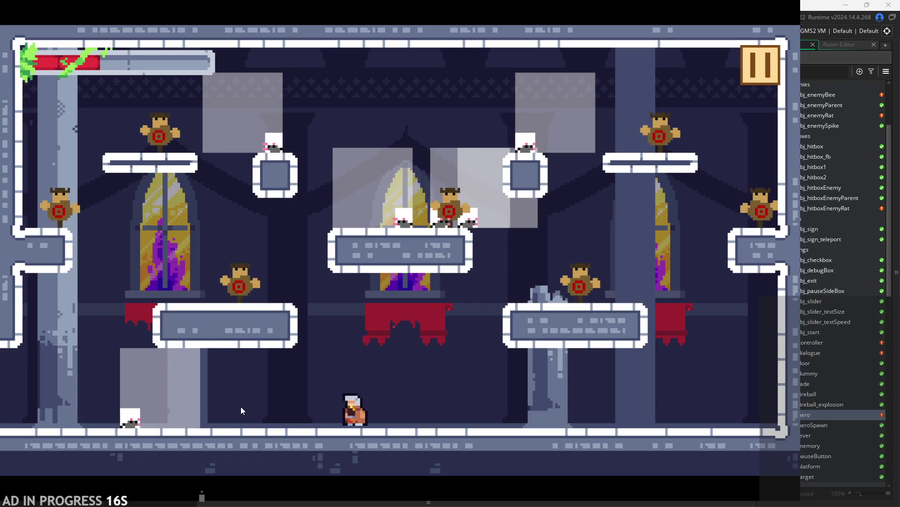
pyautogui.press('Right')
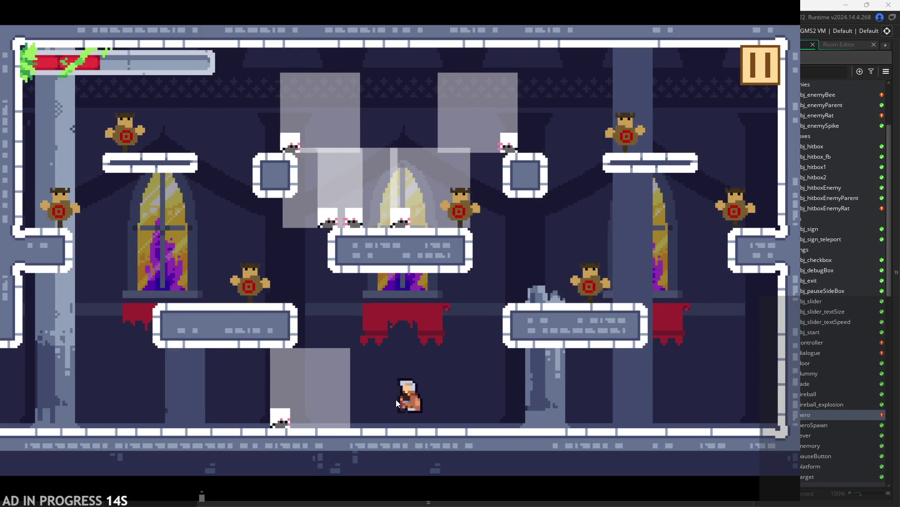
pyautogui.press('Left')
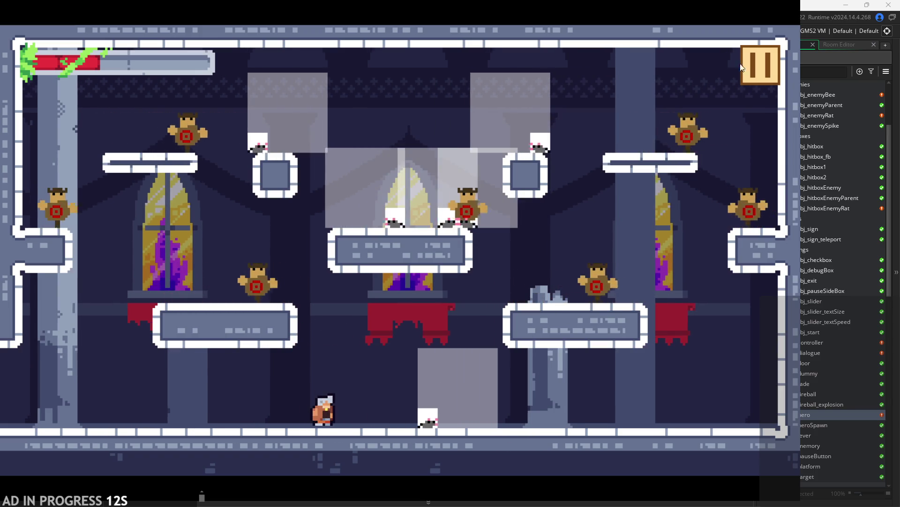
pyautogui.click(762, 65)
# Enable Debug Stats, resume play, and attack the enemy before retreating left.
pyautogui.click(192, 141)
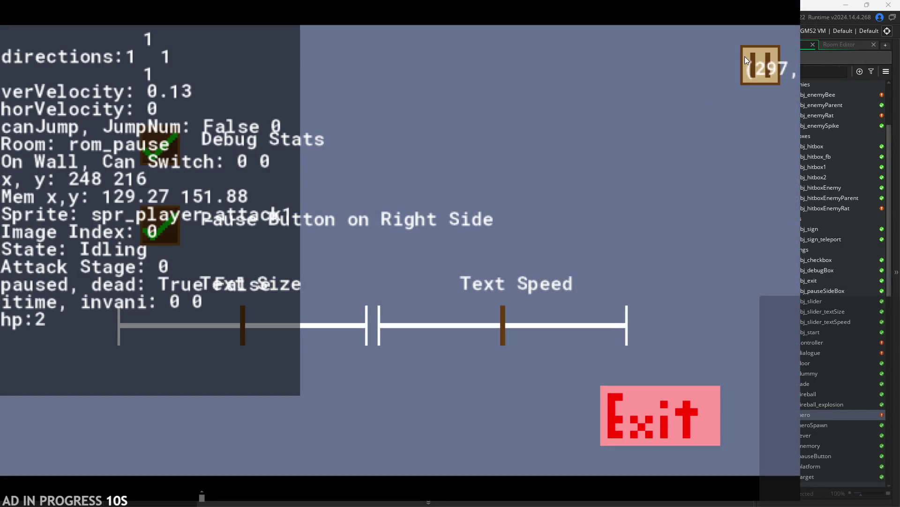
pyautogui.click(745, 56)
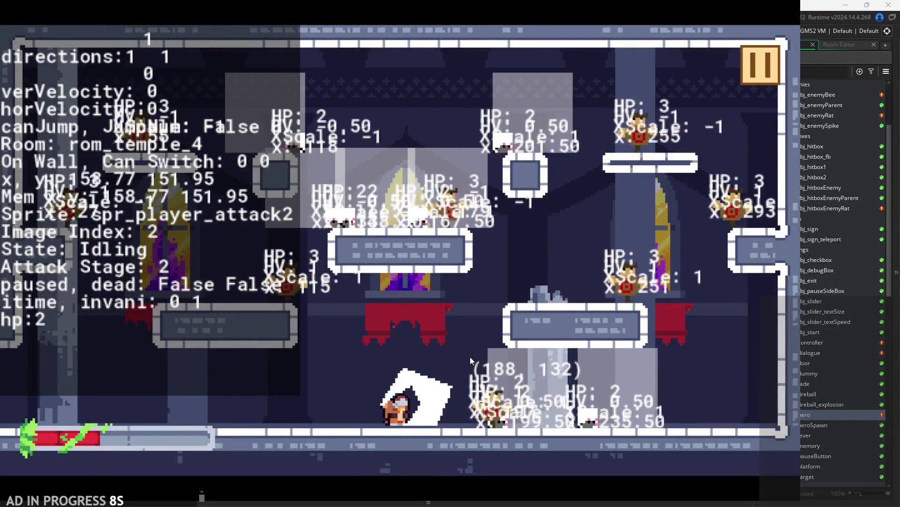
pyautogui.press('Right')
pyautogui.press('x')
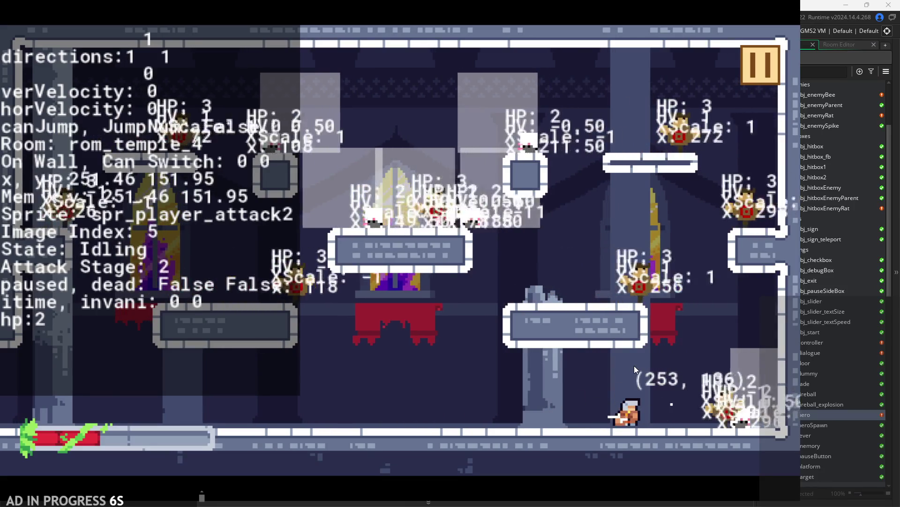
pyautogui.press('Left')
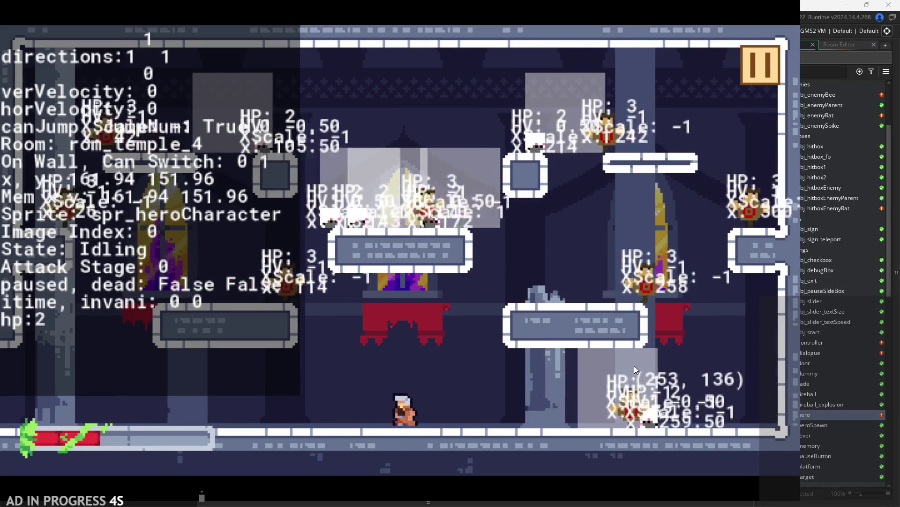
pyautogui.press('Right')
pyautogui.press('x')
pyautogui.press('Left')
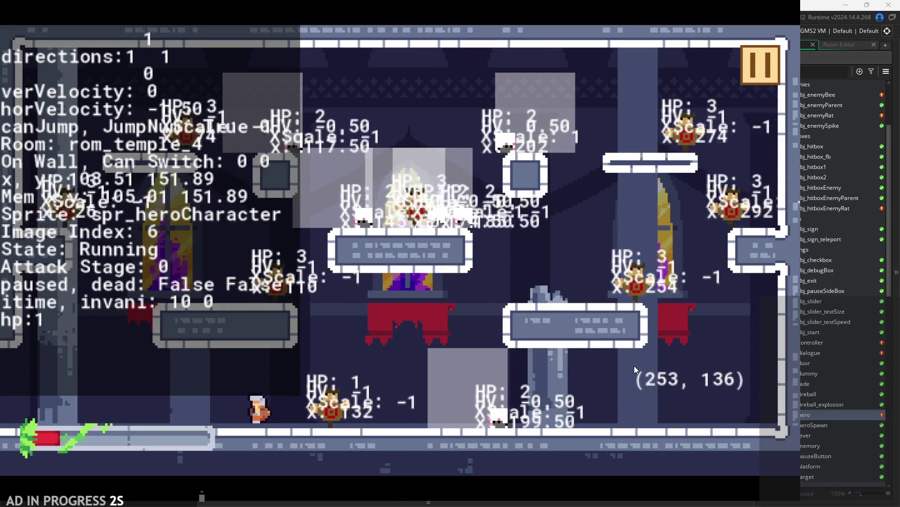
# Run right into the enemies and hit them with repeated attack combos.
pyautogui.press('x')
pyautogui.press('Right')
pyautogui.press('x')
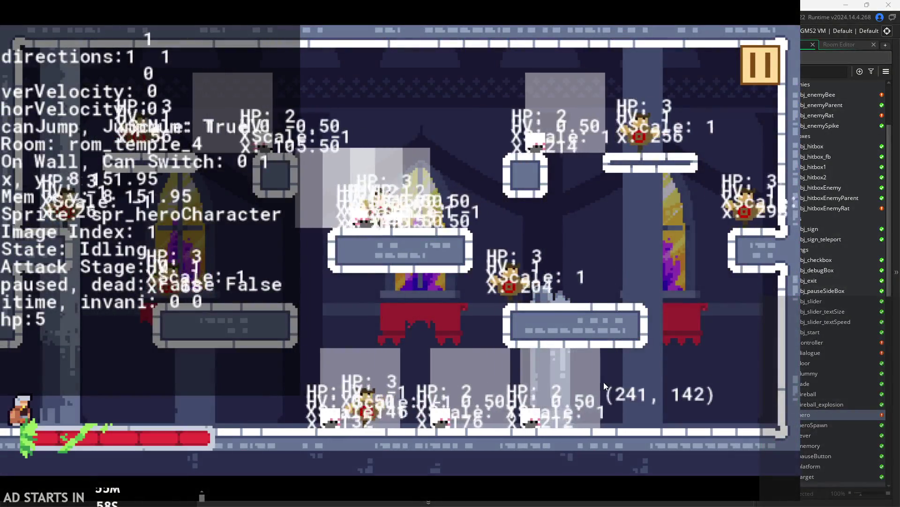
pyautogui.press('Right')
pyautogui.press('x')
pyautogui.press('x')
pyautogui.press('x')
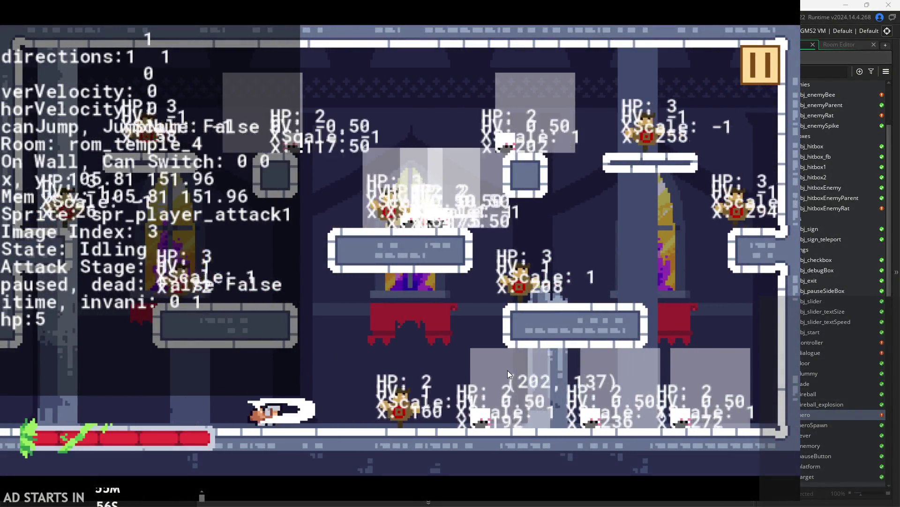
pyautogui.press('x')
pyautogui.press('x')
pyautogui.press('x')
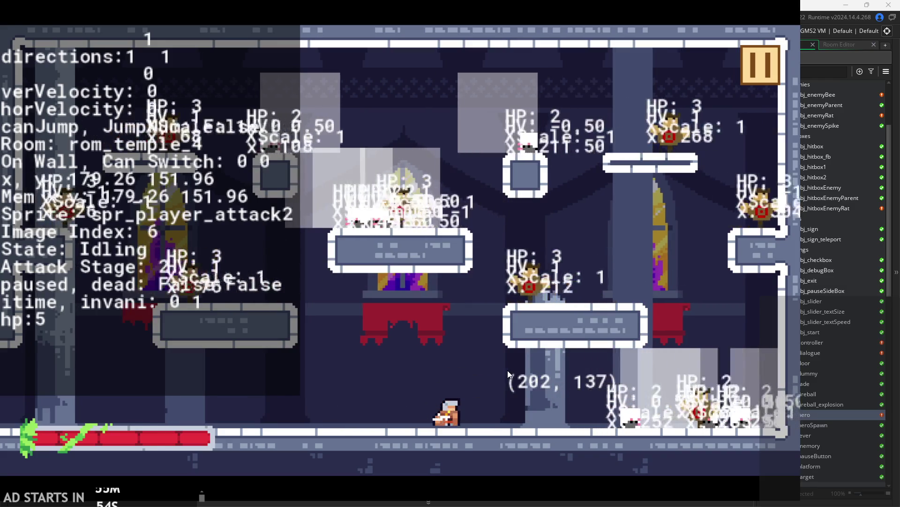
pyautogui.press('Right')
pyautogui.press('x')
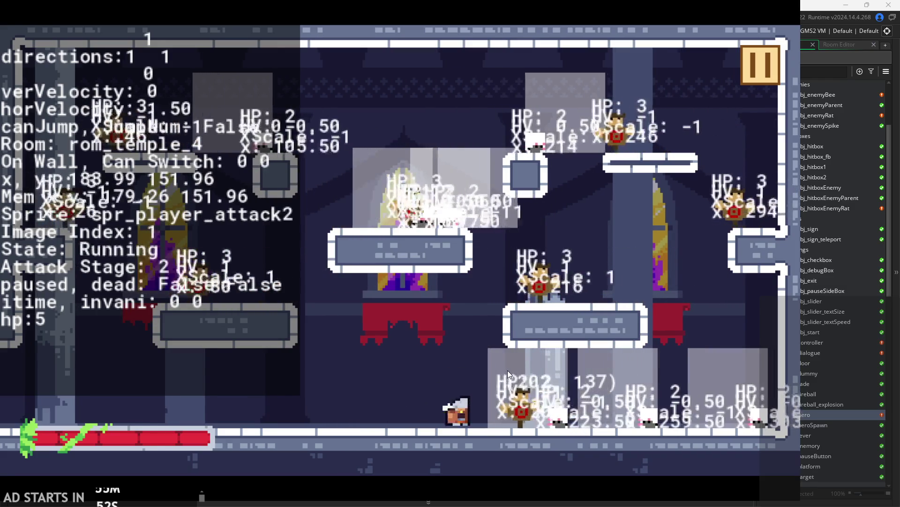
pyautogui.press('x')
pyautogui.press('x')
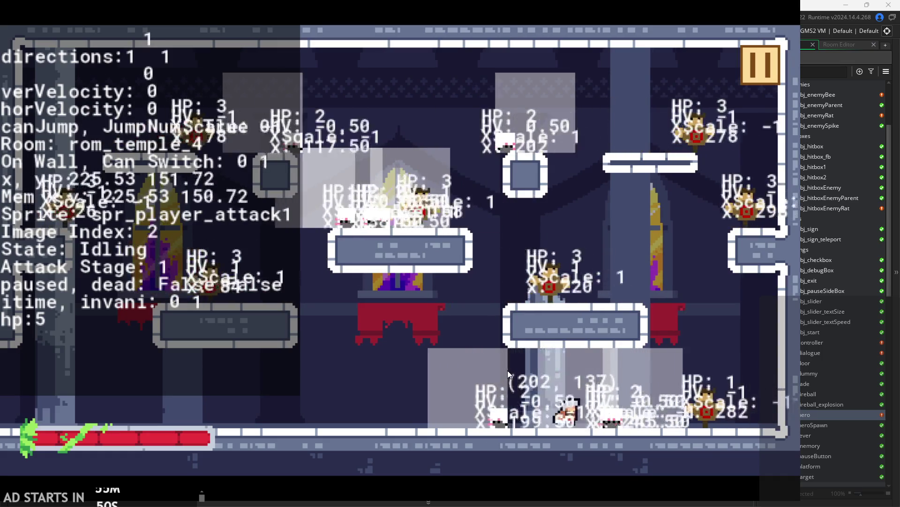
pyautogui.press('x')
# Run the hero left out of rom_temple_4 into rom_temple_3.
pyautogui.press('Left')
pyautogui.press('Left')
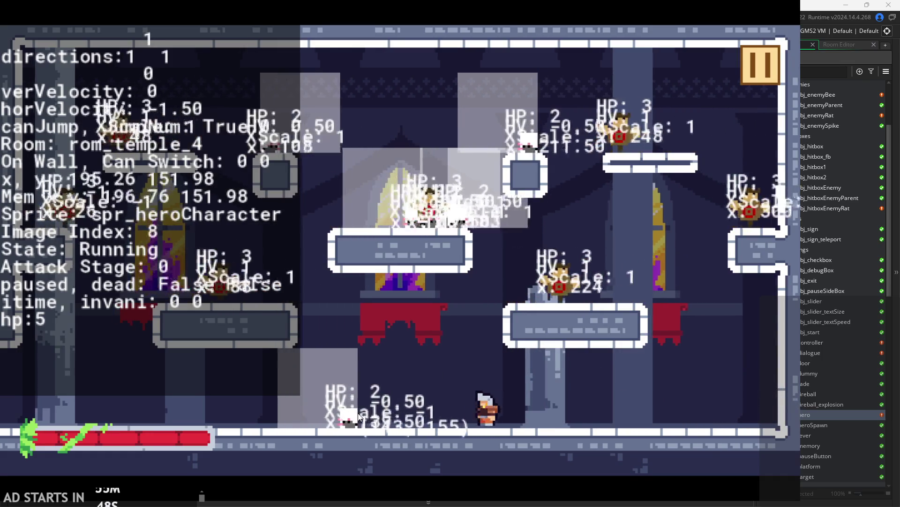
pyautogui.press('Left')
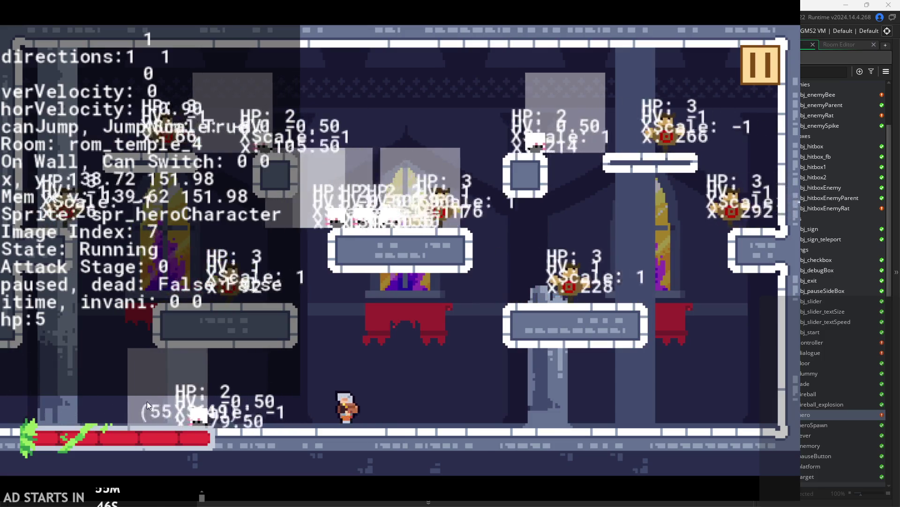
pyautogui.press('Left')
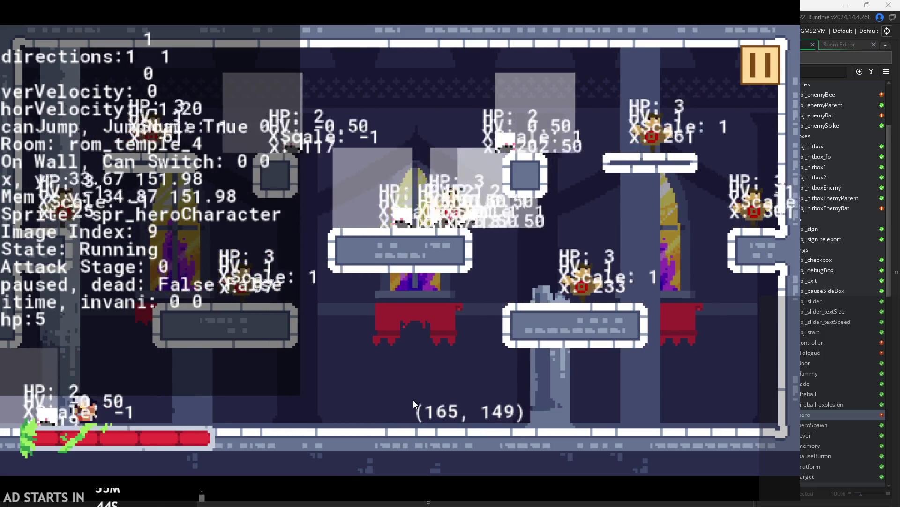
pyautogui.press('x')
pyautogui.press('x')
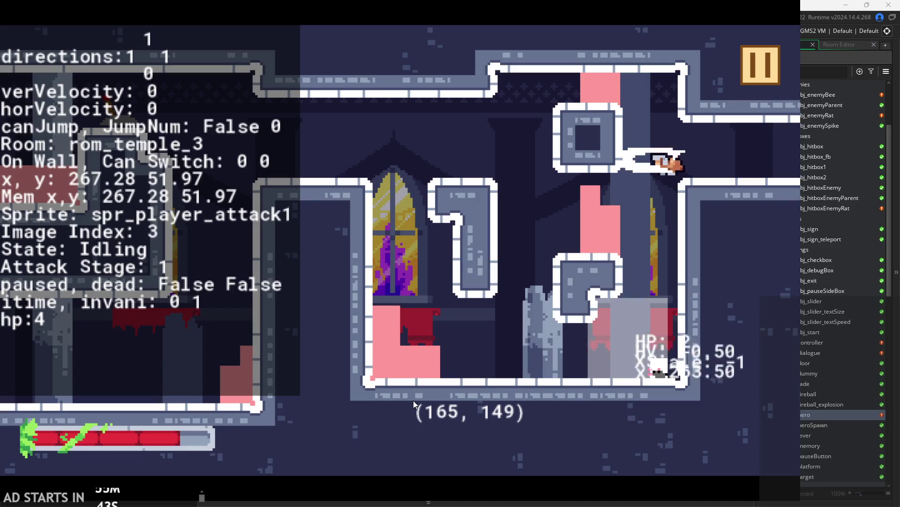
# Attack the enemy in rom_temple_3, then restore the hero's health with H.
pyautogui.press('Left')
pyautogui.press('Left')
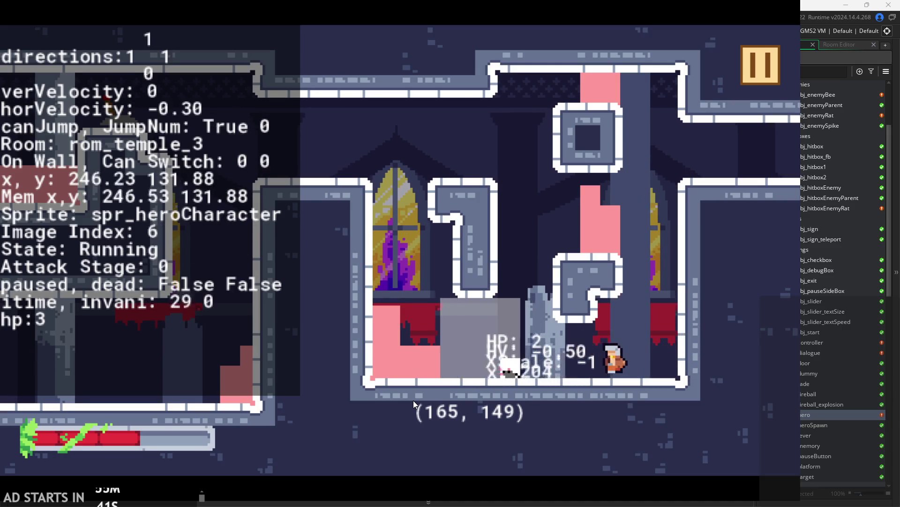
pyautogui.press('x')
pyautogui.press('x')
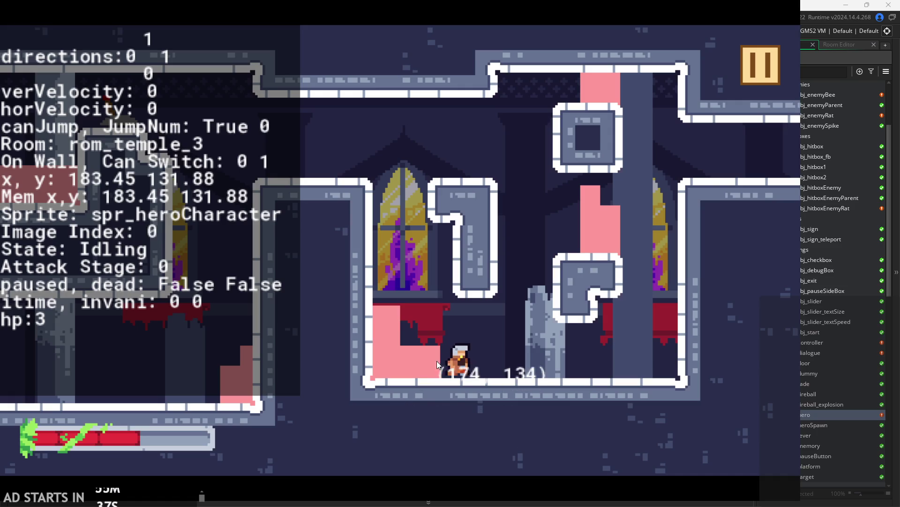
pyautogui.press('h')
# Toggle the pause room on and off repeatedly with Escape, running right between pauses.
pyautogui.press('Escape')
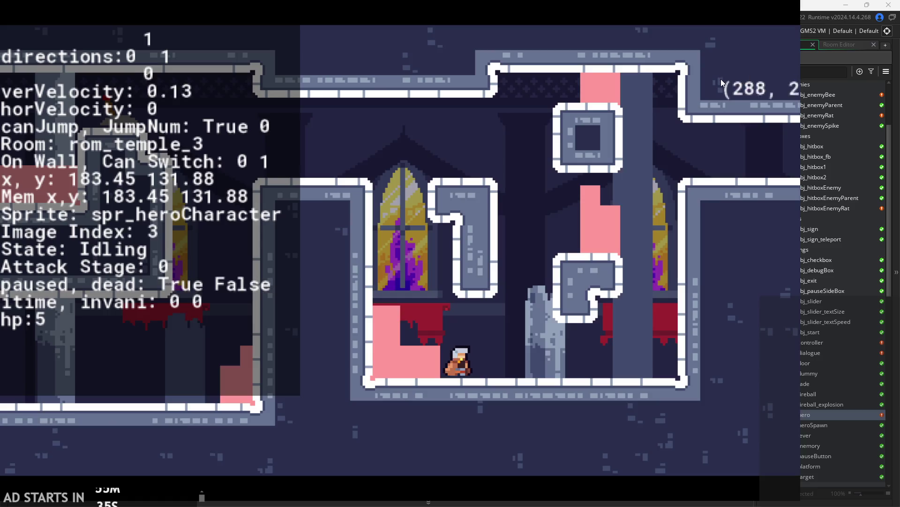
pyautogui.press('Escape')
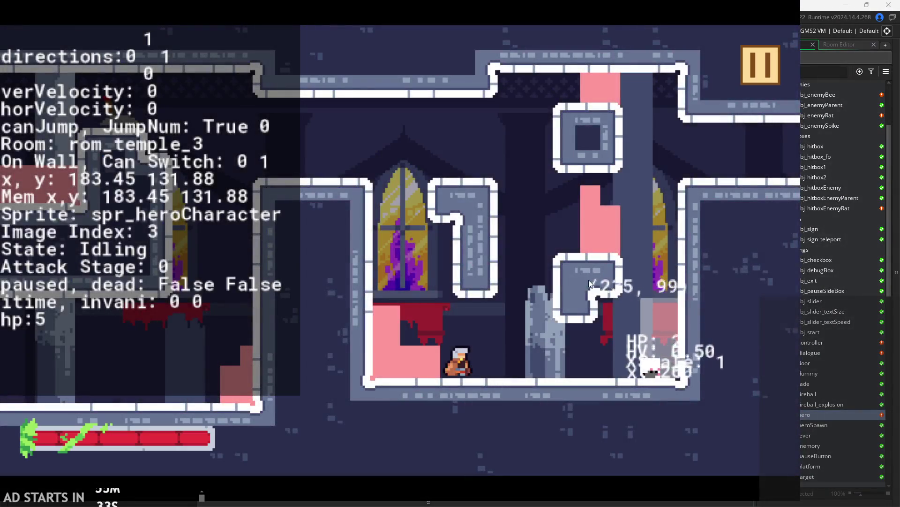
pyautogui.press('Escape')
pyautogui.press('Escape')
pyautogui.press('Right')
pyautogui.press('Escape')
pyautogui.press('Escape')
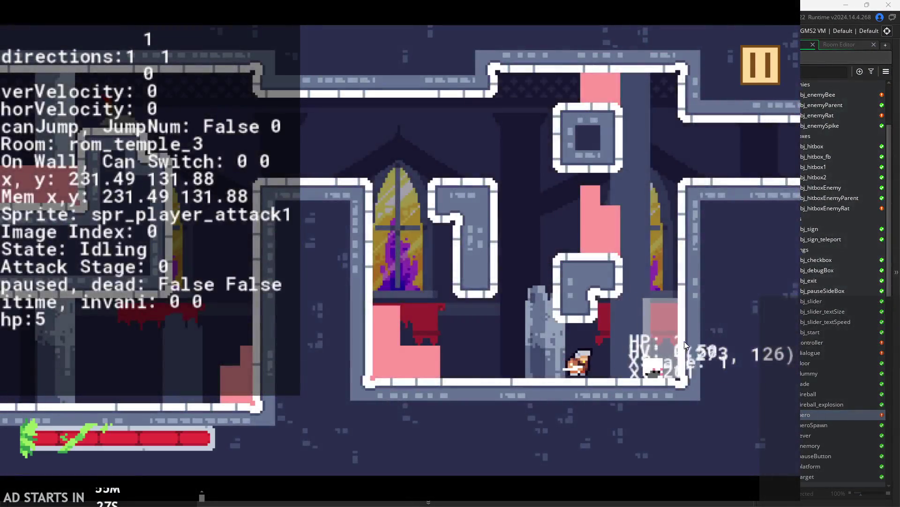
pyautogui.press('Escape')
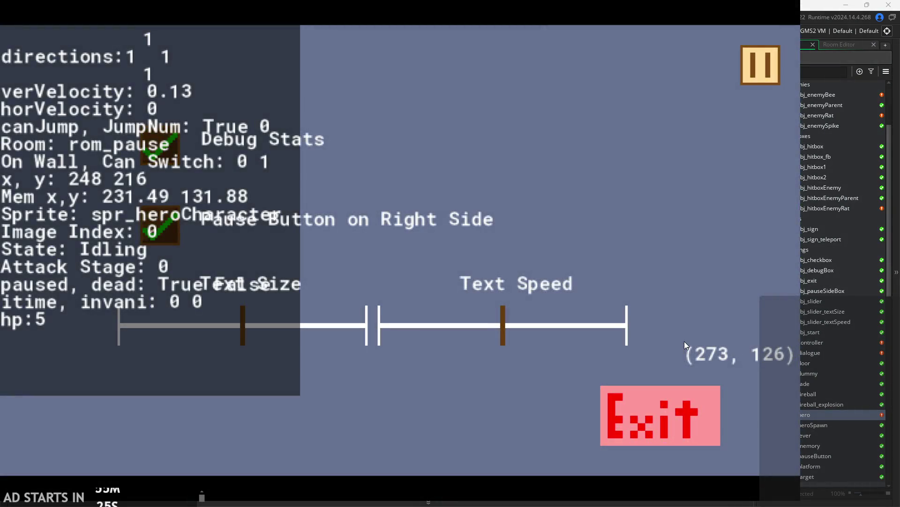
pyautogui.press('Escape')
pyautogui.press('Right')
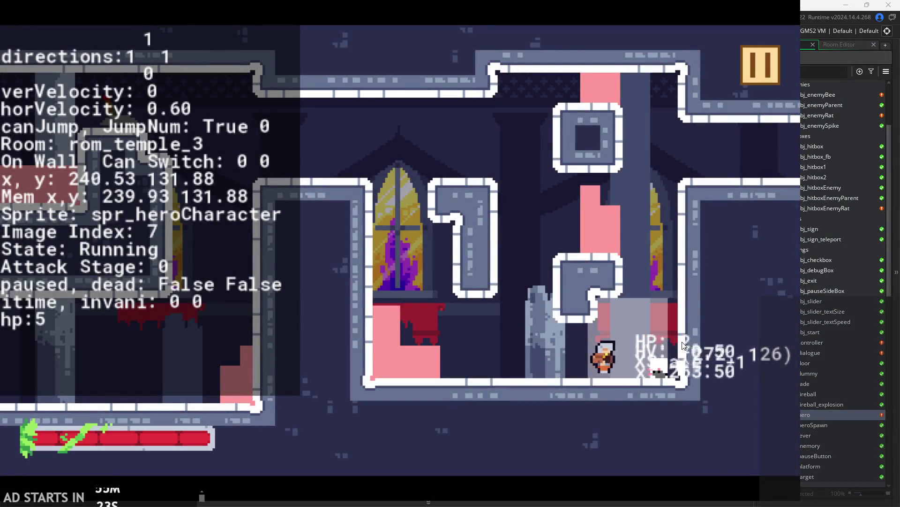
# Fight the nearby enemy, wall-jump up the ledge and exit right into rom_temple_4.
pyautogui.press('x')
pyautogui.press('x')
pyautogui.press('Left')
pyautogui.press('z')
pyautogui.press('Right')
pyautogui.press('Right')
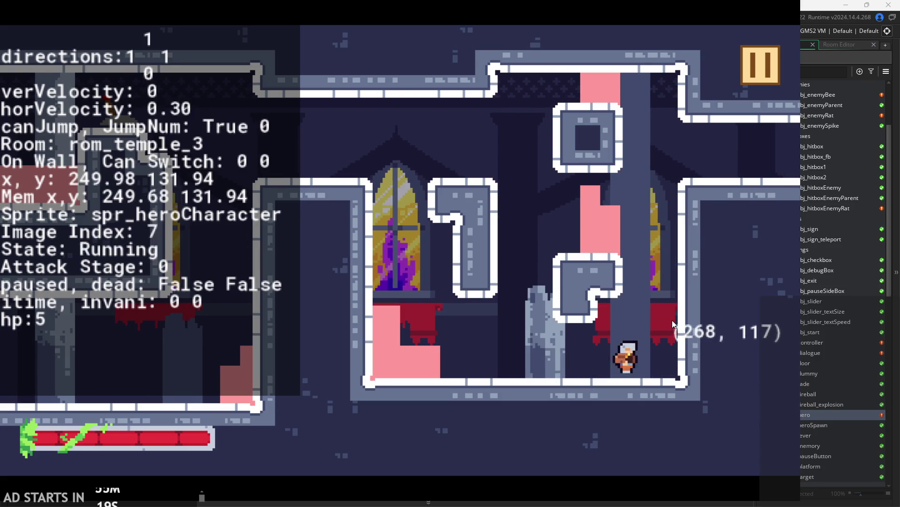
pyautogui.press('Escape')
pyautogui.press('Escape')
pyautogui.press('x')
pyautogui.press('x')
pyautogui.press('Right')
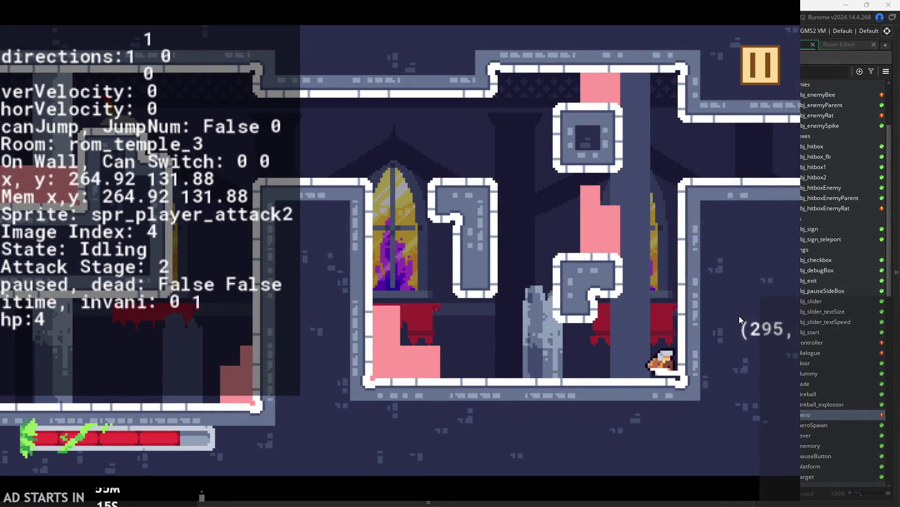
pyautogui.press('z')
pyautogui.press('Right')
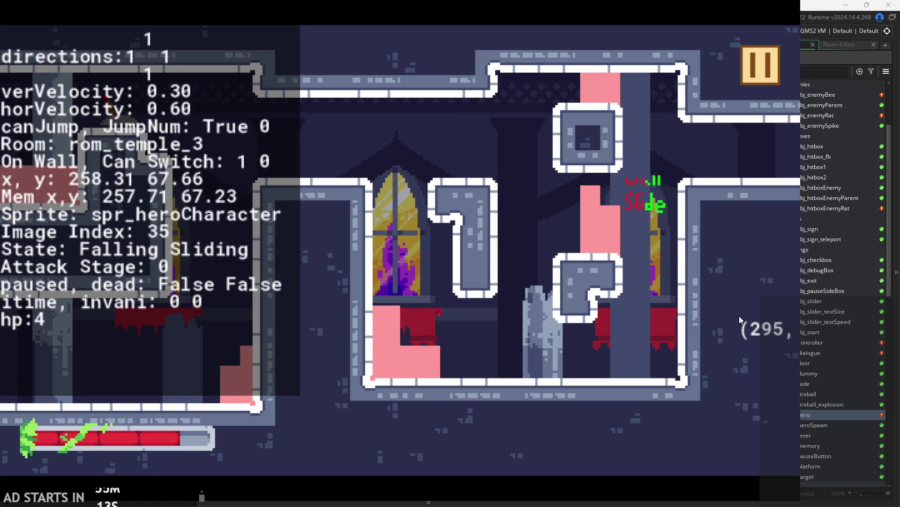
pyautogui.press('Right')
pyautogui.press('Right')
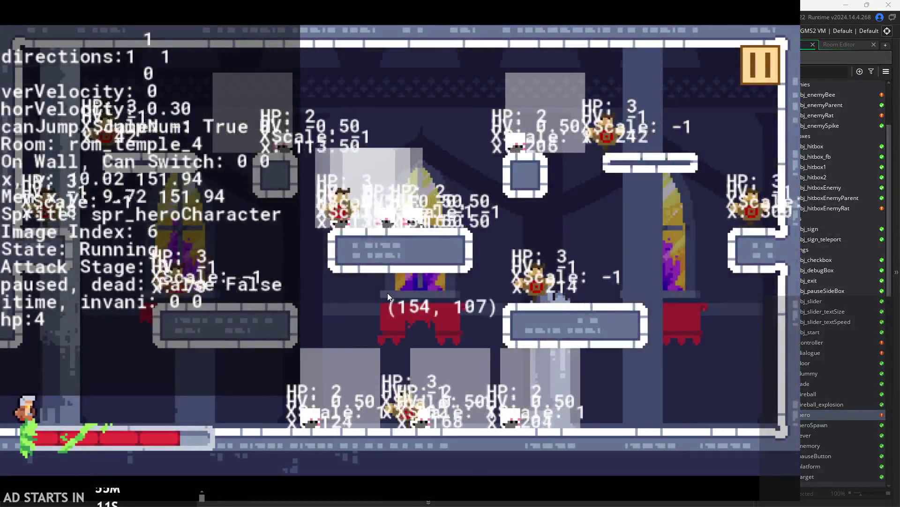
# Fight the rom_temple_4 enemies with attack combos, running right and jump-attacking back left.
pyautogui.press('x')
pyautogui.press('x')
pyautogui.press('x')
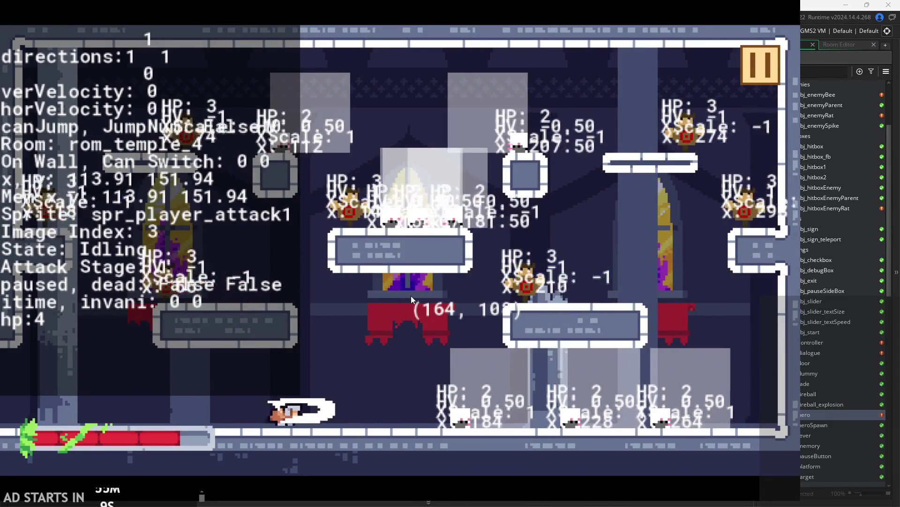
pyautogui.press('x')
pyautogui.press('x')
pyautogui.press('x')
pyautogui.press('Right')
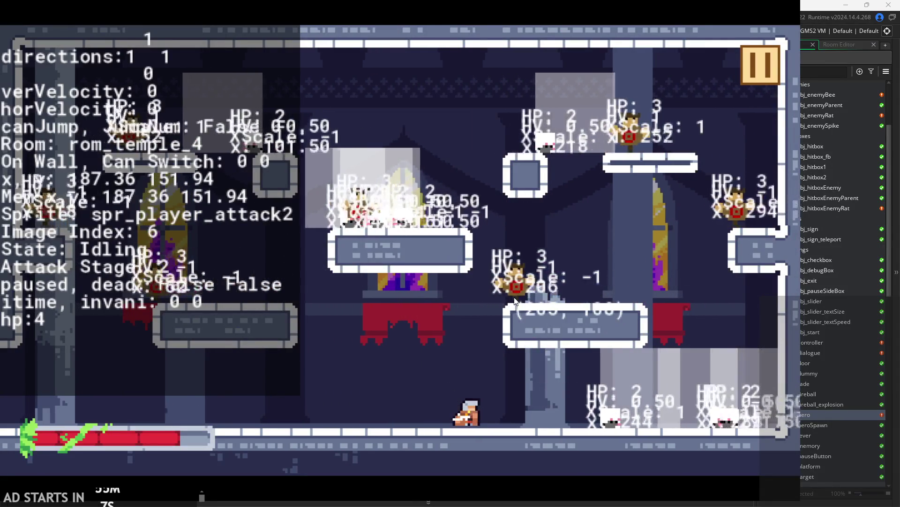
pyautogui.press('Right')
pyautogui.press('x')
pyautogui.press('x')
pyautogui.press('x')
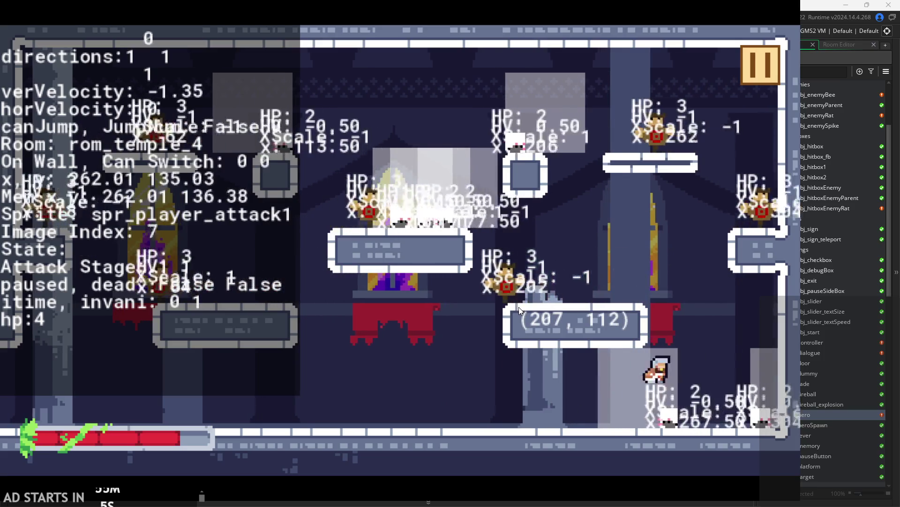
pyautogui.press('x')
pyautogui.press('x')
pyautogui.press('x')
pyautogui.press('Right')
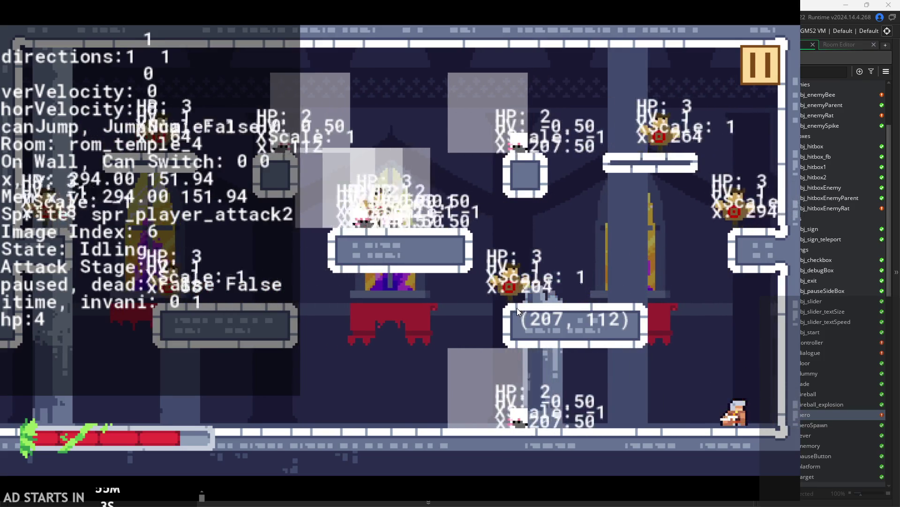
pyautogui.press('Left')
pyautogui.press('space')
pyautogui.press('x')
pyautogui.press('x')
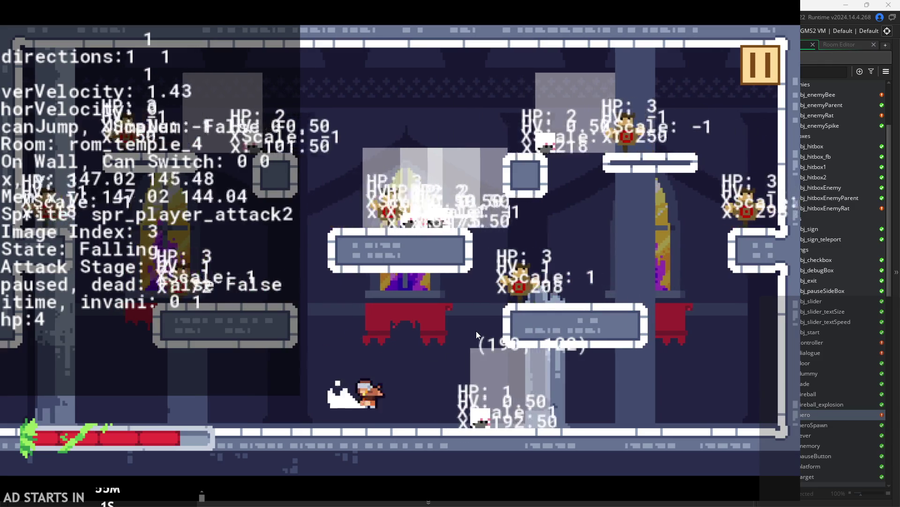
pyautogui.press('Right')
pyautogui.press('x')
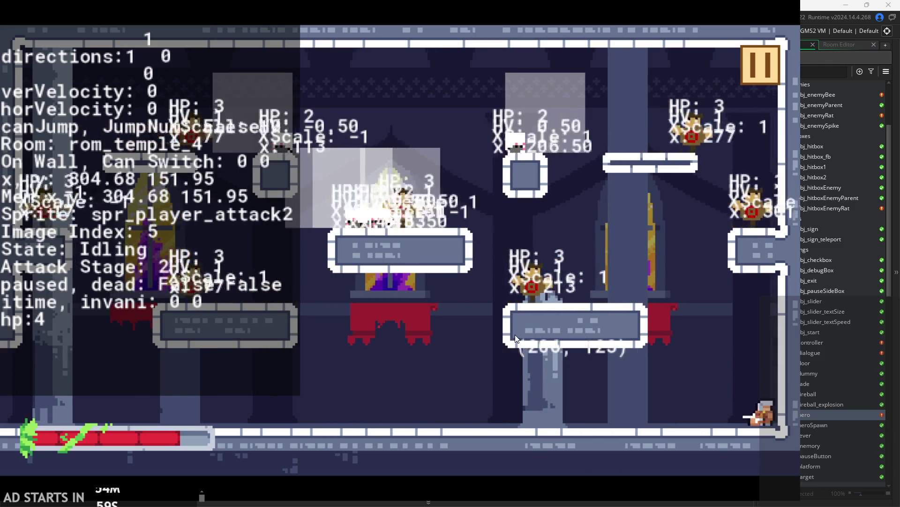
pyautogui.press('space')
pyautogui.press('Left')
# Chain attacks while falling and jumping right, then turn left to hit the enemies.
pyautogui.press('Right')
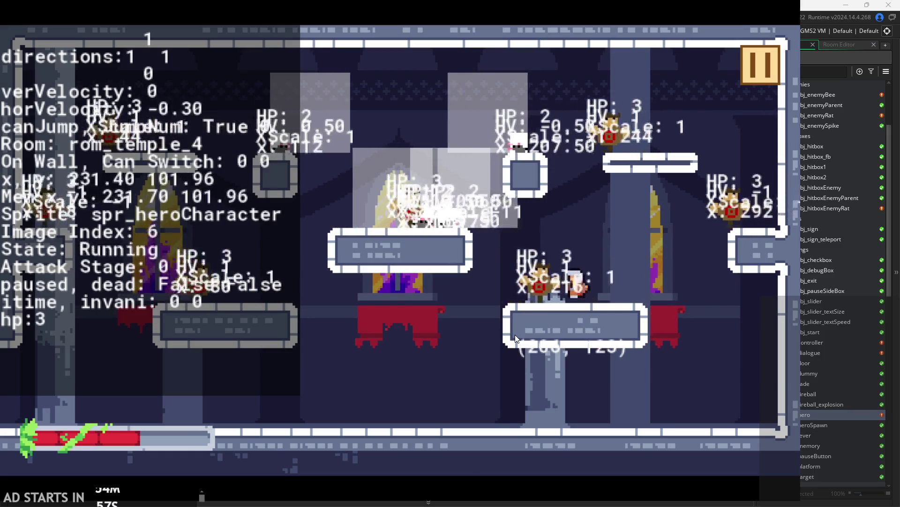
pyautogui.press('x')
pyautogui.press('x')
pyautogui.press('Right')
pyautogui.press('space')
pyautogui.press('x')
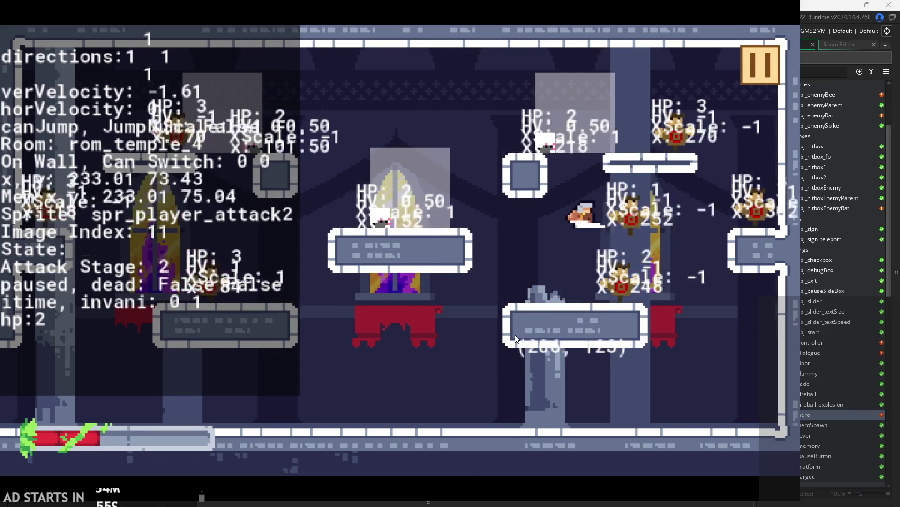
pyautogui.press('x')
pyautogui.press('Right')
pyautogui.press('x')
pyautogui.press('Left')
pyautogui.press('x')
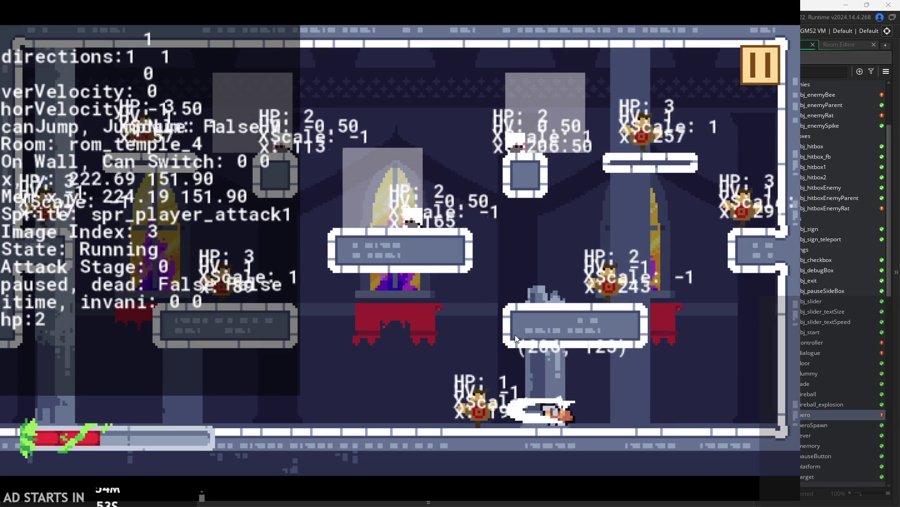
pyautogui.press('x')
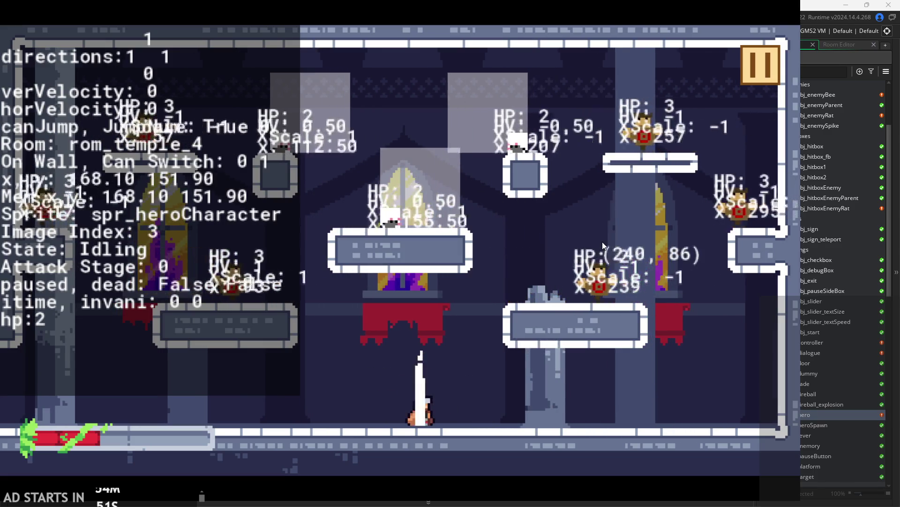
# Heal the hero, then run right and jump between the walls.
pyautogui.press('h')
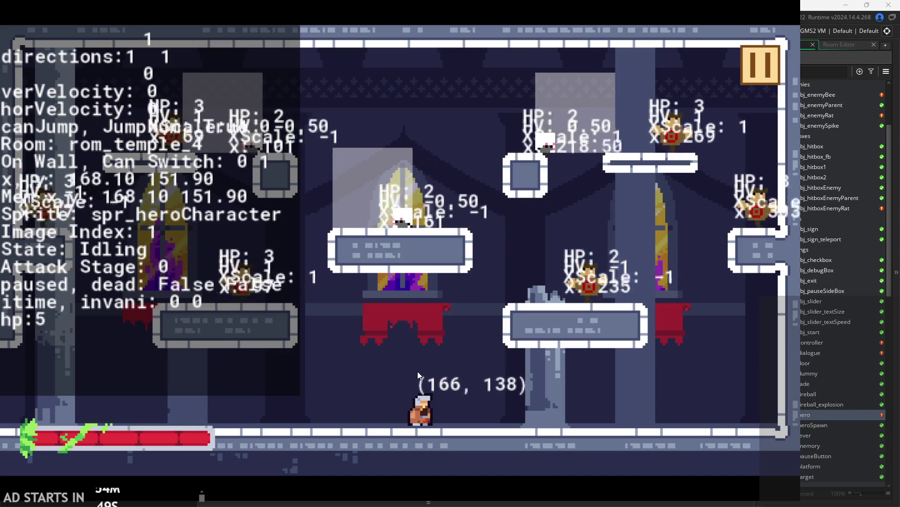
pyautogui.press('Right')
pyautogui.press('space')
pyautogui.press('space')
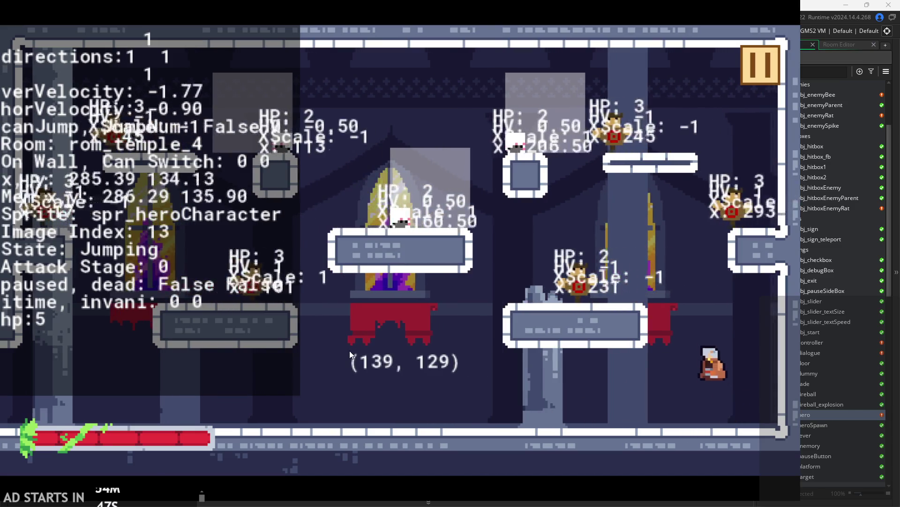
pyautogui.press('space')
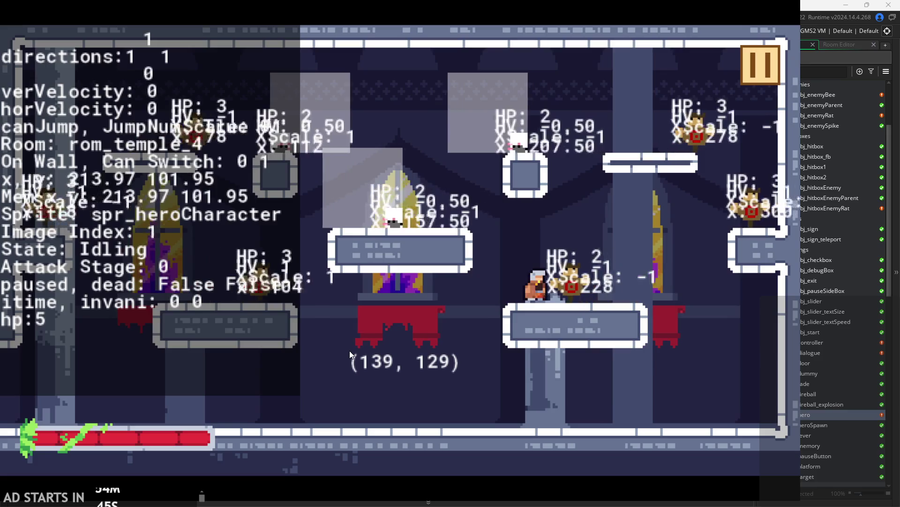
pyautogui.press('Right')
pyautogui.press('space')
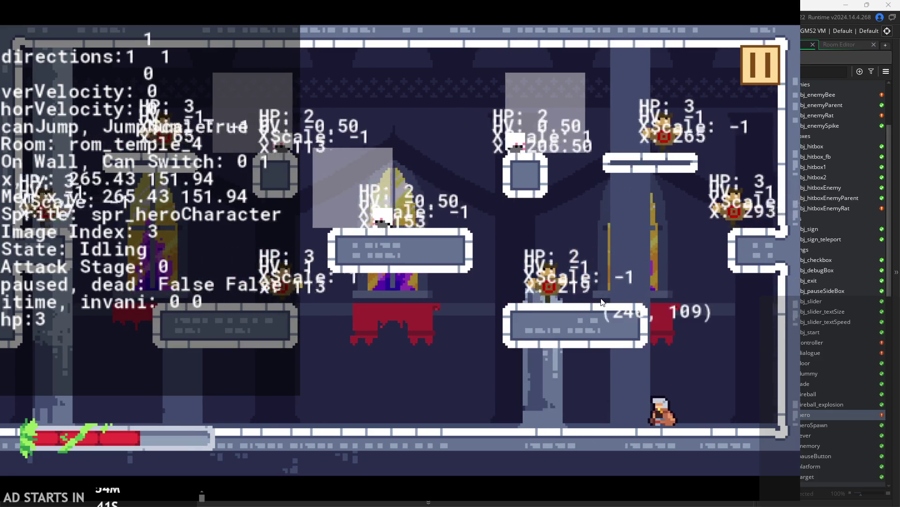
# Wall-jump off the right wall a few times, then pause the game.
pyautogui.press('Right')
pyautogui.press('space')
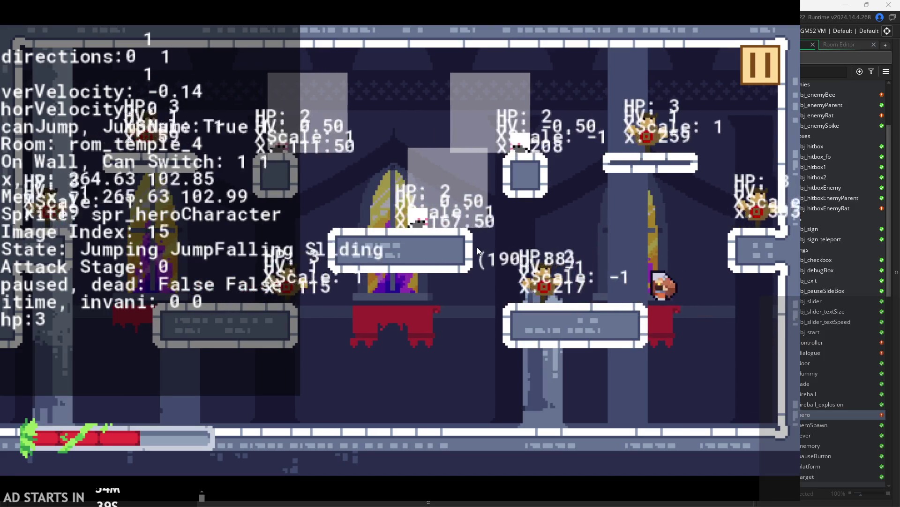
pyautogui.press('Right')
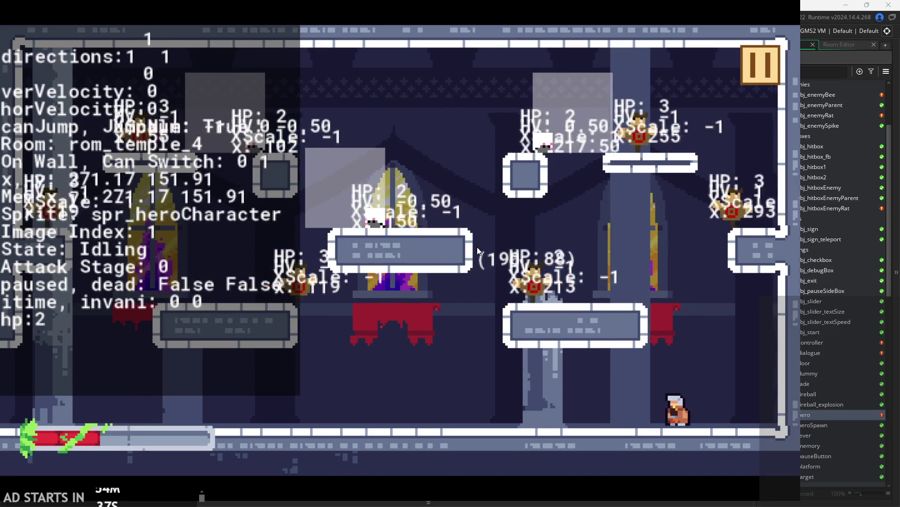
pyautogui.press('space')
pyautogui.press('space')
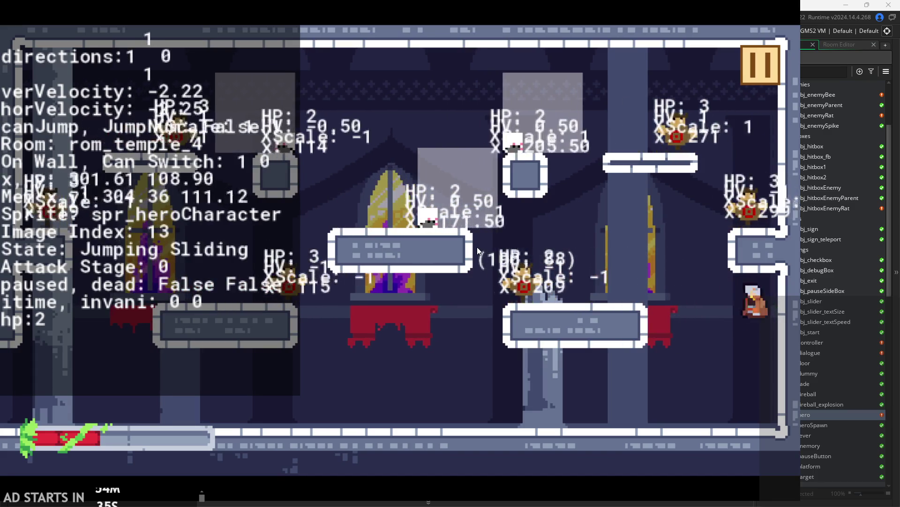
pyautogui.press('Right')
pyautogui.press('space')
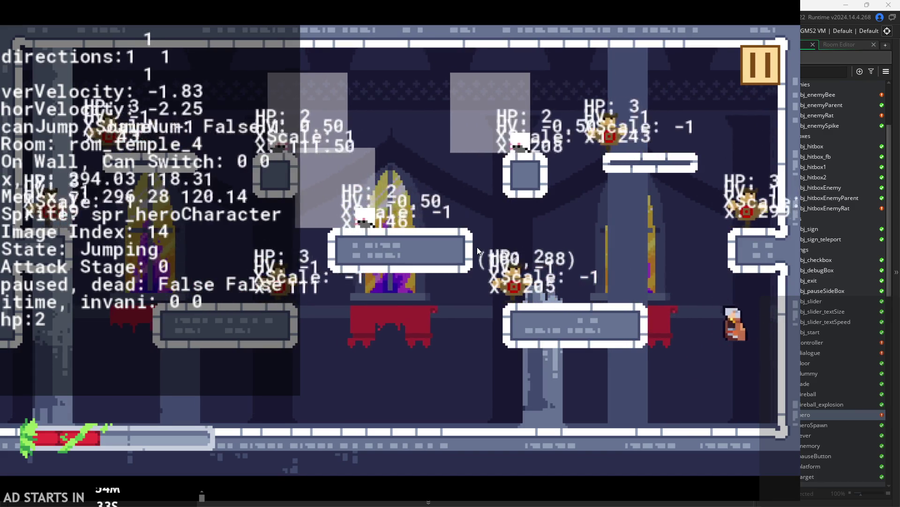
pyautogui.press('space')
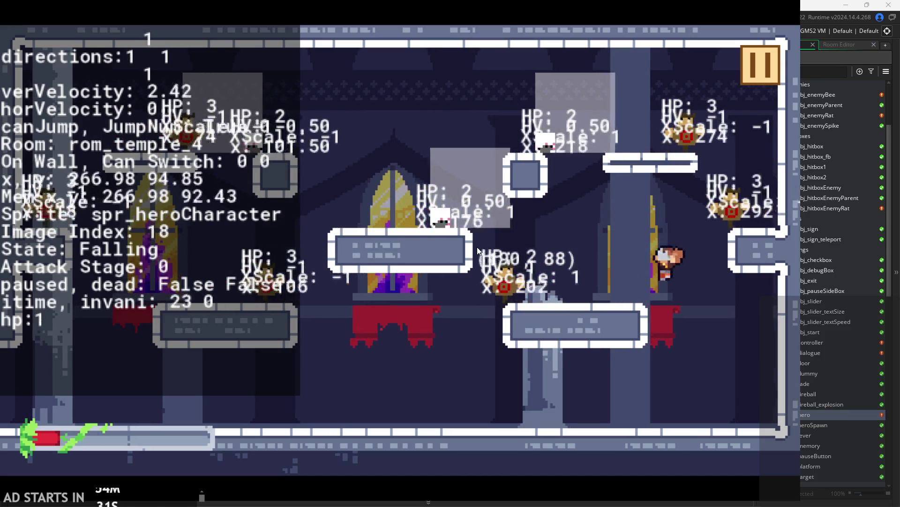
pyautogui.click(749, 63)
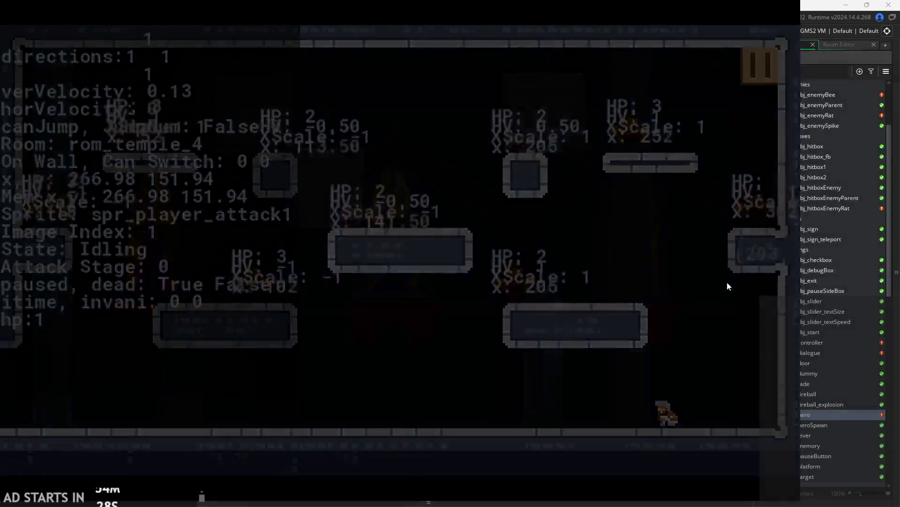
# Quit the game to the editor and open obj_hero's Step event code.
pyautogui.click(657, 417)
pyautogui.scroll(-2, 461, 85)
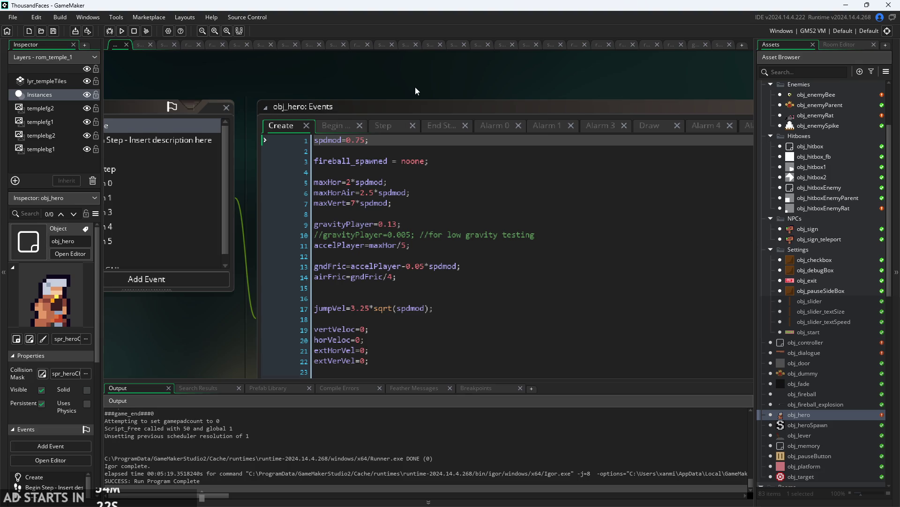
pyautogui.scroll(-3, 415, 90)
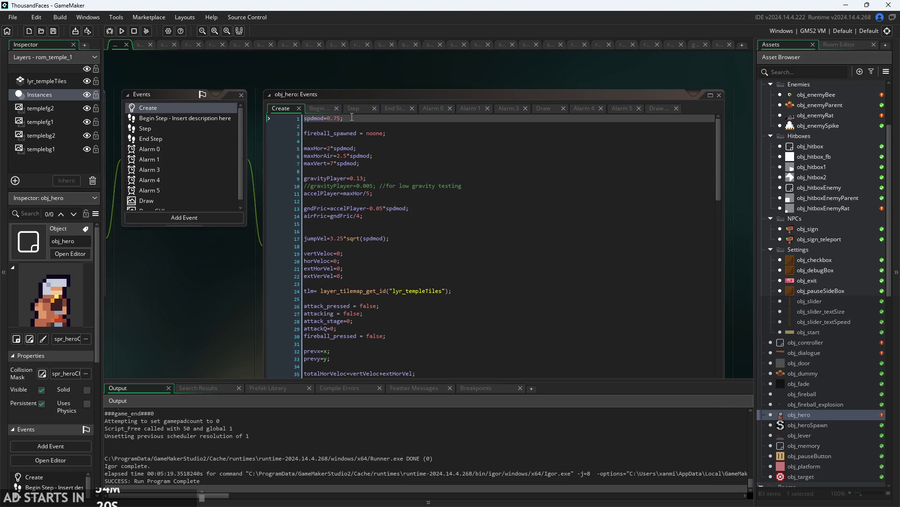
pyautogui.click(354, 108)
pyautogui.scroll(-3, 421, 225)
pyautogui.scroll(4, 145, 280)
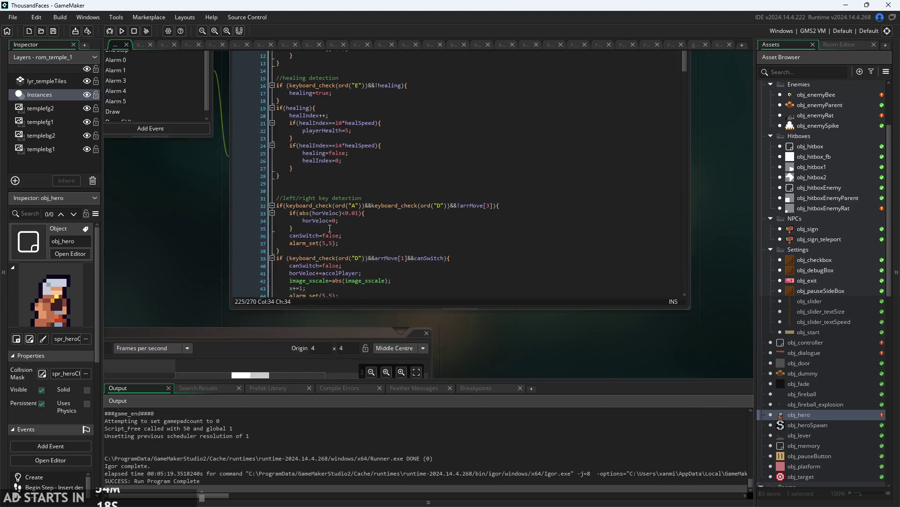
# Scroll the Step code down to the //damage code stuff block near line 230.
pyautogui.click(336, 270)
pyautogui.scroll(-15, 404, 176)
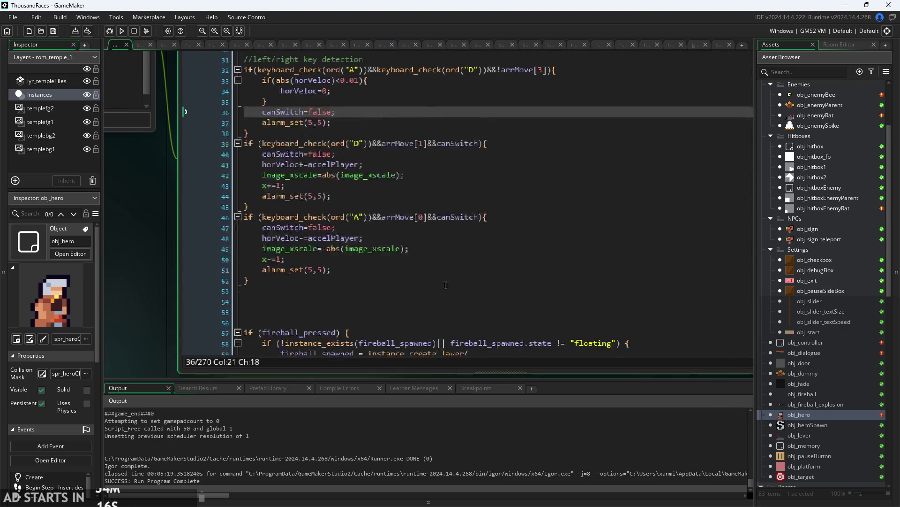
pyautogui.scroll(-14, 404, 176)
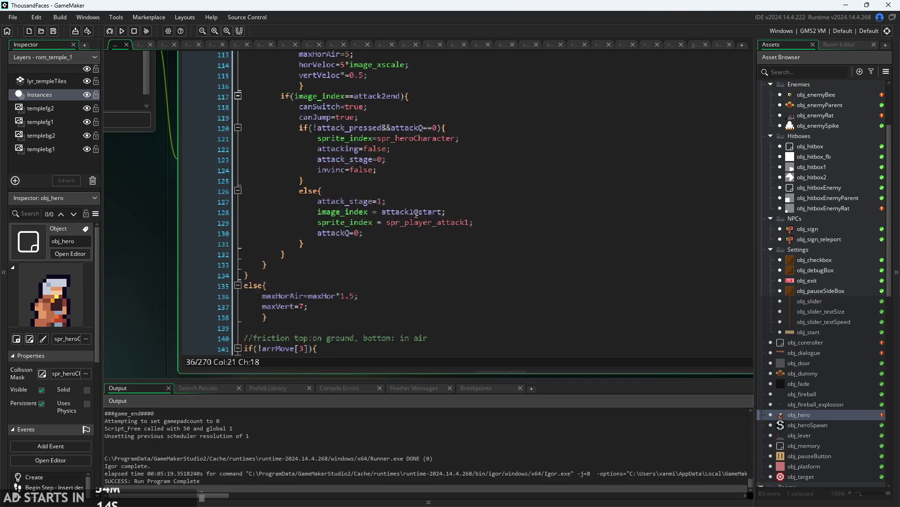
pyautogui.scroll(-20, 393, 207)
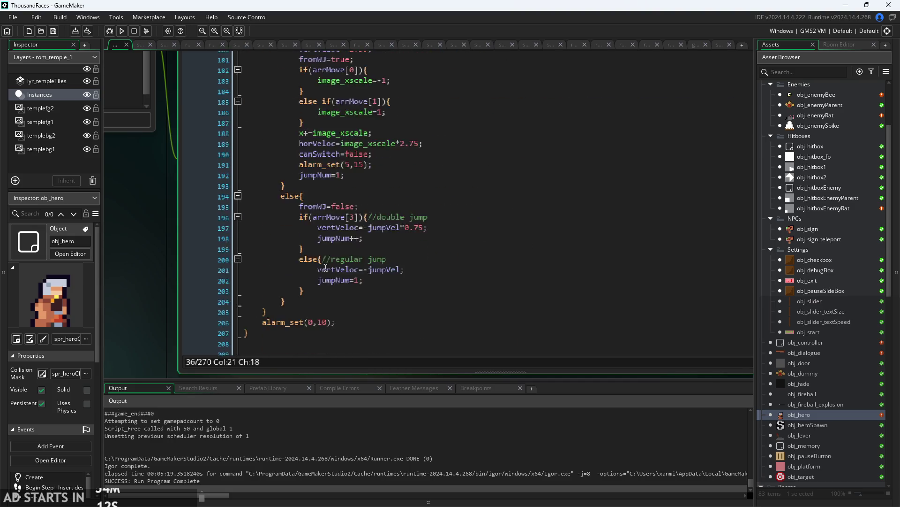
pyautogui.scroll(-2, 329, 257)
pyautogui.click(419, 157)
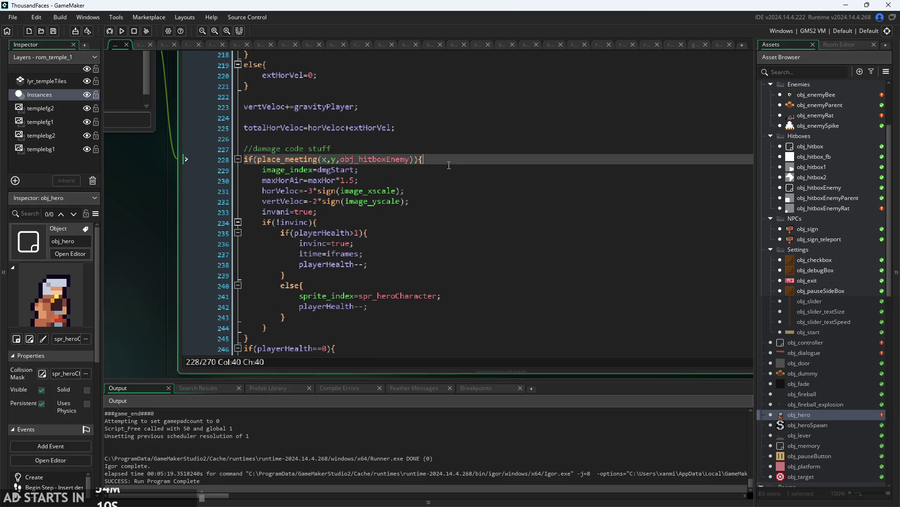
pyautogui.keyDown('ctrl'); pyautogui.scroll(5, 293, 145); pyautogui.keyUp('ctrl')
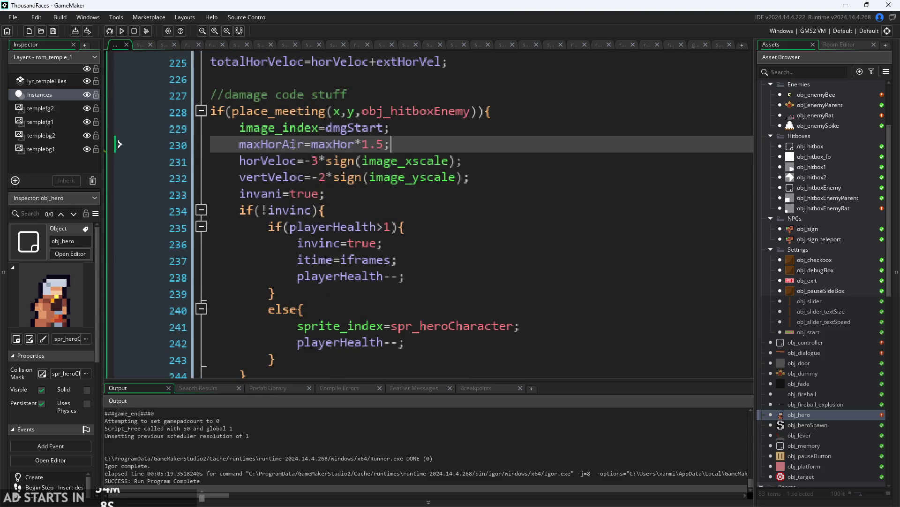
pyautogui.moveTo(335, 168)
# Remove the sign() multipliers from the vertVeloc and horVeloc knockback lines.
pyautogui.click(463, 178)
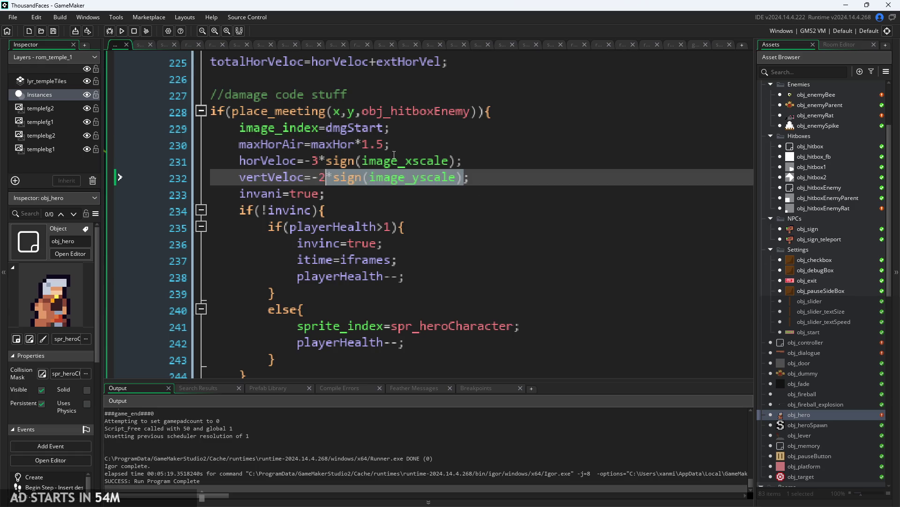
pyautogui.press('BackSpace')
pyautogui.moveTo(456, 160); pyautogui.dragTo(412, 161)
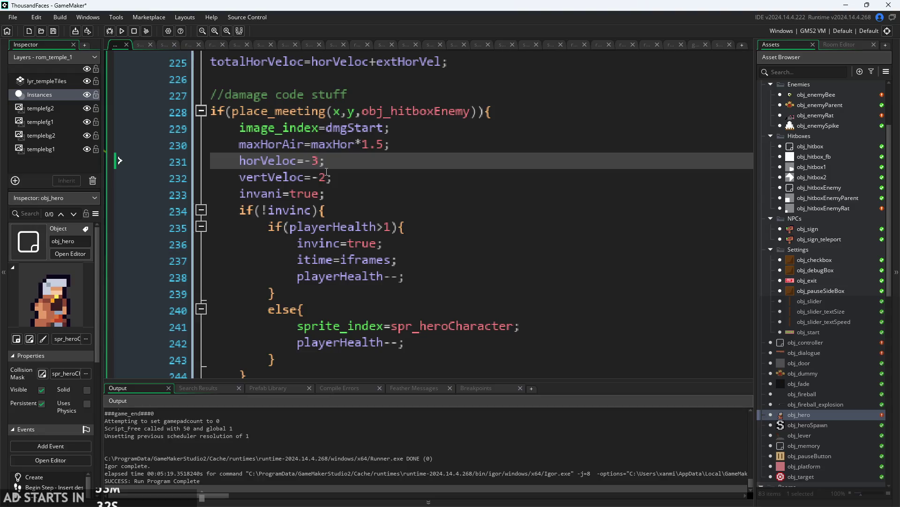
pyautogui.write('(r')
# Nudge the code editor window right and switch to the Paint notes.
pyautogui.keyDown('ctrl'); pyautogui.scroll(-2, 295, 152); pyautogui.keyUp('ctrl')
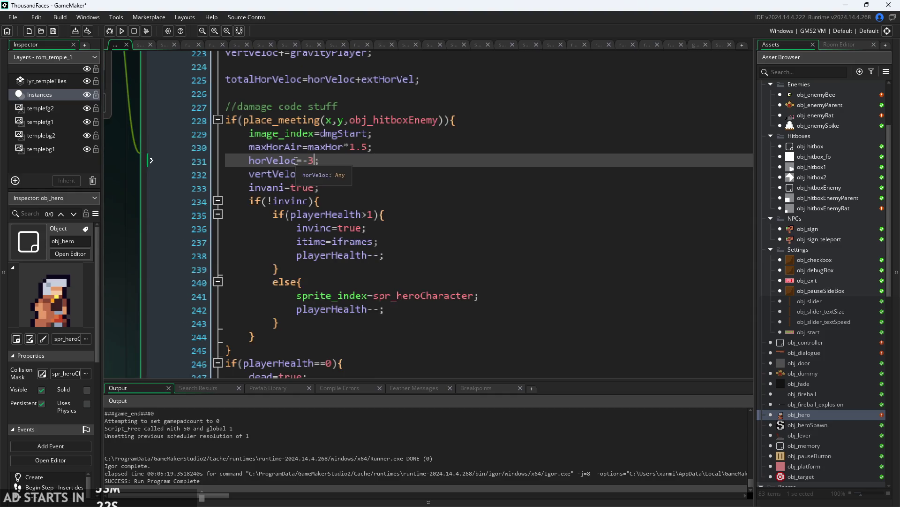
pyautogui.moveTo(127, 223); pyautogui.dragTo(148, 222)
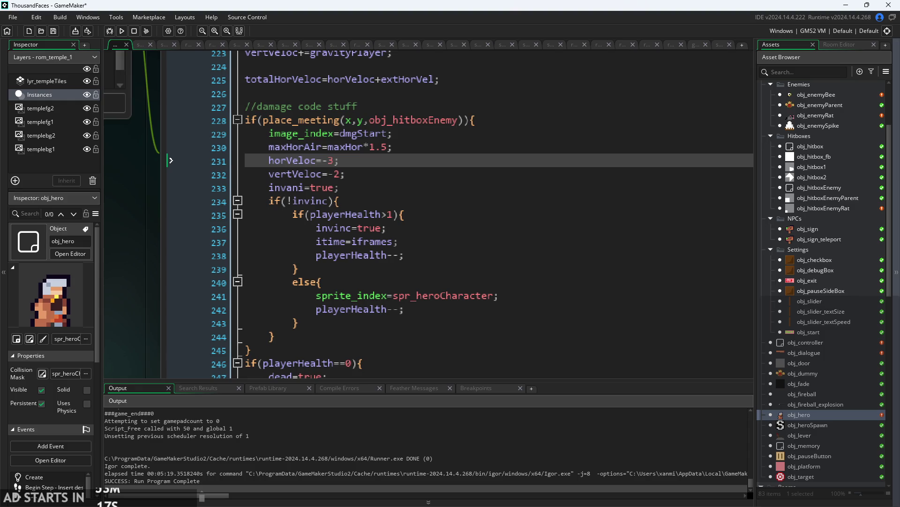
pyautogui.hotkey('alt', 'Tab')
pyautogui.keyDown('ctrl'); pyautogui.scroll(-3, 557, 356); pyautogui.keyUp('ctrl')
# Scroll through the ThousandFacesNotes sketches and draw a horizontal line across the collision sketch.
pyautogui.keyDown('ctrl'); pyautogui.scroll(3, 566, 347); pyautogui.keyUp('ctrl')
pyautogui.keyDown('ctrl'); pyautogui.scroll(-3, 567, 343); pyautogui.keyUp('ctrl')
pyautogui.scroll(-1, 619, 308)
pyautogui.keyDown('ctrl'); pyautogui.scroll(4, 619, 307); pyautogui.keyUp('ctrl')
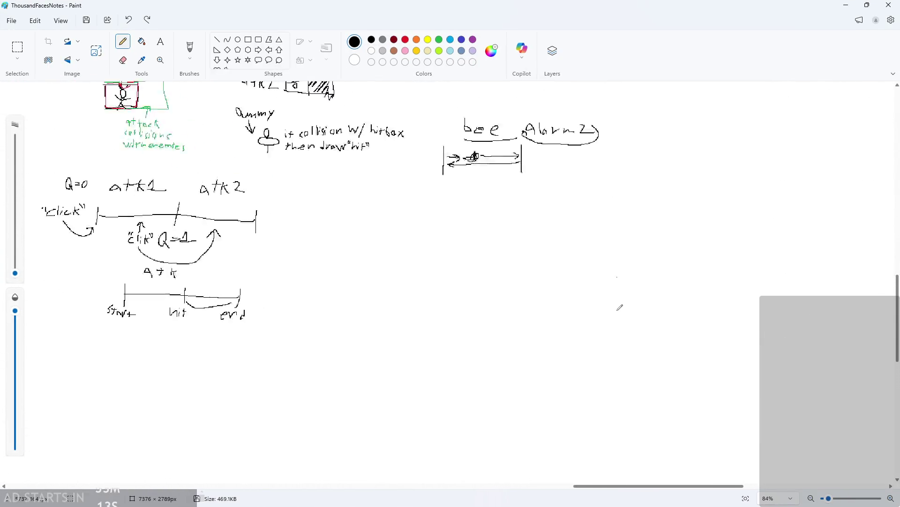
pyautogui.keyDown('ctrl'); pyautogui.scroll(-4, 141, 188); pyautogui.keyUp('ctrl')
pyautogui.keyDown('ctrl'); pyautogui.scroll(5, 93, 178); pyautogui.keyUp('ctrl')
pyautogui.keyDown('ctrl'); pyautogui.scroll(-2, 94, 178); pyautogui.keyUp('ctrl')
pyautogui.keyDown('ctrl'); pyautogui.scroll(3, 98, 197); pyautogui.keyUp('ctrl')
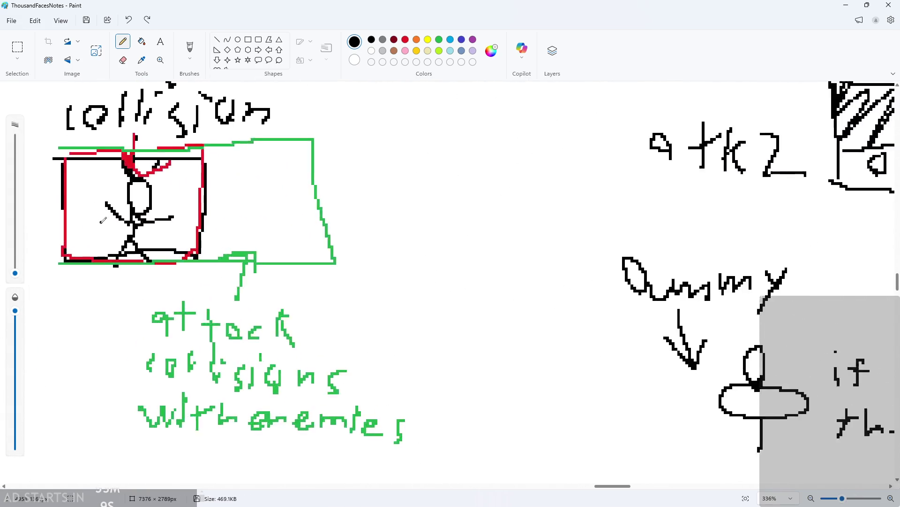
pyautogui.keyDown('ctrl'); pyautogui.scroll(-3, 104, 219); pyautogui.keyUp('ctrl')
pyautogui.keyDown('ctrl'); pyautogui.scroll(-4, 29, 212); pyautogui.keyUp('ctrl')
pyautogui.keyDown('ctrl'); pyautogui.scroll(-1, 29, 213); pyautogui.keyUp('ctrl')
pyautogui.moveTo(49, 213); pyautogui.dragTo(217, 217)
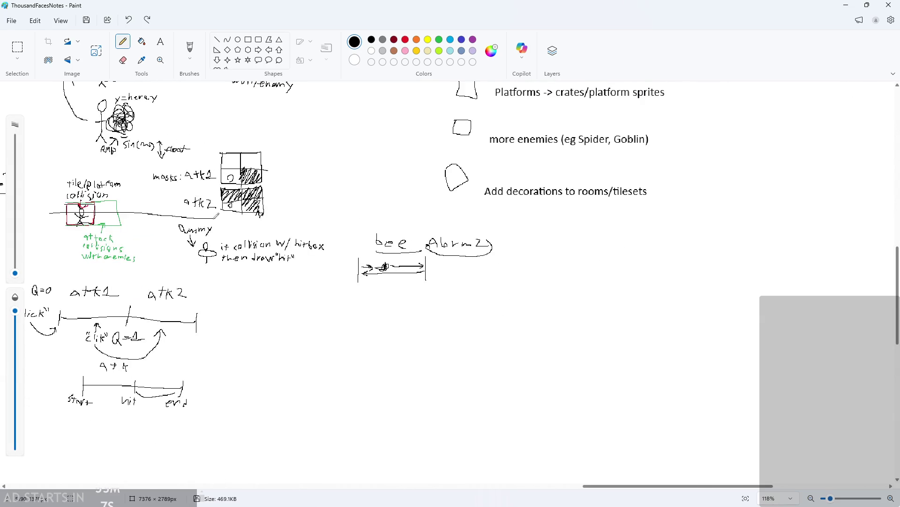
pyautogui.keyDown('ctrl'); pyautogui.scroll(-2, 59, 211); pyautogui.keyUp('ctrl')
pyautogui.keyDown('ctrl'); pyautogui.scroll(8, 291, 234); pyautogui.keyUp('ctrl')
# Scroll around the Paint canvas to review the remaining notes.
pyautogui.hscroll(-5, 388, 239)
pyautogui.hscroll(4, 413, 240)
pyautogui.keyDown('ctrl'); pyautogui.scroll(-3, 441, 241); pyautogui.keyUp('ctrl')
pyautogui.keyDown('ctrl'); pyautogui.scroll(-4, 442, 241); pyautogui.keyUp('ctrl')
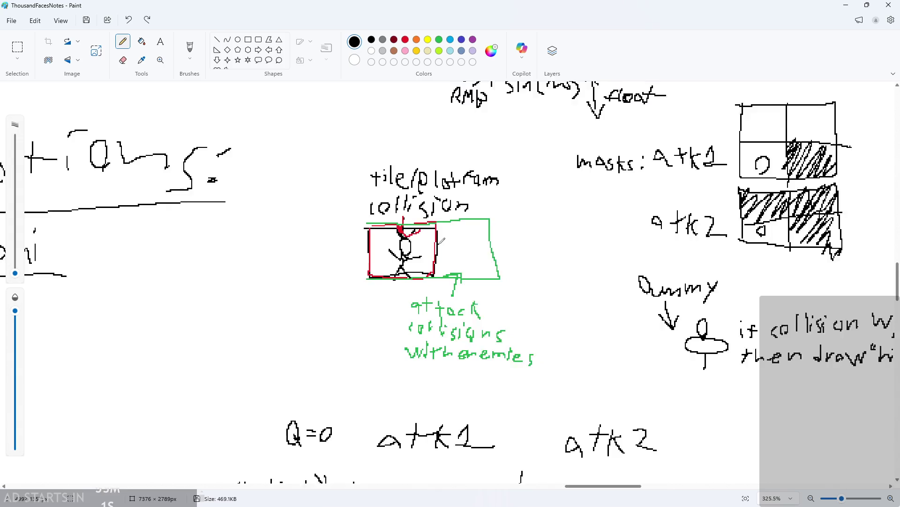
pyautogui.hscroll(-10, 422, 248)
pyautogui.hscroll(-5, 420, 251)
pyautogui.scroll(-5, 420, 251)
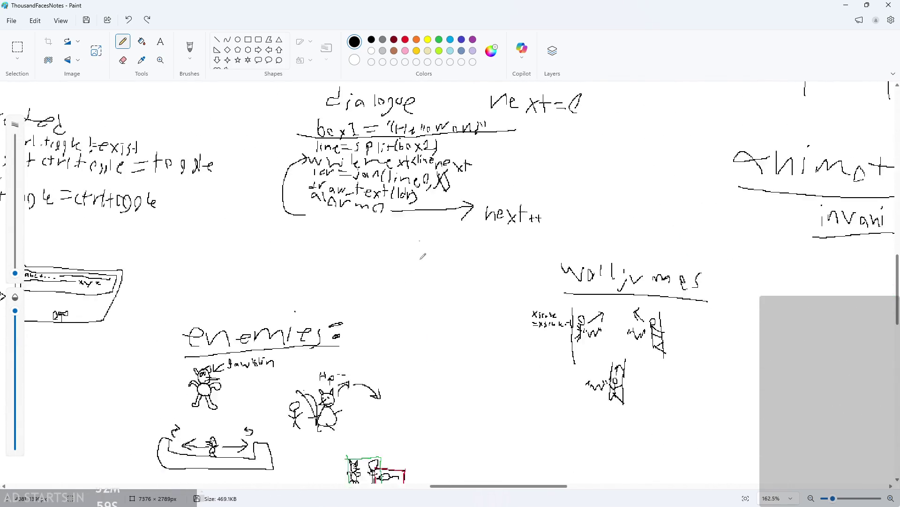
pyautogui.keyDown('ctrl'); pyautogui.scroll(7, 396, 310); pyautogui.keyUp('ctrl')
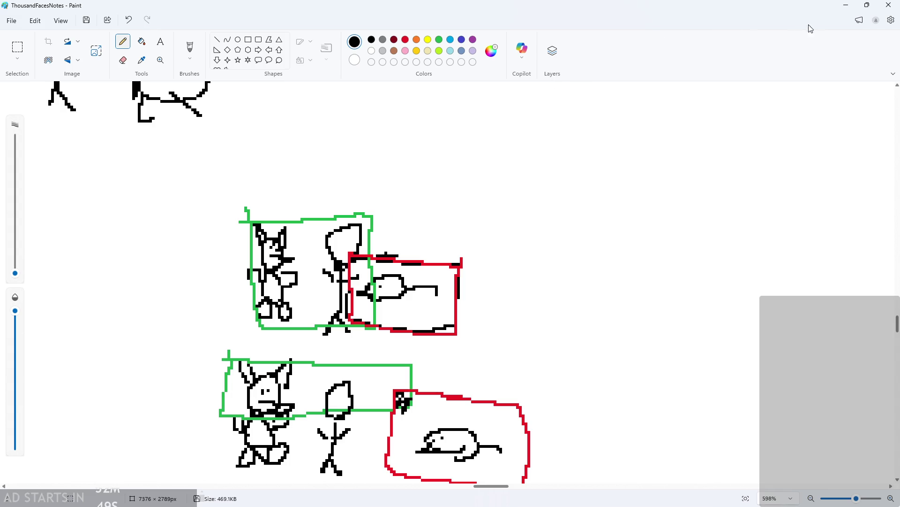
# Minimize Paint and center obj_hero's code editor in the GameMaker workspace.
pyautogui.click(848, 5)
pyautogui.keyDown('ctrl'); pyautogui.scroll(-2, 149, 263); pyautogui.keyUp('ctrl')
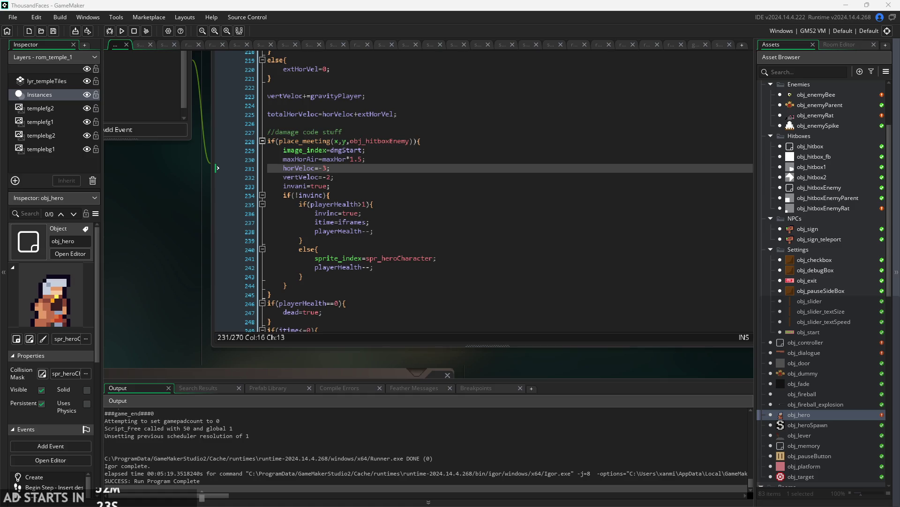
pyautogui.moveTo(538, 376)
pyautogui.mouseDown()
pyautogui.moveTo(581, 356)
pyautogui.moveTo(612, 356)
pyautogui.mouseUp()
# Review obj_hero's Create and Step code, then build and run the game.
pyautogui.scroll(-2, 612, 356)
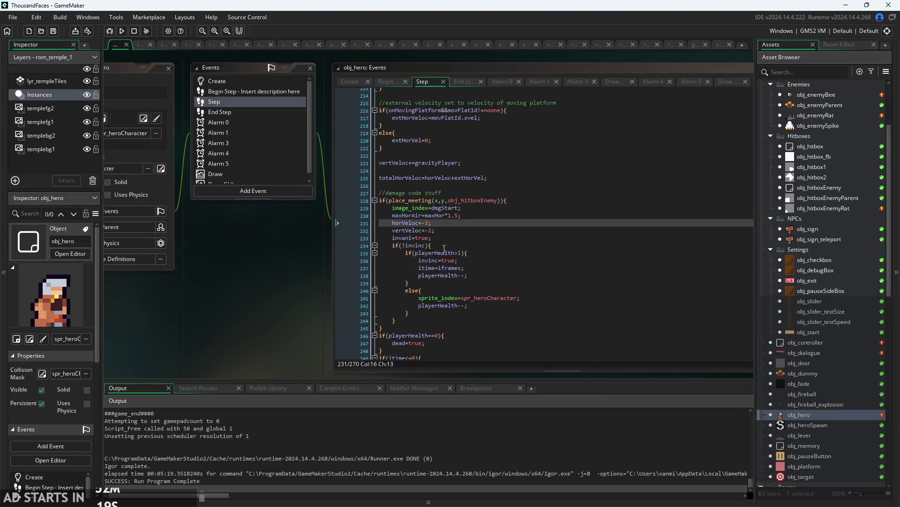
pyautogui.click(469, 193)
pyautogui.click(354, 85)
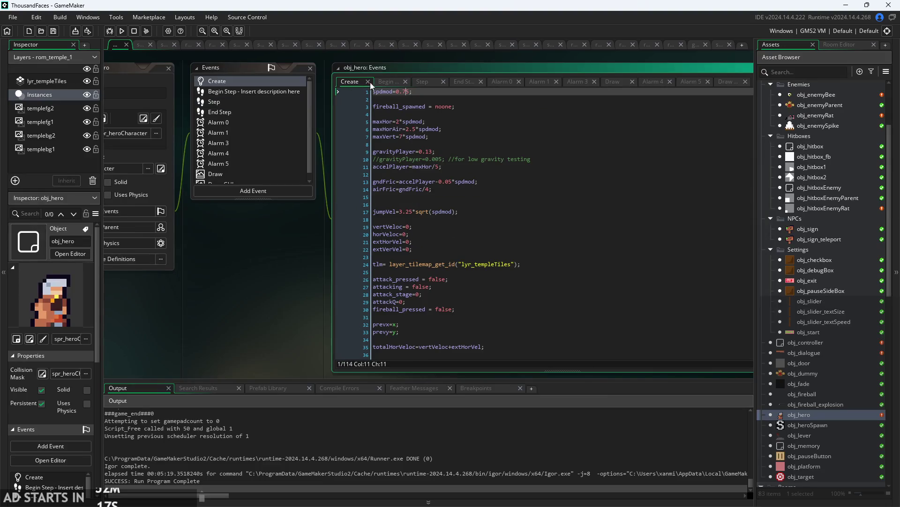
pyautogui.click(415, 85)
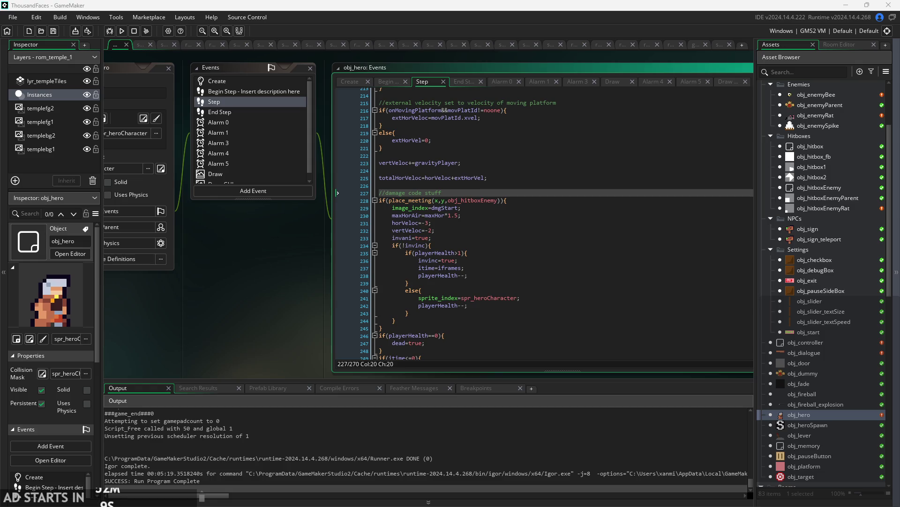
pyautogui.scroll(-2, 319, 286)
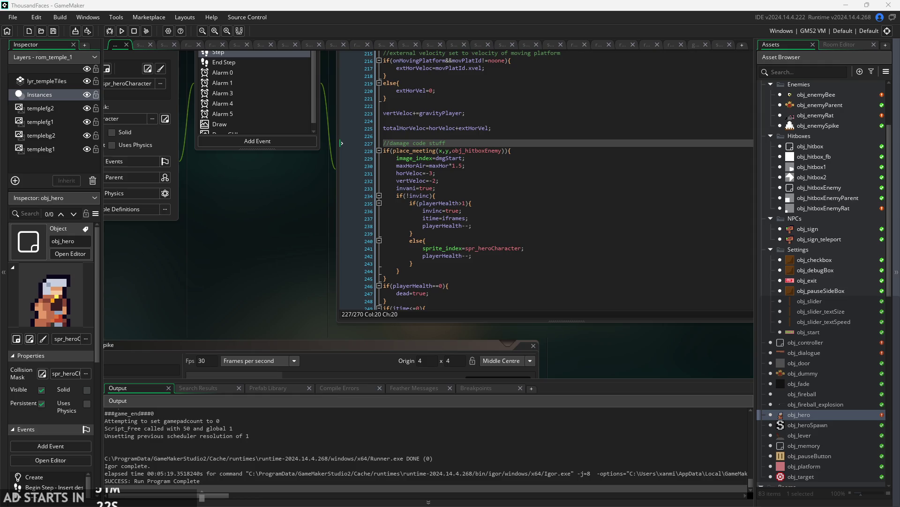
pyautogui.hscroll(2, 267, 267)
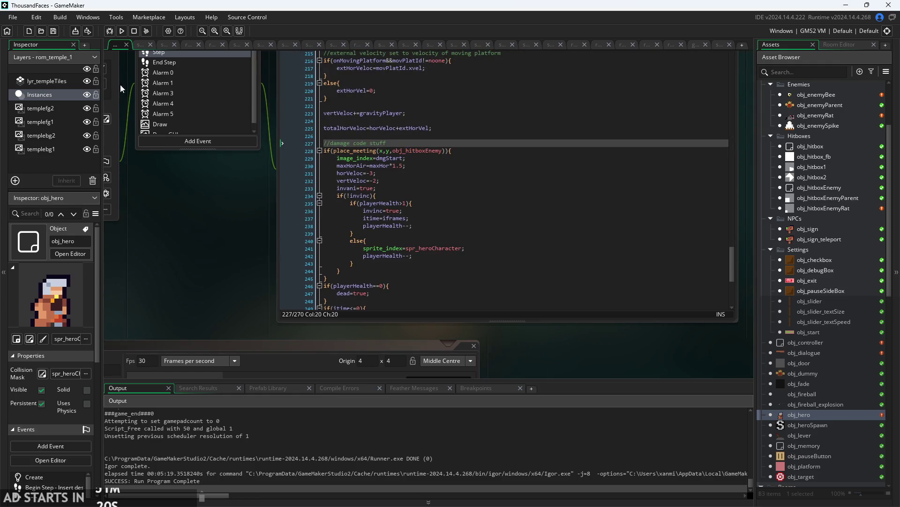
pyautogui.click(121, 31)
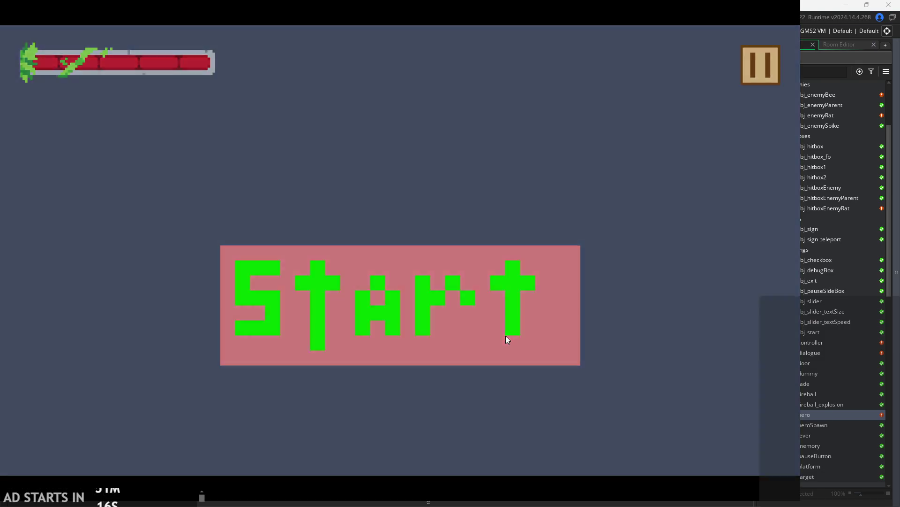
# Start the game and move the hero through rom_temple_1 with jumps and dashes.
pyautogui.click(505, 335)
pyautogui.press('Right')
pyautogui.press('space')
pyautogui.press('Left')
pyautogui.press('shift')
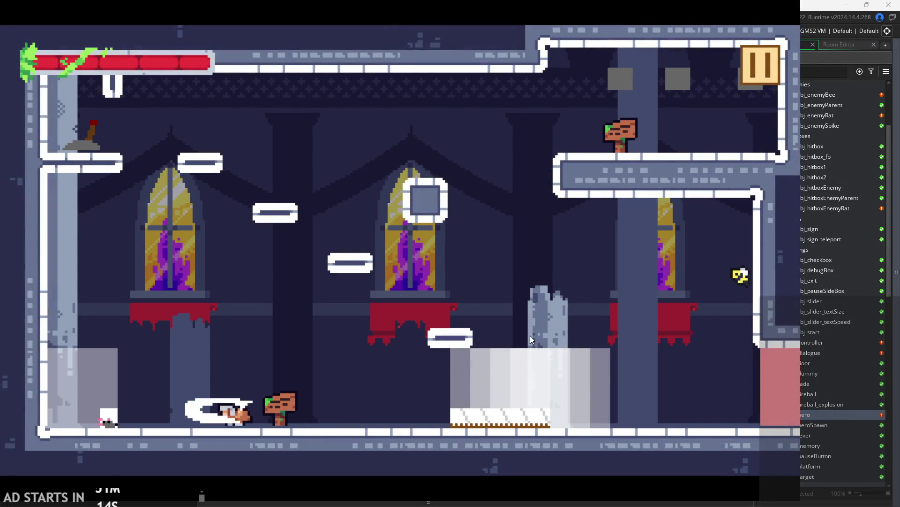
pyautogui.press('Right')
pyautogui.press('shift')
pyautogui.press('Right')
pyautogui.press('space')
# Hop across the platforms and dash down beside the stone pillar.
pyautogui.press('space')
pyautogui.press('Left')
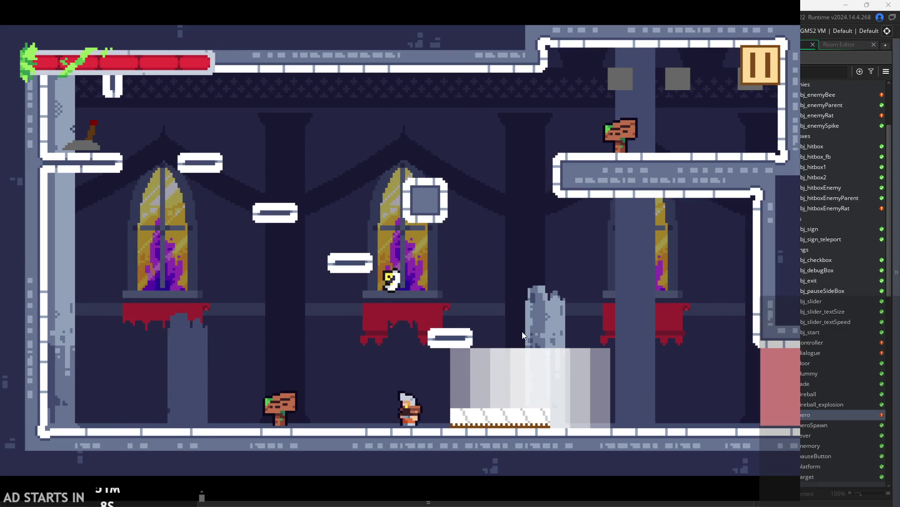
pyautogui.press('space')
pyautogui.press('Right')
pyautogui.press('Left')
pyautogui.press('space')
pyautogui.press('Right')
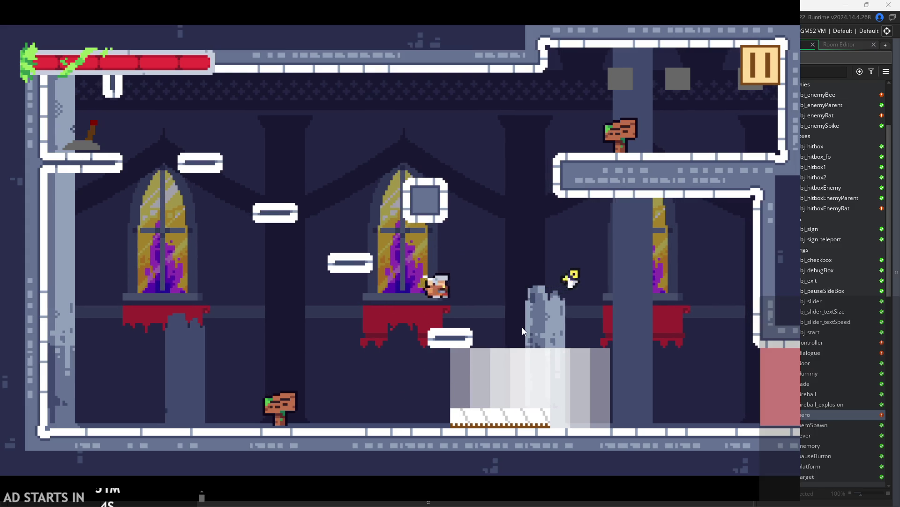
pyautogui.press('shift')
pyautogui.press('space')
pyautogui.press('Right')
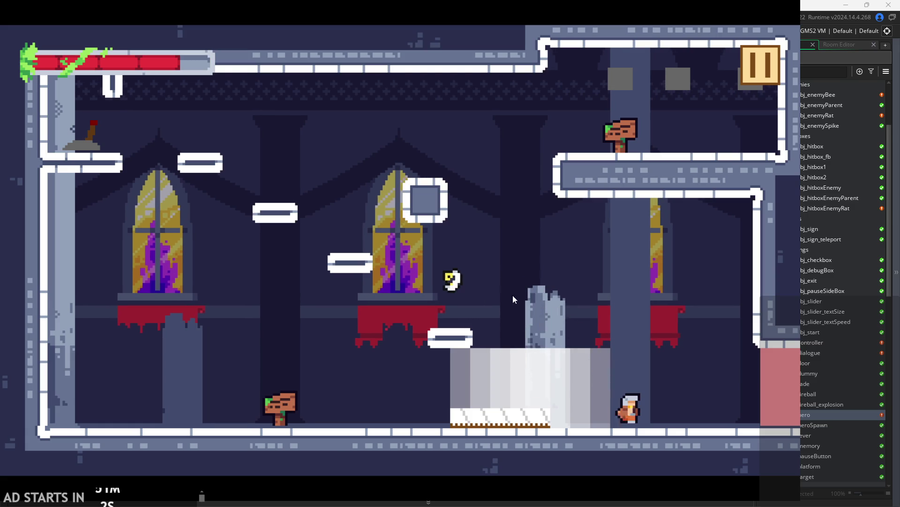
# Open and close the pause screen, then jump back and forth onto the stone pillar.
pyautogui.click(769, 73)
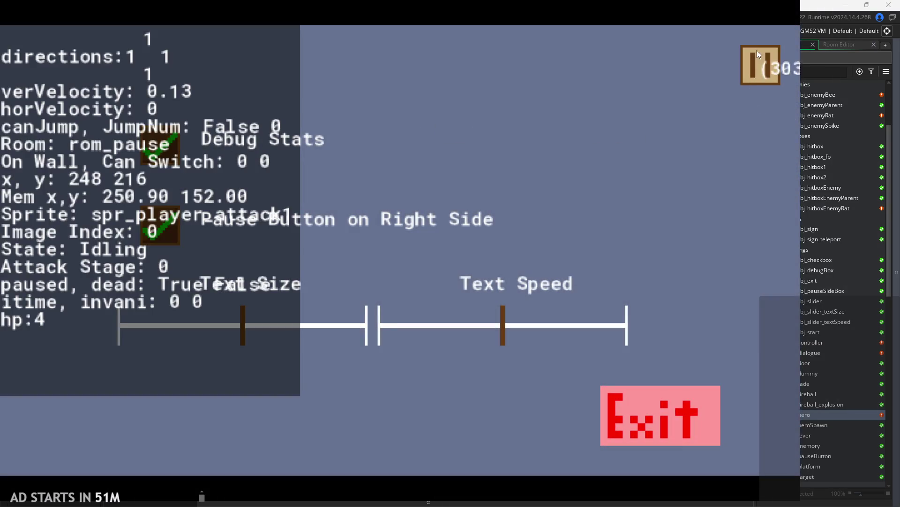
pyautogui.click(757, 50)
pyautogui.press('space')
pyautogui.press('Left')
pyautogui.press('space')
pyautogui.press('Right')
pyautogui.press('space')
pyautogui.press('Left')
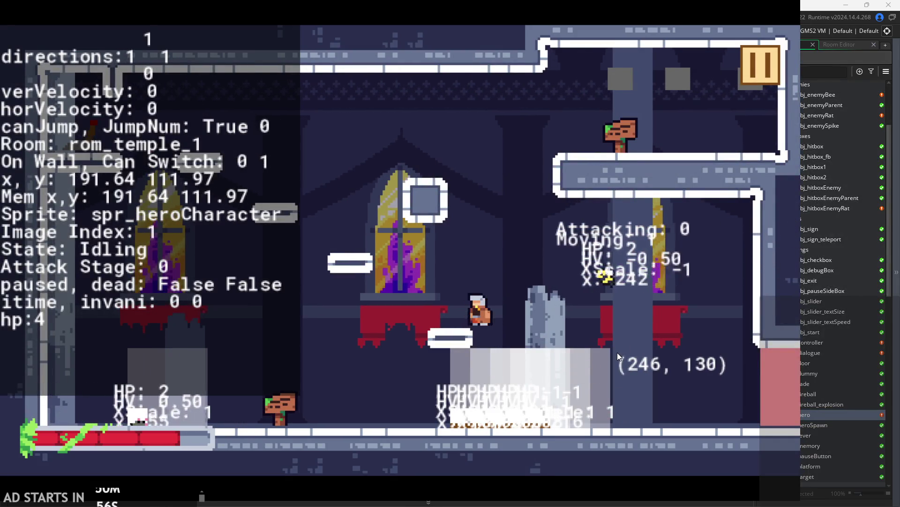
pyautogui.press('space')
# Attack the dummy from the pillar, jump around, then pause and close the game.
pyautogui.press('x')
pyautogui.press('Right')
pyautogui.press('x')
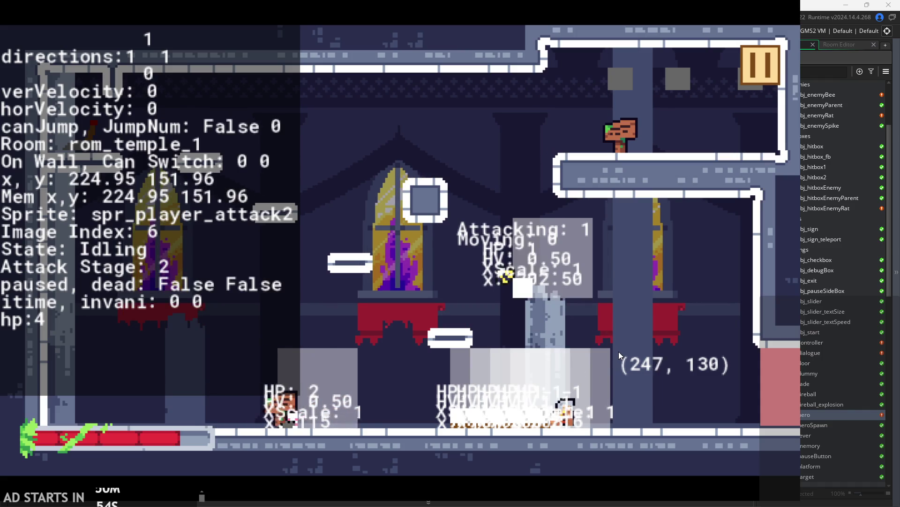
pyautogui.press('space')
pyautogui.press('Left')
pyautogui.press('space')
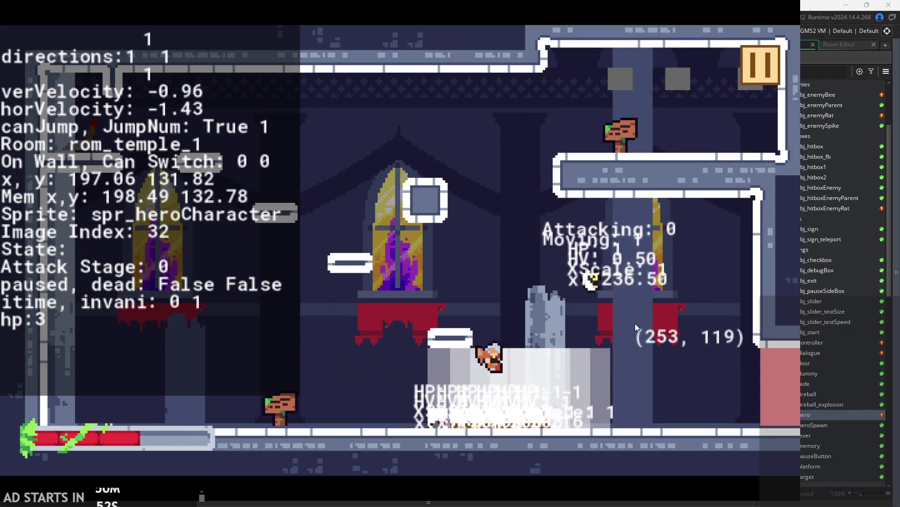
pyautogui.press('Right')
pyautogui.press('space')
pyautogui.press('Left')
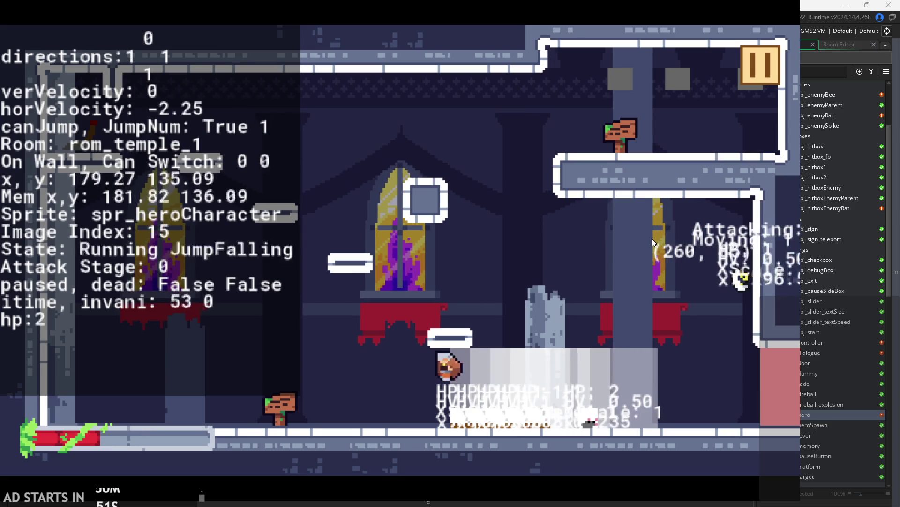
pyautogui.click(759, 55)
pyautogui.click(680, 417)
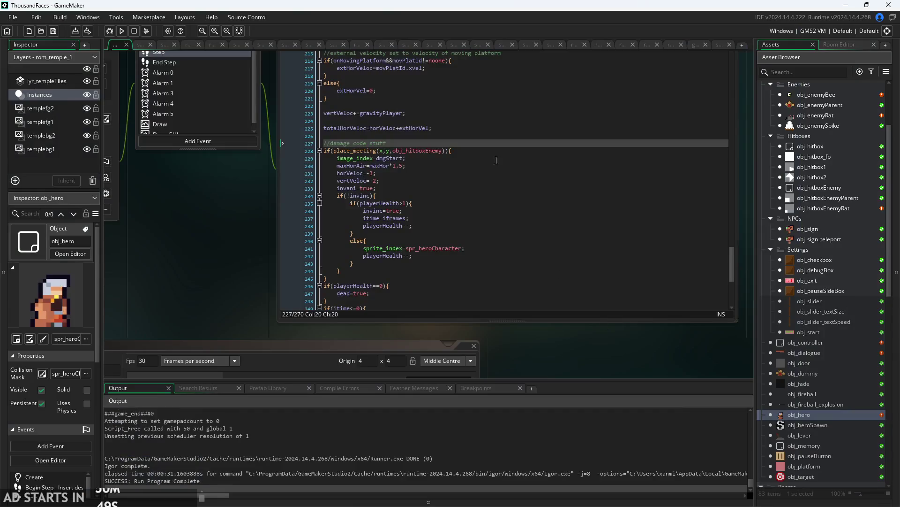
# Open obj_enemyParent, then obj_dummy and its Draw event code editor from the Asset Browser.
pyautogui.scroll(-4, 600, 337)
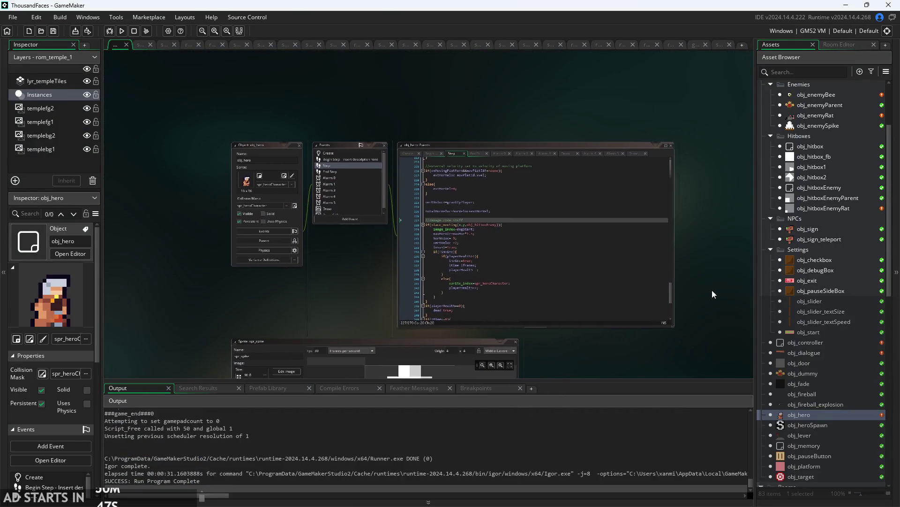
pyautogui.doubleClick(829, 105)
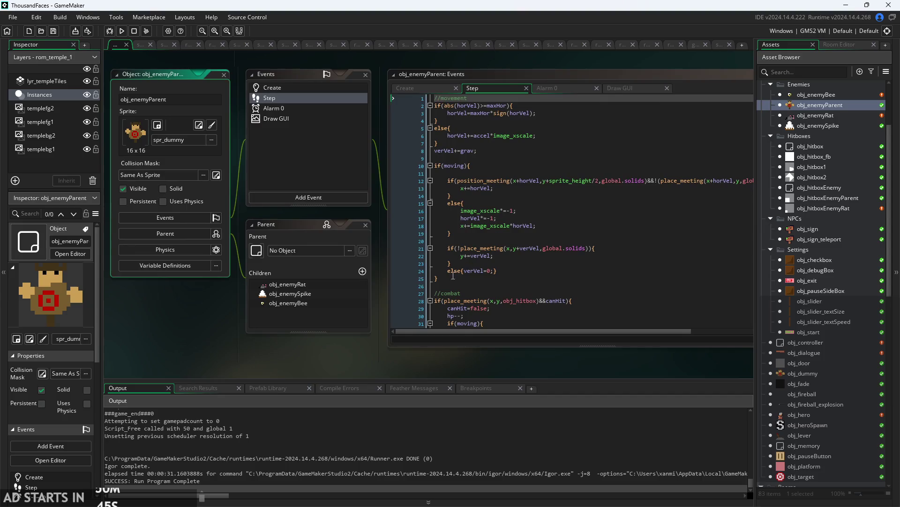
pyautogui.scroll(2, 509, 148)
pyautogui.scroll(-4, 544, 131)
pyautogui.scroll(5, 537, 111)
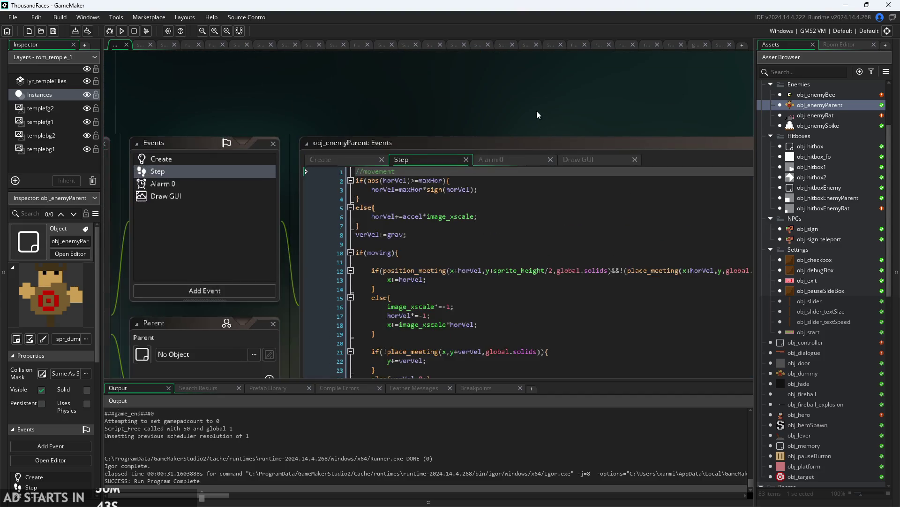
pyautogui.scroll(-1, 490, 165)
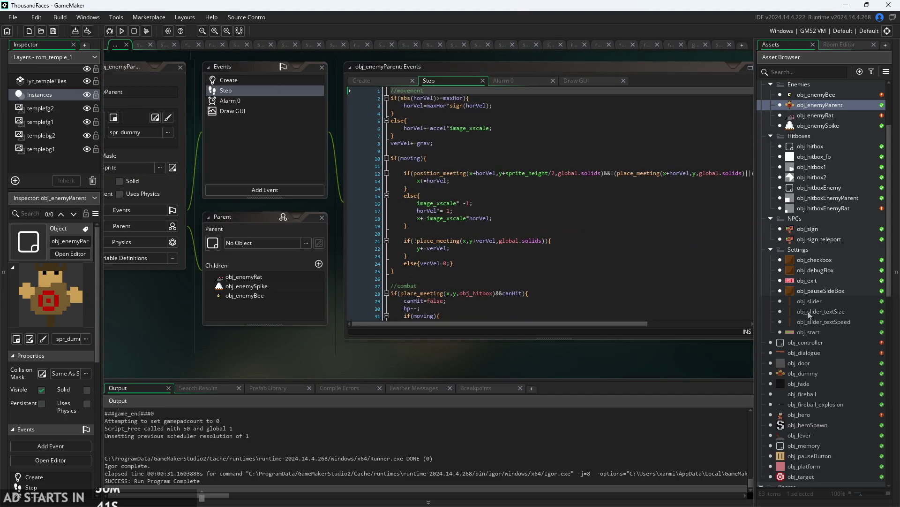
pyautogui.doubleClick(816, 373)
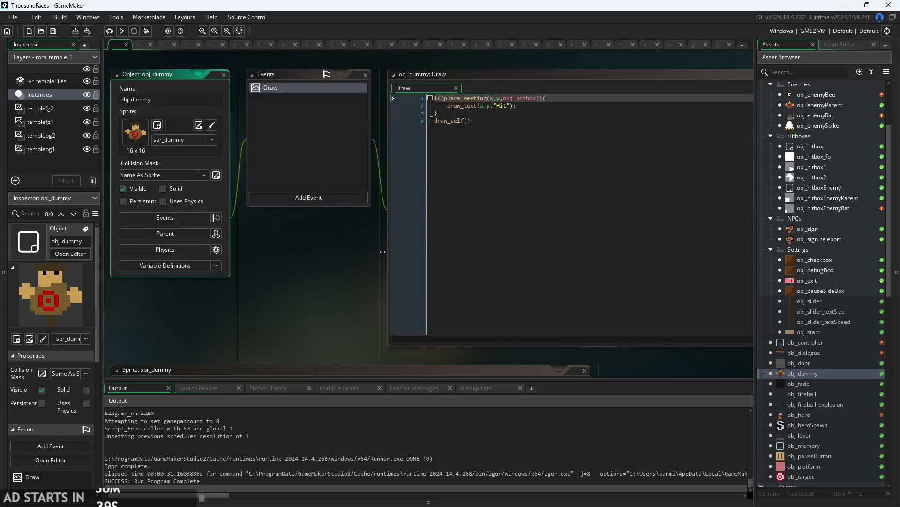
pyautogui.scroll(2, 379, 188)
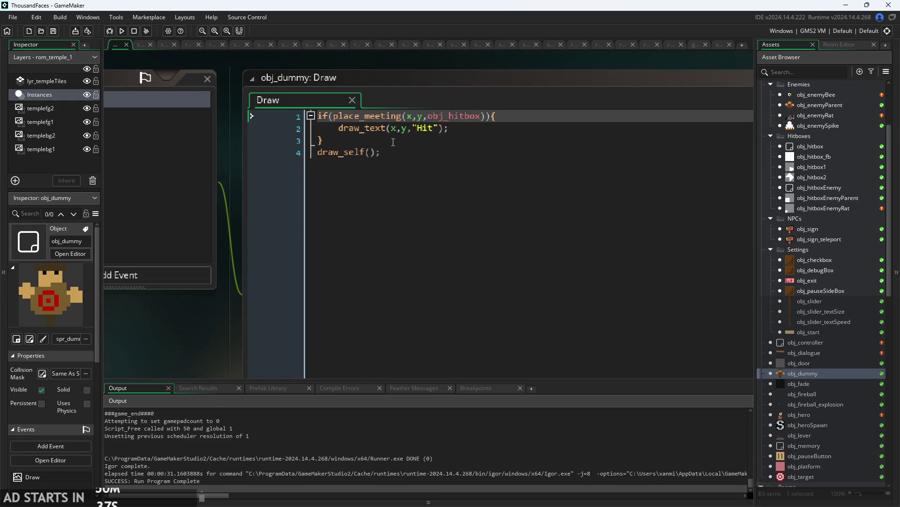
# Review the obj_dummy Draw code: the place_meeting check on obj_hitbox drawing "Hit".
pyautogui.click(397, 152)
pyautogui.hotkey('ctrl', 'a')
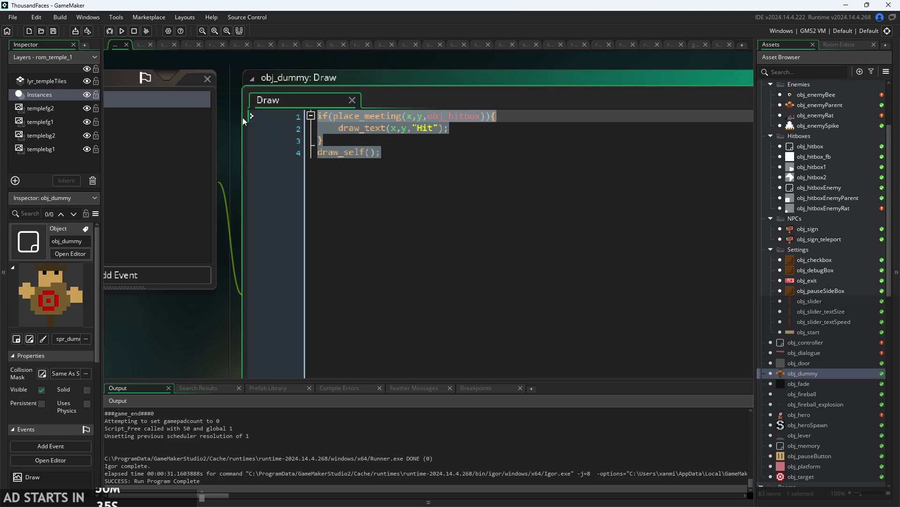
pyautogui.click(443, 150)
pyautogui.click(444, 129)
pyautogui.click(443, 151)
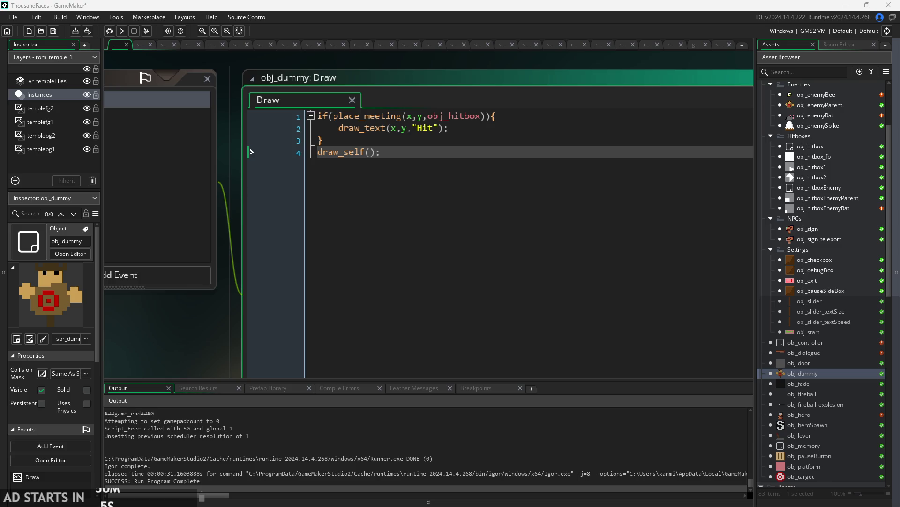
# Add gpu_set_fog(true, c_white, 0, 1000); after the draw_text call and save.
pyautogui.click(494, 127)
pyautogui.moveTo(470, 126); pyautogui.dragTo(337, 132)
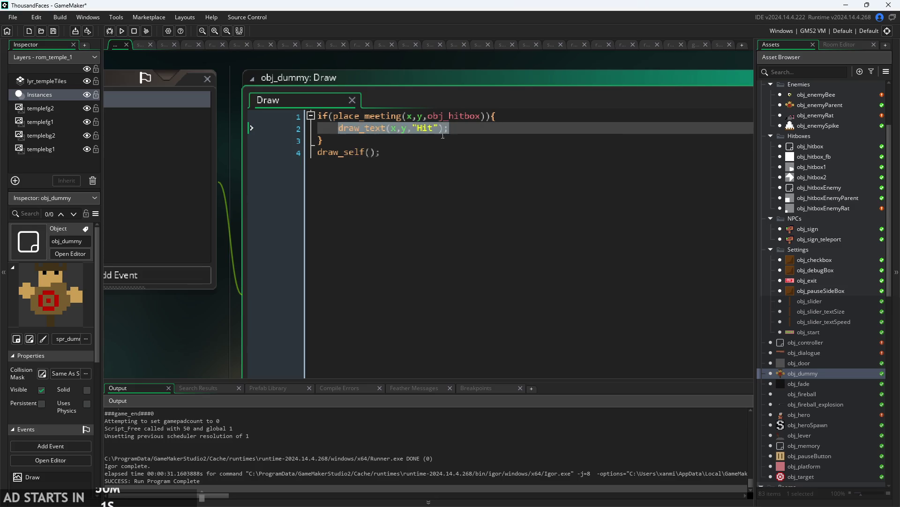
pyautogui.click(457, 128)
pyautogui.press('Return')
pyautogui.write('gp')
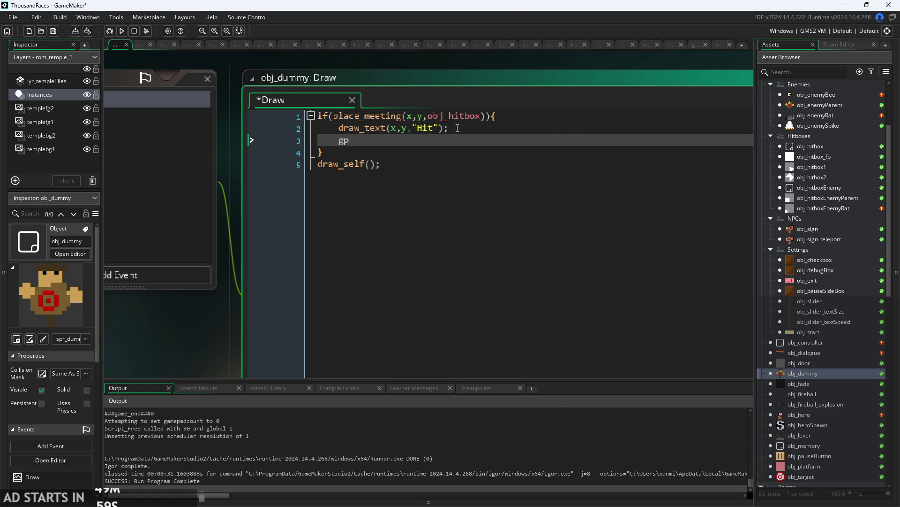
pyautogui.write('u_set_fog')
pyautogui.write('(true, ')
pyautogui.write('c_wj')
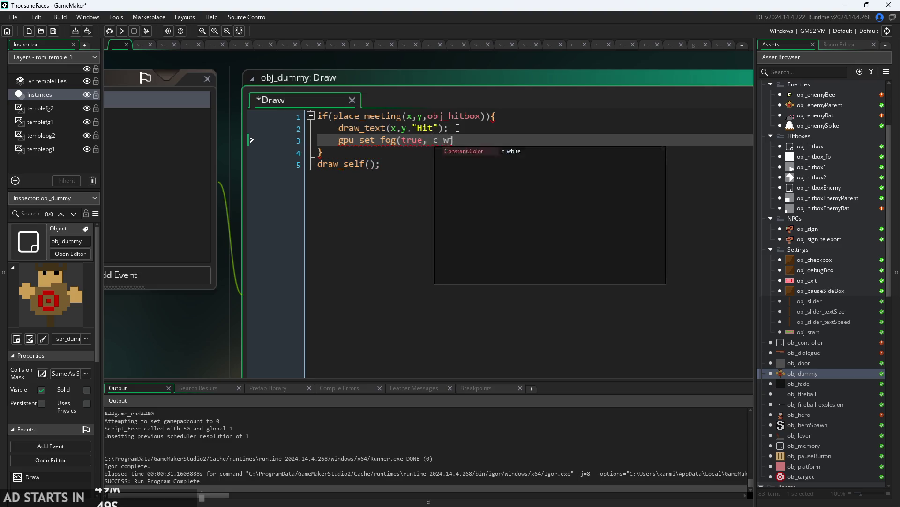
pyautogui.press('BackSpace')
pyautogui.press('BackSpace')
pyautogui.write('hite')
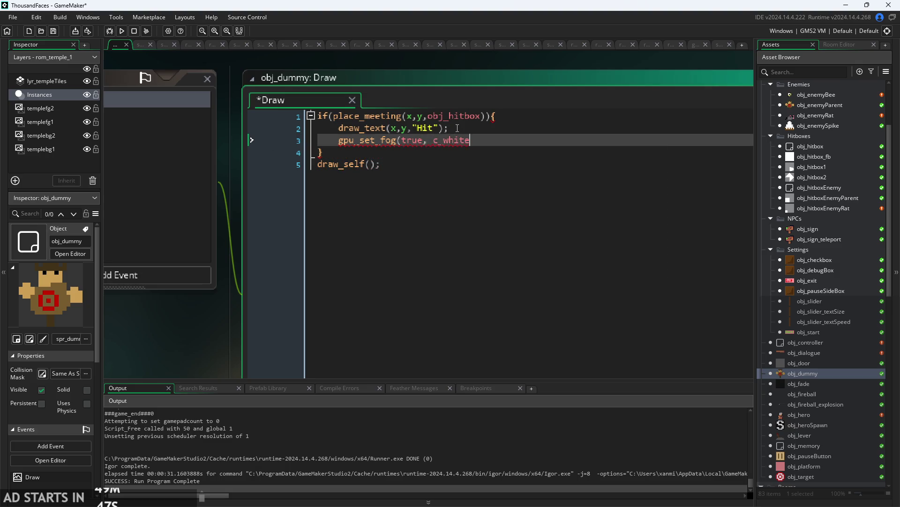
pyautogui.write(', 10')
pyautogui.write('00);')
pyautogui.moveTo(372, 145)
pyautogui.write('0,')
pyautogui.hotkey('ctrl', 's')
# Wrap draw_self() in an indented else block after the hit check and save.
pyautogui.click(527, 149)
pyautogui.press('Return')
pyautogui.write('else{')
pyautogui.press('Down')
pyautogui.press('Home')
pyautogui.press('Tab')
pyautogui.press('Right')
pyautogui.press('Right')
pyautogui.press('Right')
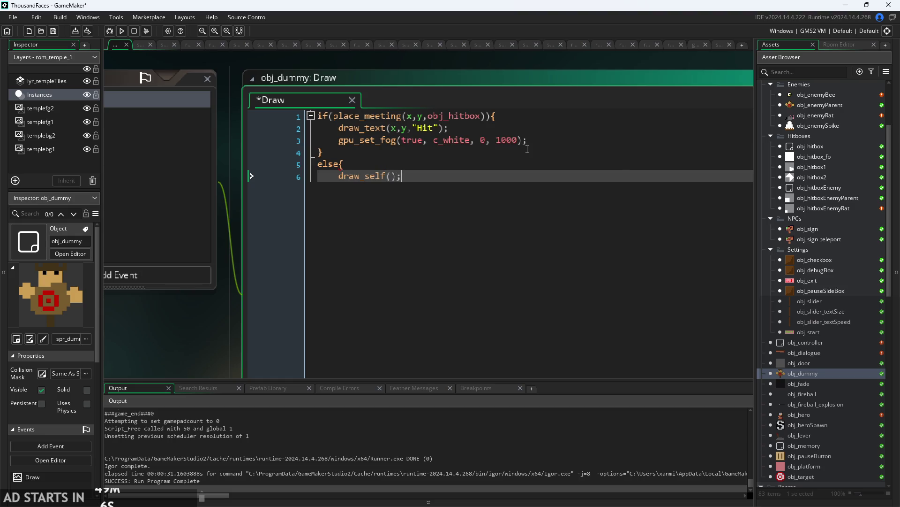
pyautogui.press('End')
pyautogui.press('Return')
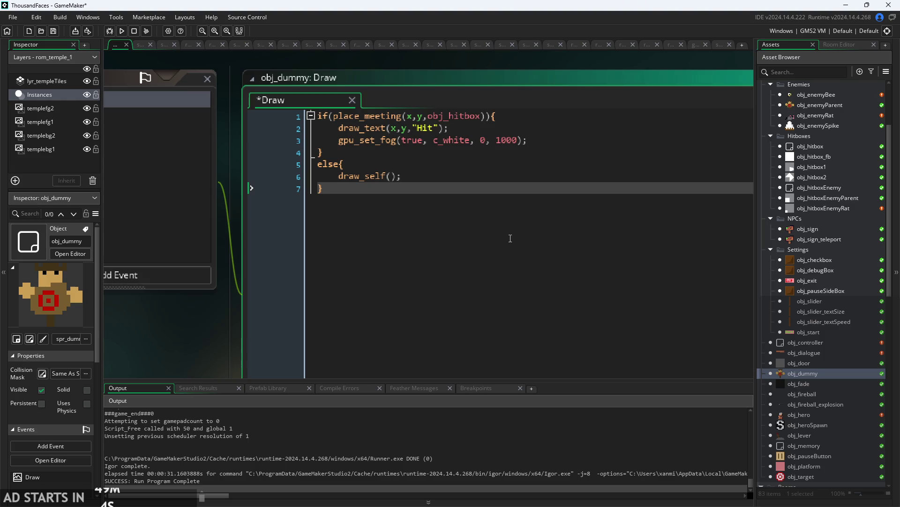
pyautogui.scroll(-1, 509, 239)
pyautogui.hotkey('ctrl', 's')
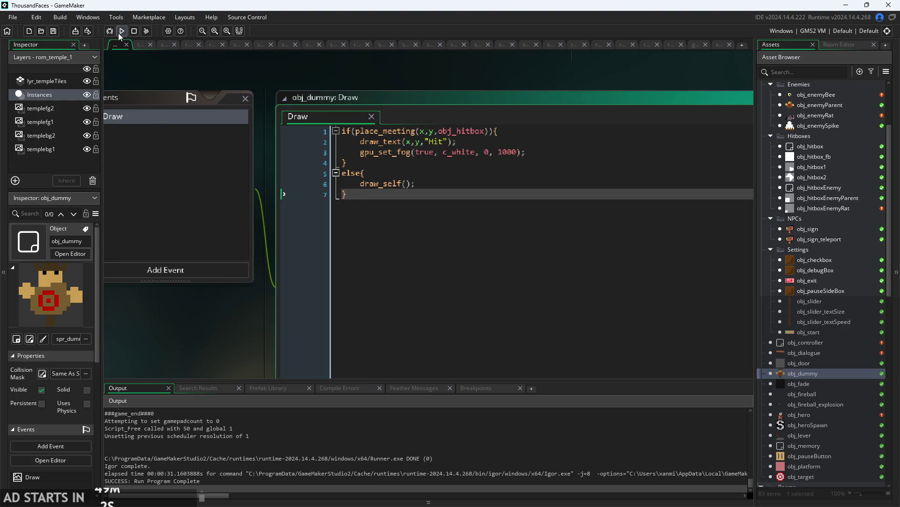
pyautogui.click(121, 31)
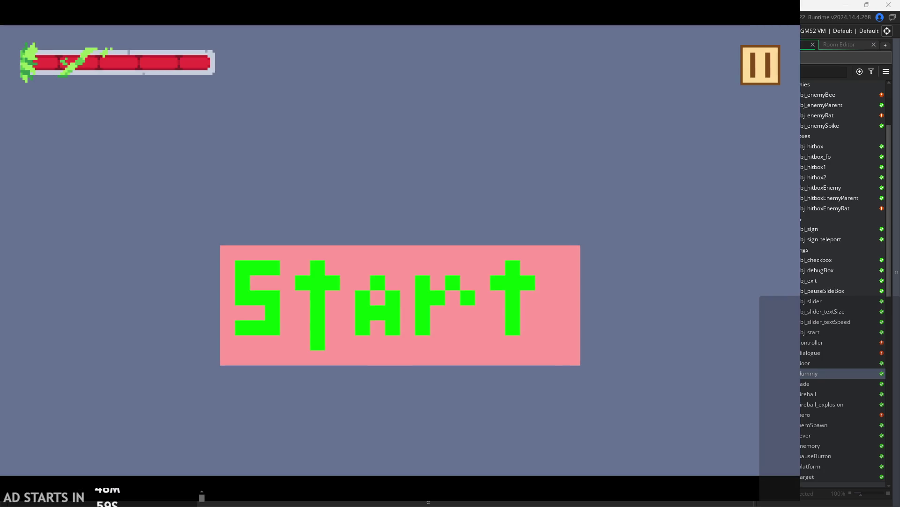
pyautogui.click(486, 283)
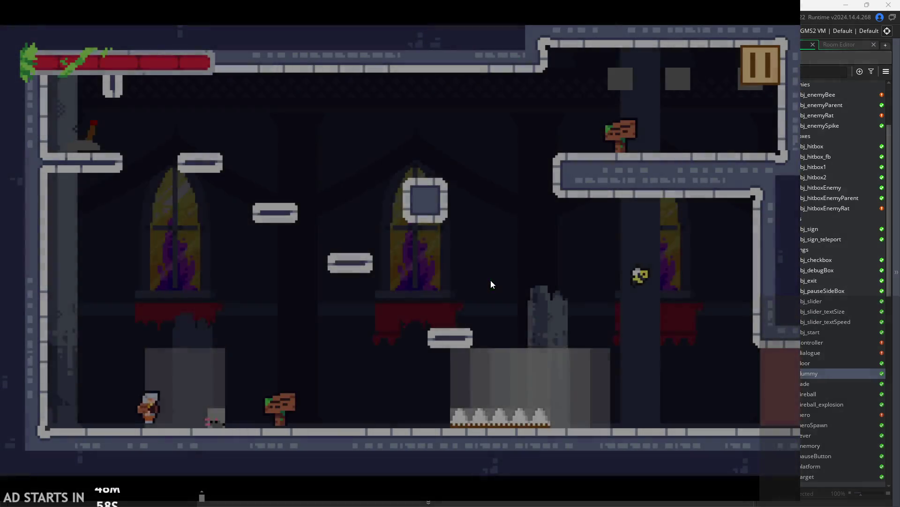
pyautogui.press('Right')
pyautogui.press('space')
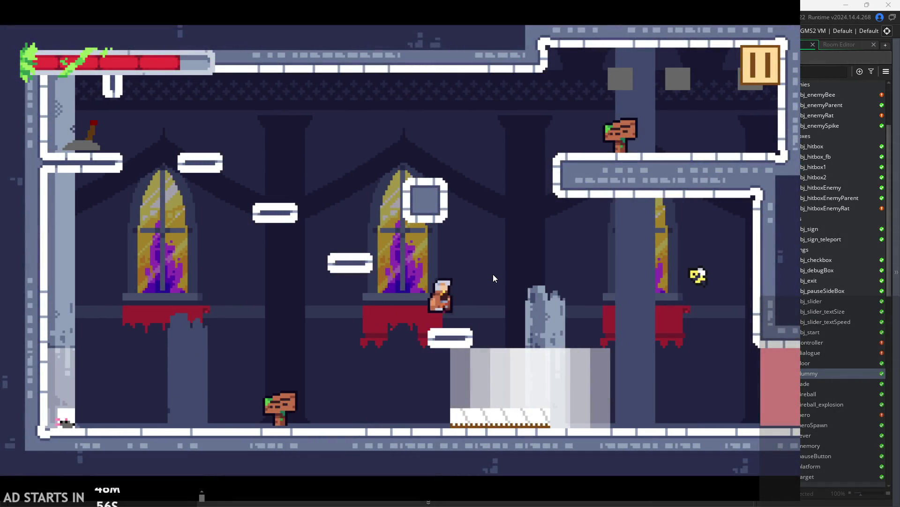
pyautogui.press('space')
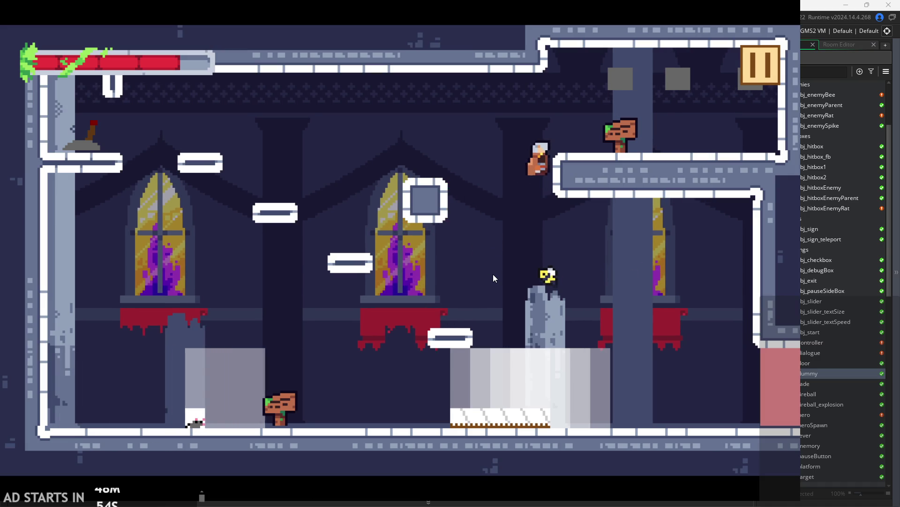
pyautogui.press('Left')
pyautogui.press('Up')
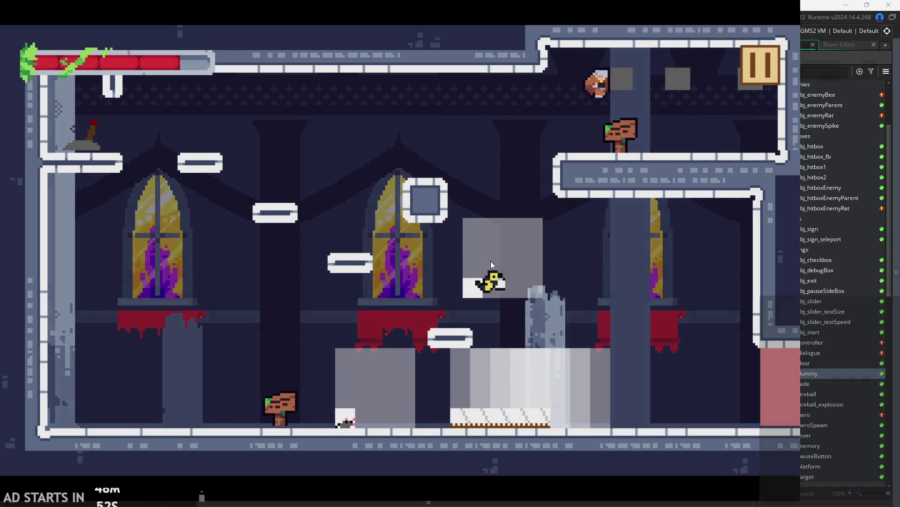
pyautogui.press('Right')
pyautogui.press('space')
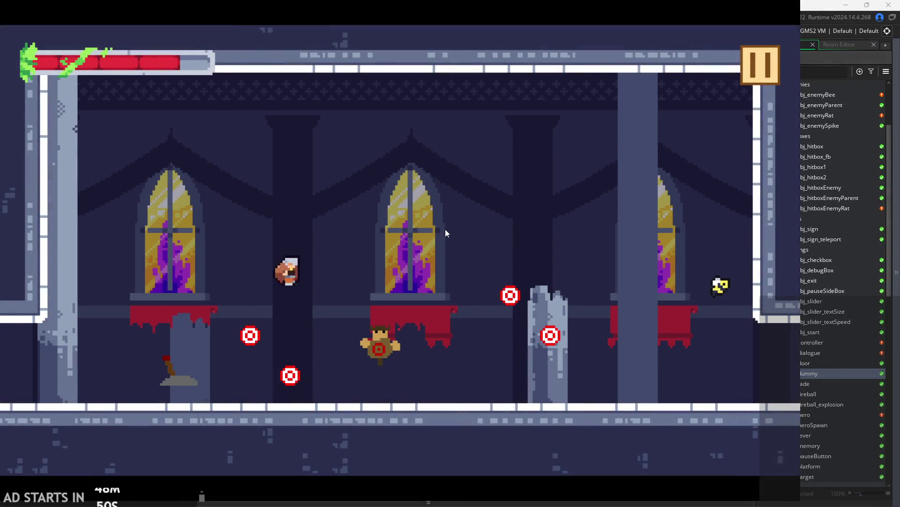
pyautogui.press('Right')
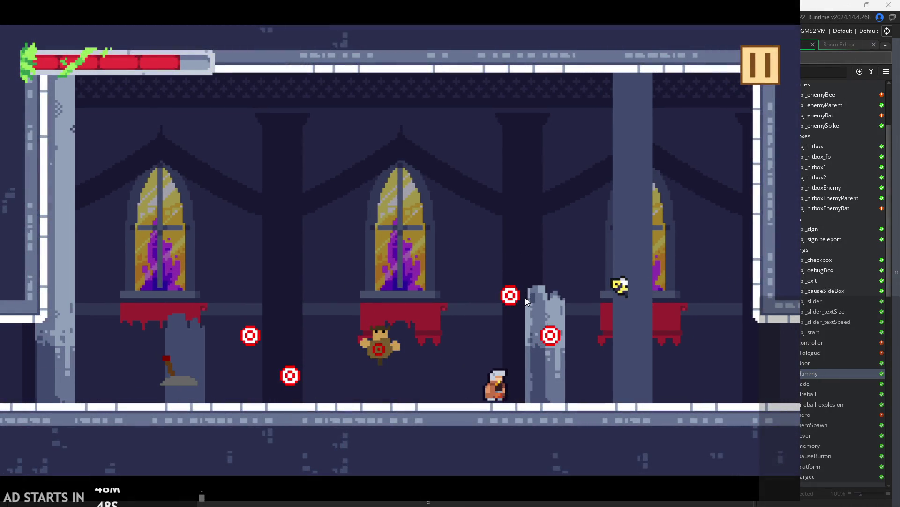
pyautogui.press('Left')
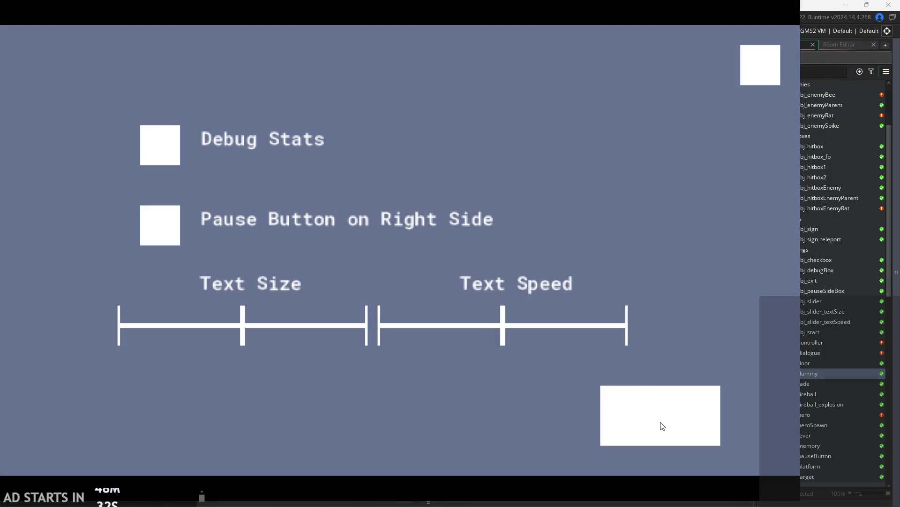
pyautogui.click(659, 424)
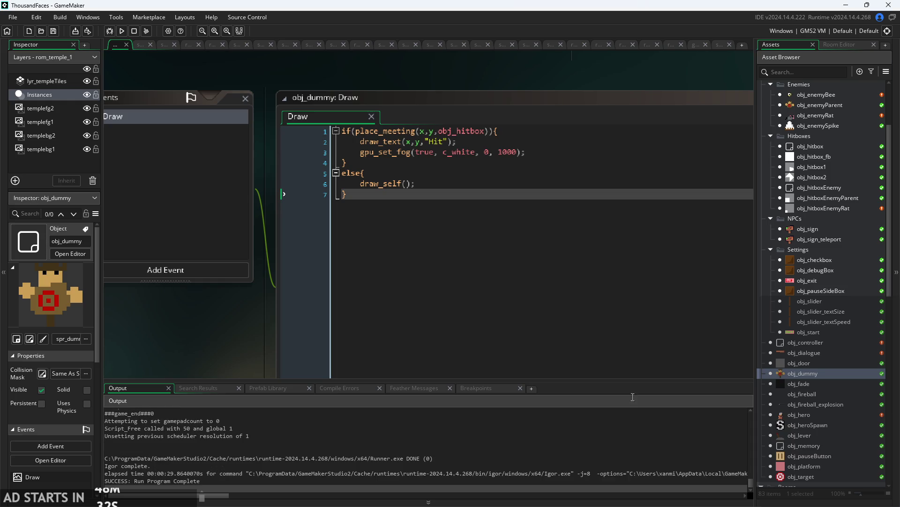
# Copy the gpu_set_fog line below draw_self(), change true to false, and save.
pyautogui.click(536, 157)
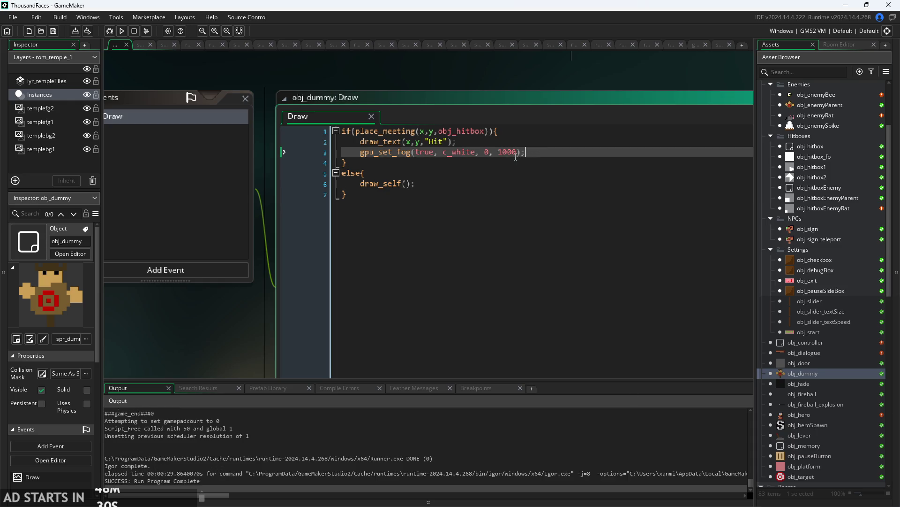
pyautogui.click(434, 180)
pyautogui.moveTo(529, 151); pyautogui.dragTo(359, 153)
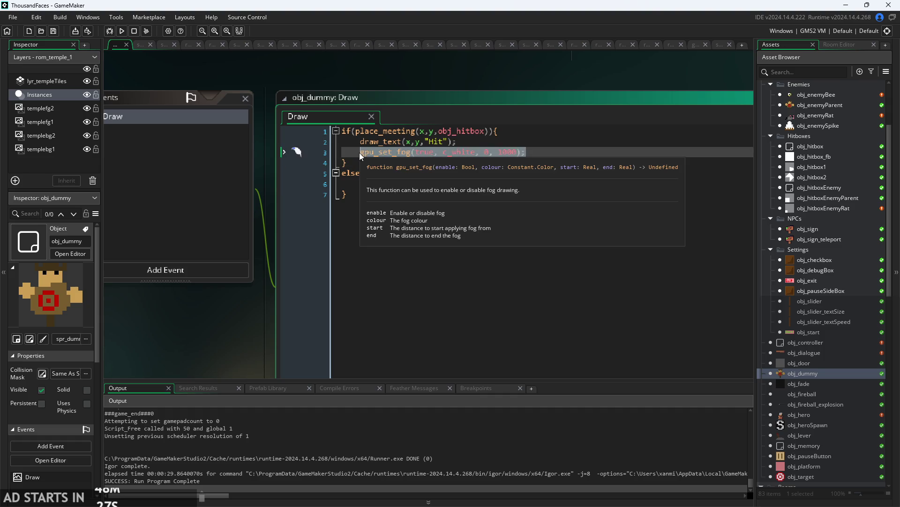
pyautogui.hotkey('ctrl', 'c')
pyautogui.click(456, 183)
pyautogui.press('Return')
pyautogui.hotkey('ctrl', 'v')
pyautogui.press('Left')
pyautogui.press('Left')
pyautogui.hotkey('ctrl', 'Left')
pyautogui.hotkey('ctrl', 'Left')
pyautogui.hotkey('ctrl', 'Left')
pyautogui.press('BackSpace')
pyautogui.press('BackSpace')
pyautogui.press('BackSpace')
pyautogui.write('false')
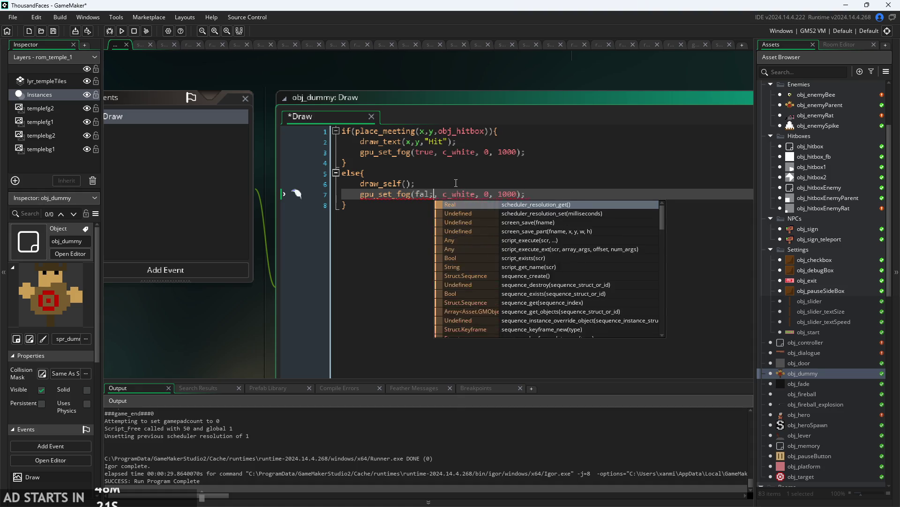
pyautogui.hotkey('ctrl', 's')
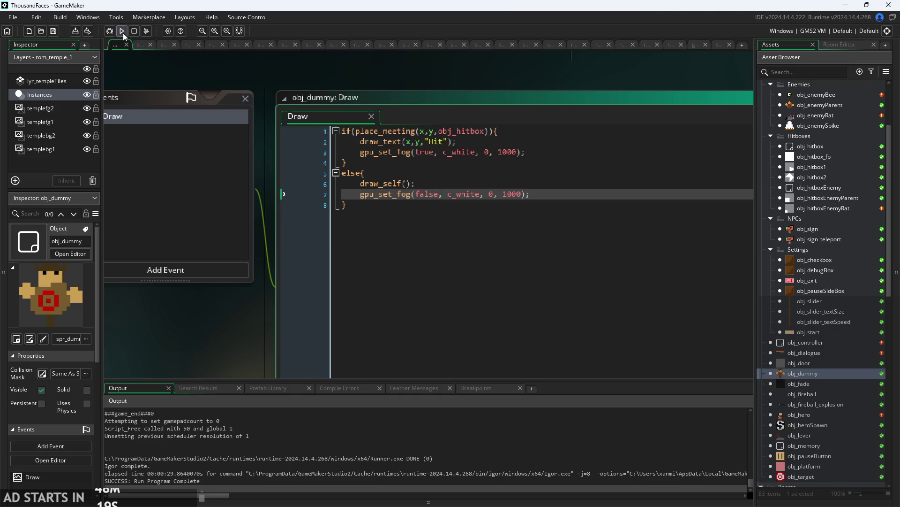
pyautogui.click(121, 30)
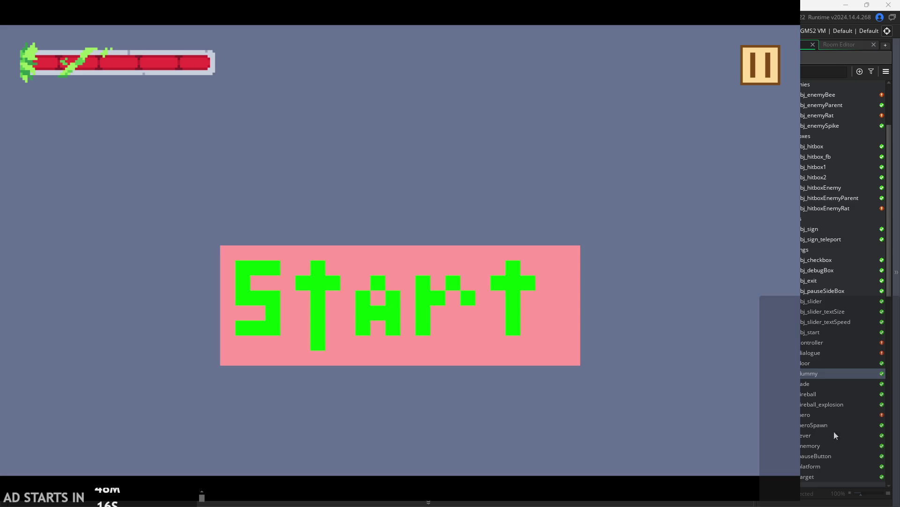
pyautogui.click(385, 296)
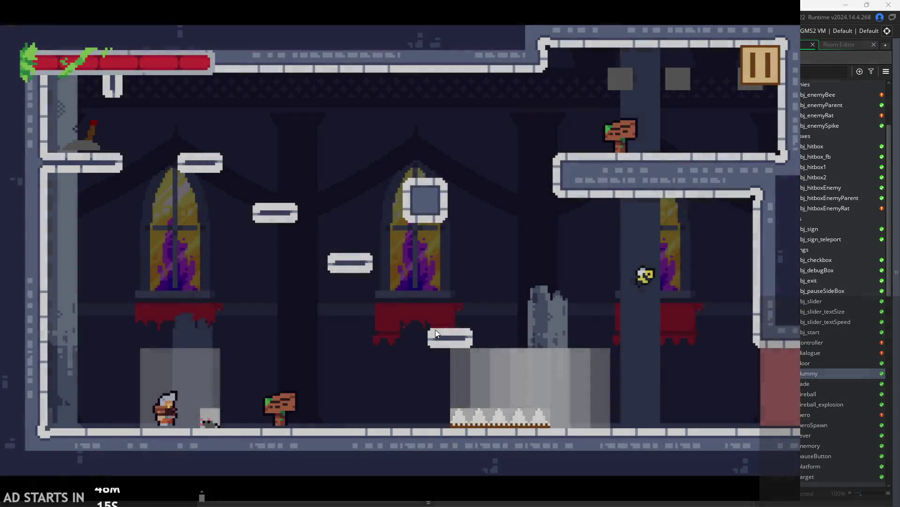
pyautogui.press('Right')
pyautogui.press('space')
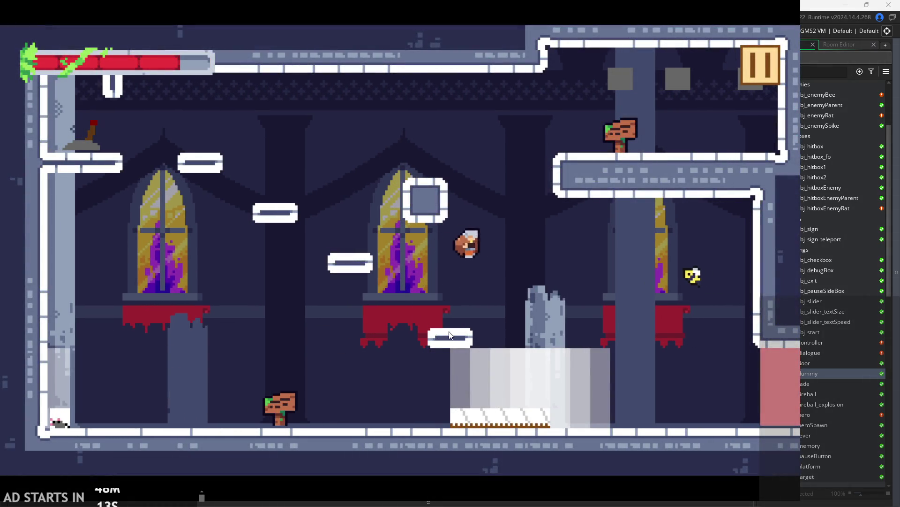
pyautogui.press('space')
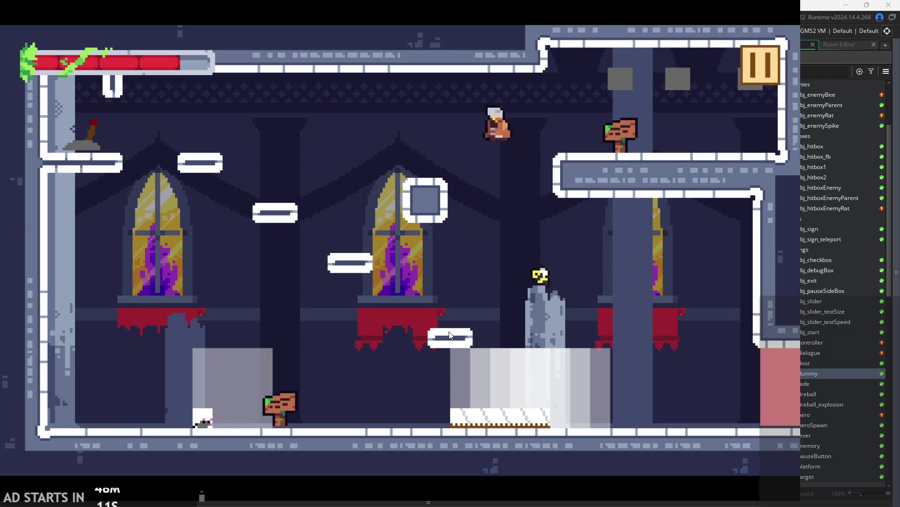
pyautogui.press('Left')
pyautogui.press('Right')
pyautogui.press('Right')
pyautogui.press('Up')
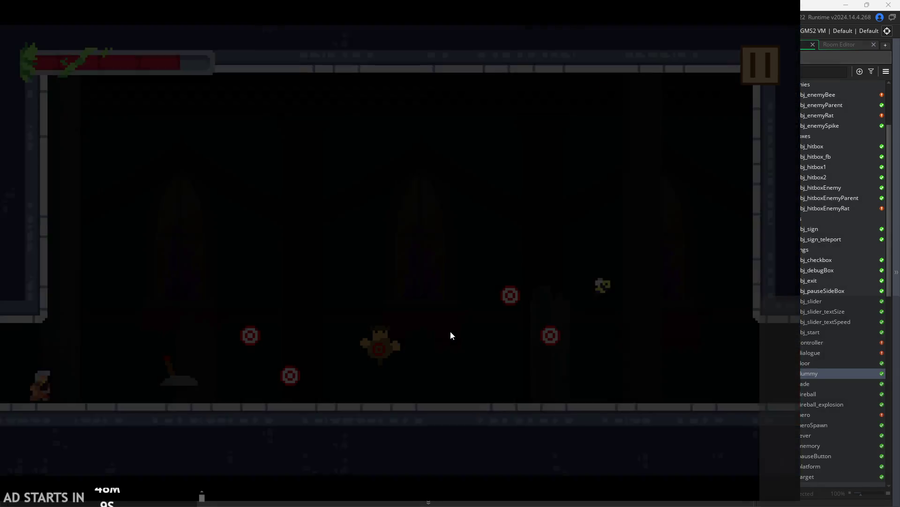
pyautogui.press('space')
pyautogui.press('Right')
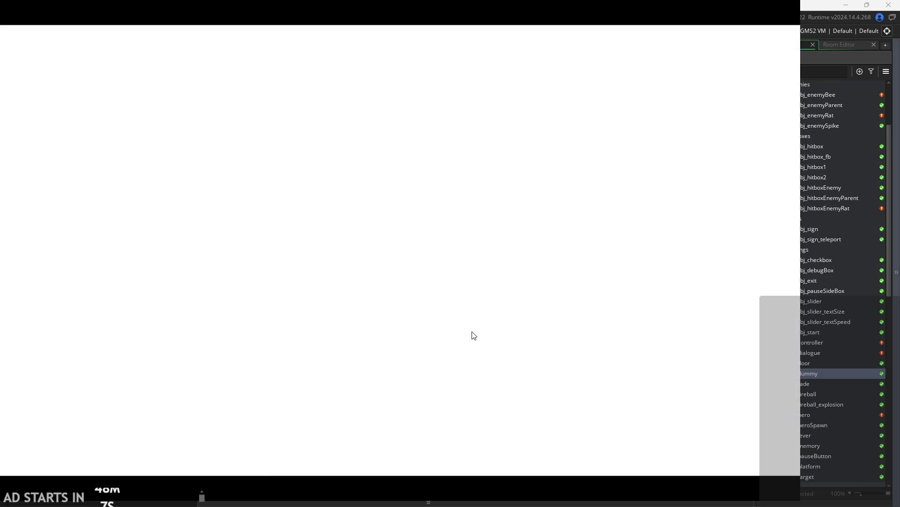
pyautogui.press('space')
pyautogui.press('Left')
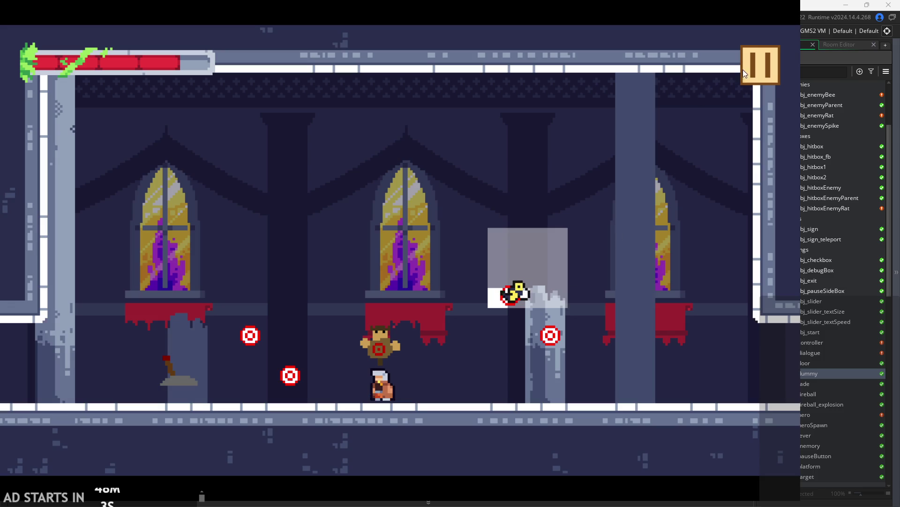
pyautogui.click(746, 69)
pyautogui.click(701, 422)
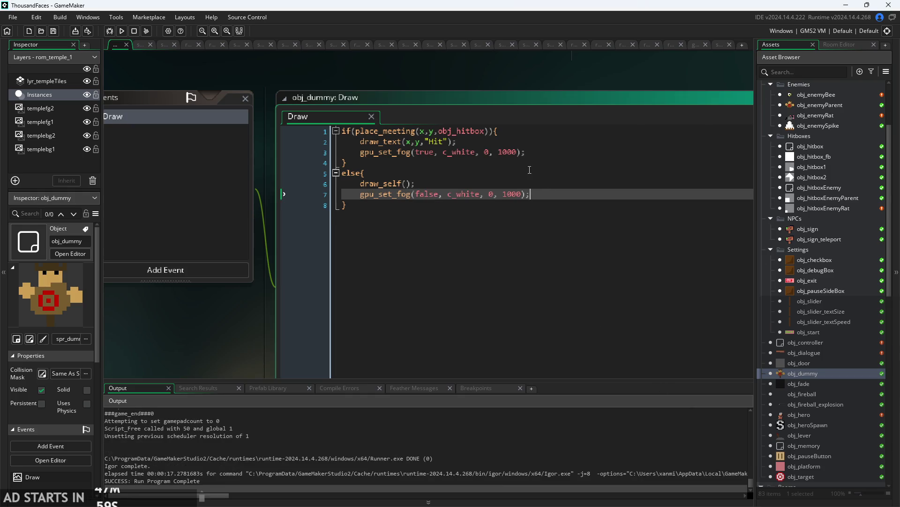
pyautogui.click(549, 173)
pyautogui.click(551, 183)
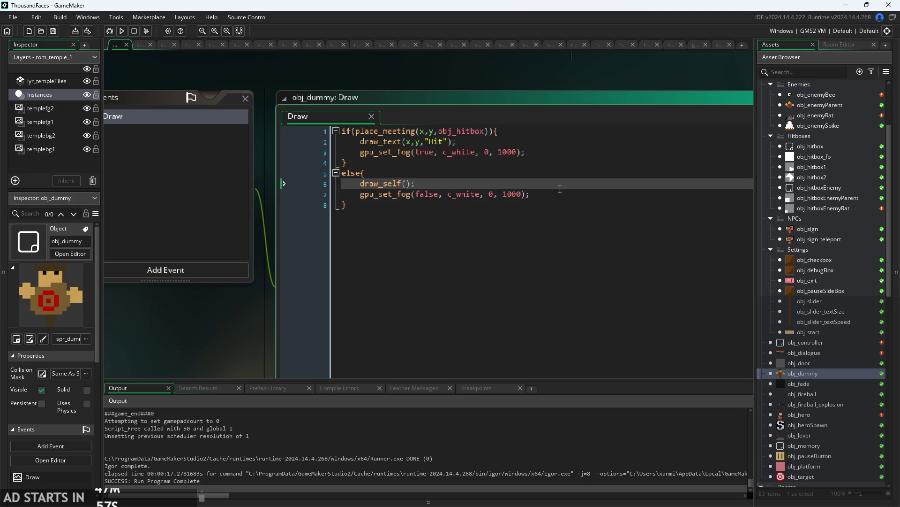
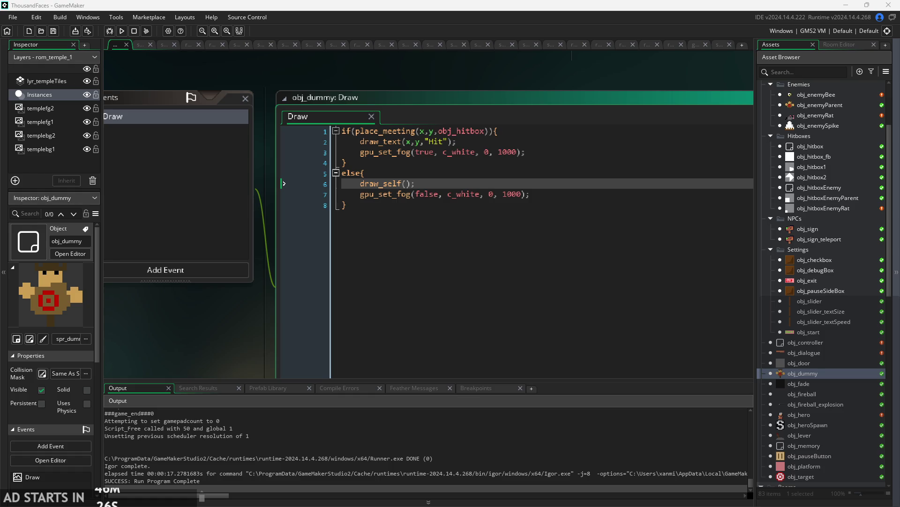
# Change the fog end value from 1000 to 0 in both gpu_set_fog calls and save.
pyautogui.moveTo(495, 151); pyautogui.dragTo(518, 153)
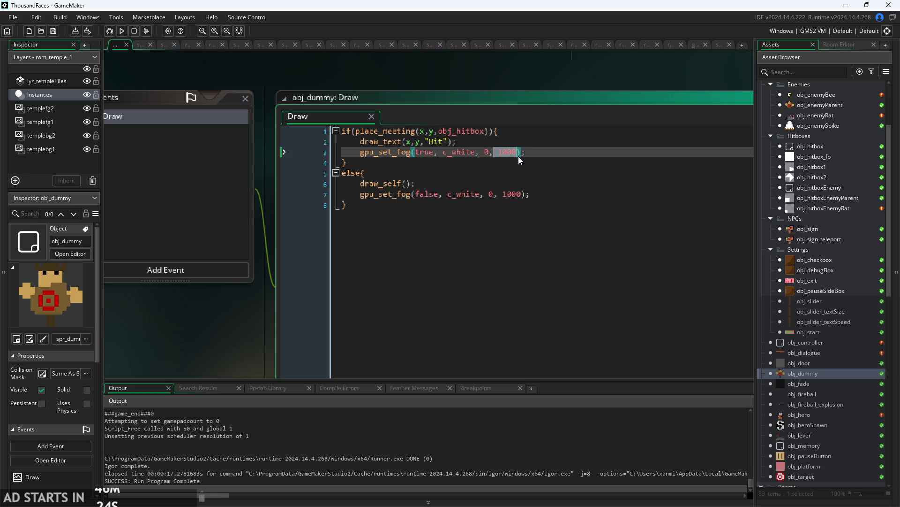
pyautogui.write('0')
pyautogui.press('Down')
pyautogui.press('Down')
pyautogui.press('Down')
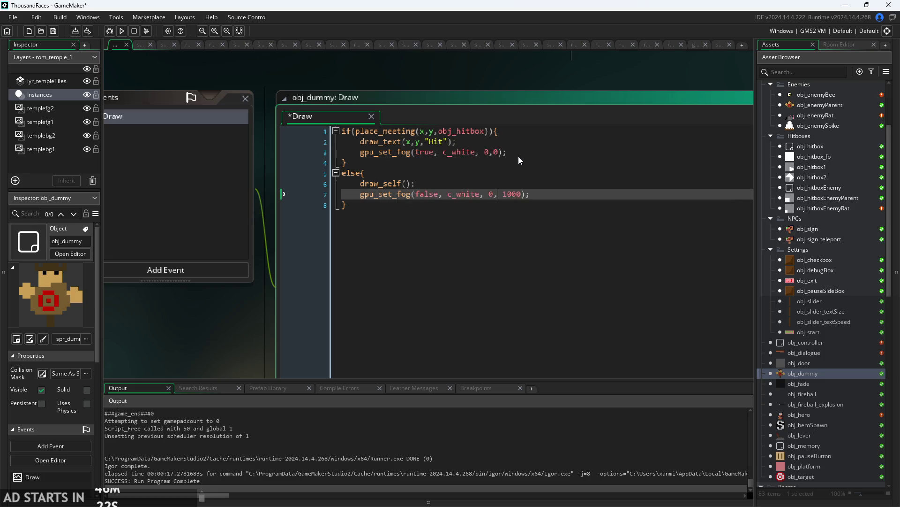
pyautogui.press('Up')
pyautogui.hotkey('shift', 'Right')
pyautogui.hotkey('shift', 'Right')
pyautogui.hotkey('shift', 'Right')
pyautogui.write('0')
pyautogui.hotkey('ctrl', 's')
pyautogui.click(121, 32)
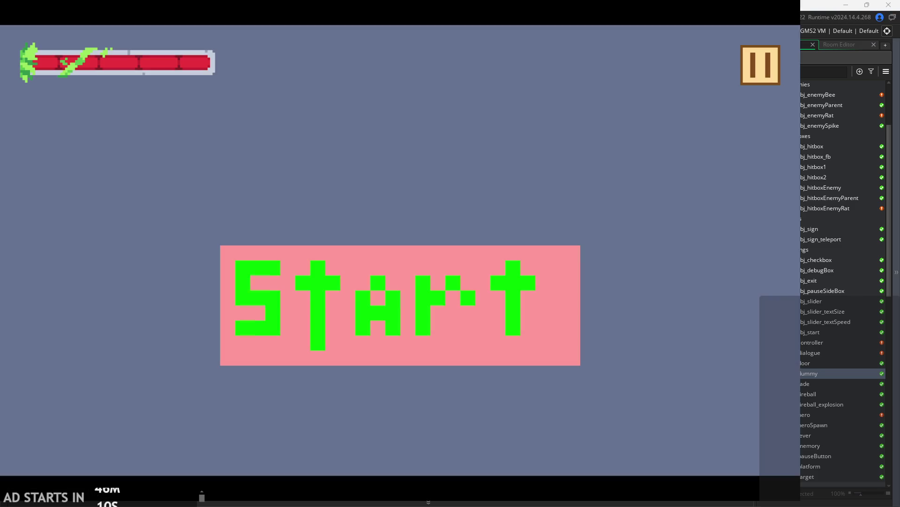
pyautogui.click(386, 344)
pyautogui.press('space')
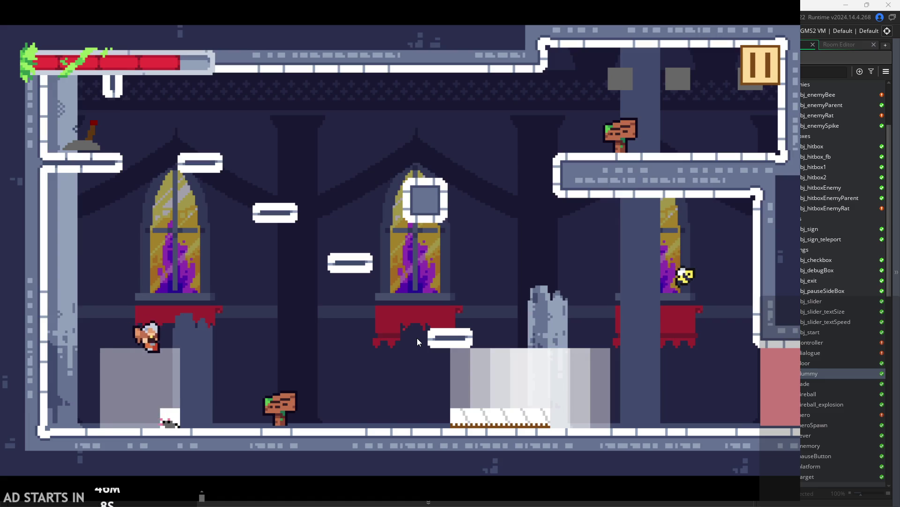
pyautogui.press('Right')
pyautogui.press('space')
pyautogui.press('space')
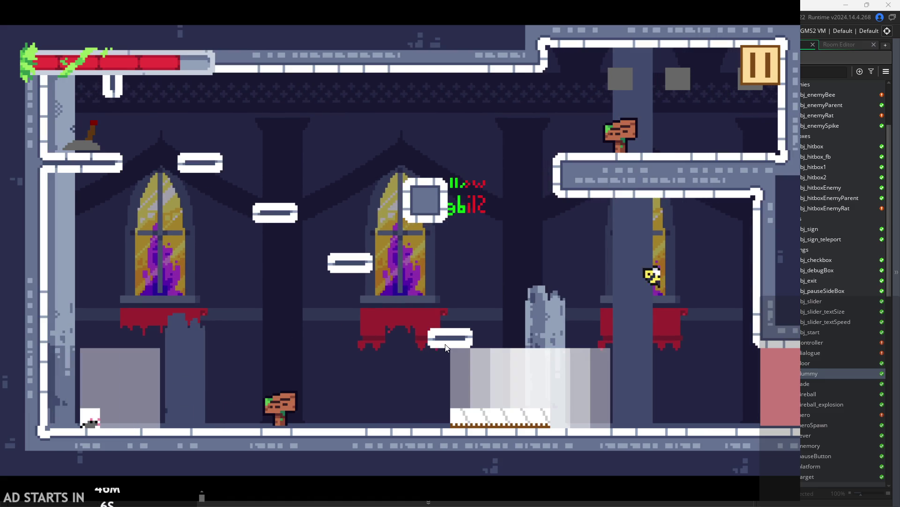
pyautogui.press('Left')
pyautogui.press('Right')
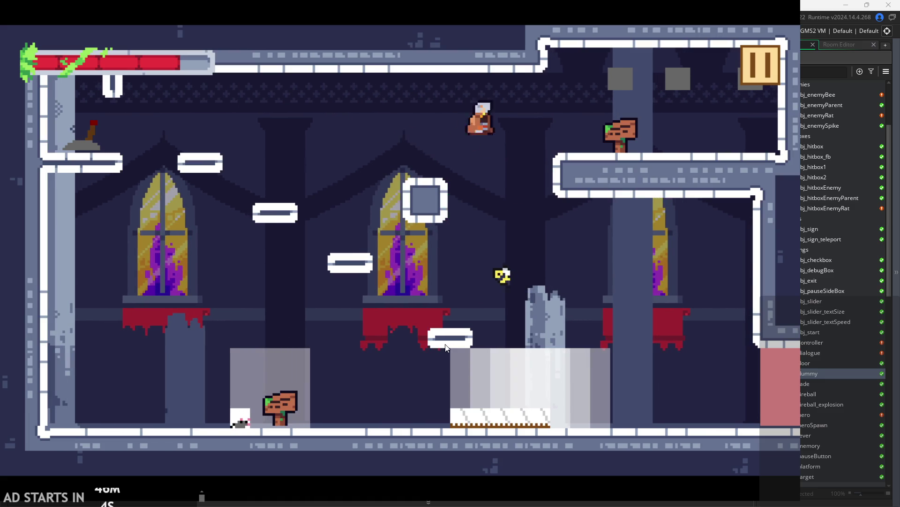
pyautogui.press('Right')
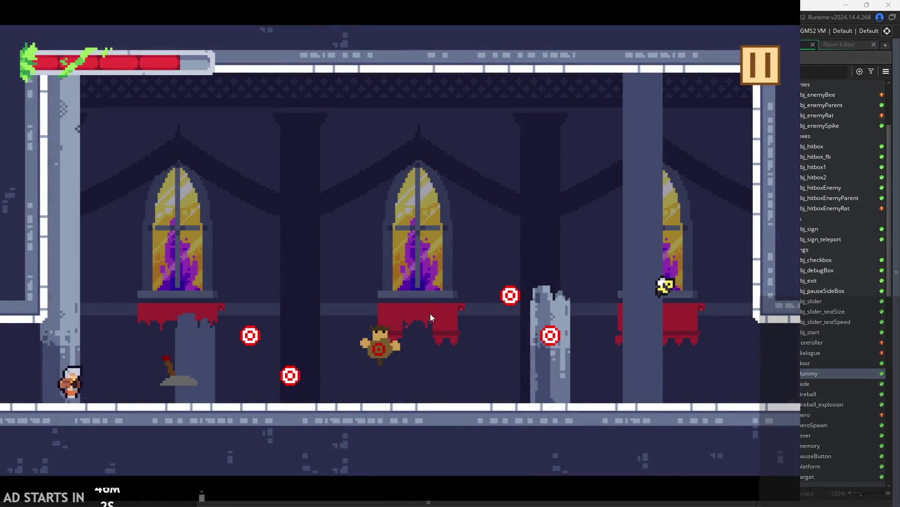
pyautogui.press('space')
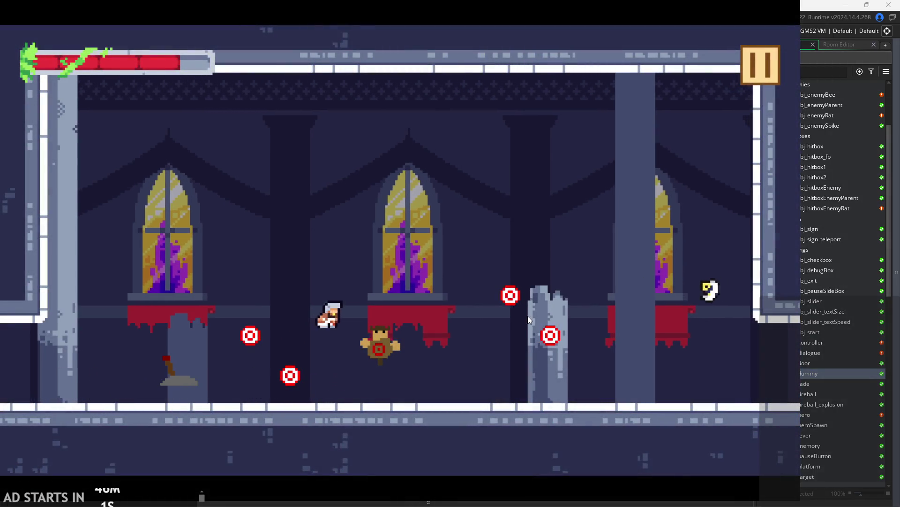
pyautogui.press('Right')
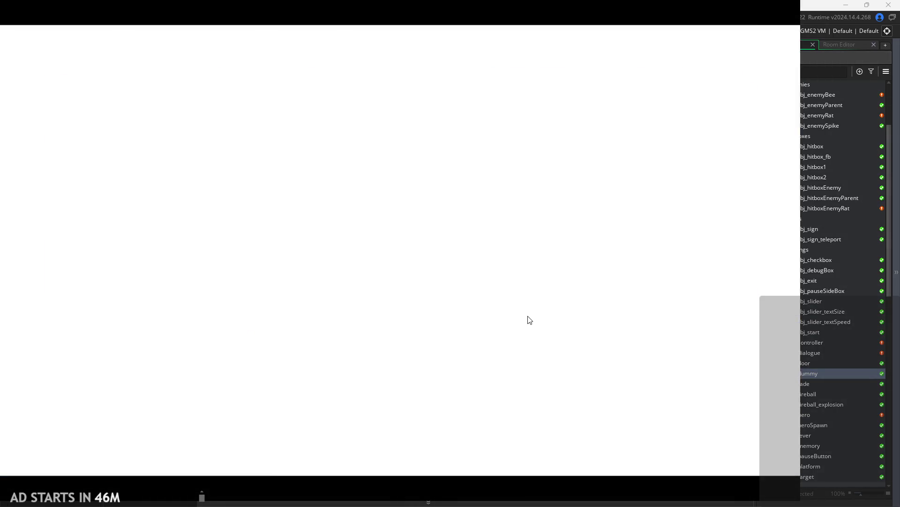
pyautogui.press('space')
pyautogui.press('Left')
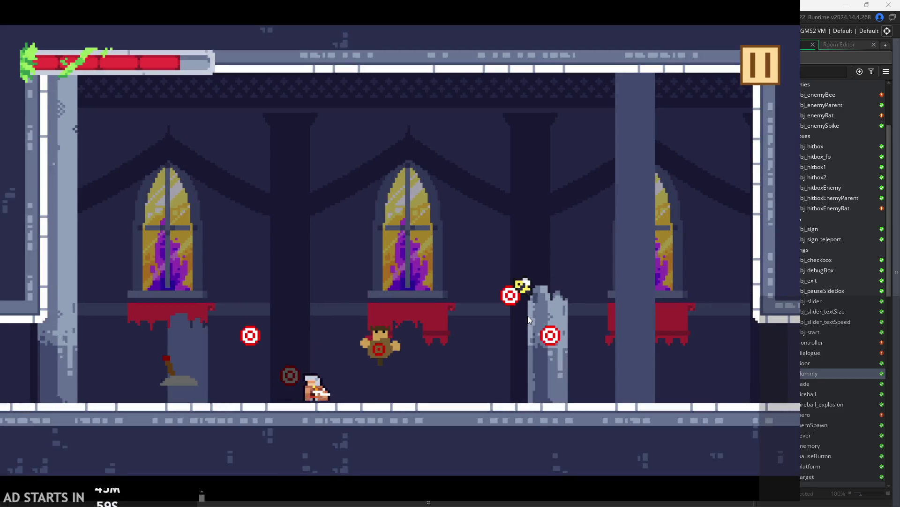
pyautogui.press('Right')
pyautogui.press('space')
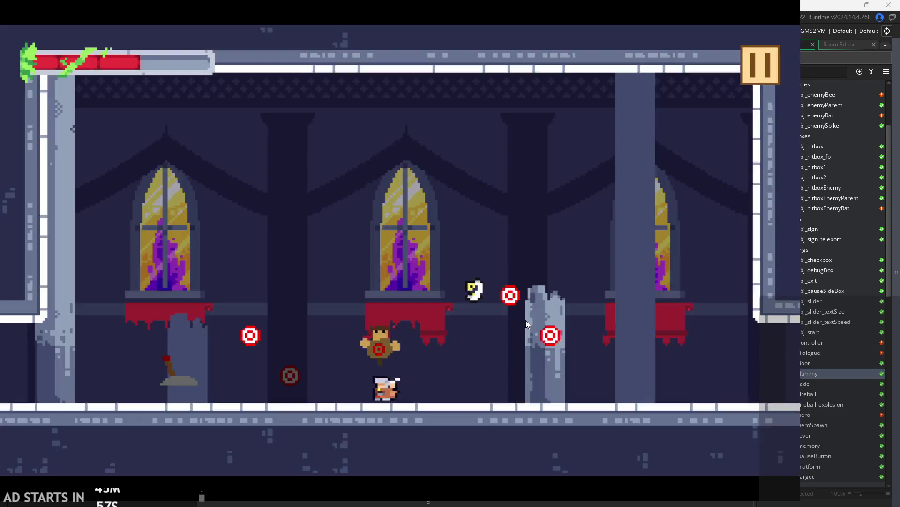
pyautogui.press('Left')
pyautogui.press('Right')
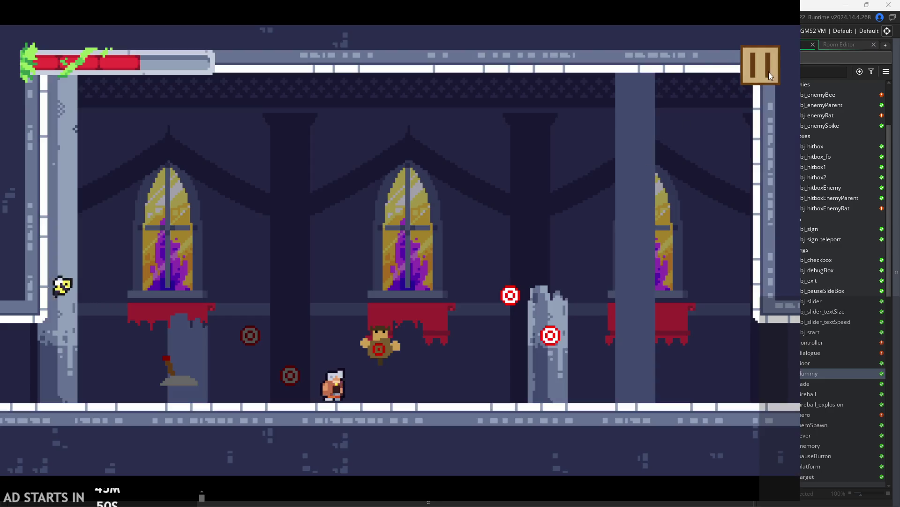
pyautogui.click(769, 71)
pyautogui.click(620, 408)
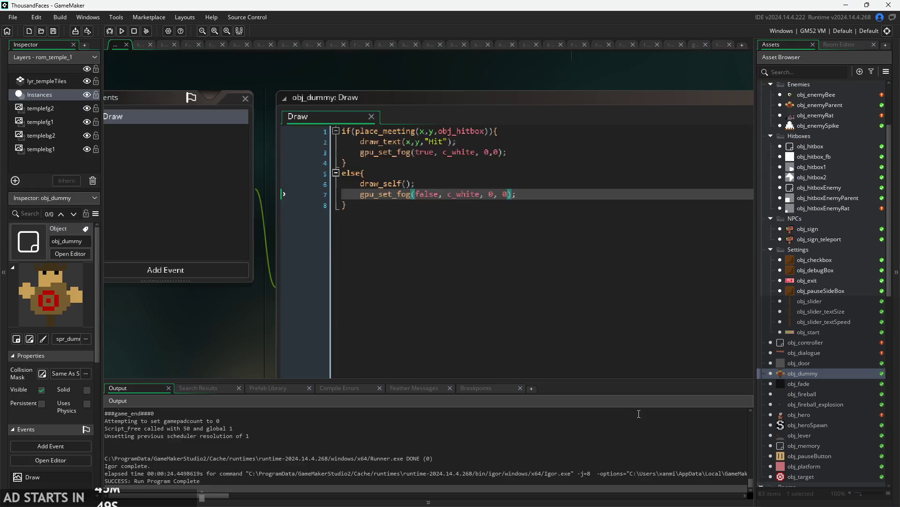
pyautogui.click(439, 186)
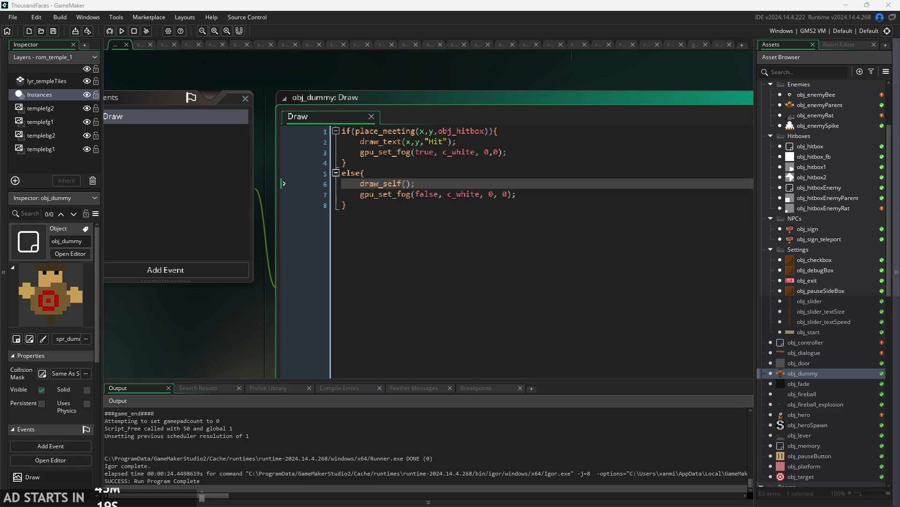
pyautogui.scroll(-3, 821, 281)
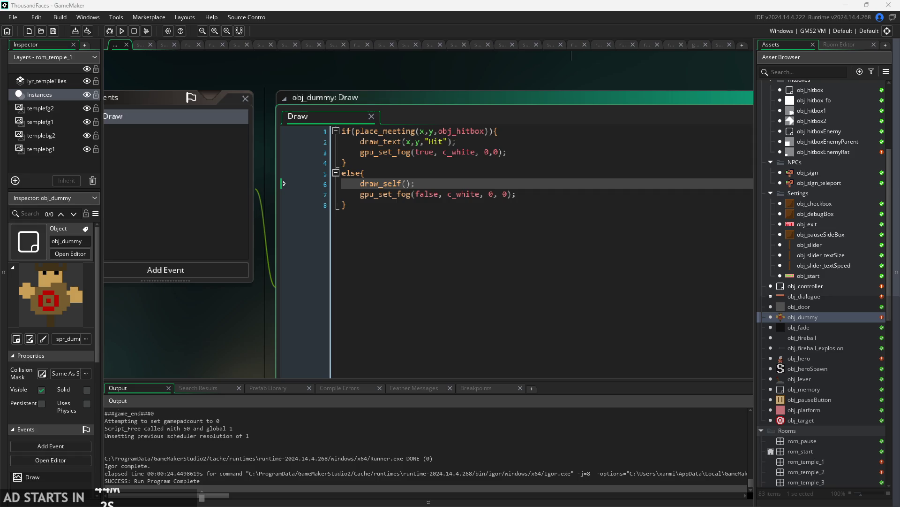
pyautogui.scroll(5, 810, 310)
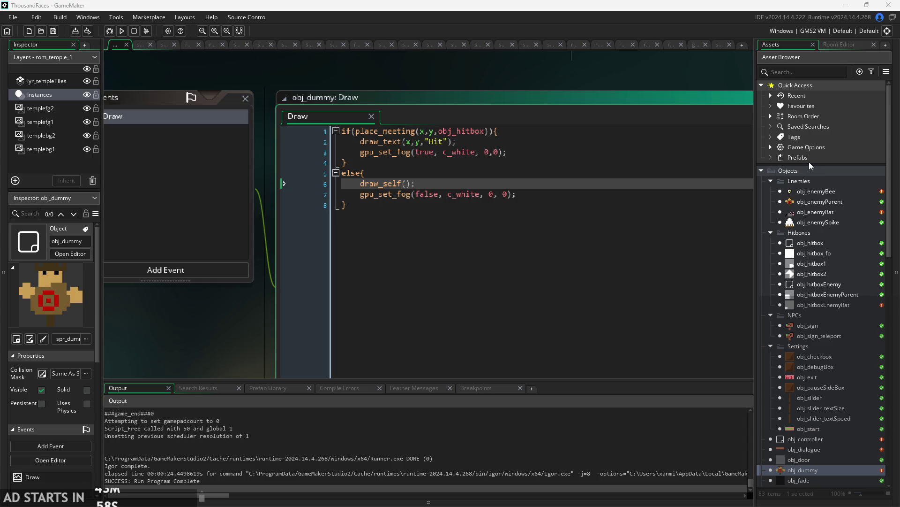
# Create a new shader asset, Shader1, from the Asset Browser.
pyautogui.rightClick(810, 170)
pyautogui.rightClick(846, 165)
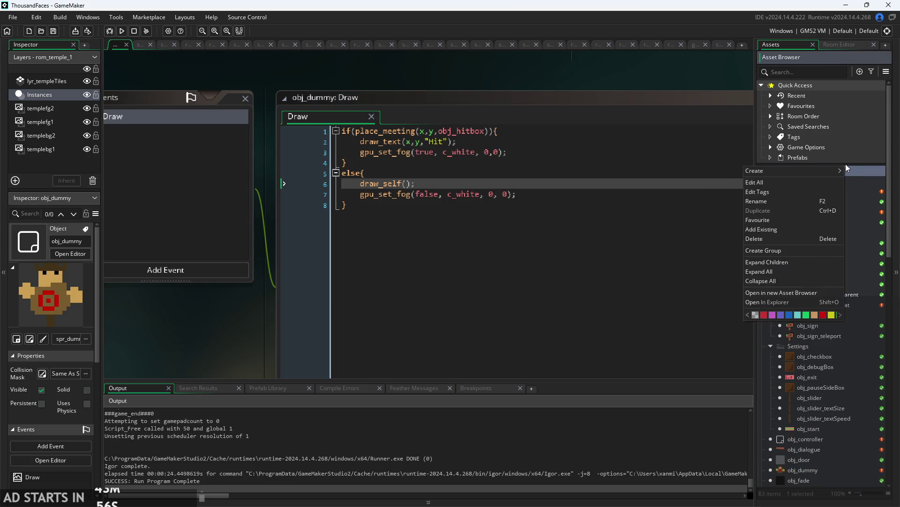
pyautogui.moveTo(831, 172)
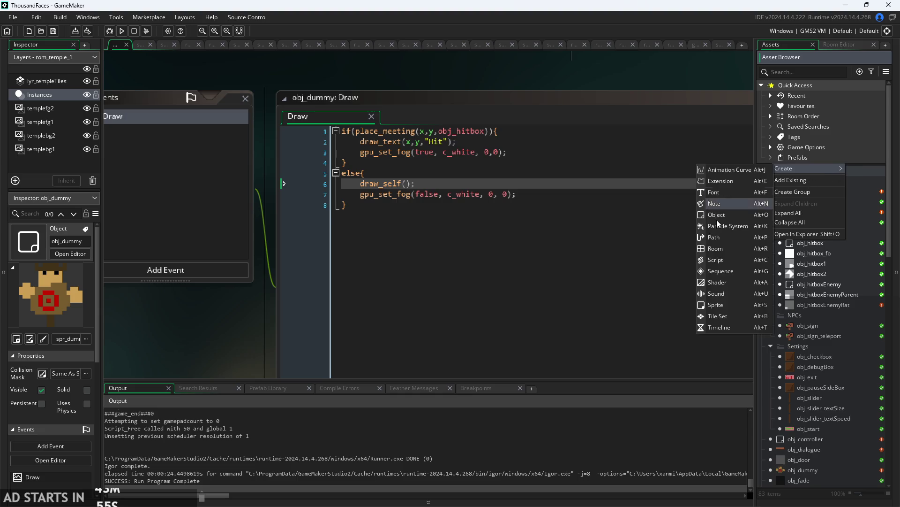
pyautogui.click(721, 283)
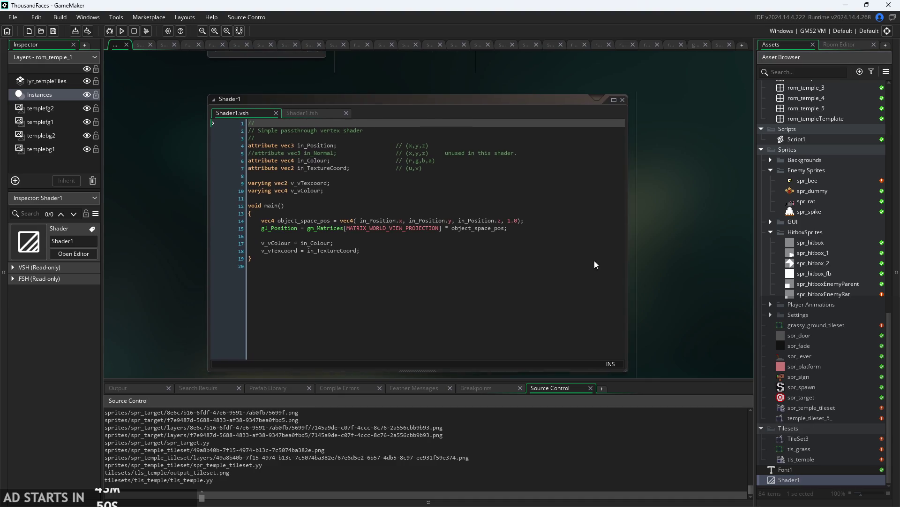
pyautogui.scroll(2, 312, 188)
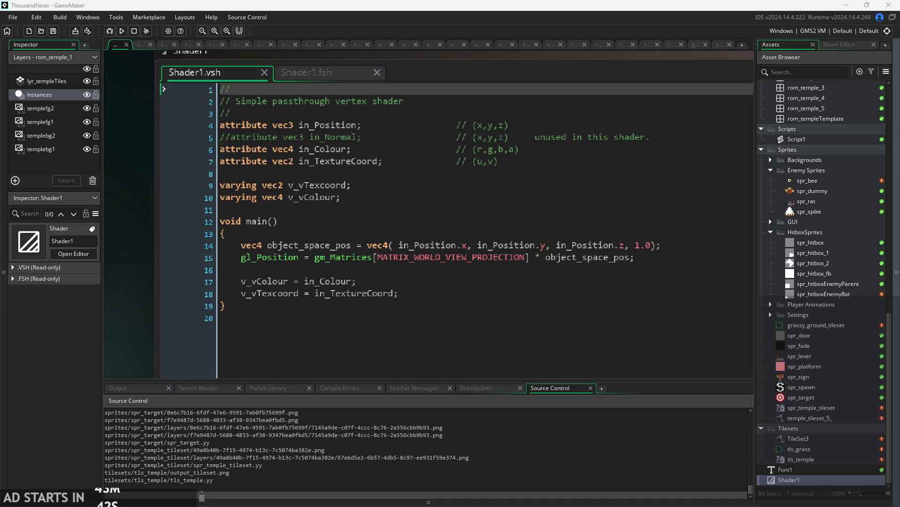
# Add gl_FragColor.rgb = v_vColour.rgb; after line 9 of Shader1's fragment shader.
pyautogui.click(306, 73)
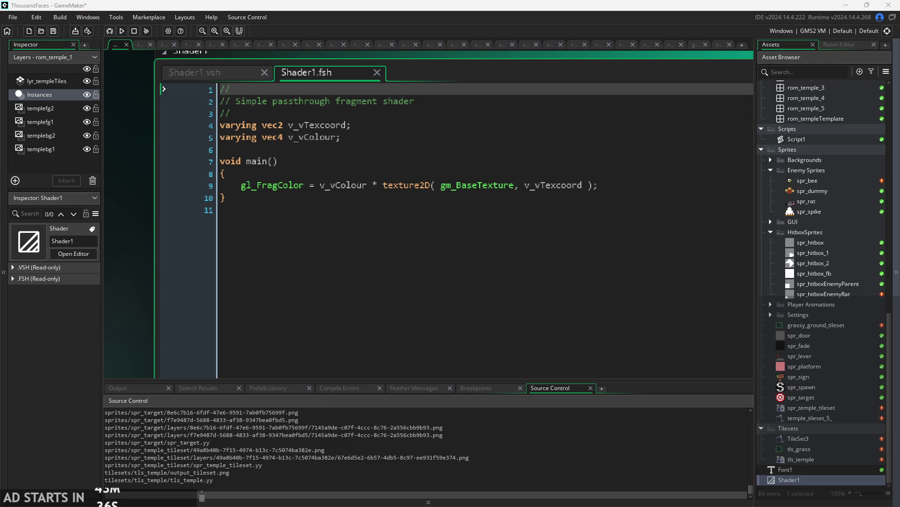
pyautogui.click(653, 185)
pyautogui.press('Return')
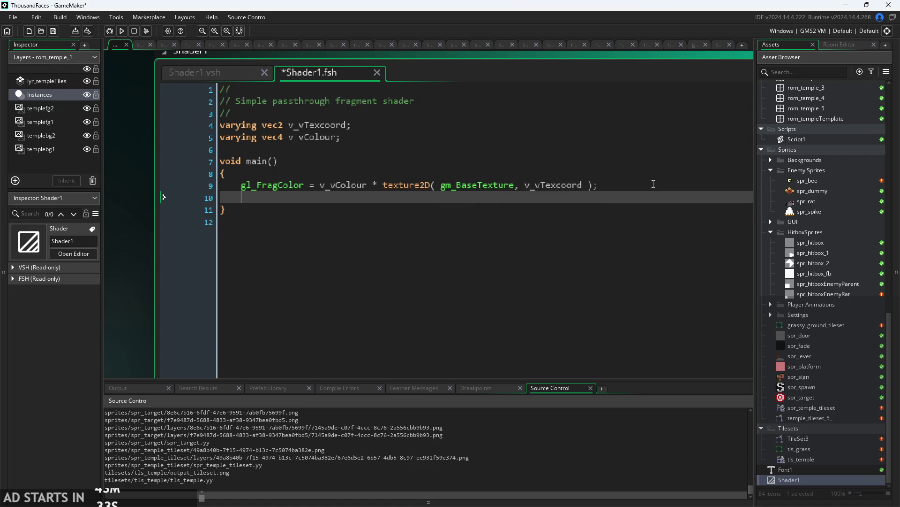
pyautogui.write('gl_G')
pyautogui.press('BackSpace')
pyautogui.write('Frag')
pyautogui.write('Color.rgb = ')
pyautogui.write('v_vColo')
pyautogui.write('ur')
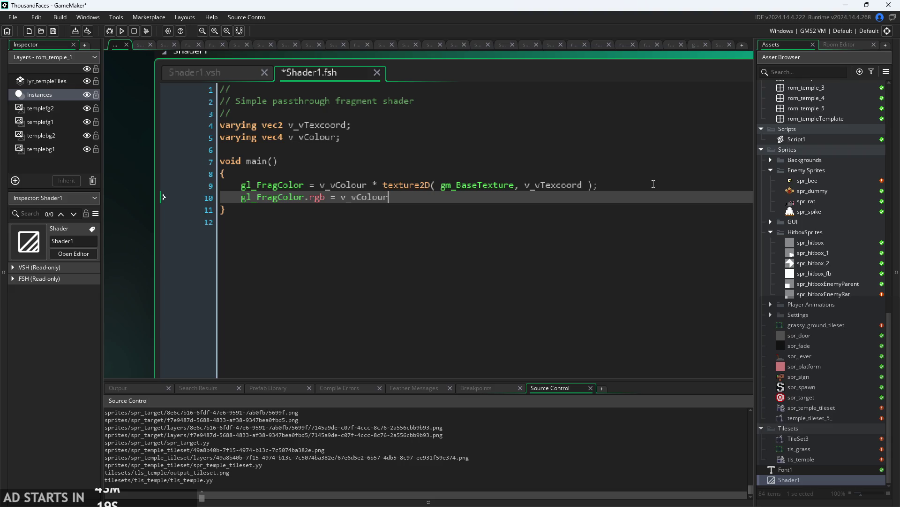
pyautogui.write('.rgb;')
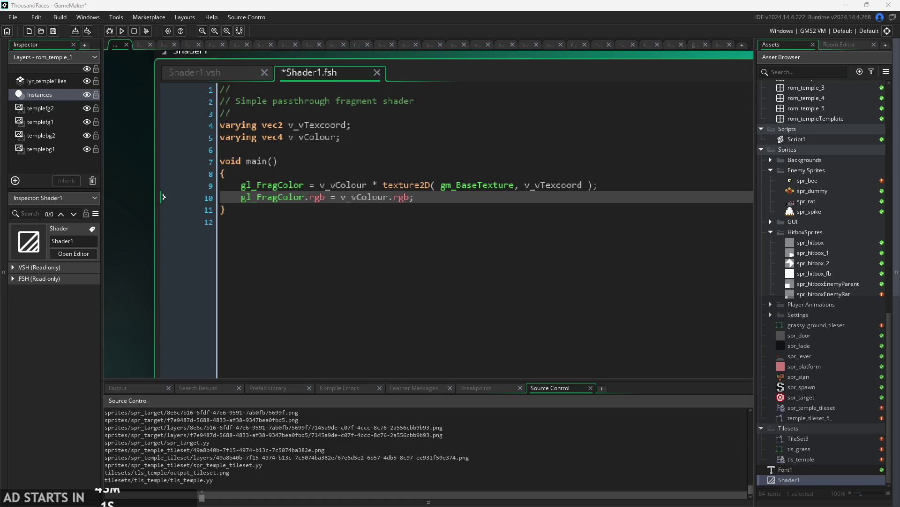
pyautogui.doubleClick(825, 184)
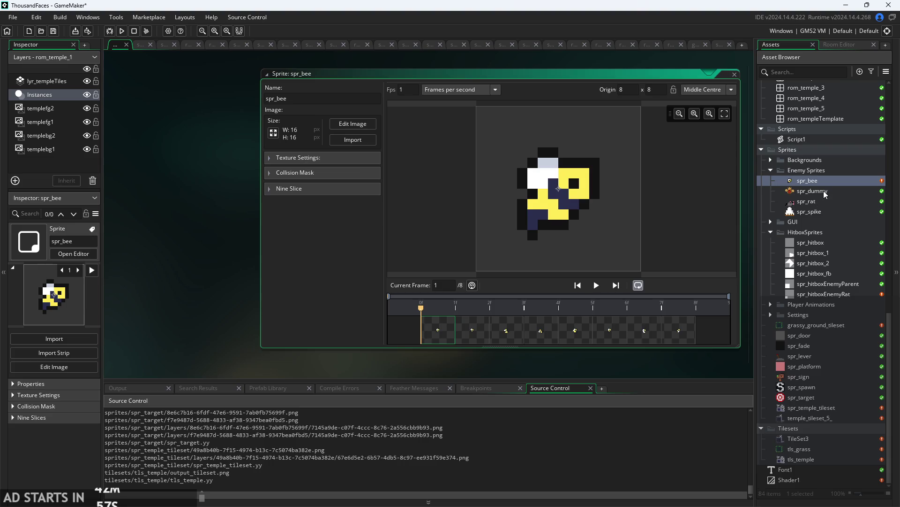
# Open the obj_dummy object editor from the Asset Browser.
pyautogui.doubleClick(825, 192)
pyautogui.scroll(2, 802, 178)
pyautogui.scroll(10, 801, 178)
pyautogui.click(814, 279)
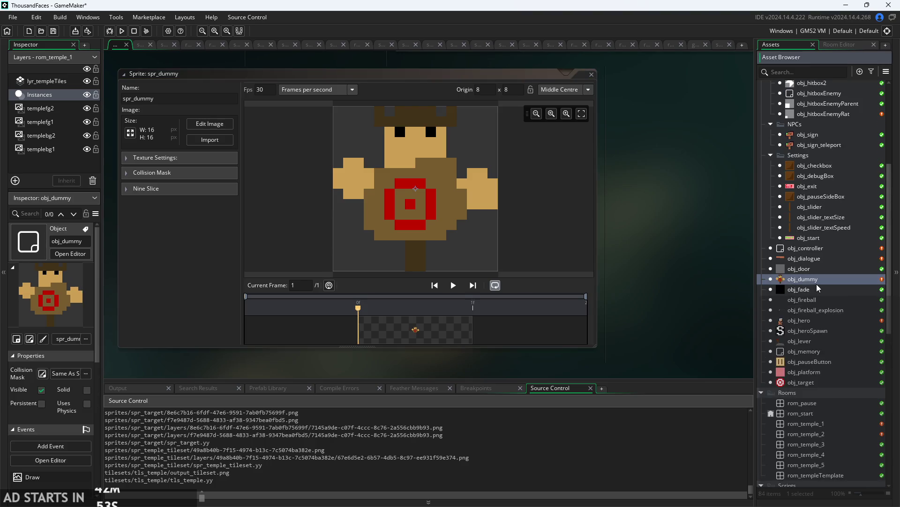
pyautogui.doubleClick(817, 281)
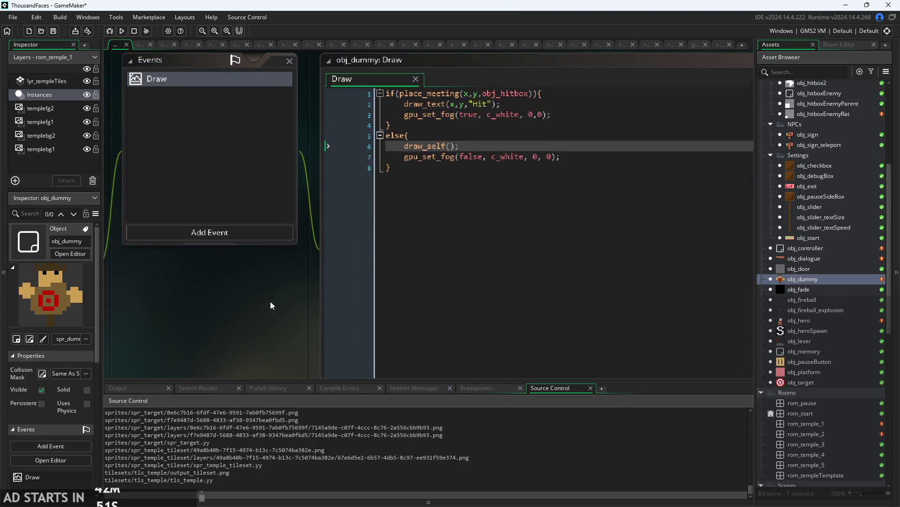
# Add a Create event to obj_dummy containing flashAlpha=0; and flashColor=c_white;.
pyautogui.click(266, 247)
pyautogui.click(296, 252)
pyautogui.hotkey('ctrl', 'a')
pyautogui.press('Delete')
pyautogui.write('flashAlpha=0;')
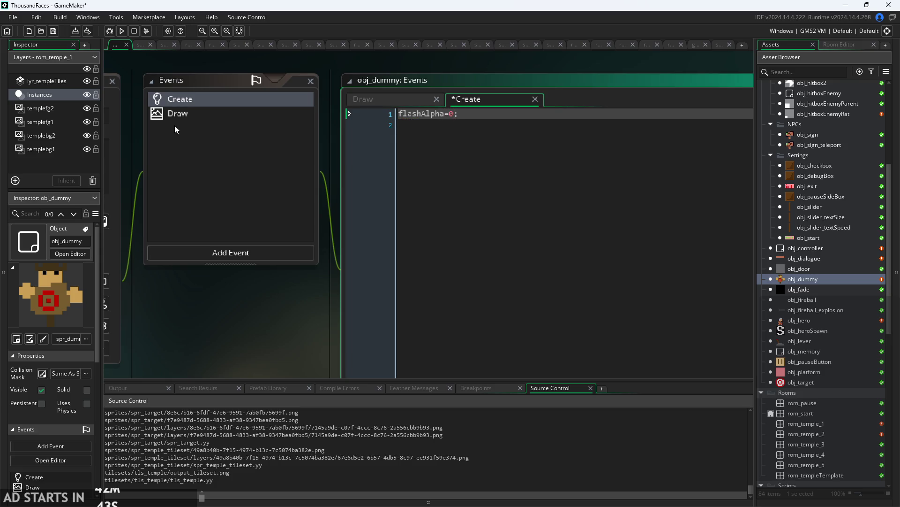
pyautogui.press('Return')
pyautogui.write('flashColor=c_white;')
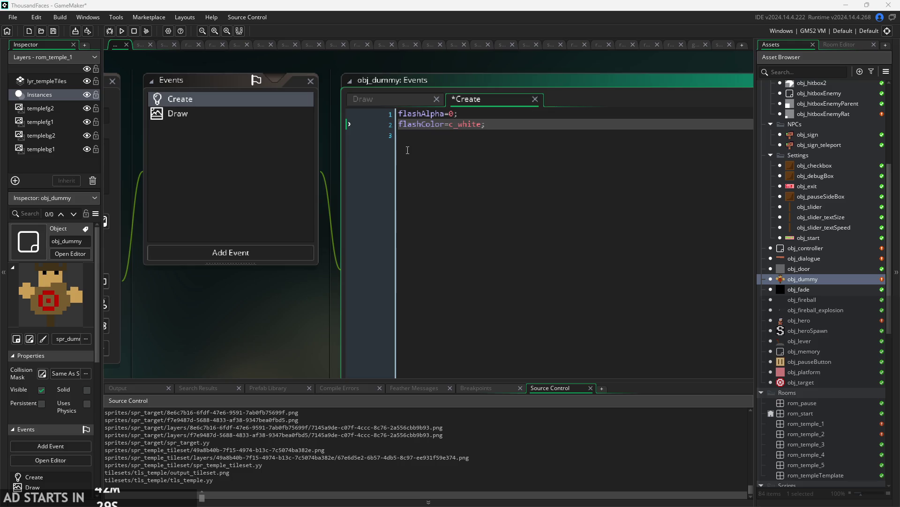
pyautogui.click(364, 99)
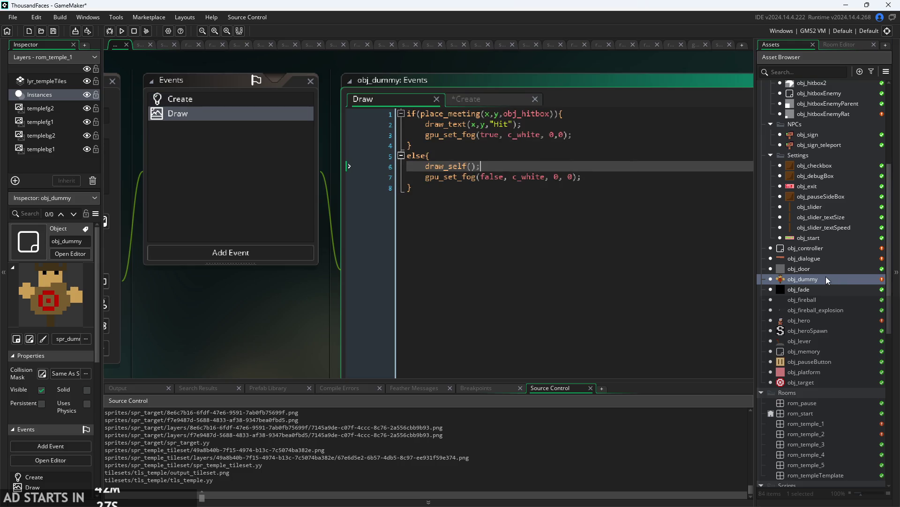
# Replace the fog-enabling call in the place_meeting branch with flashAlpha=1;.
pyautogui.click(628, 147)
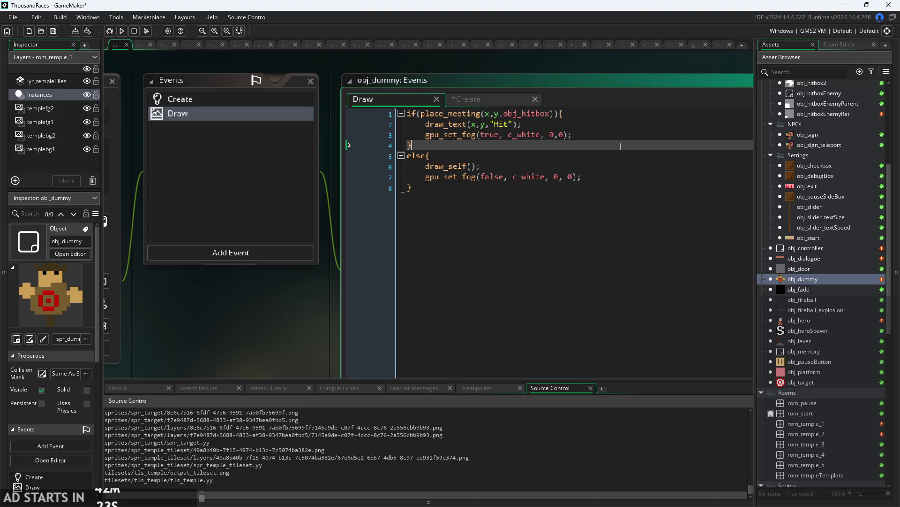
pyautogui.click(635, 125)
pyautogui.moveTo(626, 139); pyautogui.dragTo(423, 137)
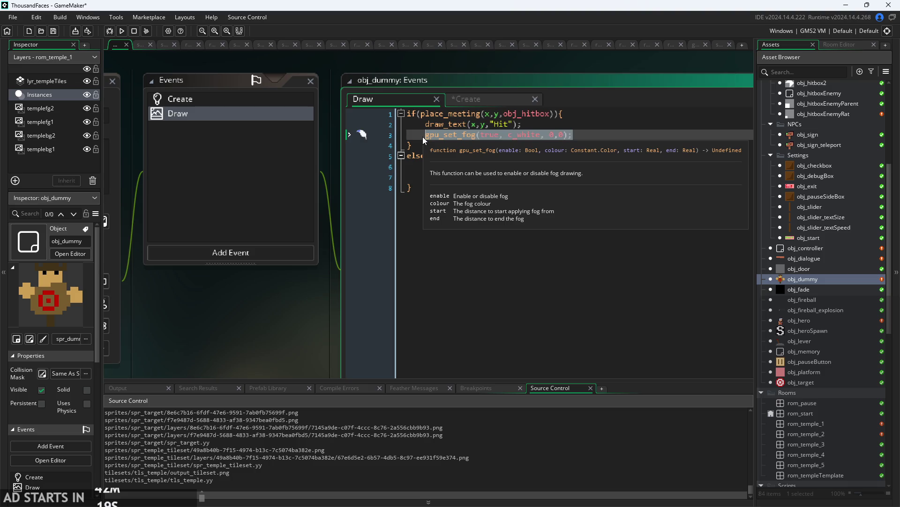
pyautogui.press('BackSpace')
pyautogui.write('h')
pyautogui.press('Return')
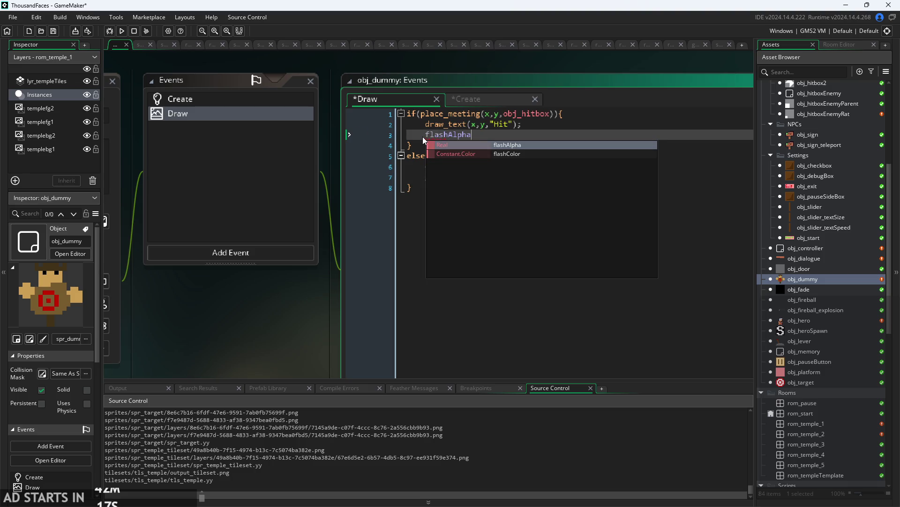
pyautogui.write('=1;')
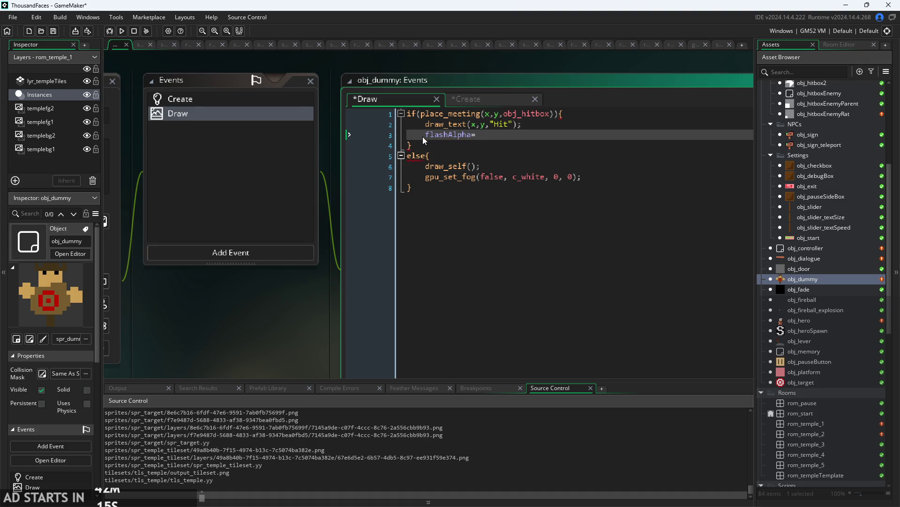
# Start a new if(flash line below the if-else block in the Draw code.
pyautogui.click(619, 169)
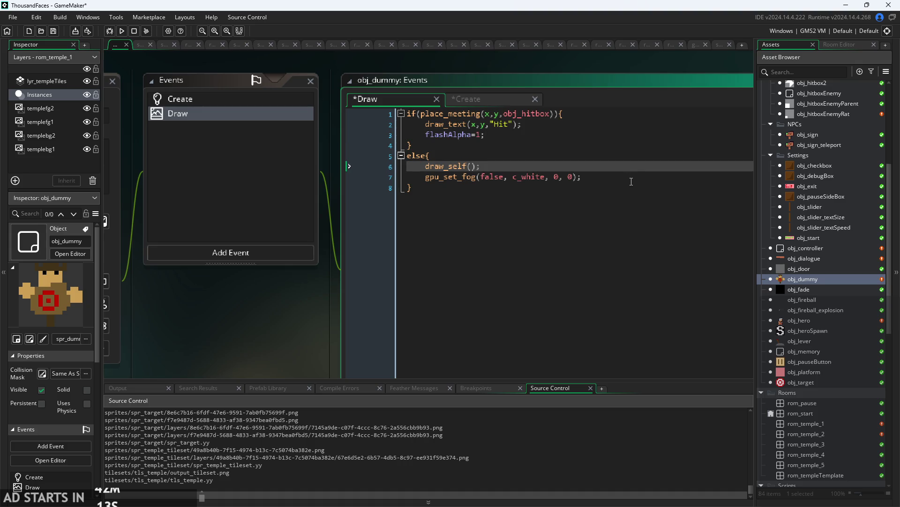
pyautogui.click(632, 180)
pyautogui.click(630, 190)
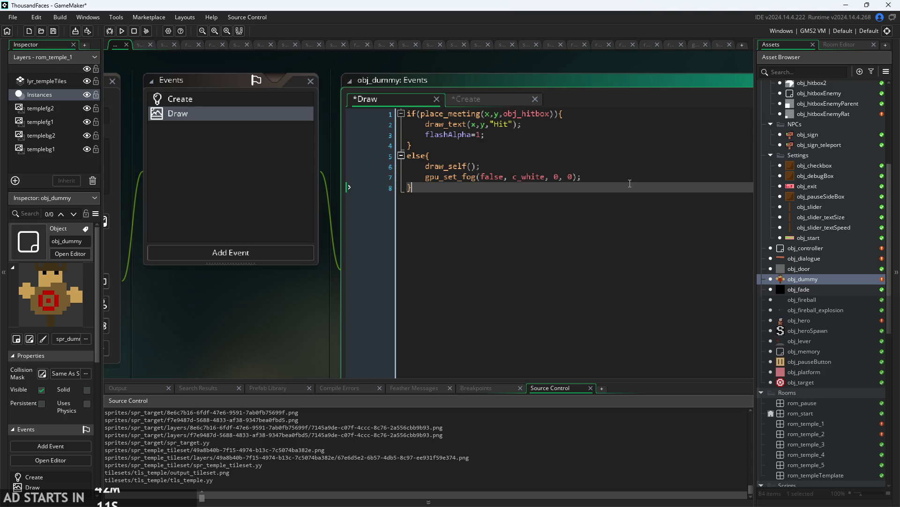
pyautogui.press('Return')
pyautogui.write('if(flash')
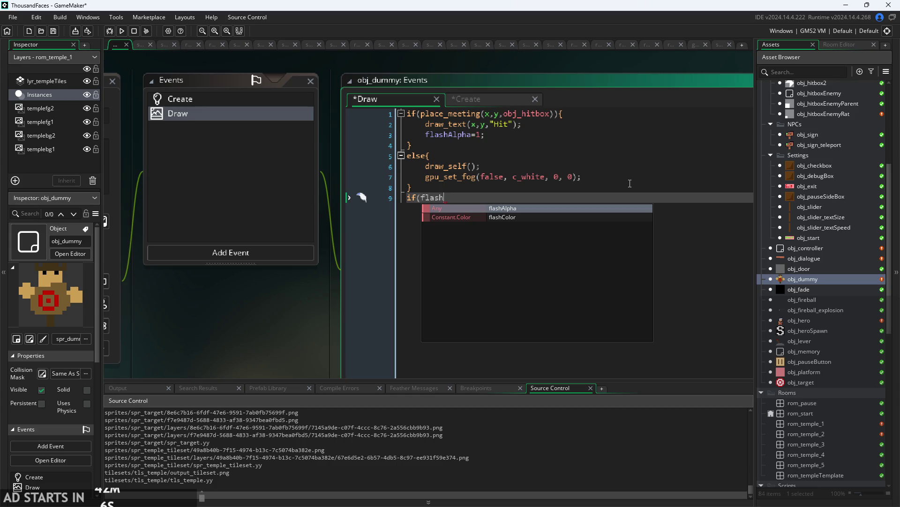
pyautogui.press('BackSpace')
pyautogui.press('BackSpace')
pyautogui.press('BackSpace')
pyautogui.press('BackSpace')
pyautogui.press('BackSpace')
pyautogui.press('BackSpace')
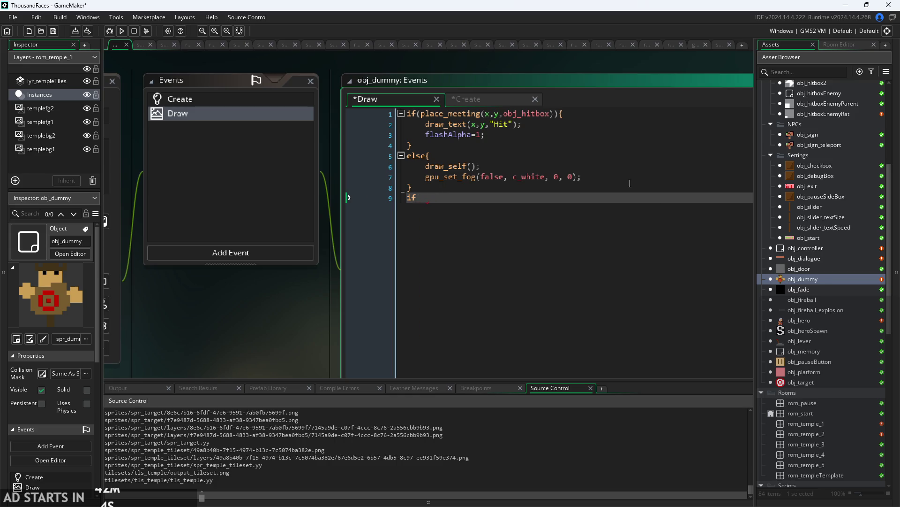
# Add a Step event to obj_dummy.
pyautogui.click(228, 260)
pyautogui.moveTo(264, 303)
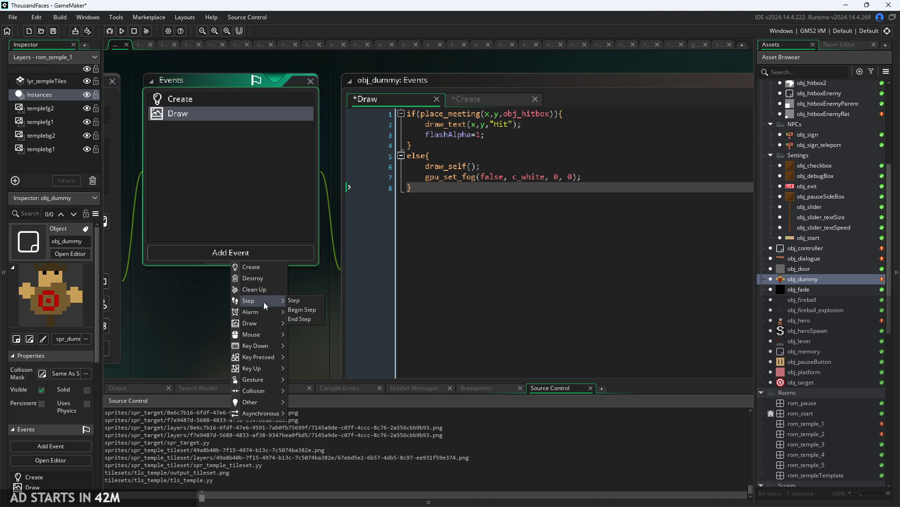
pyautogui.click(299, 300)
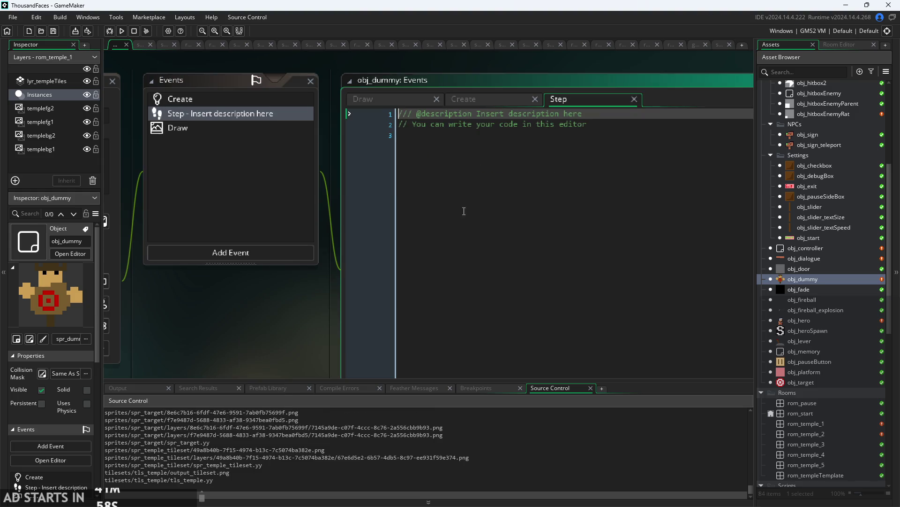
# Write an if(flashAlpha>0){ flashAlpha-=0.05; } fade block in the Draw code.
pyautogui.click(634, 99)
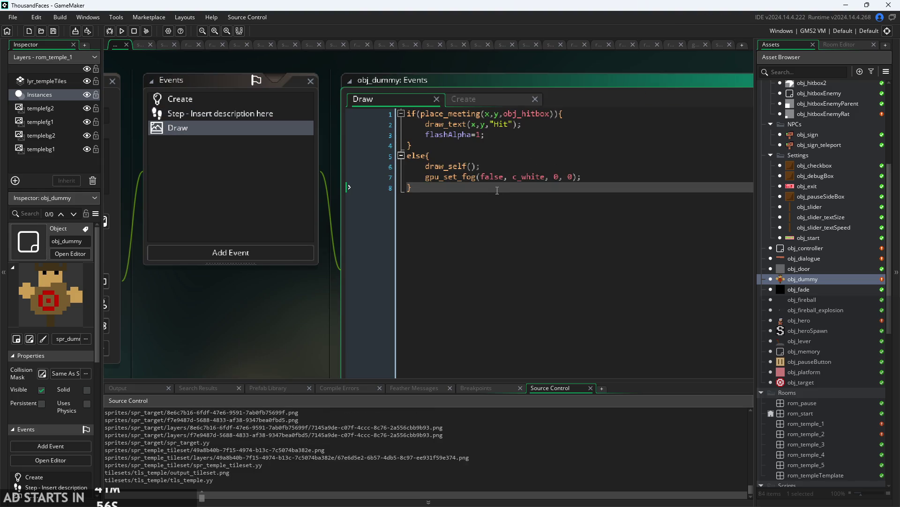
pyautogui.press('Return')
pyautogui.write('if(flashAlpha')
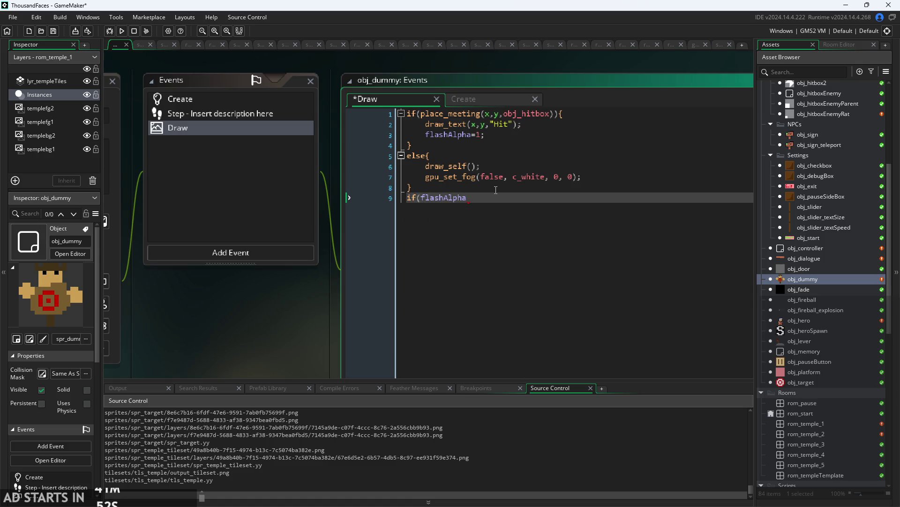
pyautogui.write('>0){')
pyautogui.press('Return')
pyautogui.write('flash')
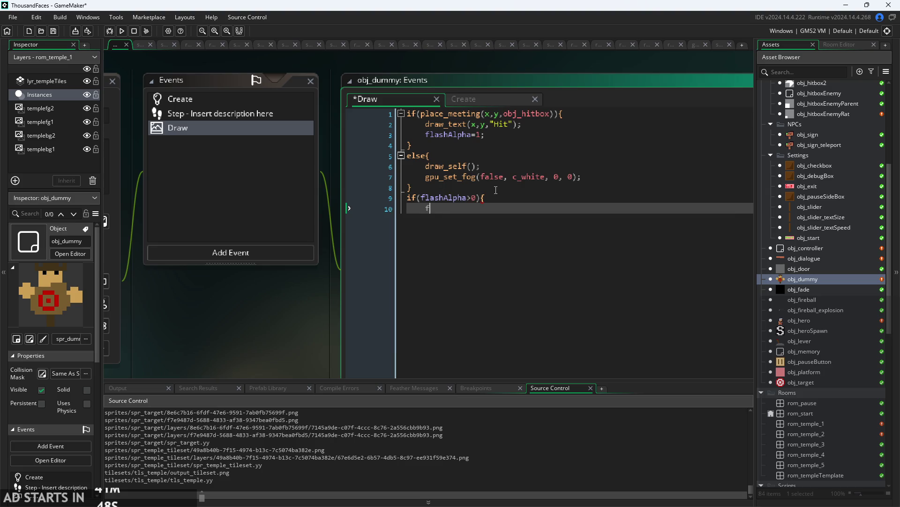
pyautogui.press('Return')
pyautogui.write('-=0.05;')
pyautogui.press('Return')
pyautogui.write('}')
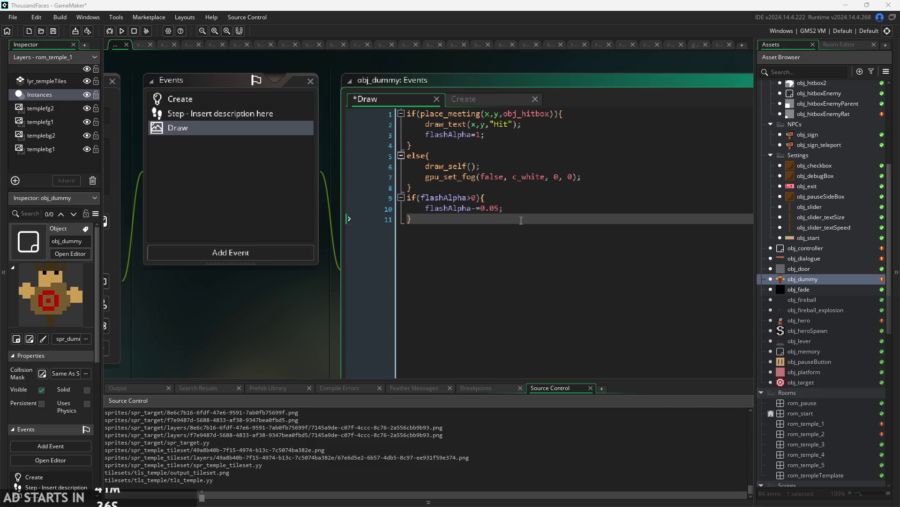
# Delete the remaining gpu_set_fog line from the Draw code.
pyautogui.click(186, 249)
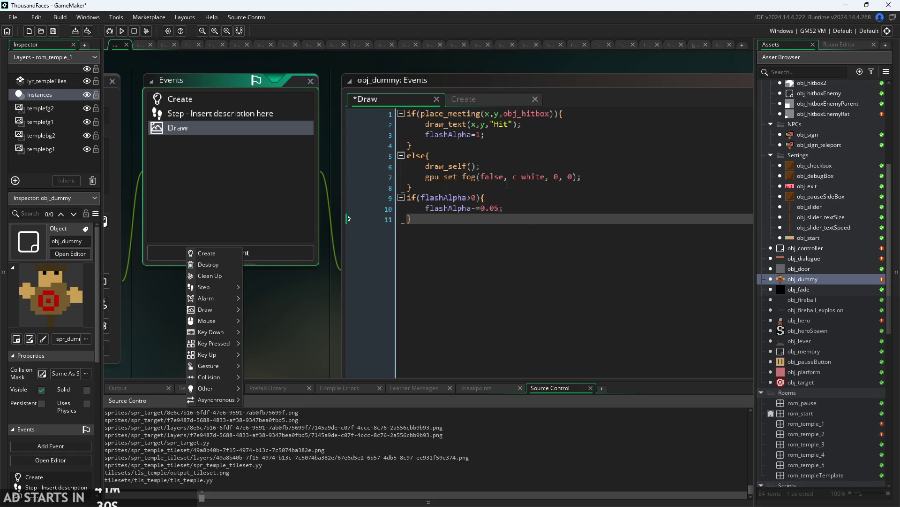
pyautogui.click(488, 167)
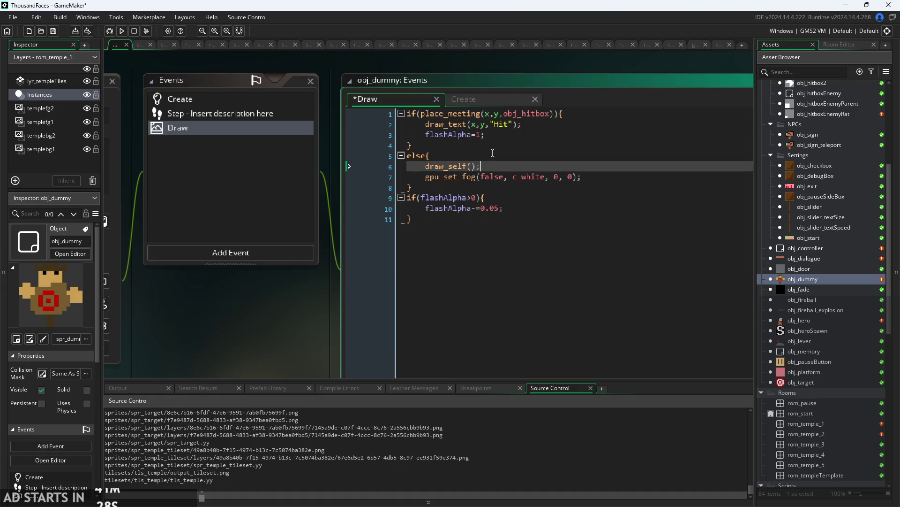
pyautogui.click(488, 223)
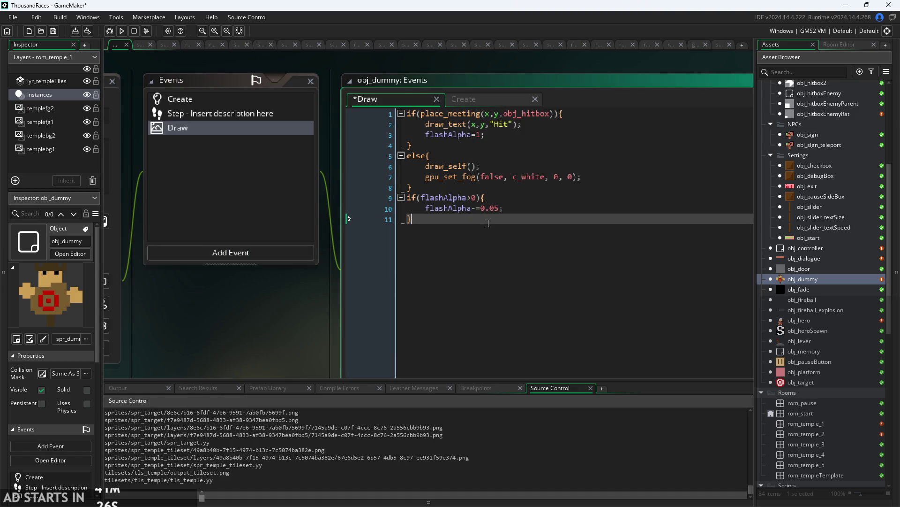
pyautogui.tripleClick(490, 177)
pyautogui.press('BackSpace')
pyautogui.press('BackSpace')
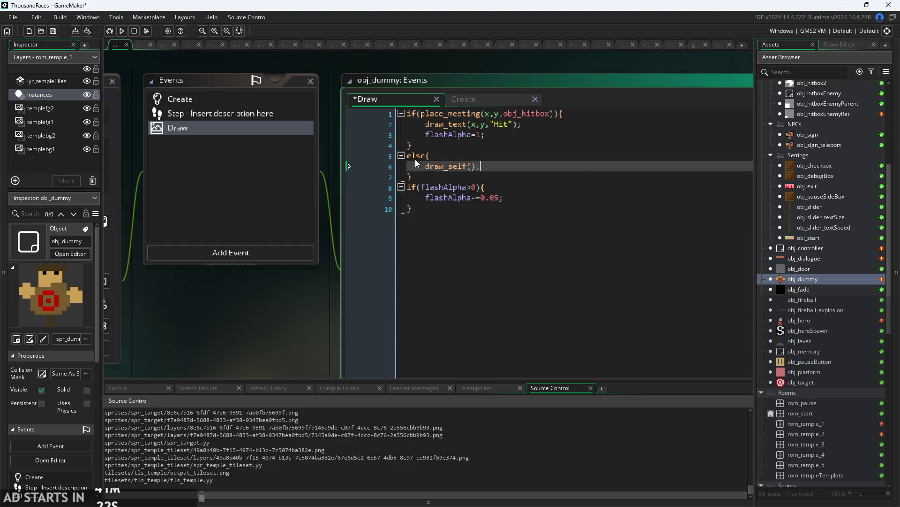
# Move the if(flashAlpha>0) fade block from Draw into the Step event.
pyautogui.click(514, 206)
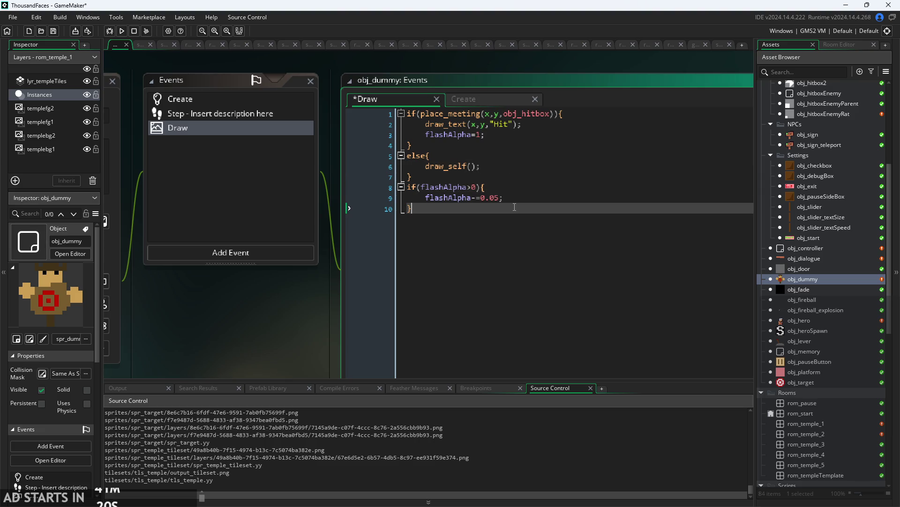
pyautogui.moveTo(513, 208); pyautogui.dragTo(301, 187)
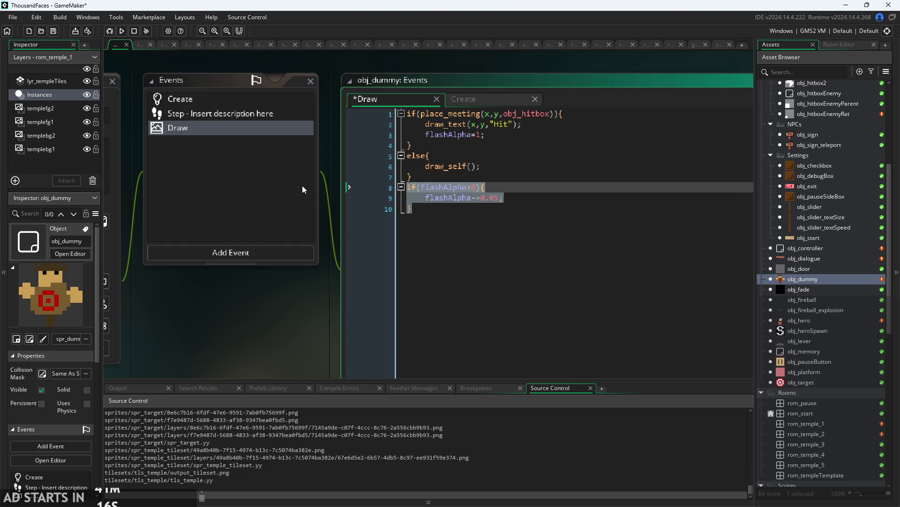
pyautogui.press('Delete')
pyautogui.hotkey('ctrl', 'z')
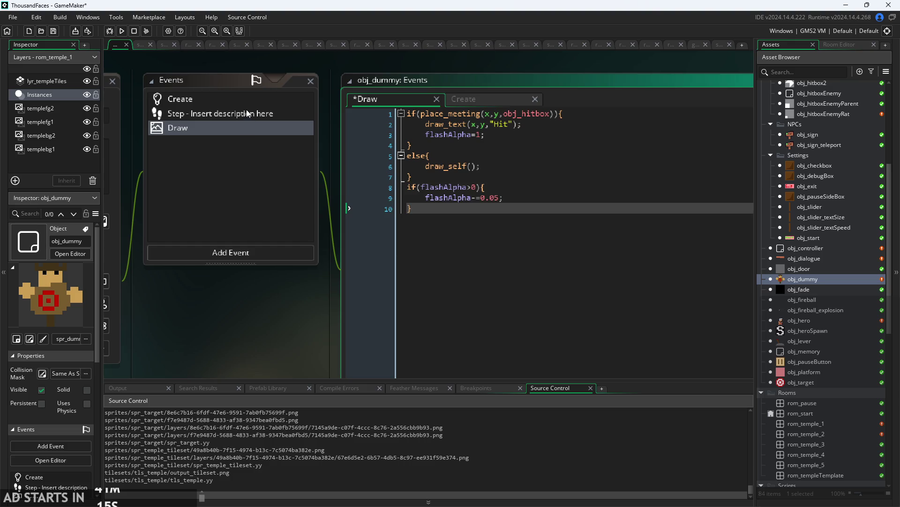
pyautogui.click(247, 114)
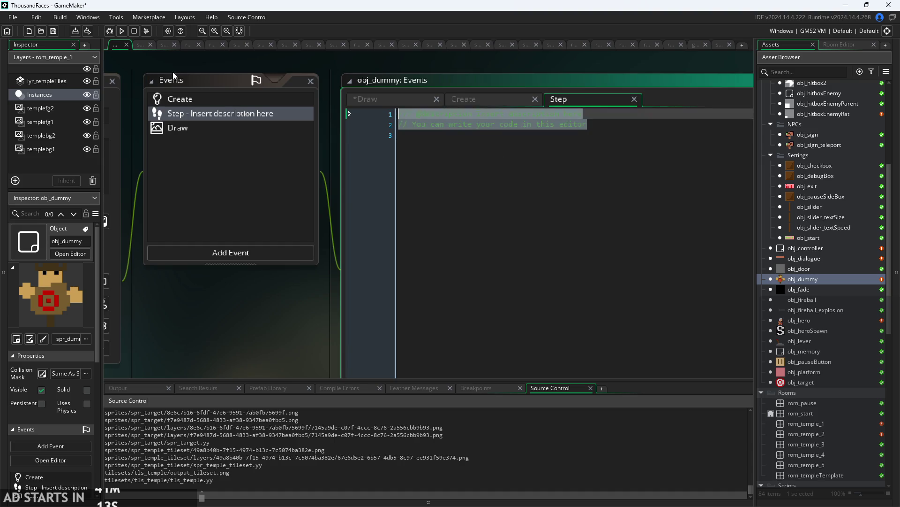
pyautogui.write('if(flashAlpha>0){     flashAlpha-=0.05; }')
# Replace flashAlpha-=0.05 in the Draw code with a shader_set() call.
pyautogui.click(484, 99)
pyautogui.click(376, 99)
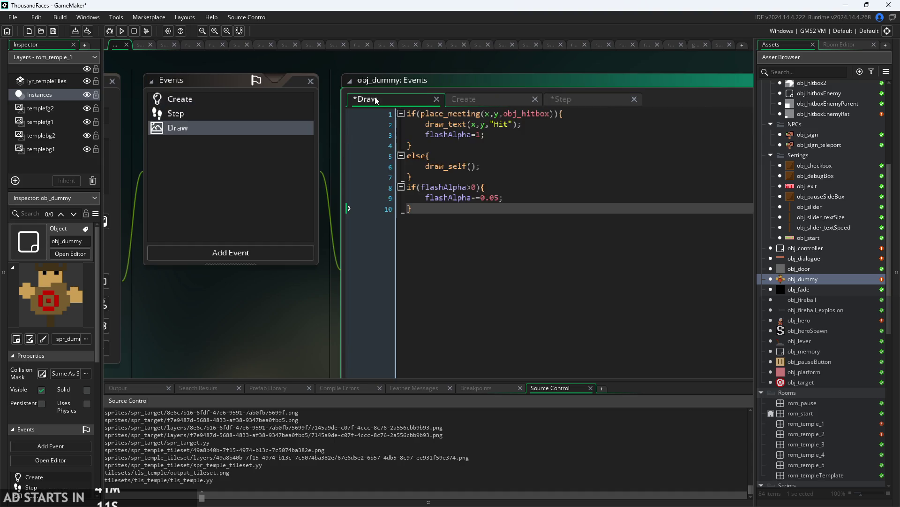
pyautogui.moveTo(504, 197); pyautogui.dragTo(424, 202)
pyautogui.write('sha')
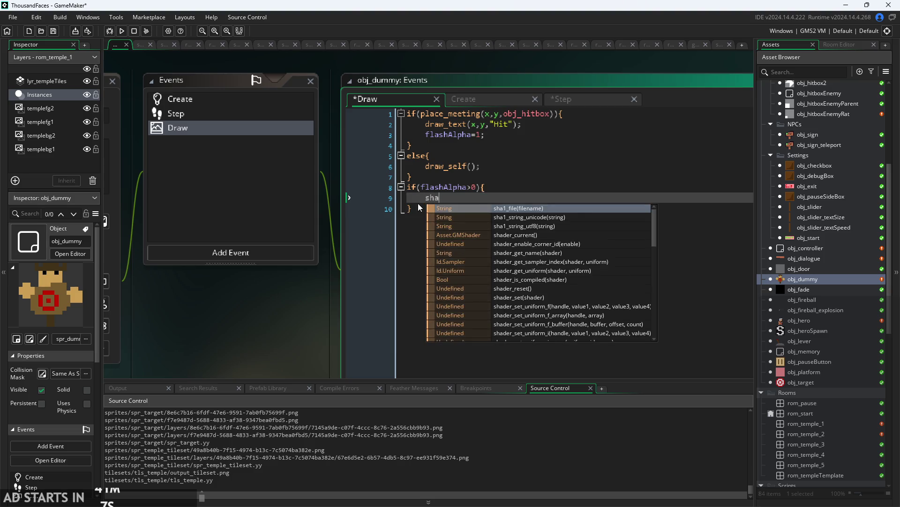
pyautogui.write('der_set(')
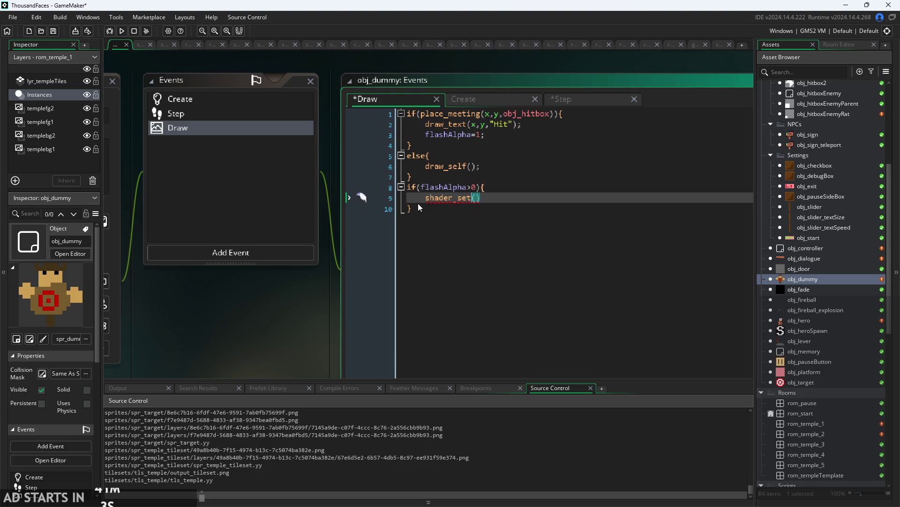
pyautogui.press('Return')
pyautogui.click(418, 205)
pyautogui.scroll(-10, 837, 418)
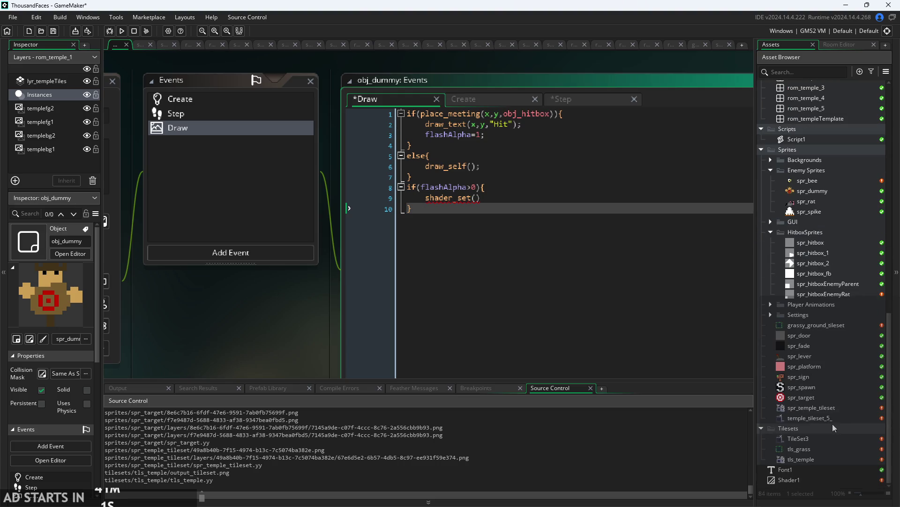
# Rename the Shader1 asset to shFlash.
pyautogui.click(836, 477)
pyautogui.doubleClick(837, 476)
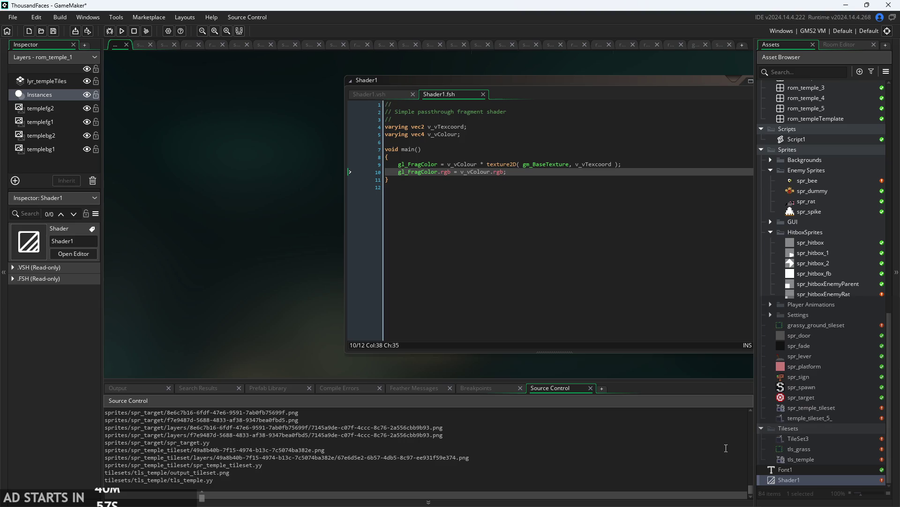
pyautogui.rightClick(809, 482)
pyautogui.press('Escape')
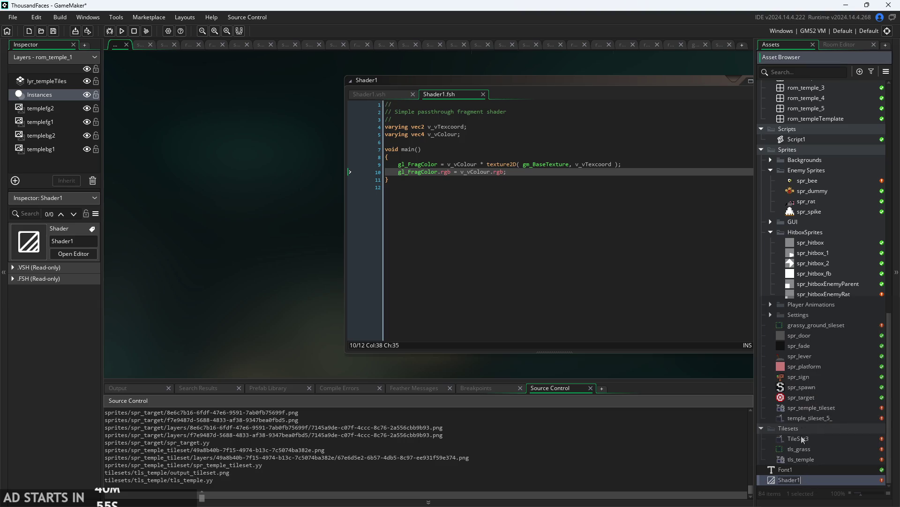
pyautogui.write('shflash')
pyautogui.press('Return')
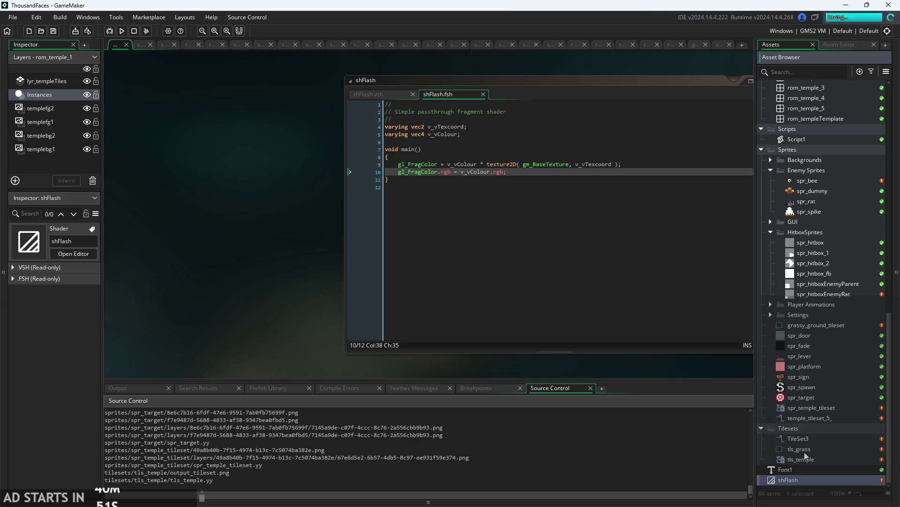
# Reopen obj_dummy's editors and place the caret inside shader_set().
pyautogui.scroll(1, 812, 436)
pyautogui.scroll(15, 819, 416)
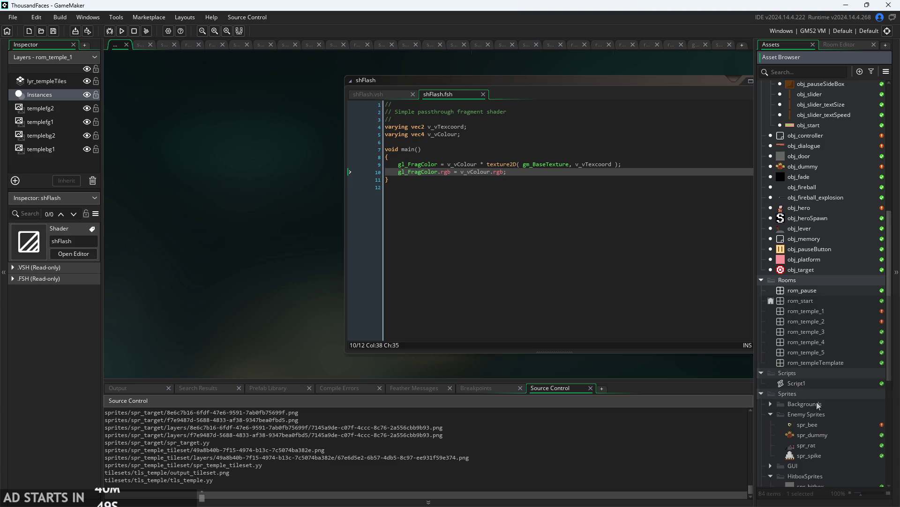
pyautogui.scroll(3, 818, 292)
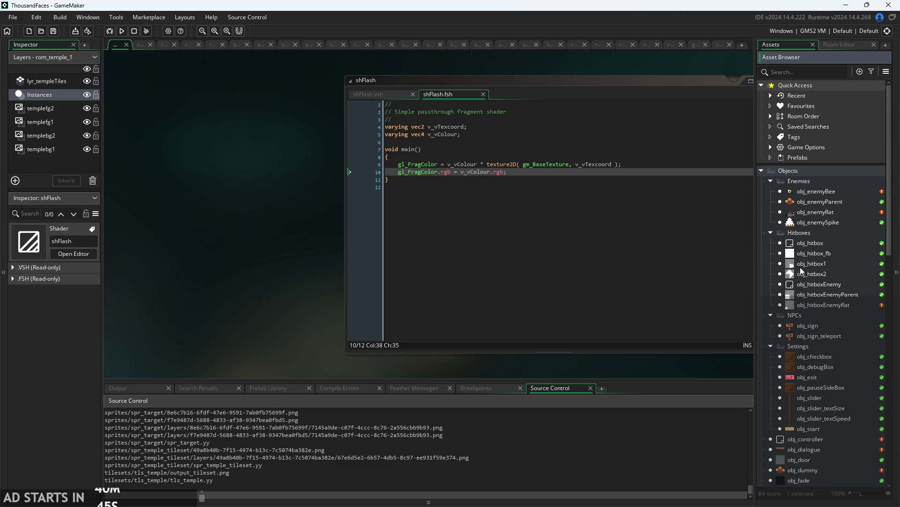
pyautogui.click(825, 194)
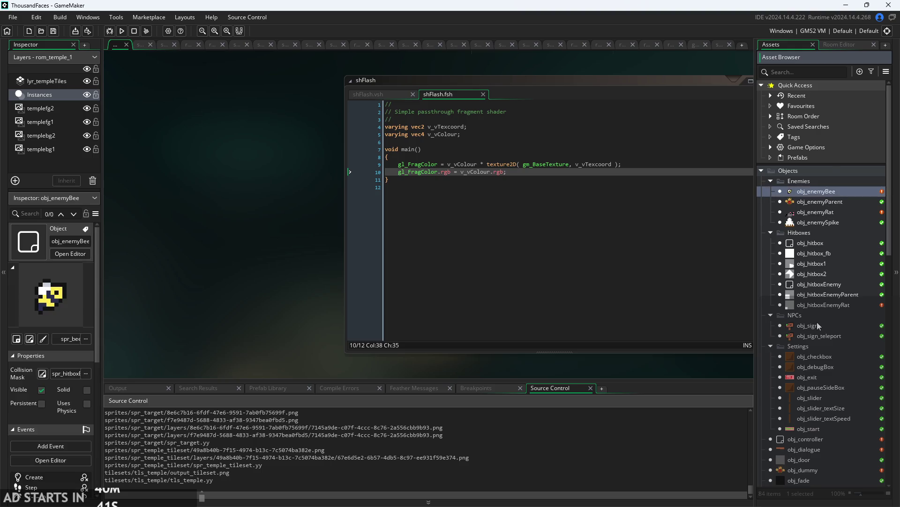
pyautogui.scroll(-4, 817, 389)
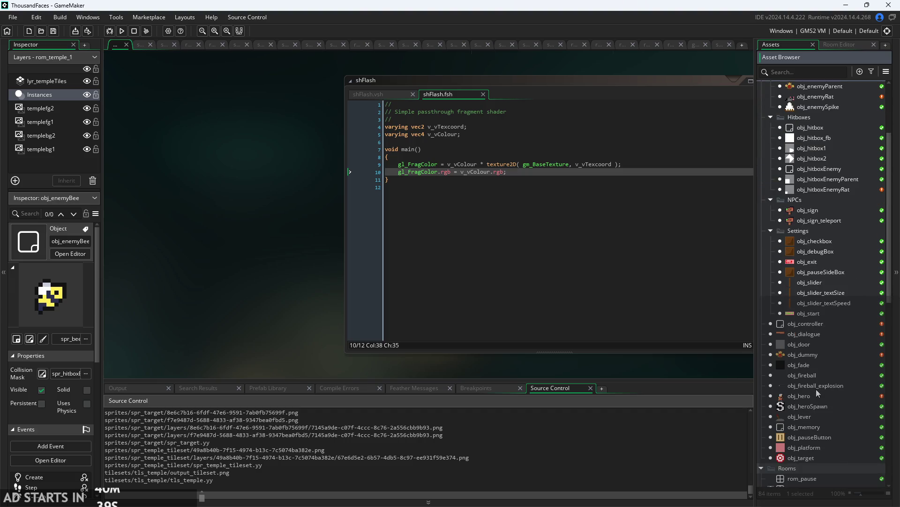
pyautogui.doubleClick(803, 355)
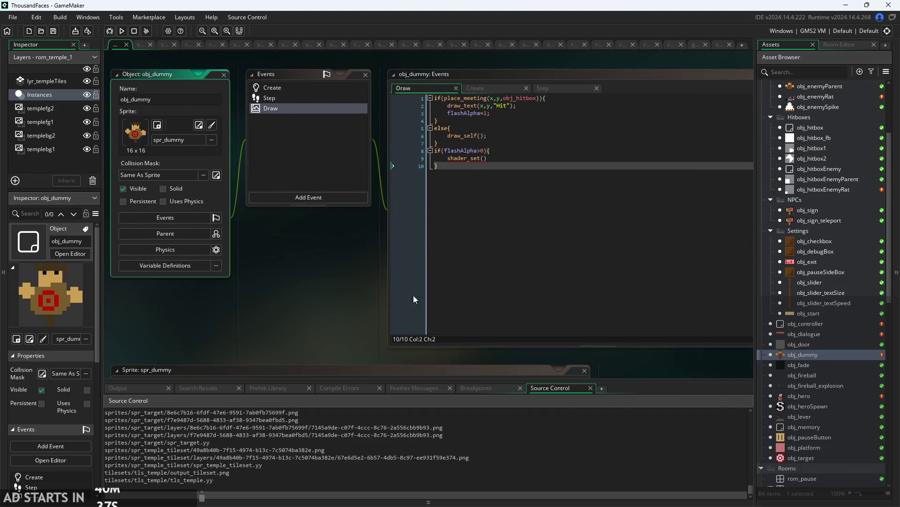
pyautogui.click(459, 195)
# Call shader_set(shFlash) and begin draw_sprite_ext with sprite_index, image_index, x, y, image_xscale.
pyautogui.write('sh')
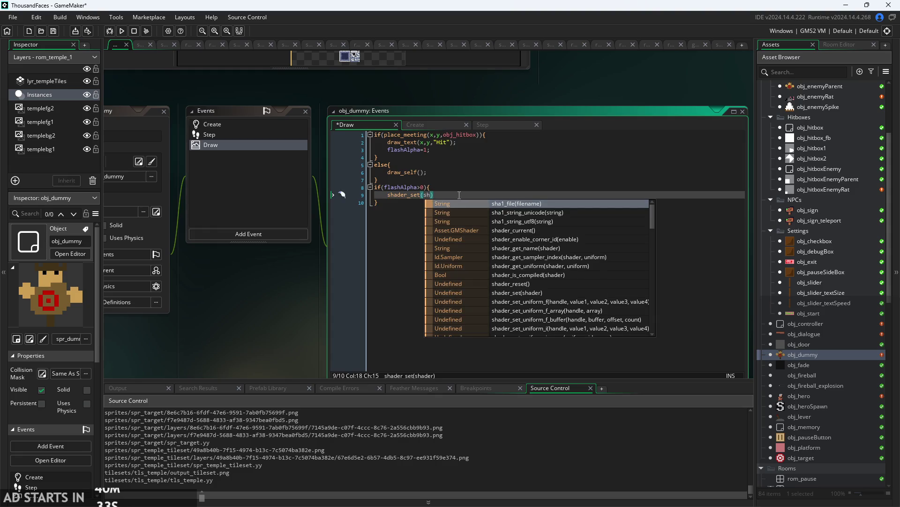
pyautogui.write('Flash)')
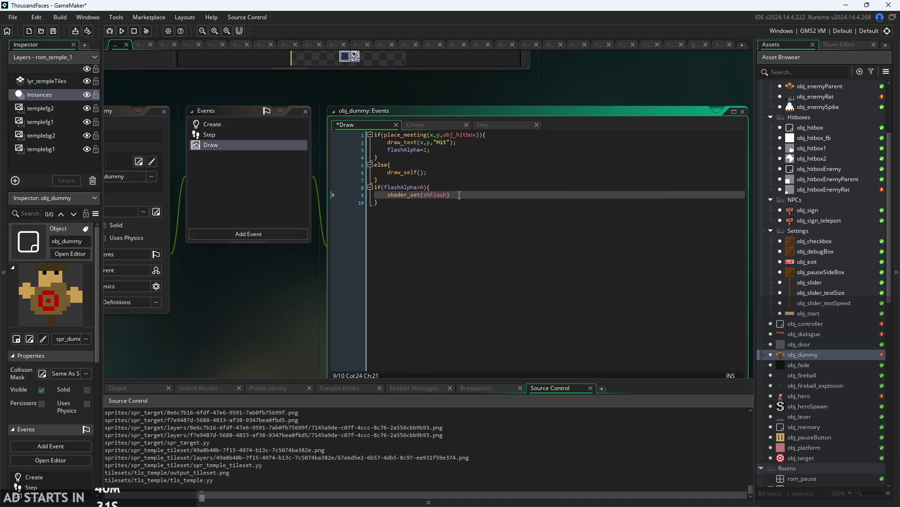
pyautogui.write(';')
pyautogui.press('Return')
pyautogui.press('Return')
pyautogui.write('draw')
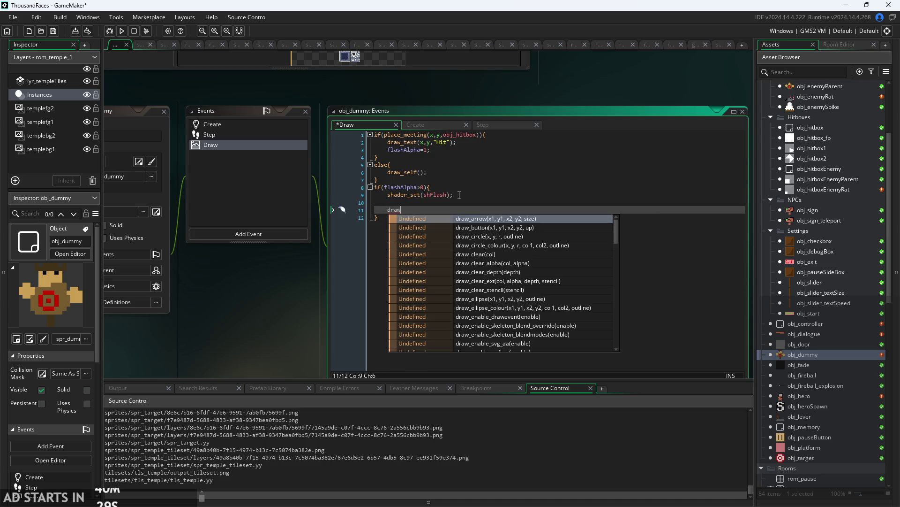
pyautogui.write('_sprite')
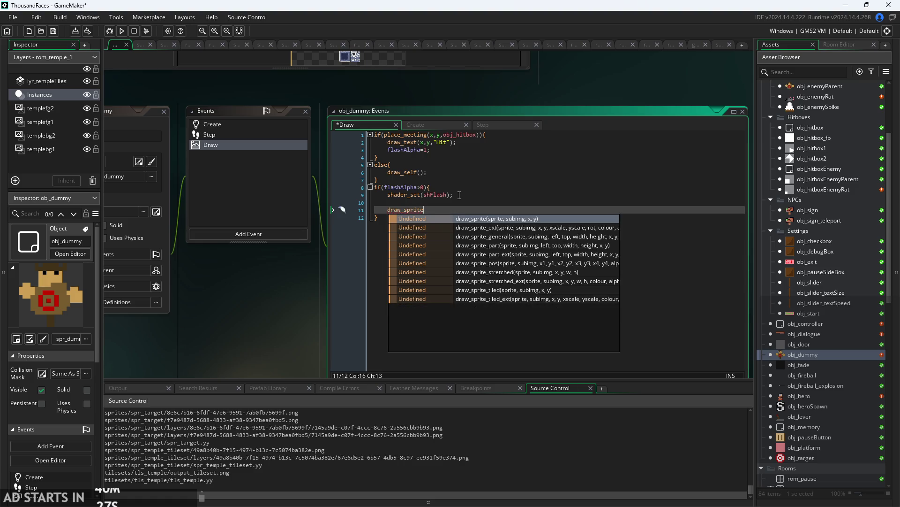
pyautogui.write('_ext')
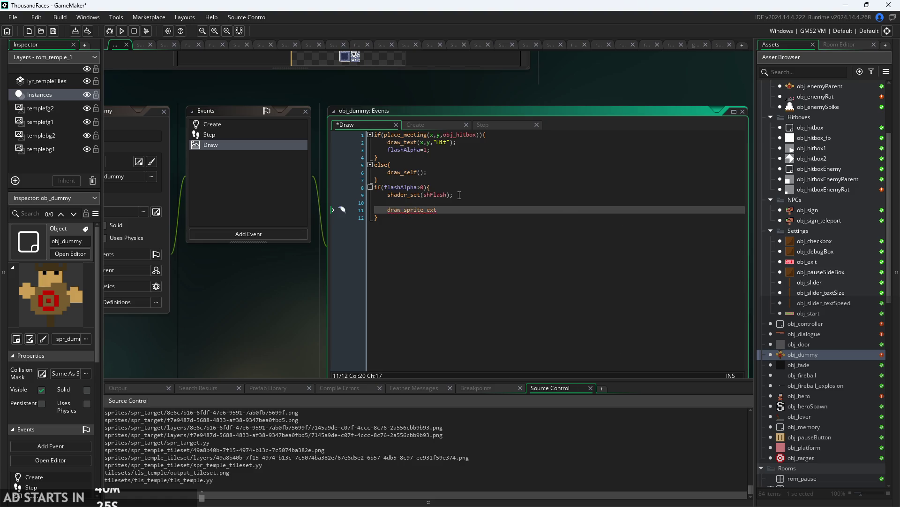
pyautogui.write('(sprite_ui')
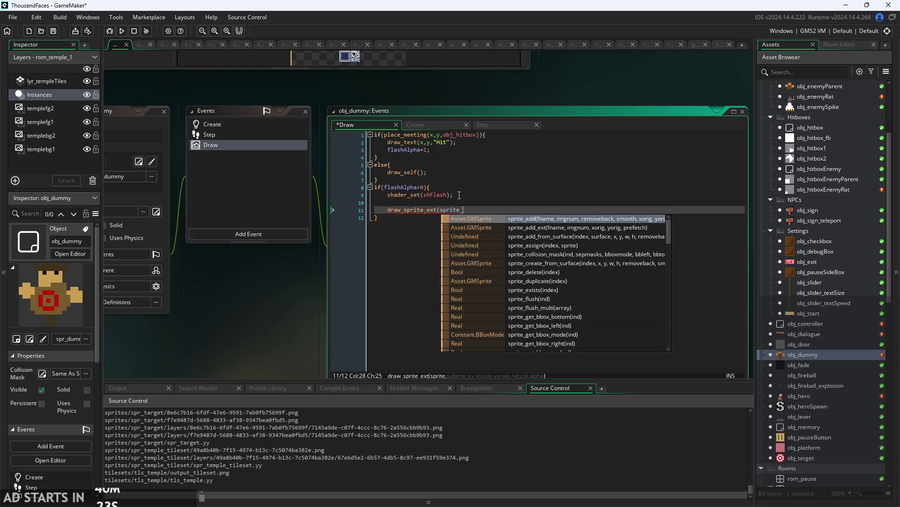
pyautogui.press('BackSpace')
pyautogui.press('BackSpace')
pyautogui.write('im')
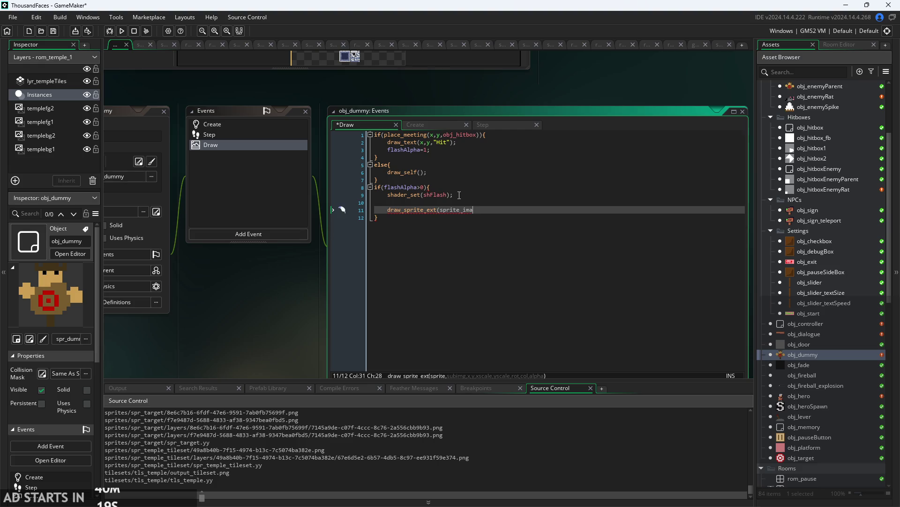
pyautogui.press('BackSpace')
pyautogui.write('n')
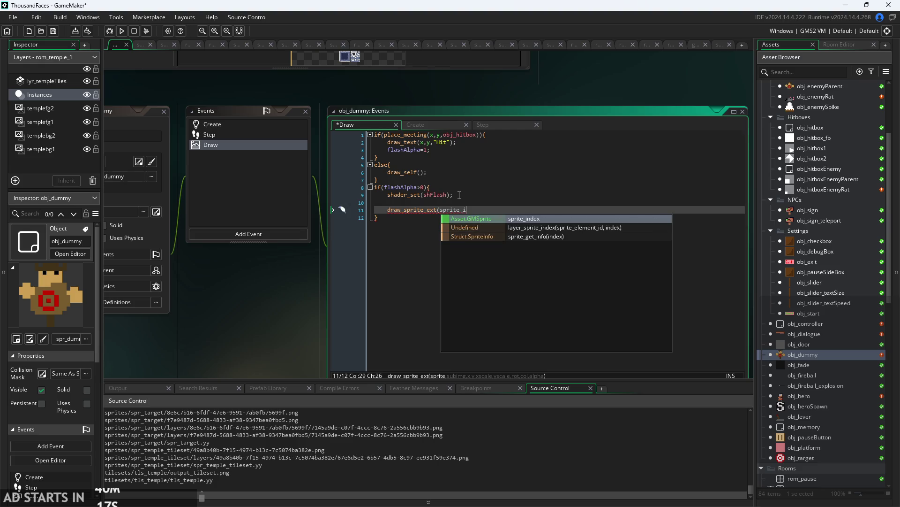
pyautogui.press('Return')
pyautogui.write(', image_i')
pyautogui.press('Return')
pyautogui.write(', x, y, ')
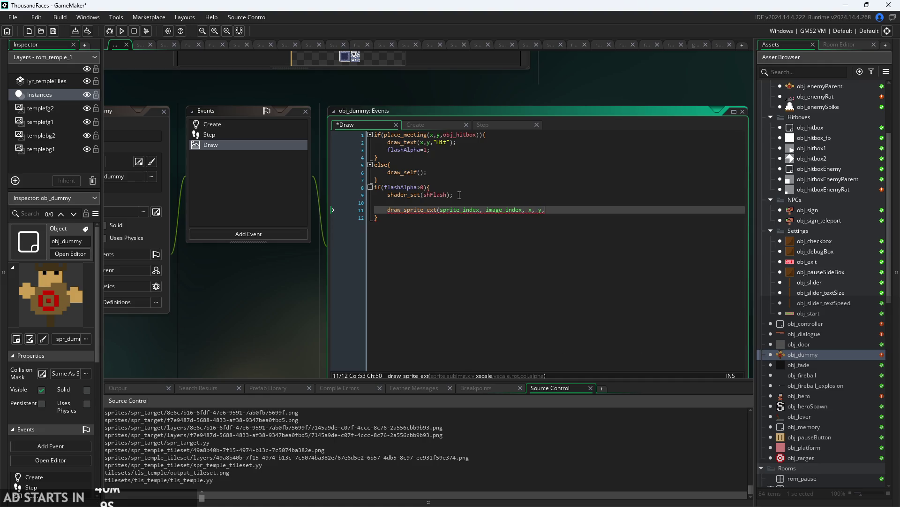
pyautogui.write('image_sx')
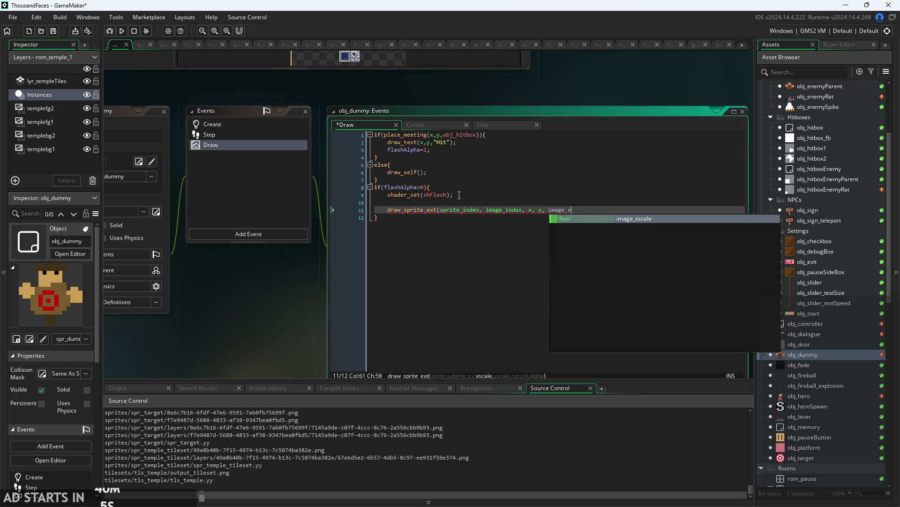
pyautogui.press('Return')
# Complete draw_sprite_ext with image_yscale, image_angle, flashColor and flashAlpha.
pyautogui.write(', imag')
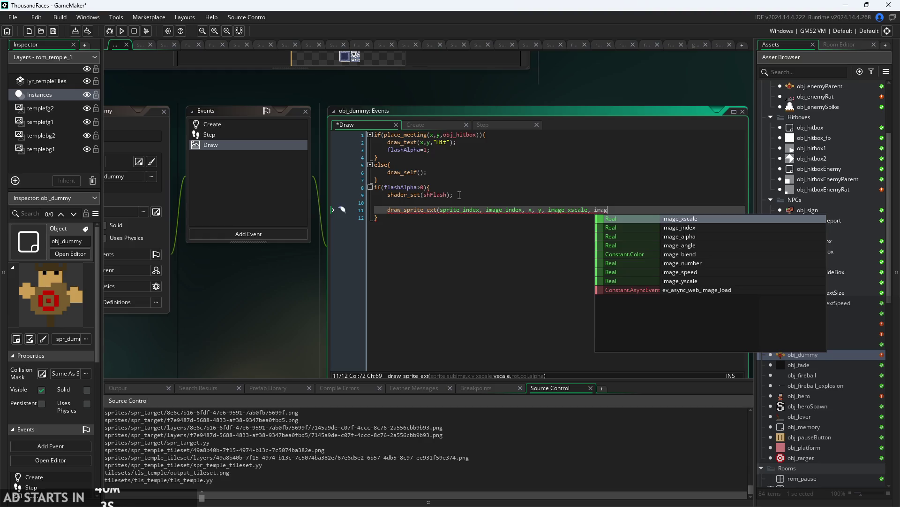
pyautogui.press('Down')
pyautogui.press('Down')
pyautogui.press('Down')
pyautogui.press('Down')
pyautogui.press('Down')
pyautogui.press('Down')
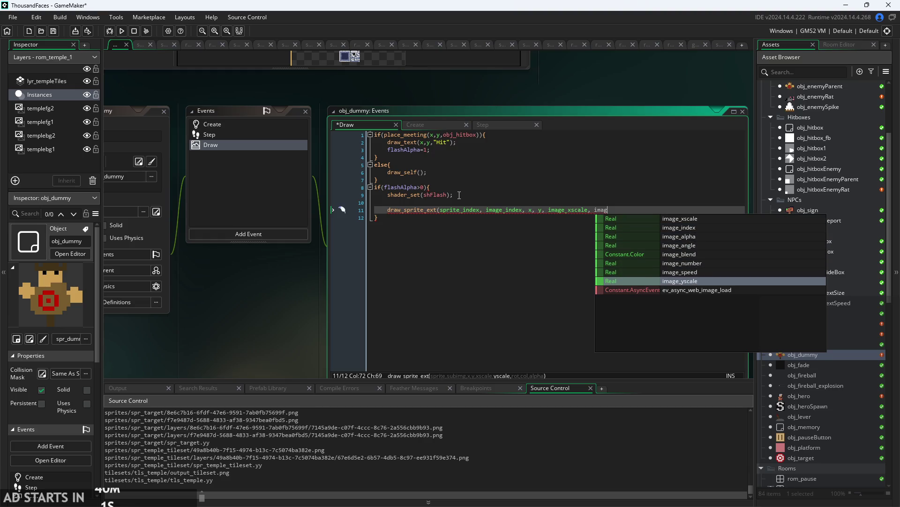
pyautogui.press('Return')
pyautogui.write(', image_a')
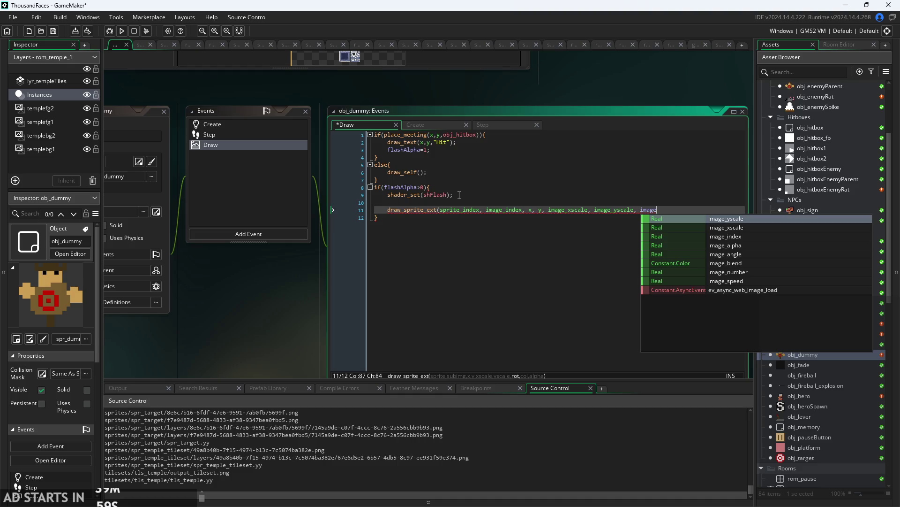
pyautogui.press('Return')
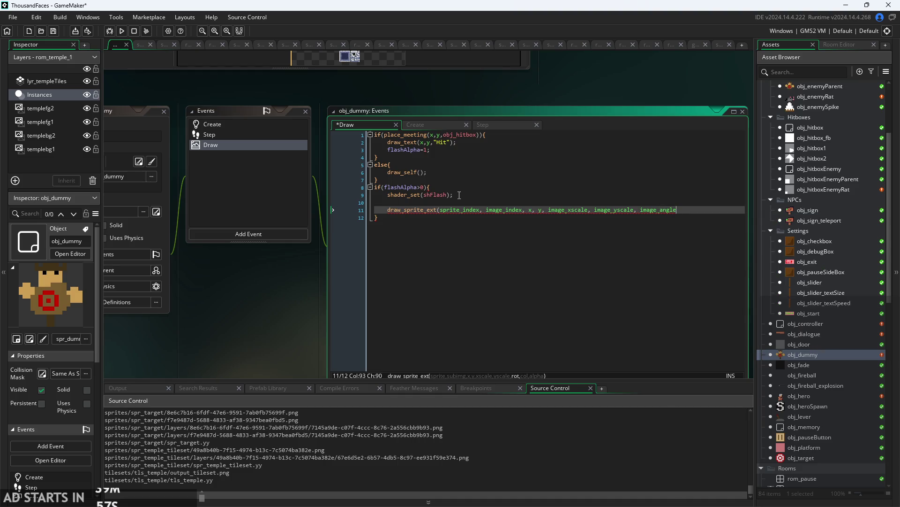
pyautogui.write(',')
pyautogui.press('Return')
pyautogui.press('Tab')
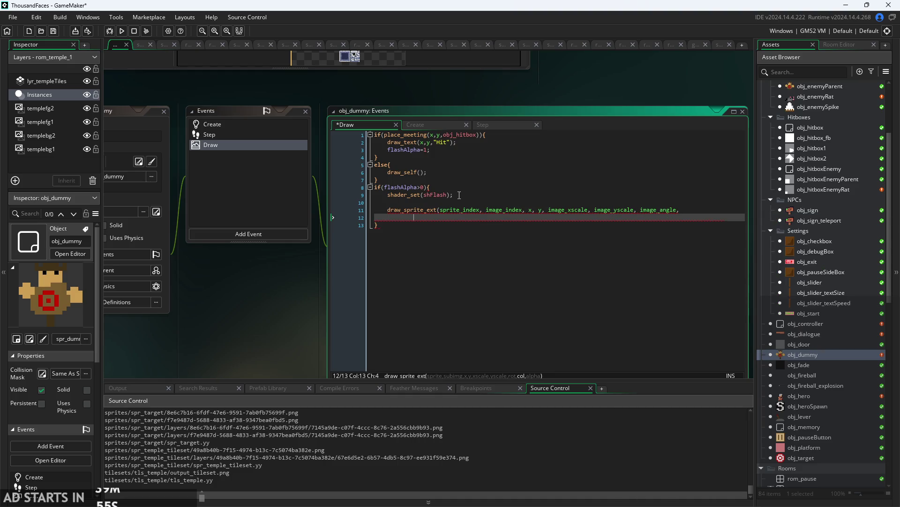
pyautogui.write('flash')
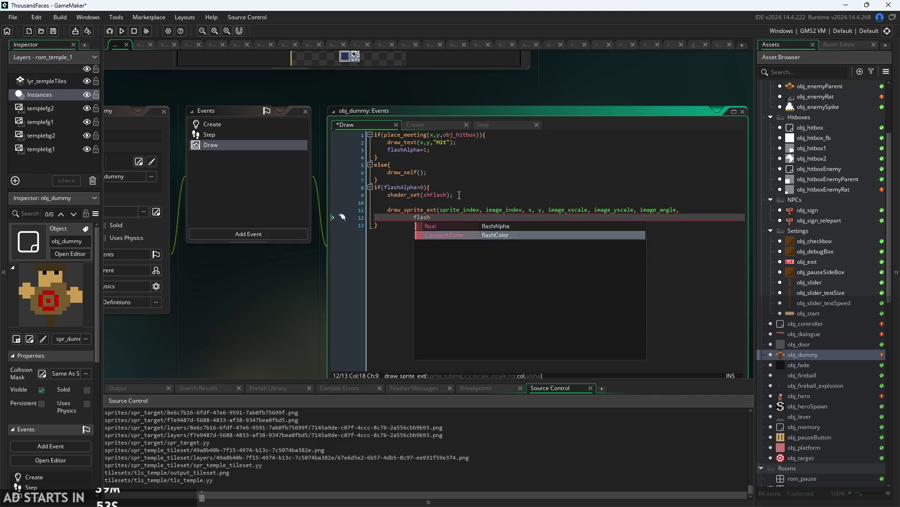
pyautogui.write('Color. f')
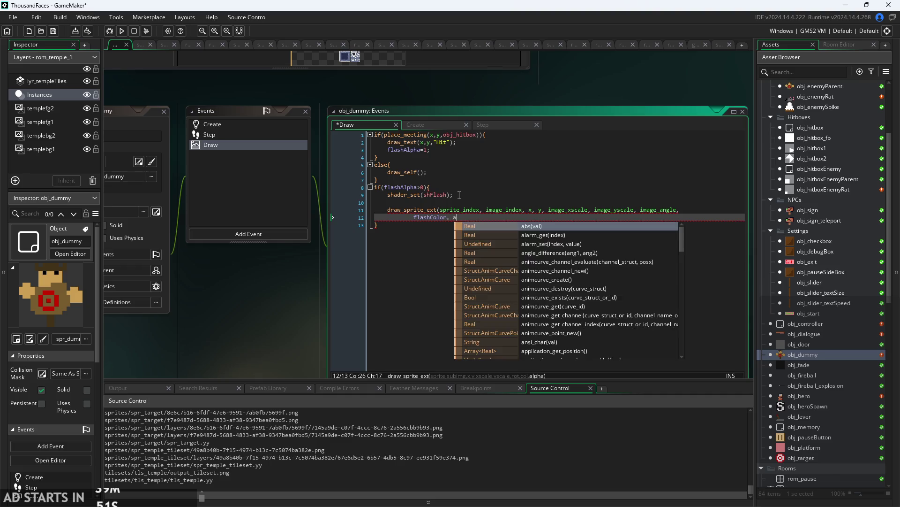
pyautogui.write('lashAlpha;')
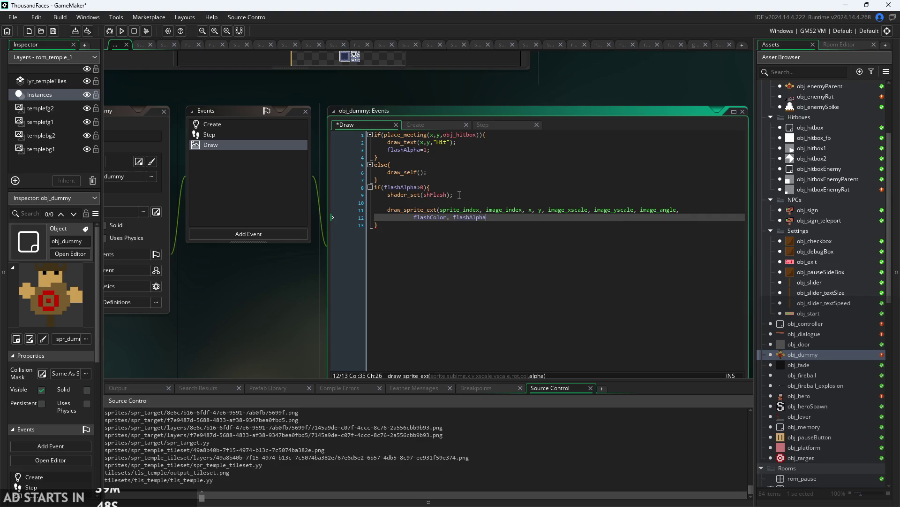
pyautogui.press('BackSpace')
pyautogui.write(');')
# Add shader_reset() after the sprite call and save the code.
pyautogui.press('Return')
pyautogui.press('Return')
pyautogui.press('BackSpace')
pyautogui.write('shadeer')
pyautogui.press('BackSpace')
pyautogui.press('BackSpace')
pyautogui.write('r')
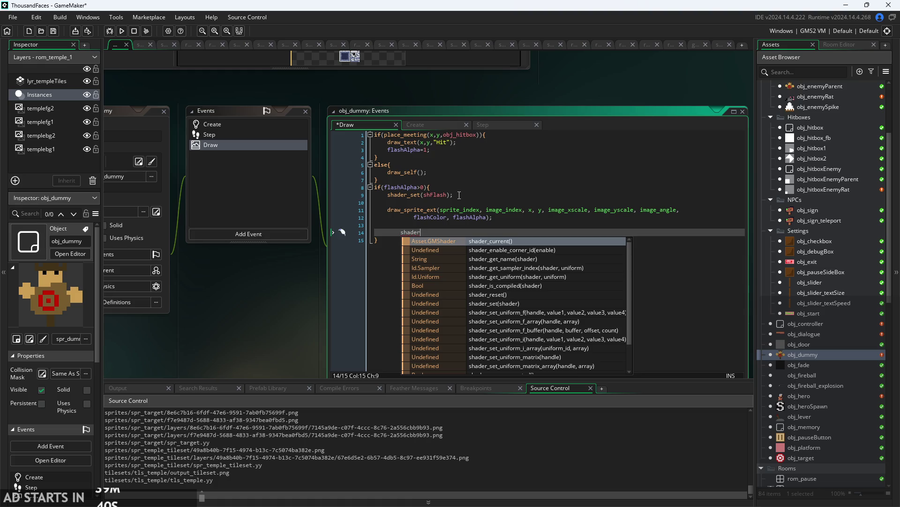
pyautogui.write('_res')
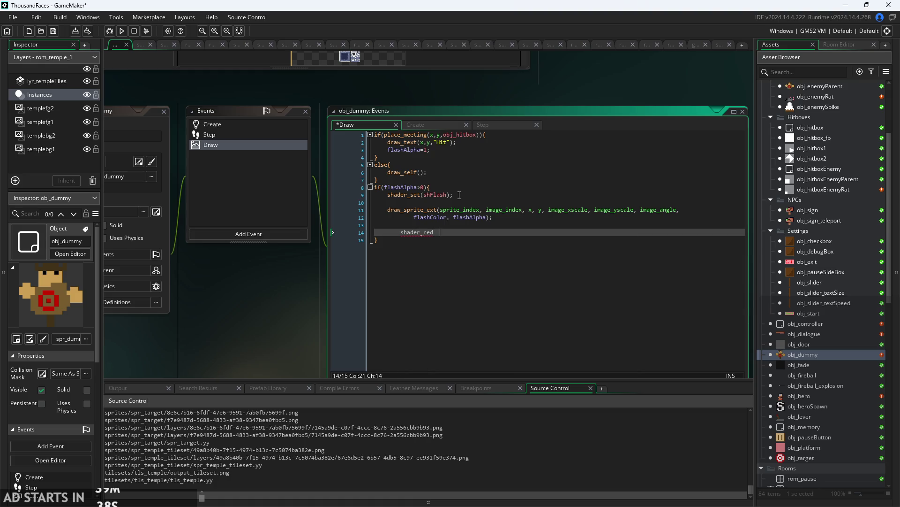
pyautogui.press('Return')
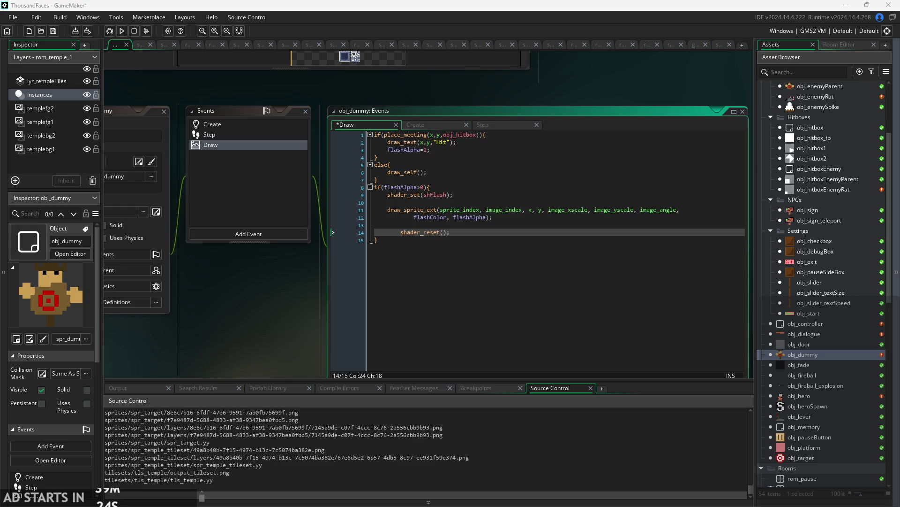
pyautogui.press('Down')
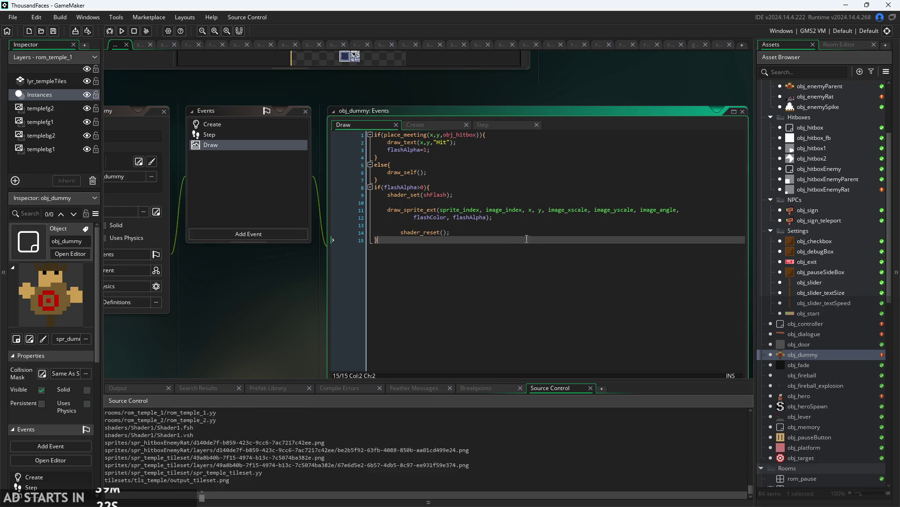
# Start the game and walk through the teleport sign into the dummy's room.
pyautogui.click(122, 30)
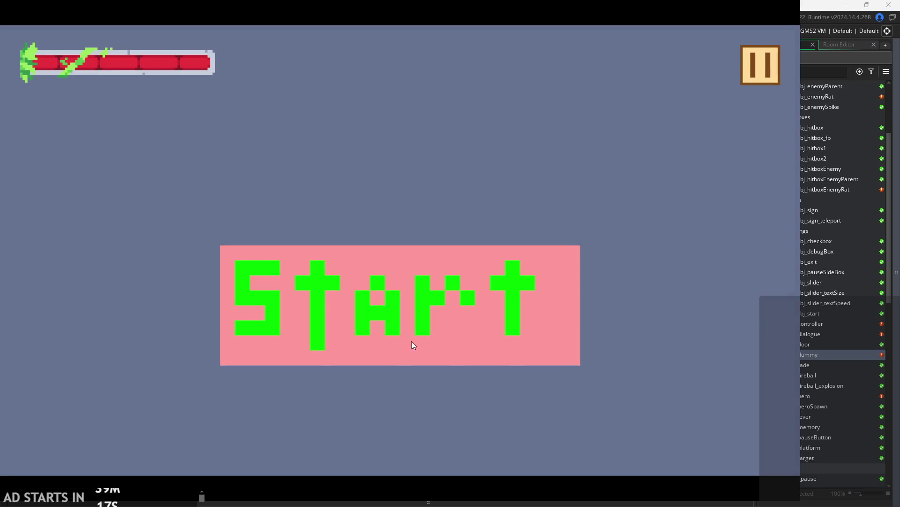
pyautogui.click(412, 341)
pyautogui.press('Left')
pyautogui.press('space')
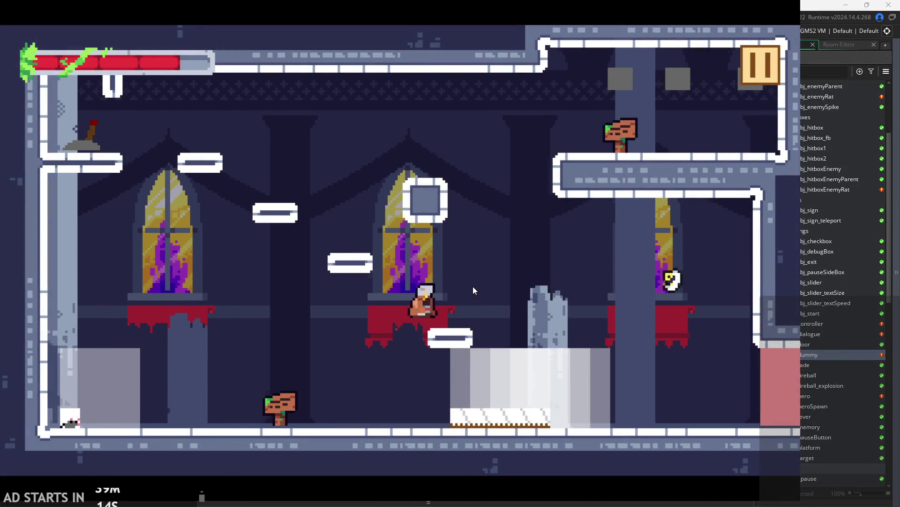
pyautogui.press('space')
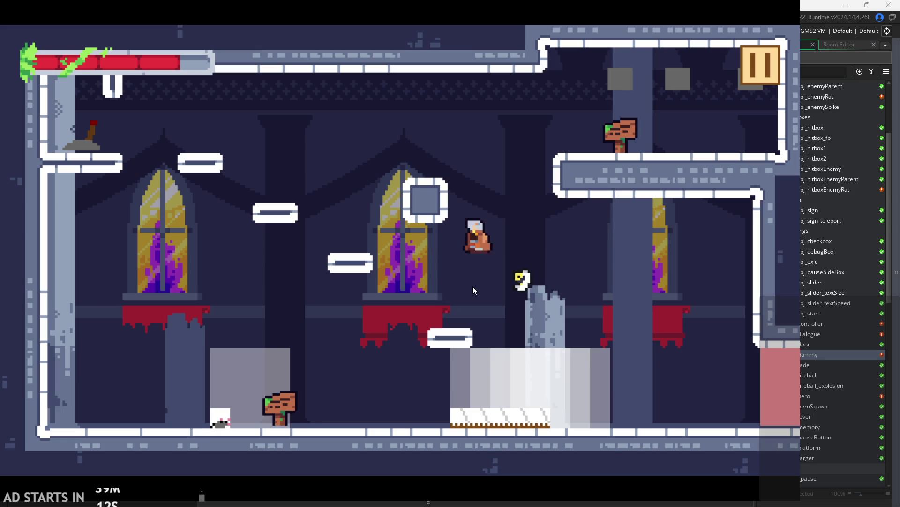
pyautogui.press('Right')
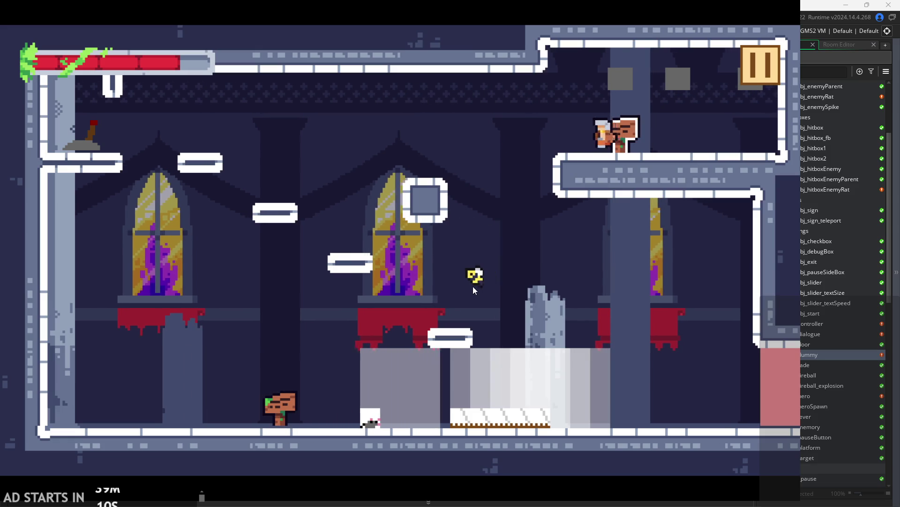
# Strike the training dummy repeatedly with x to check it flashes white.
pyautogui.press('Right')
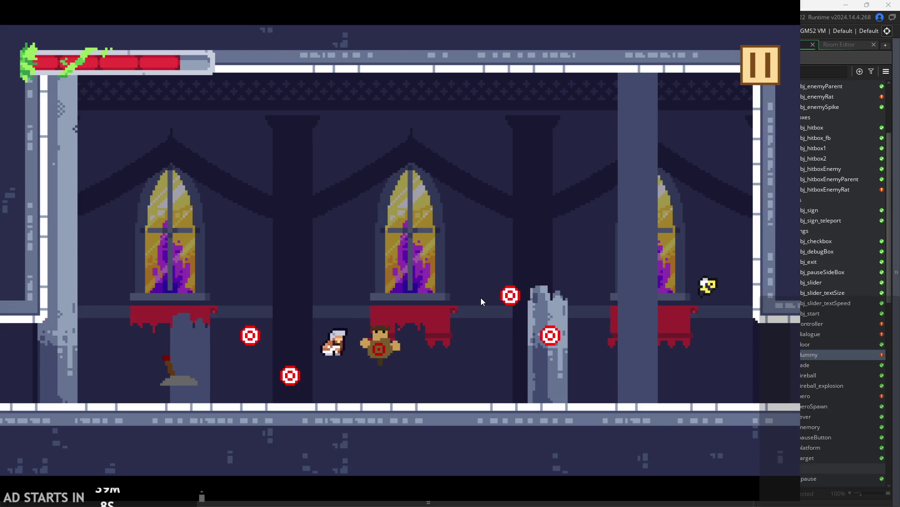
pyautogui.press('x')
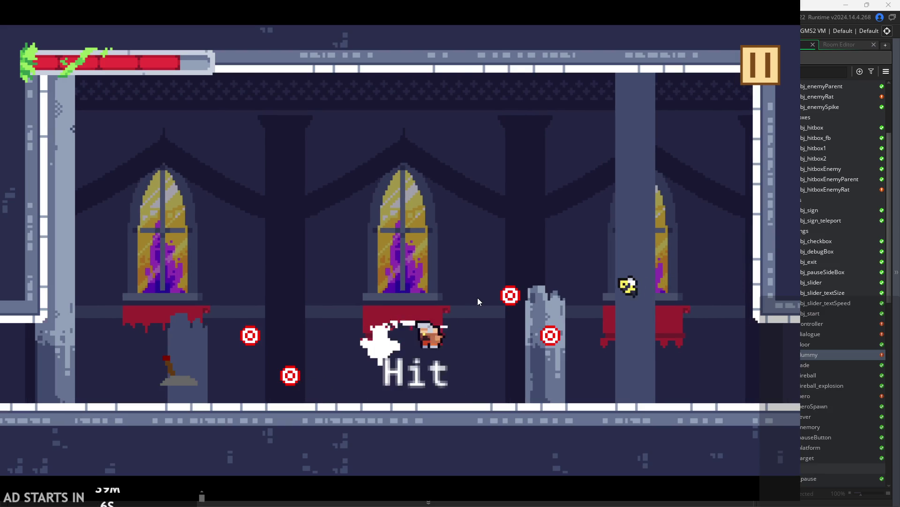
pyautogui.press('Left')
pyautogui.press('space')
pyautogui.press('Right')
pyautogui.press('x')
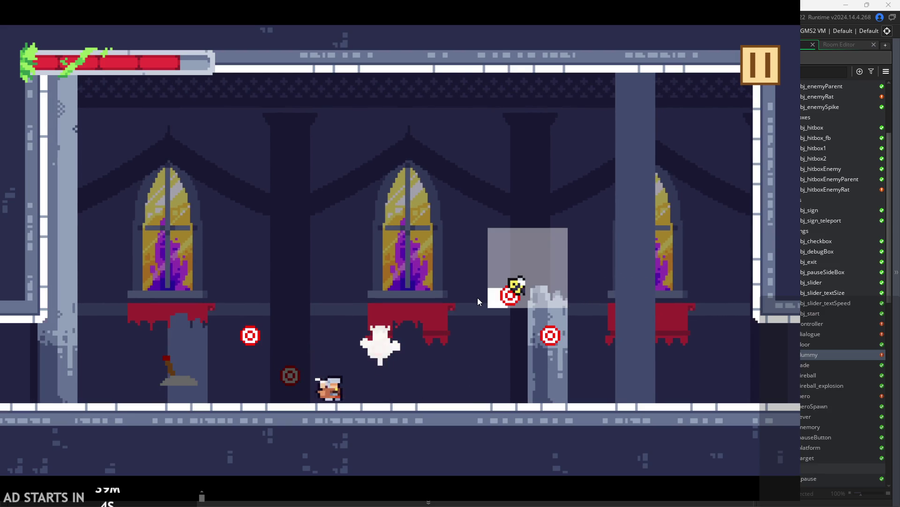
pyautogui.press('space')
pyautogui.press('x')
pyautogui.press('Left')
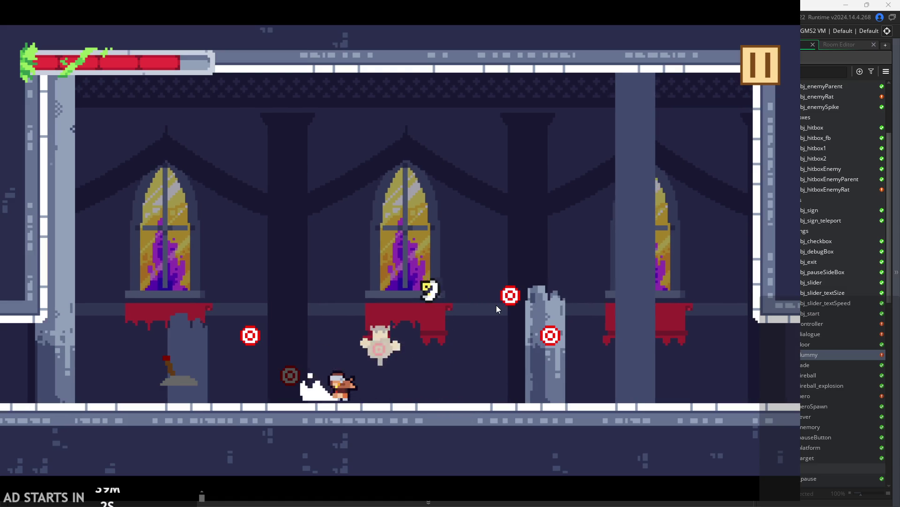
pyautogui.press('space')
pyautogui.press('Right')
pyautogui.press('Left')
pyautogui.press('x')
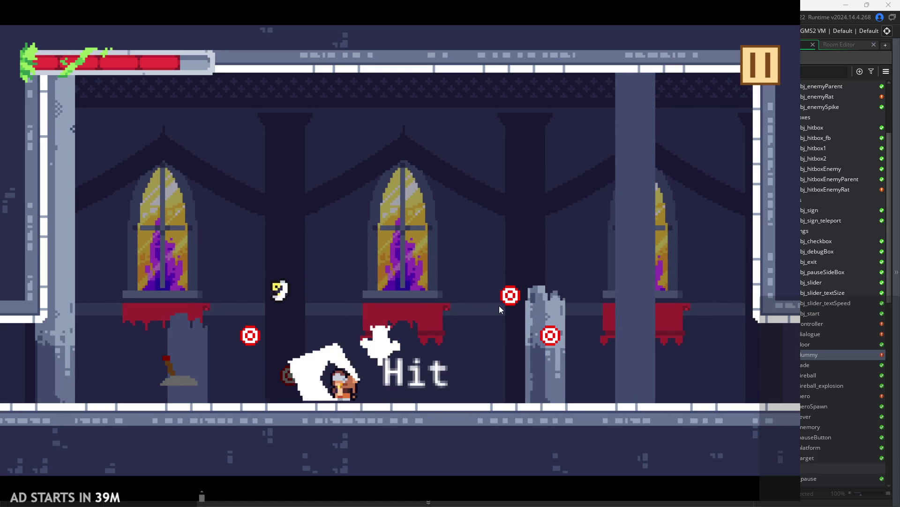
pyautogui.press('Right')
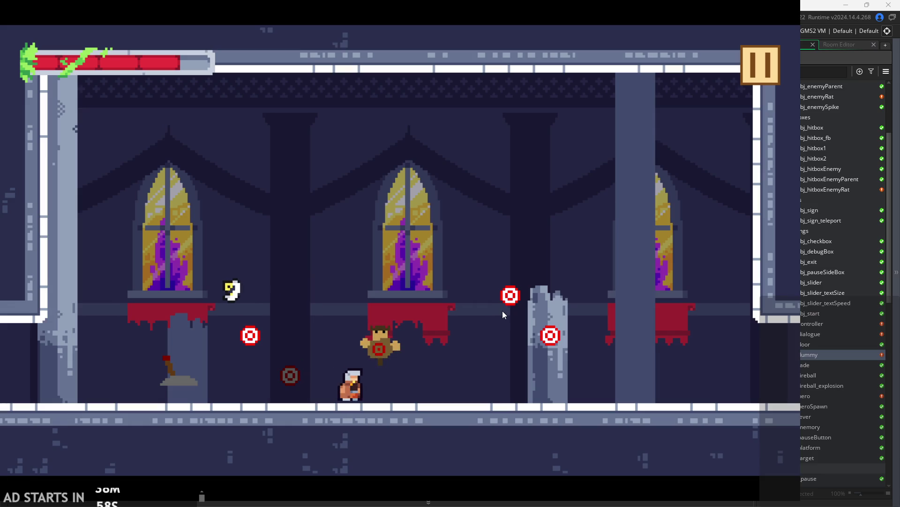